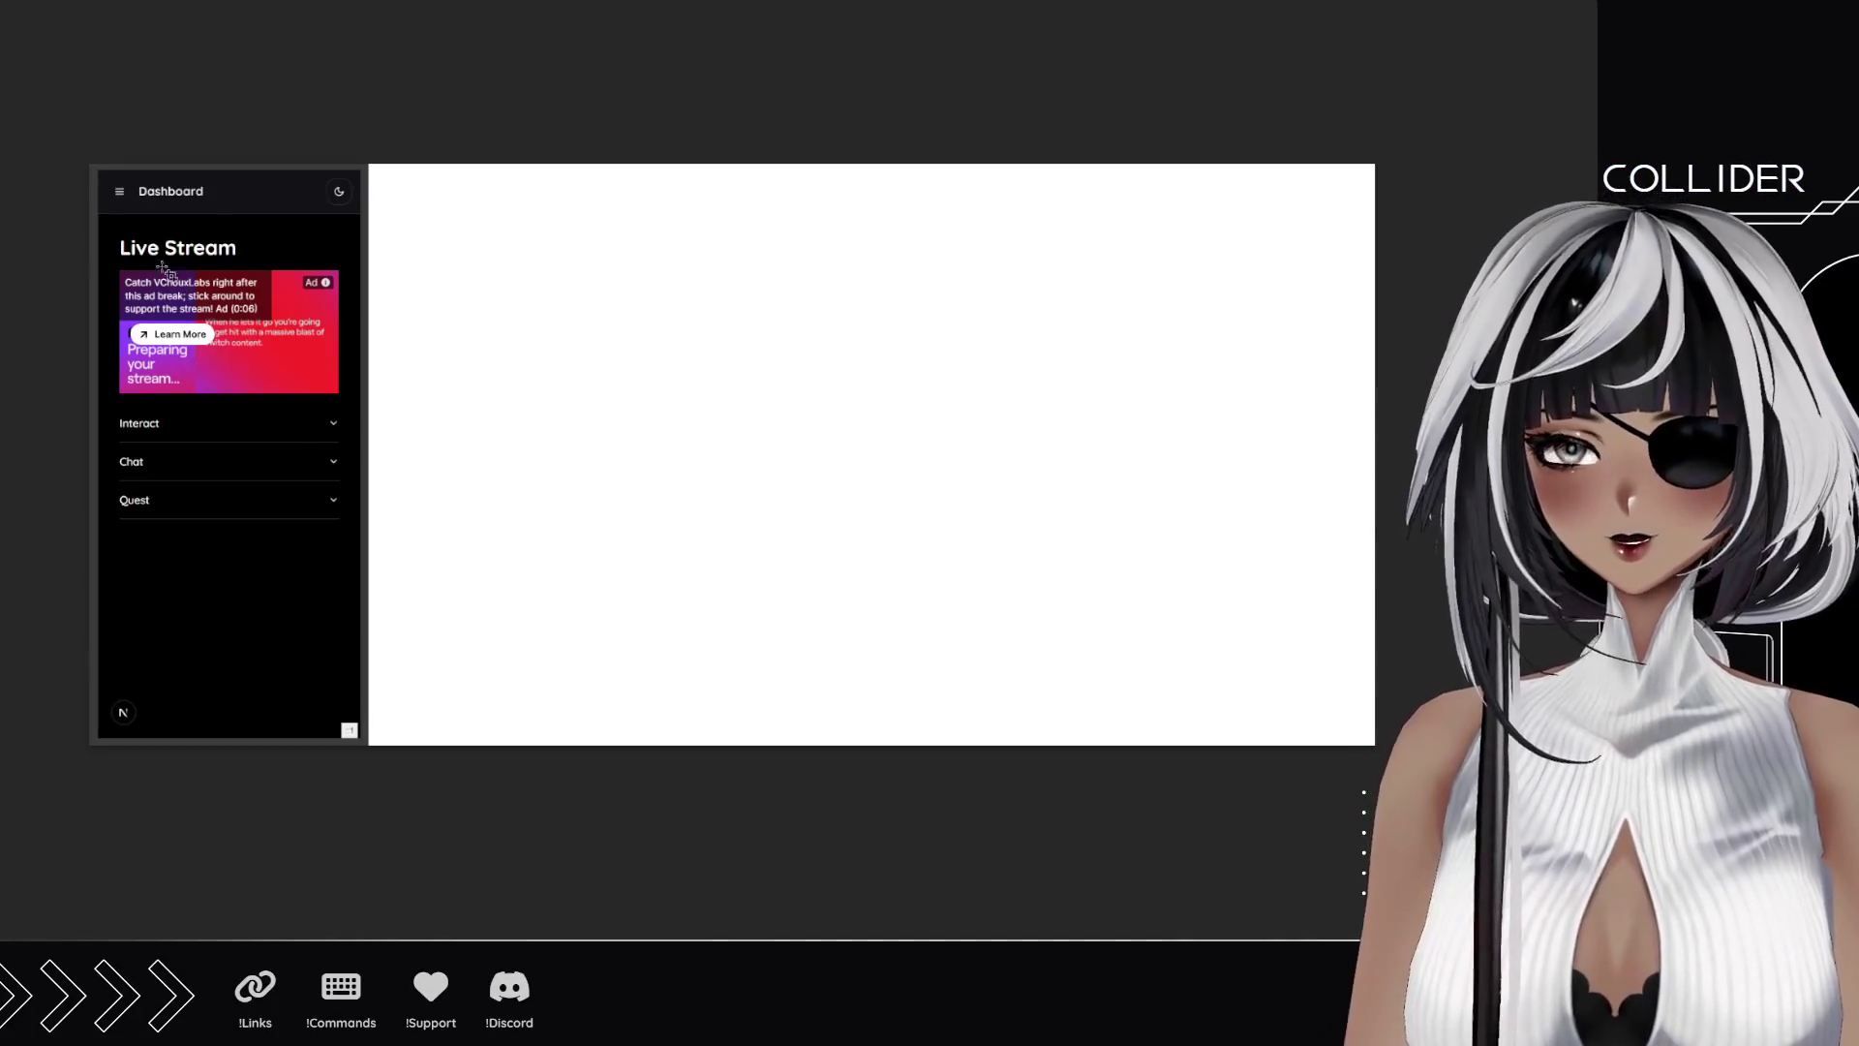
# Select the website capture and stretch it taller to reveal the desktop Live Stream layout.
pyautogui.click(671, 691)
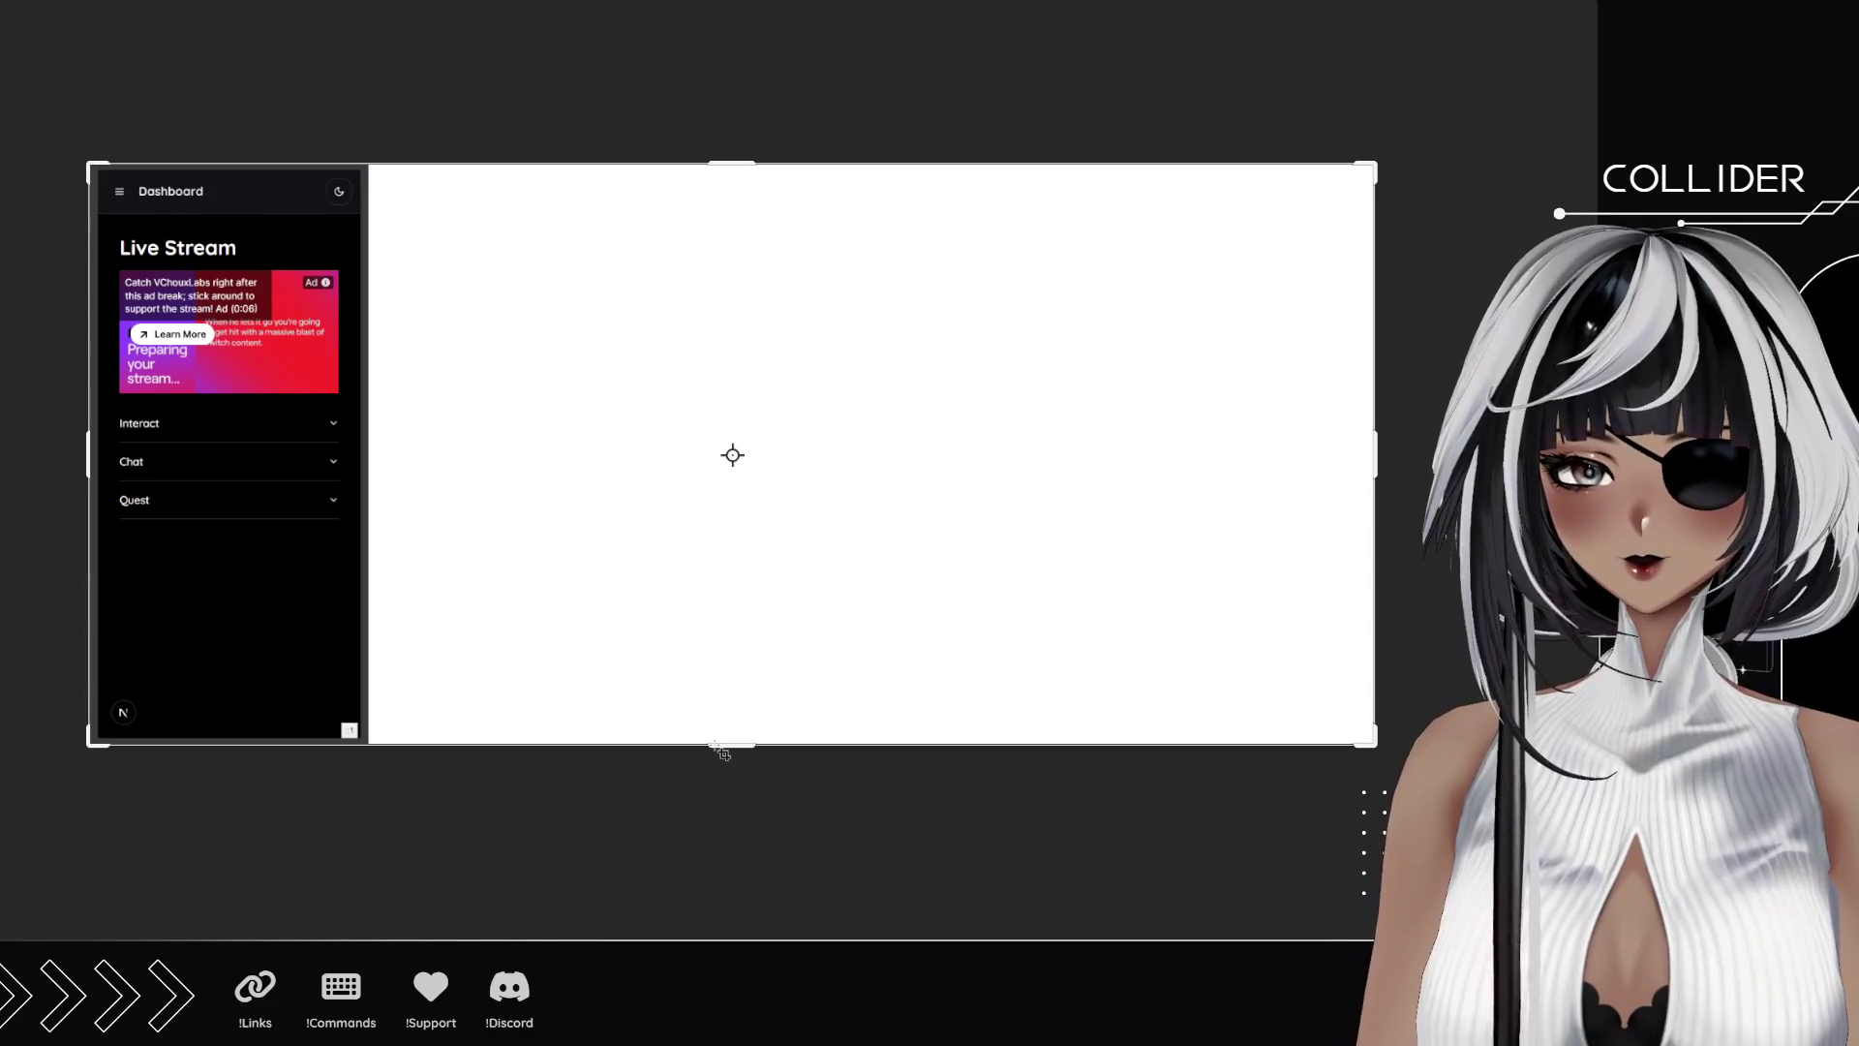
pyautogui.moveTo(721, 747); pyautogui.dragTo(706, 891)
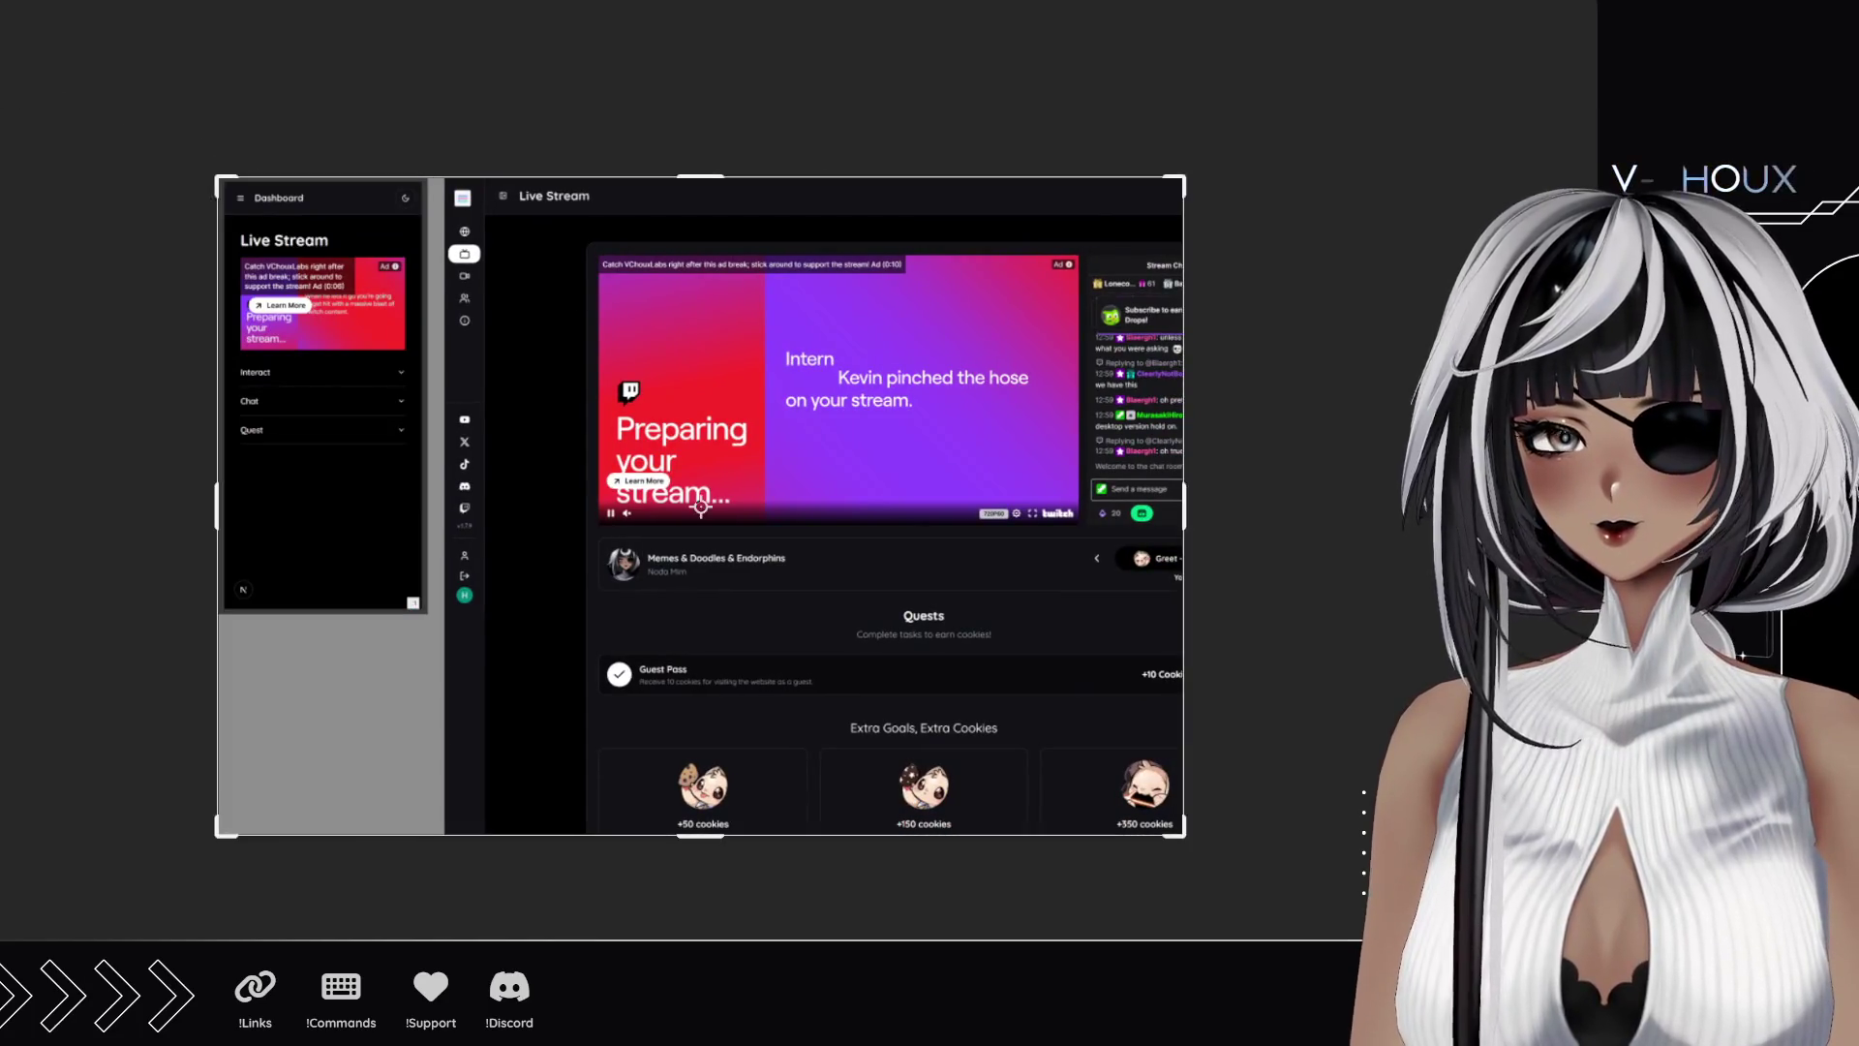
# Widen the captured page and stretch it taller so stream, chat and quests fill the view.
pyautogui.moveTo(1193, 520); pyautogui.dragTo(1278, 531)
pyautogui.moveTo(711, 840); pyautogui.dragTo(703, 881)
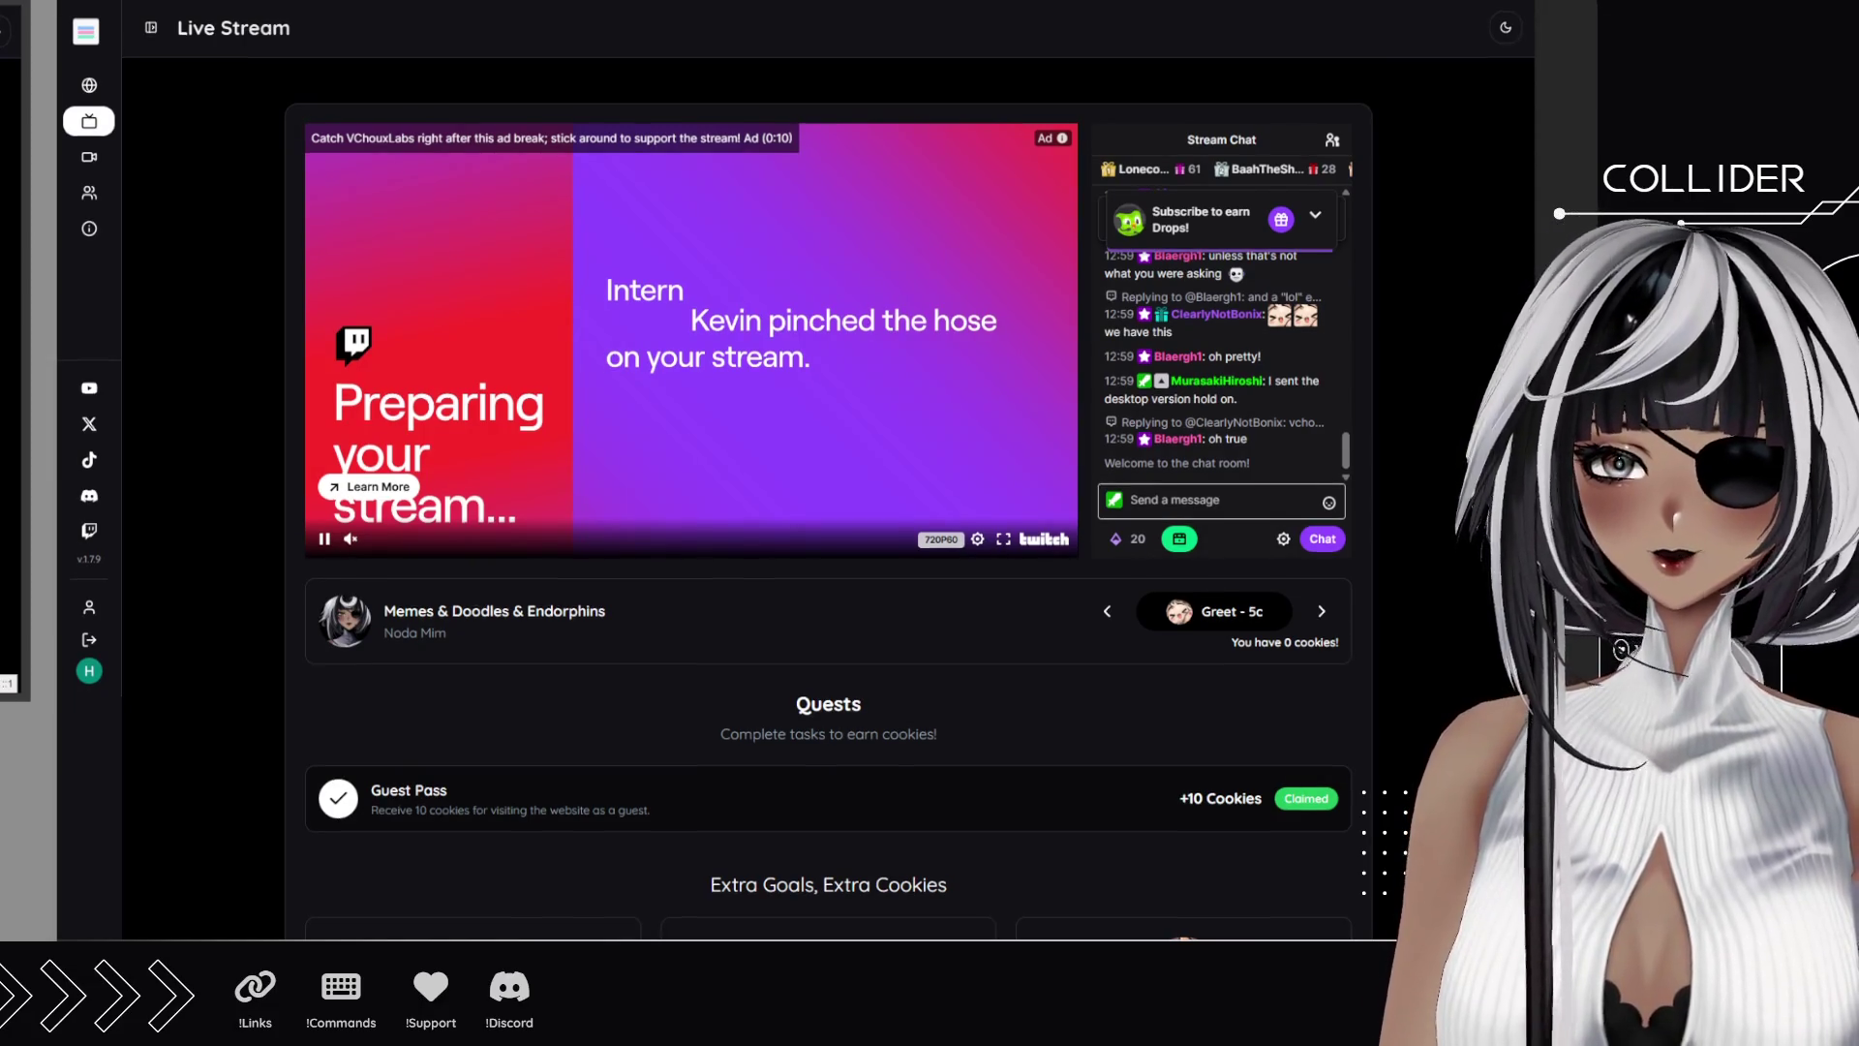
# Scroll down to the Extra Goals cards worth +50, +150 and +350 cookies.
pyautogui.scroll(-3, 828, 523)
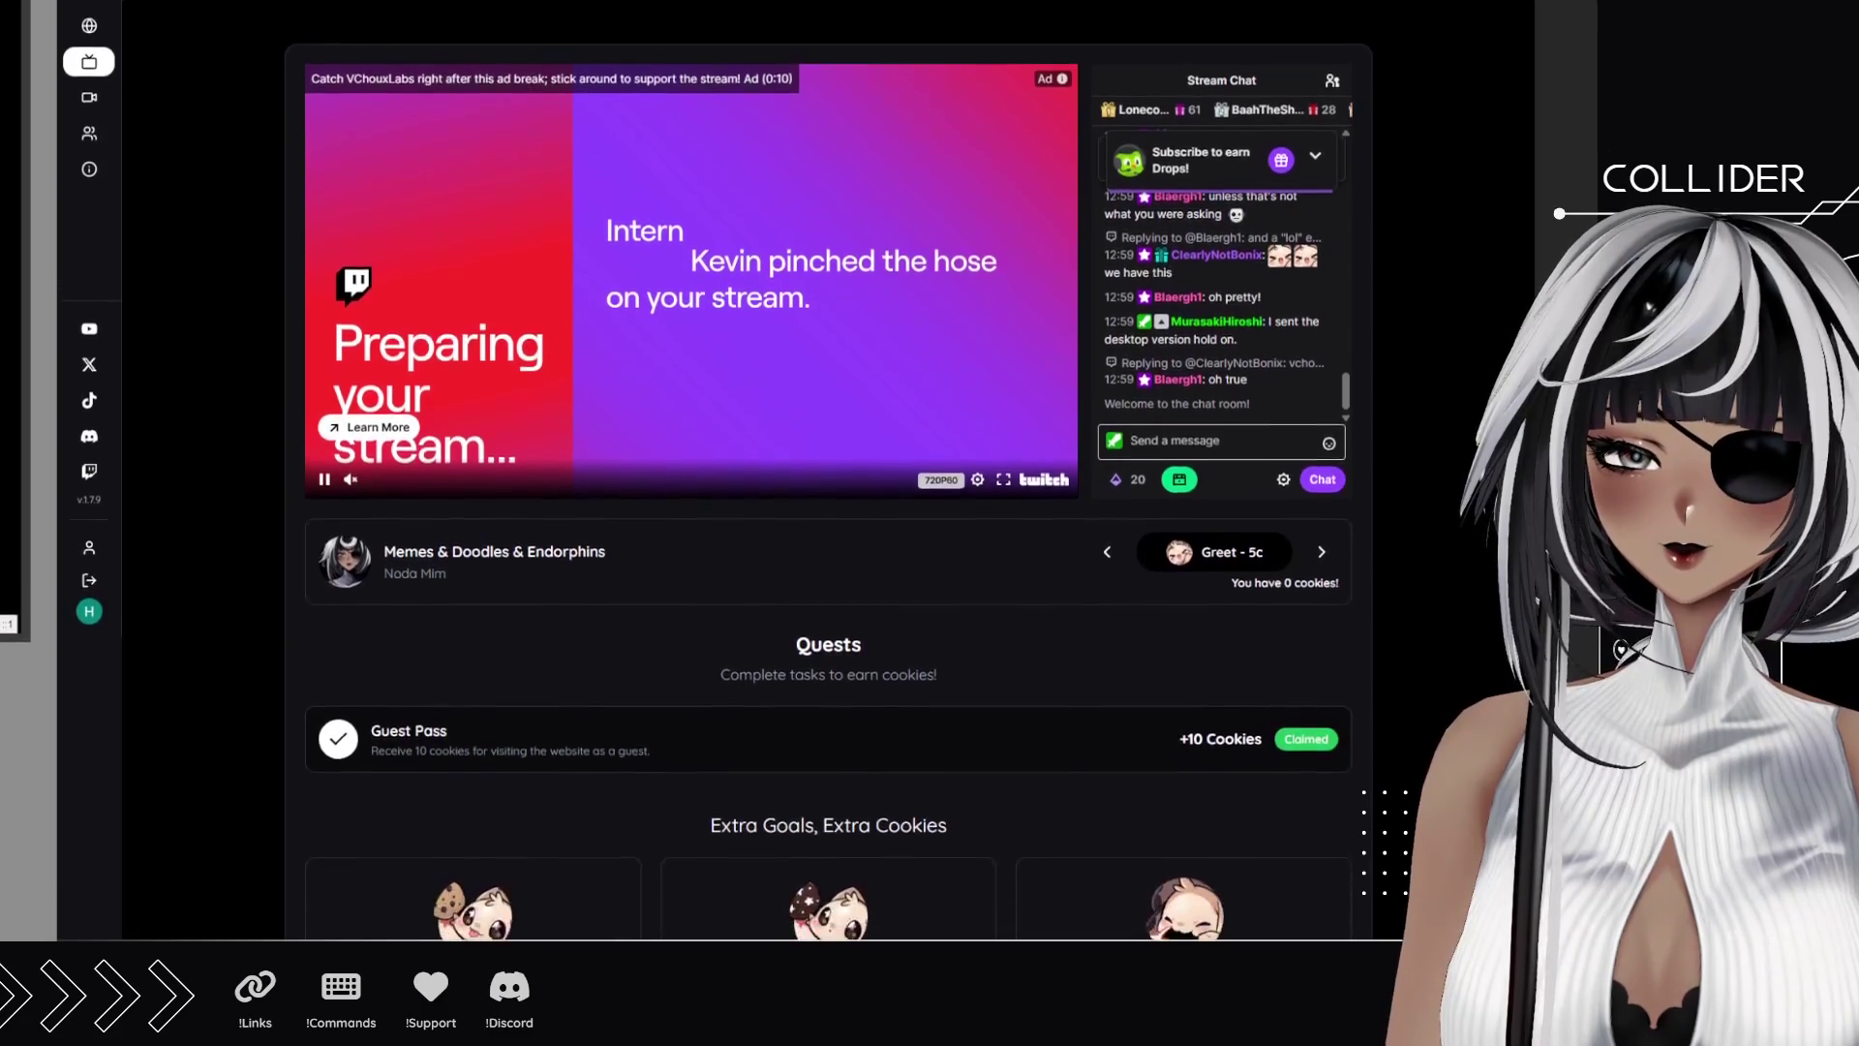
pyautogui.scroll(-2, 828, 523)
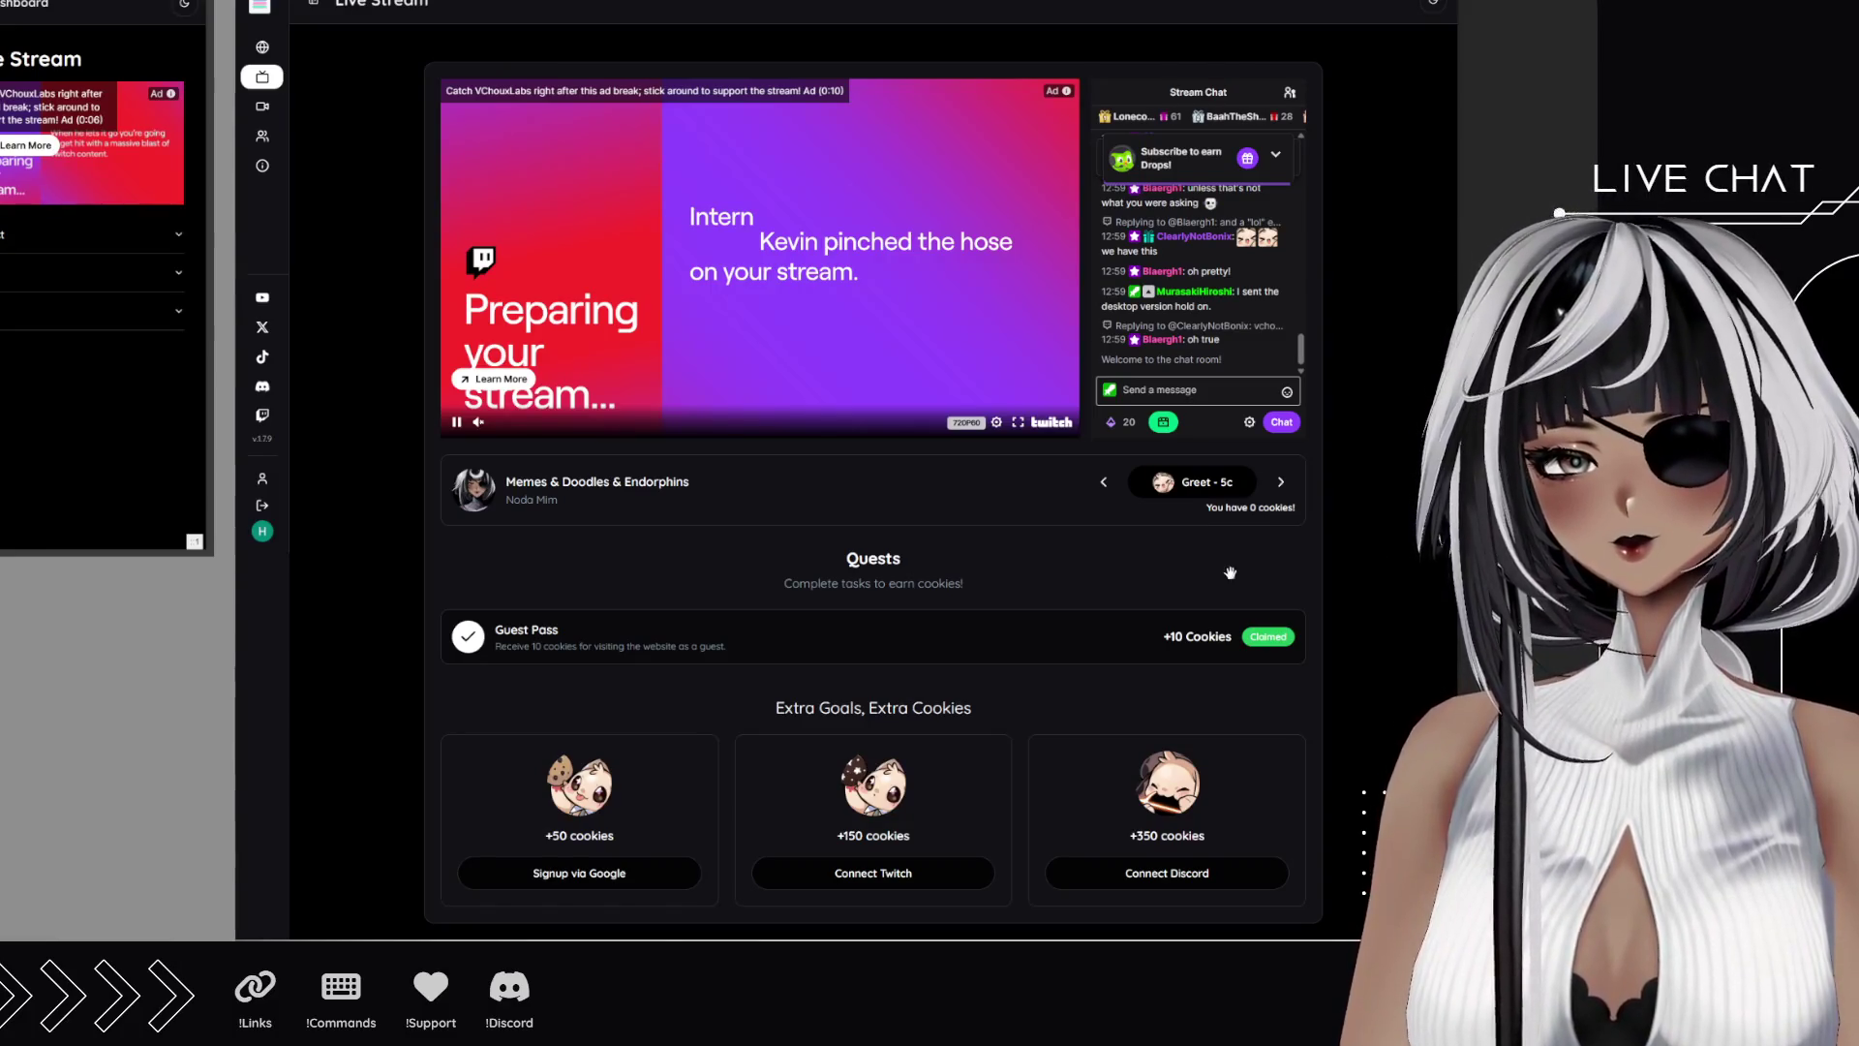
# Shift the captured Live Stream page slightly to the right in the preview.
pyautogui.moveTo(1227, 571); pyautogui.dragTo(1291, 588)
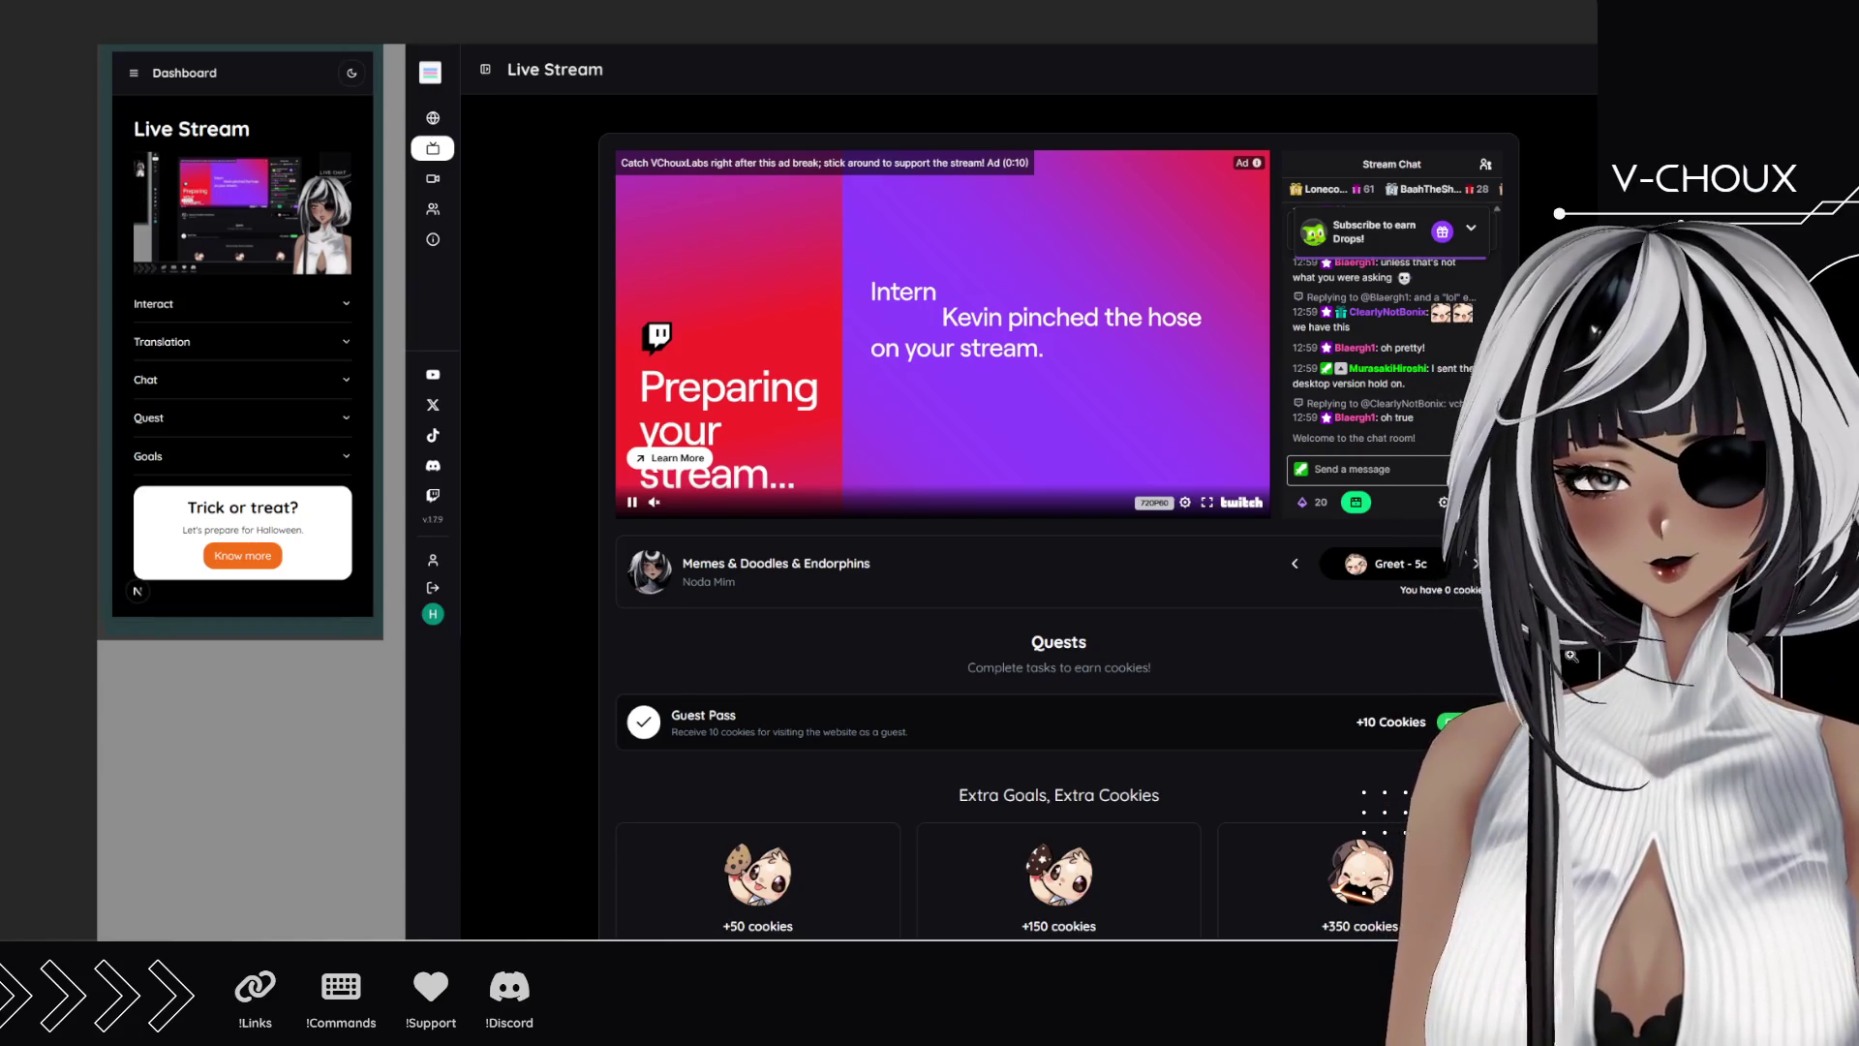
# Scroll down the mobile dashboard to reach its Chat section.
pyautogui.scroll(-1, 847, 474)
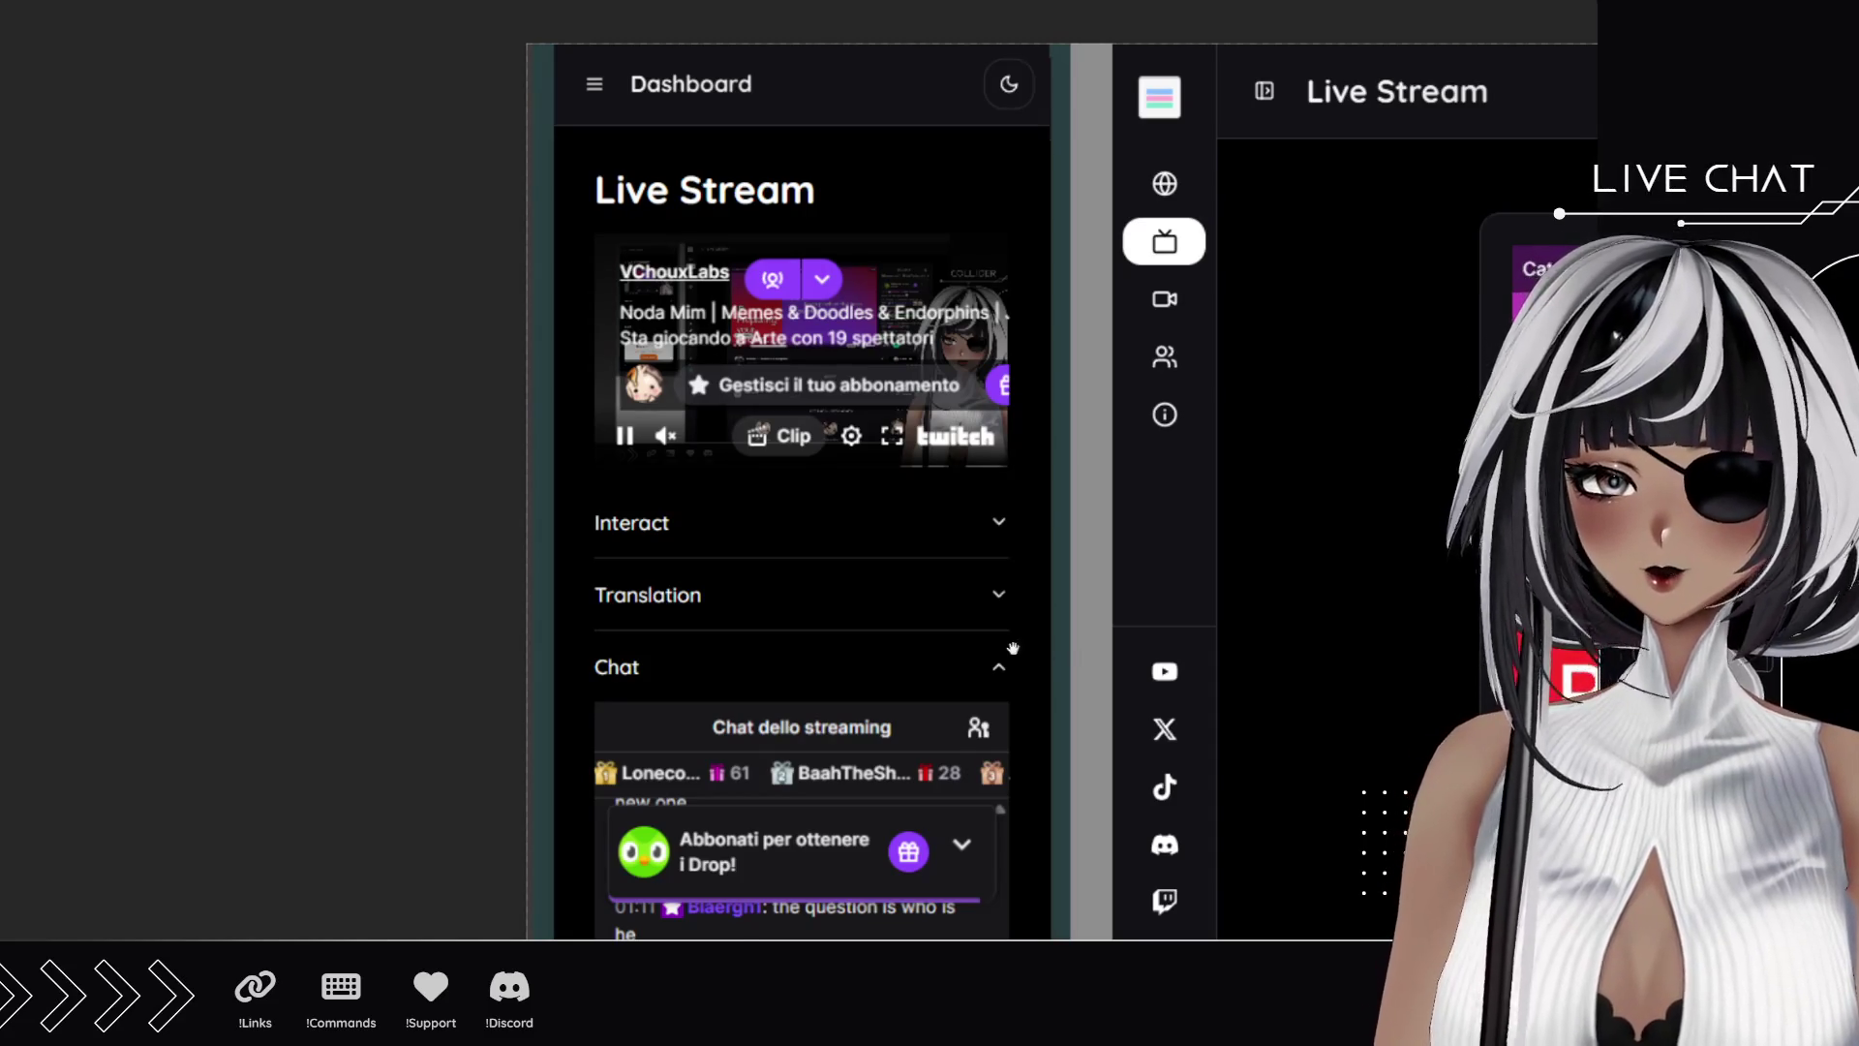
# Reposition and scroll the mockup so the mobile dashboard sits beside the Live Stream page.
pyautogui.moveTo(918, 662); pyautogui.dragTo(764, 657)
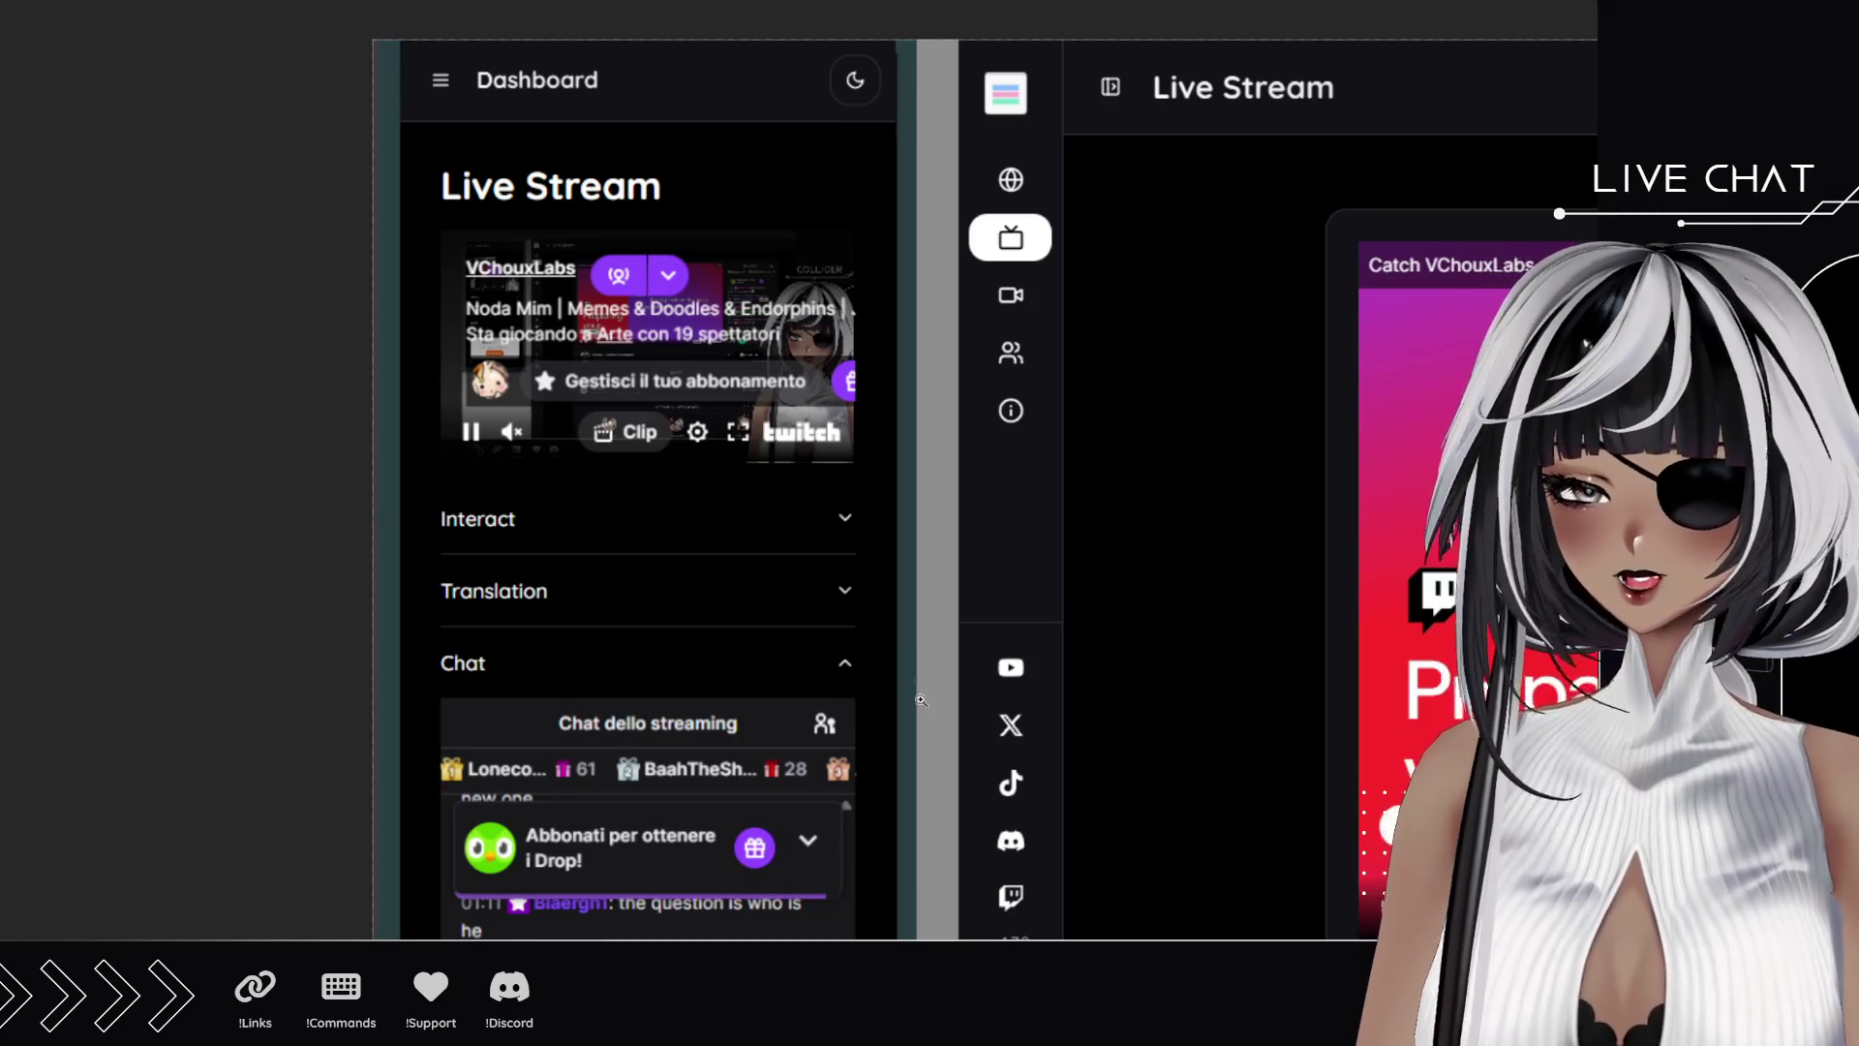
pyautogui.scroll(-2, 882, 676)
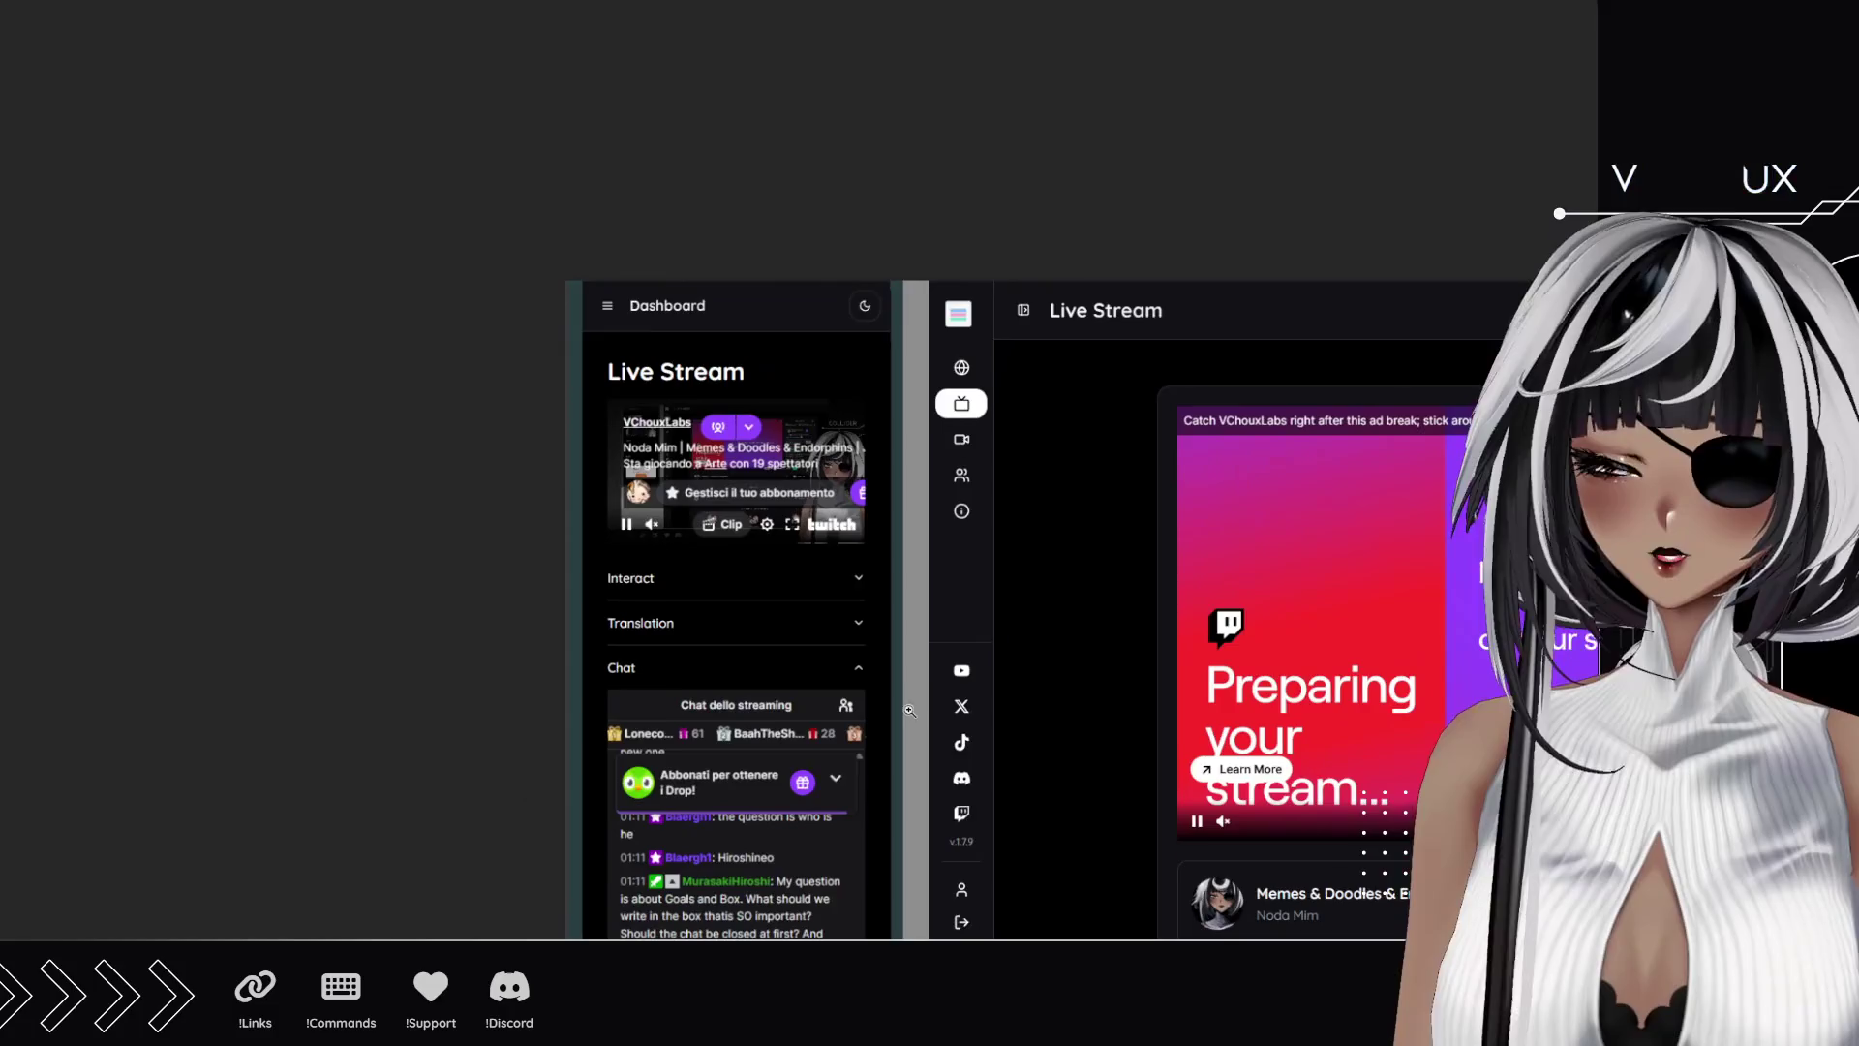
pyautogui.scroll(-2, 882, 675)
pyautogui.moveTo(882, 676)
pyautogui.mouseDown()
pyautogui.moveTo(463, 489)
pyautogui.moveTo(472, 439)
pyautogui.mouseUp()
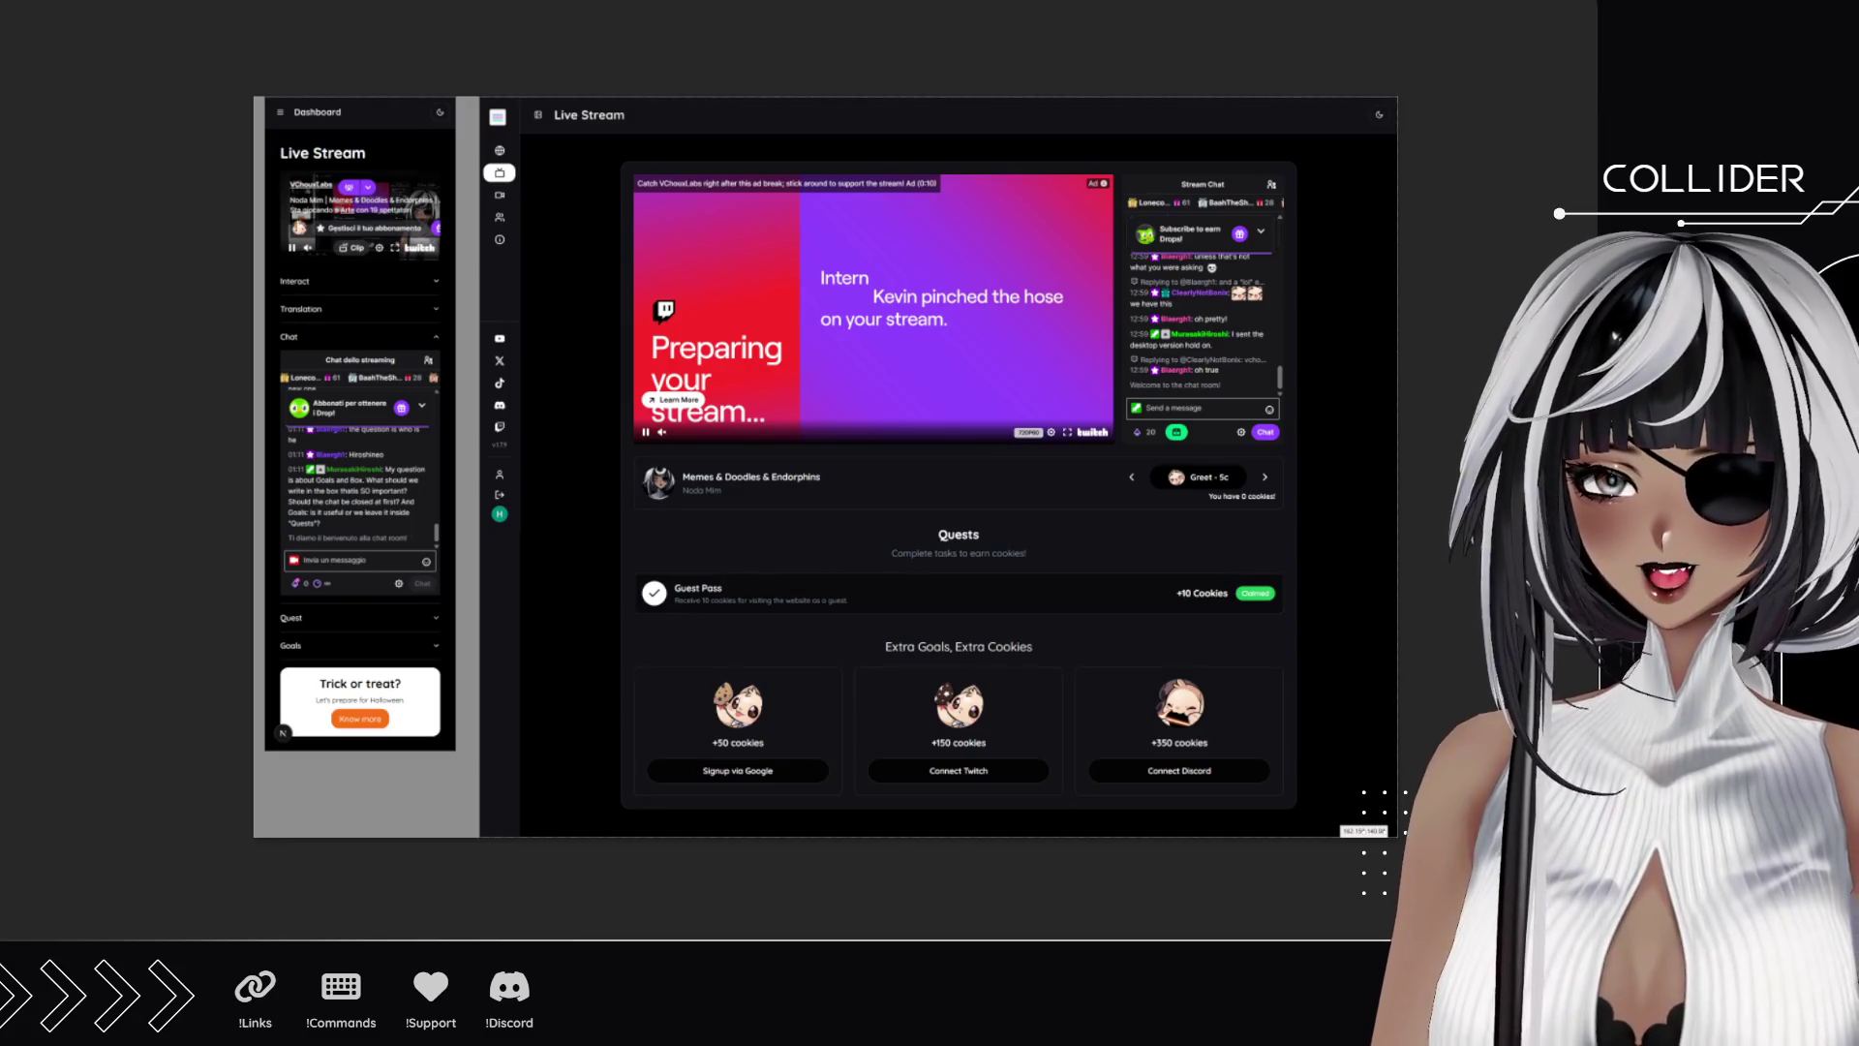
pyautogui.click(593, 553)
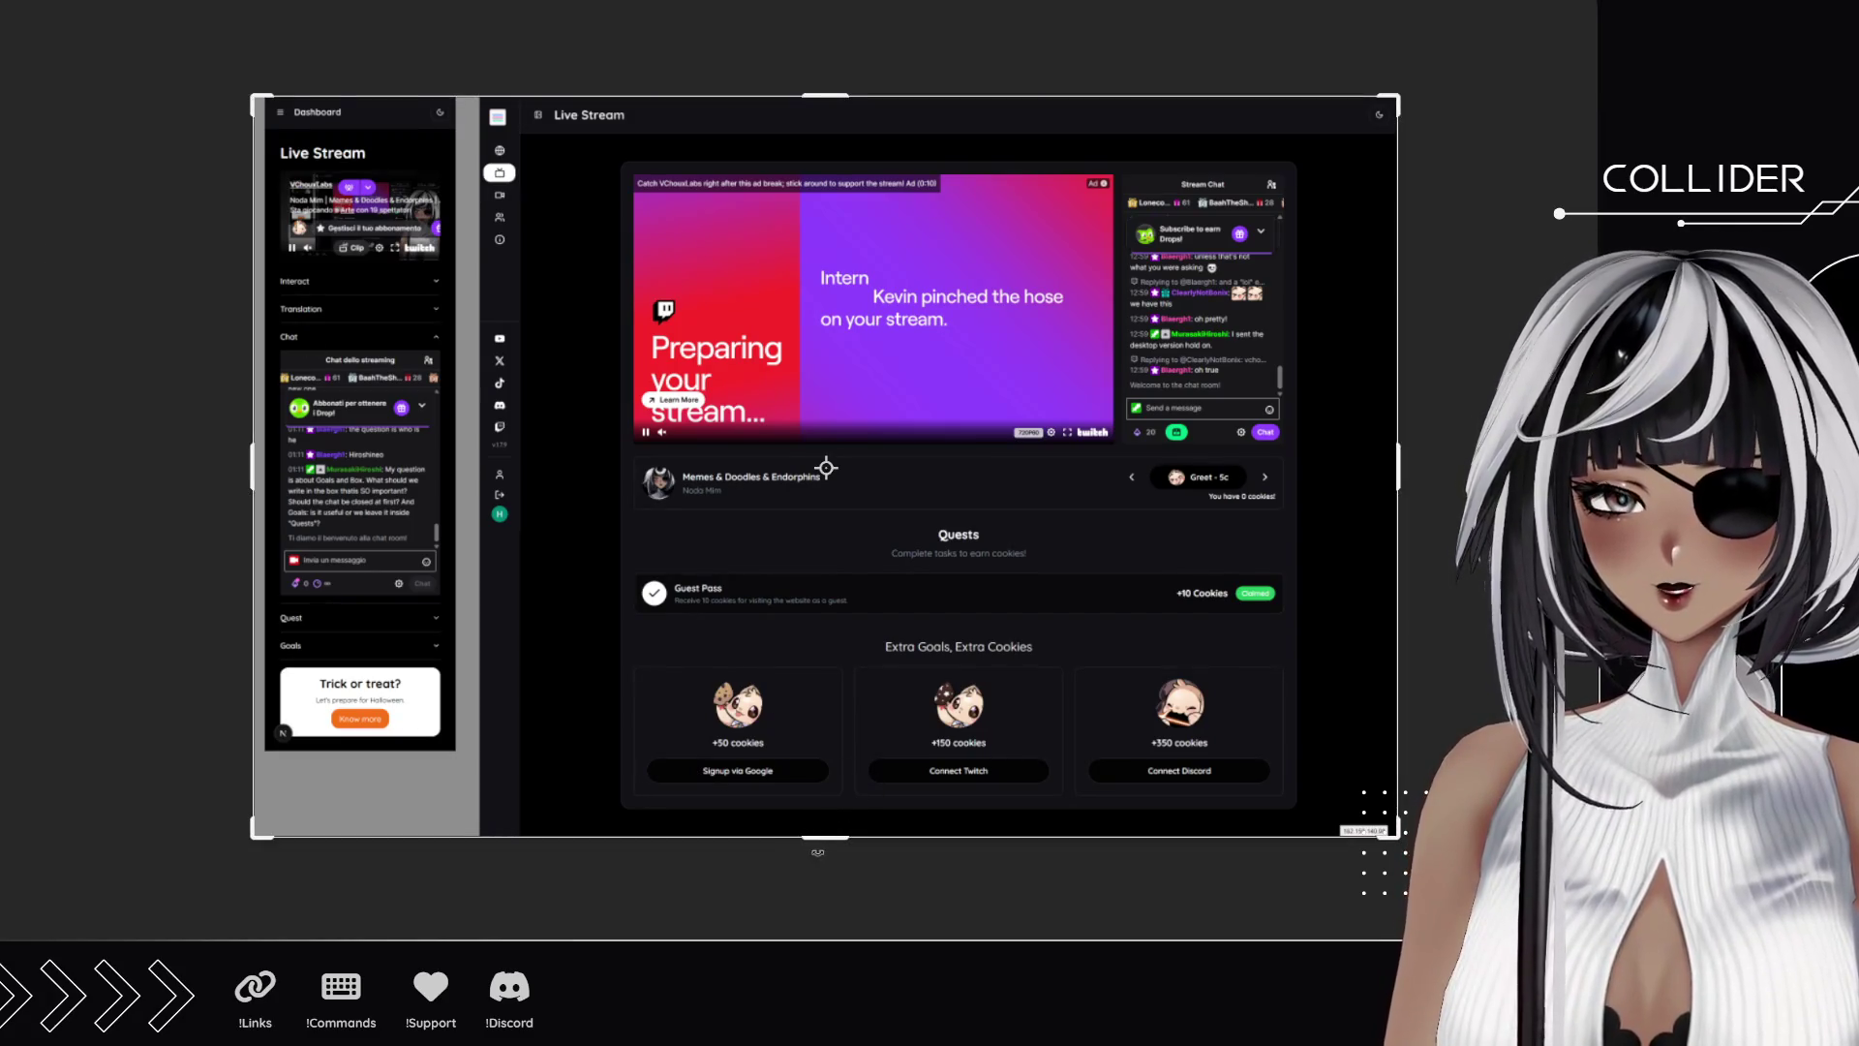
# Stretch the page capture taller and move the mobile dashboard panel to the left edge.
pyautogui.moveTo(826, 838); pyautogui.dragTo(825, 908)
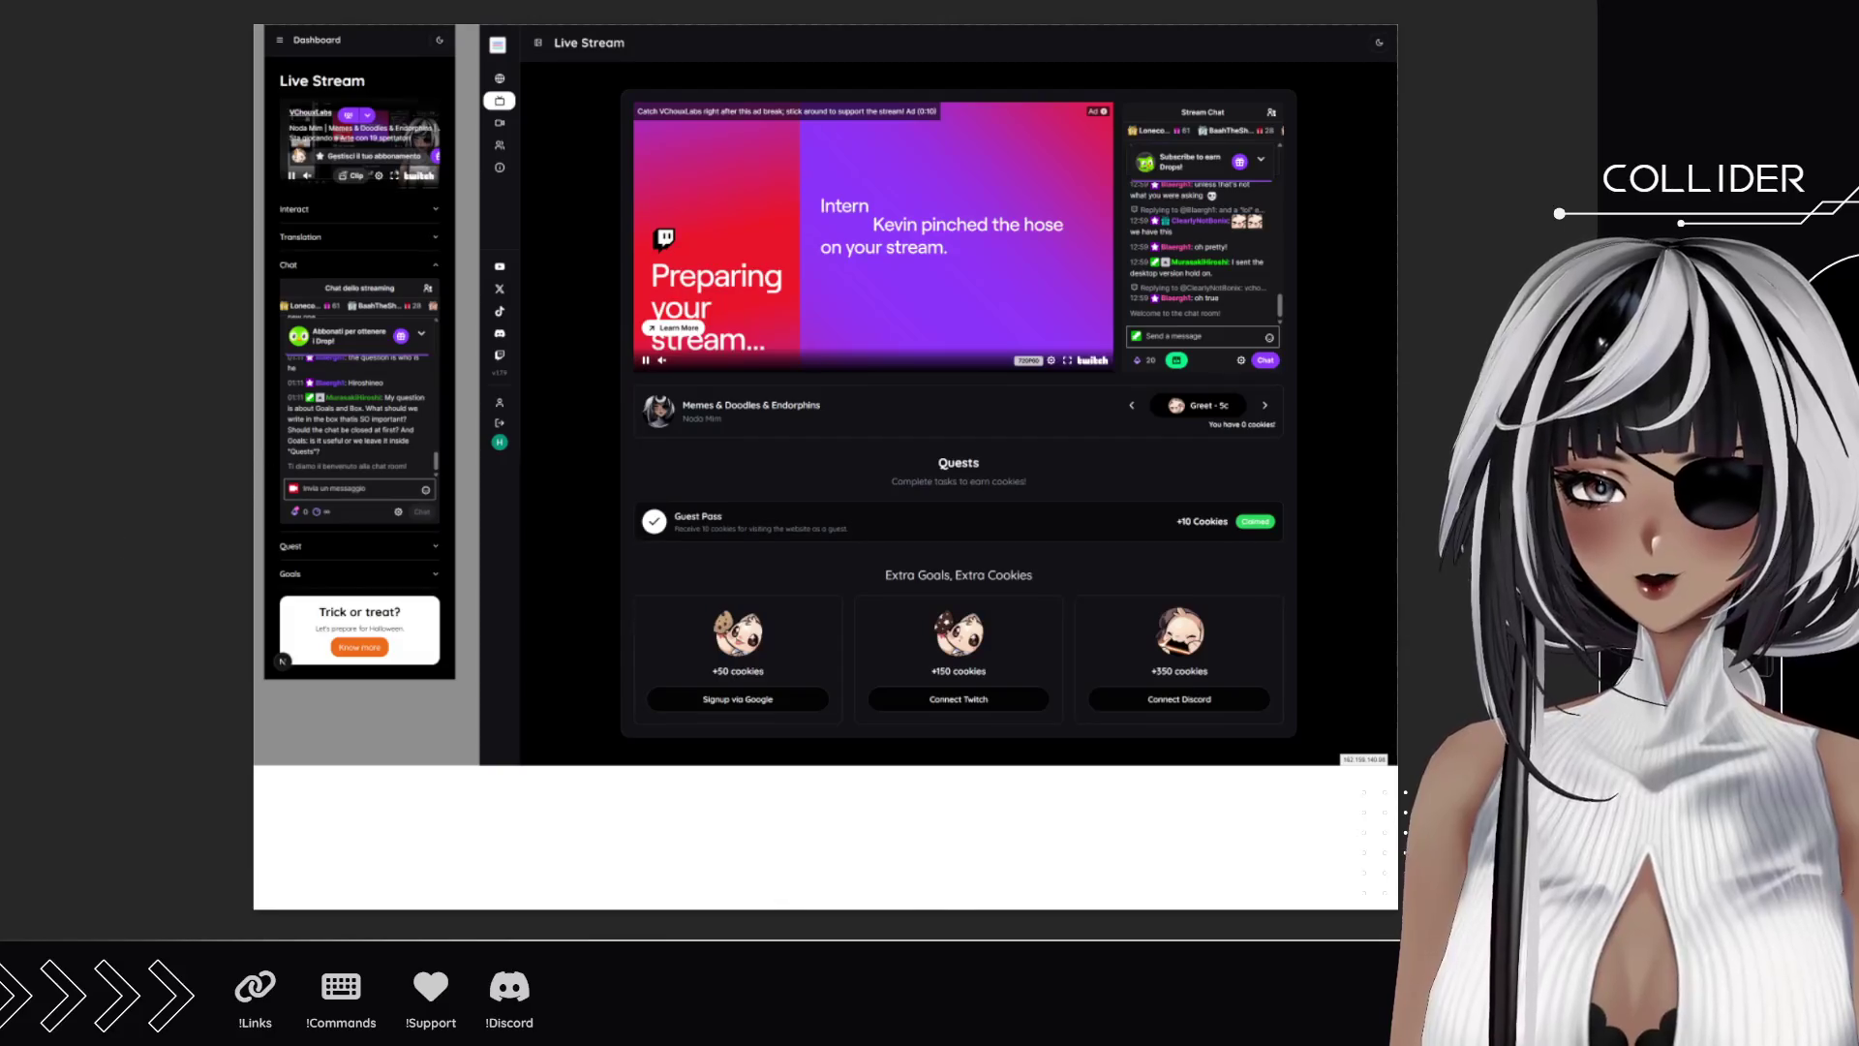
pyautogui.click(1162, 869)
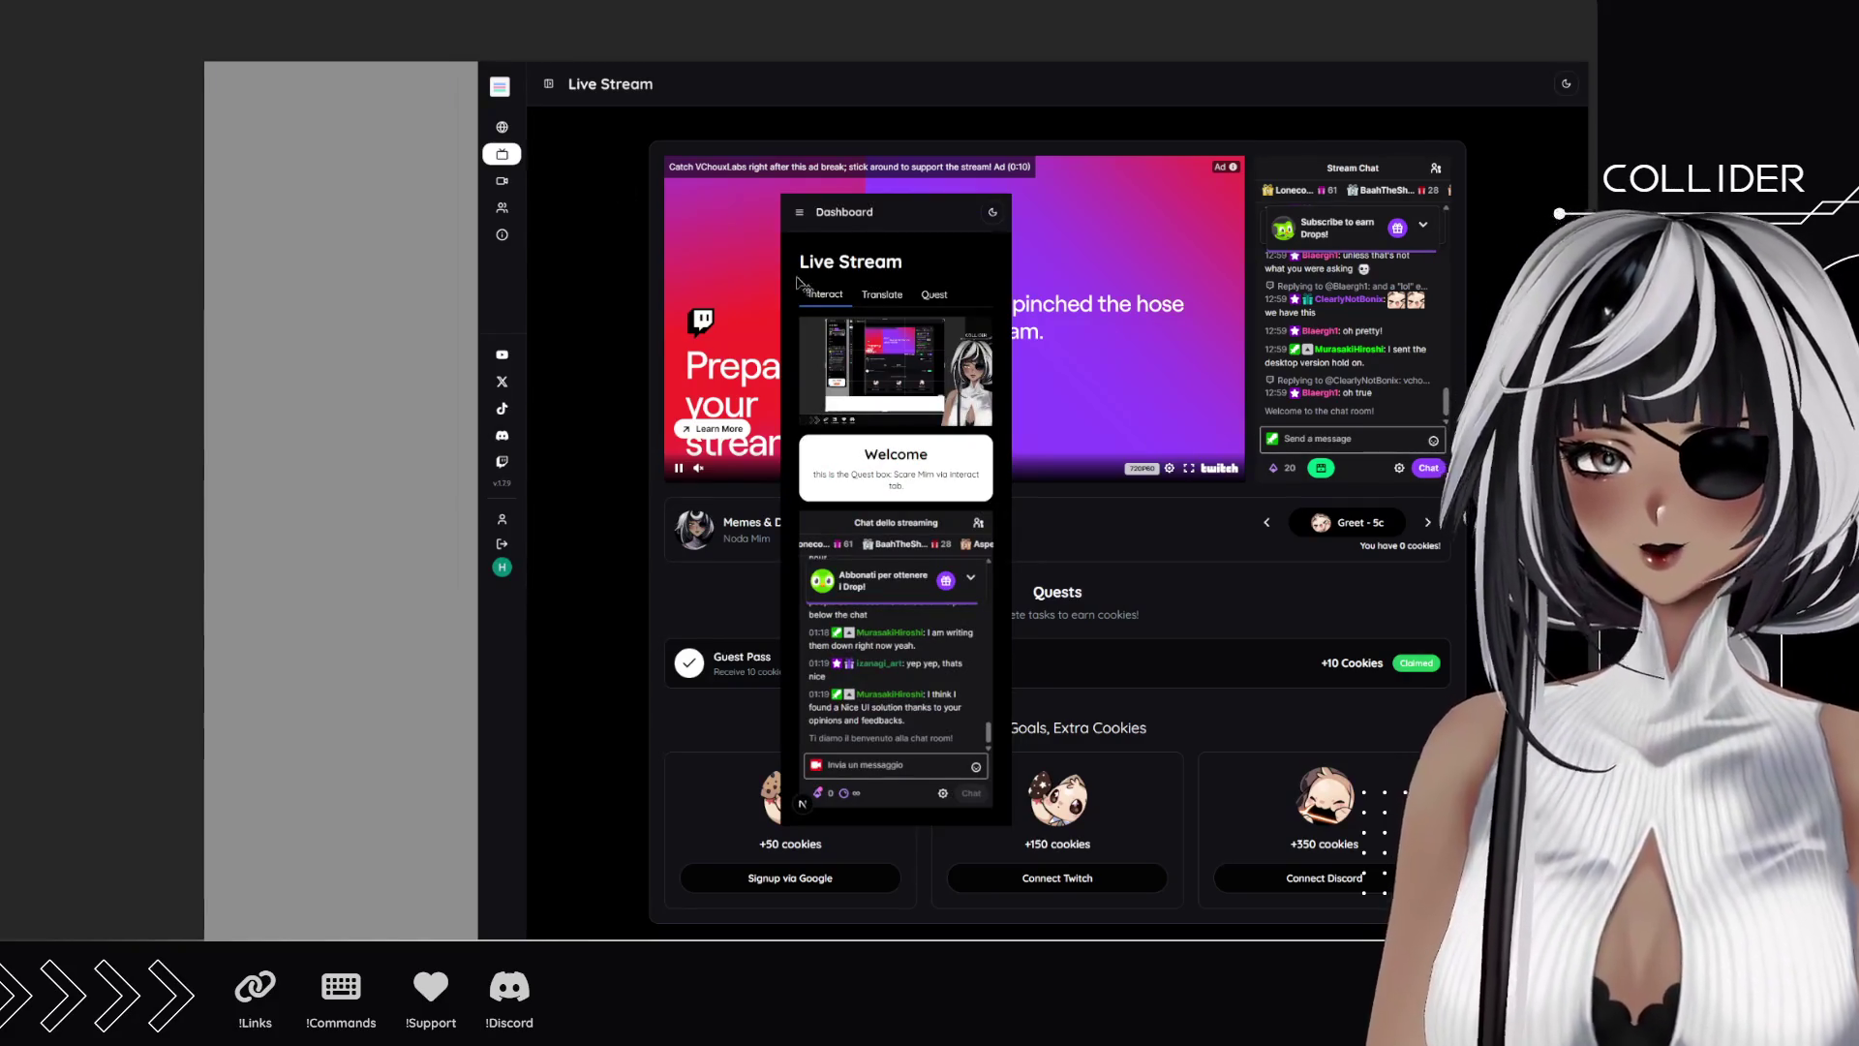
pyautogui.moveTo(892, 312); pyautogui.dragTo(334, 180)
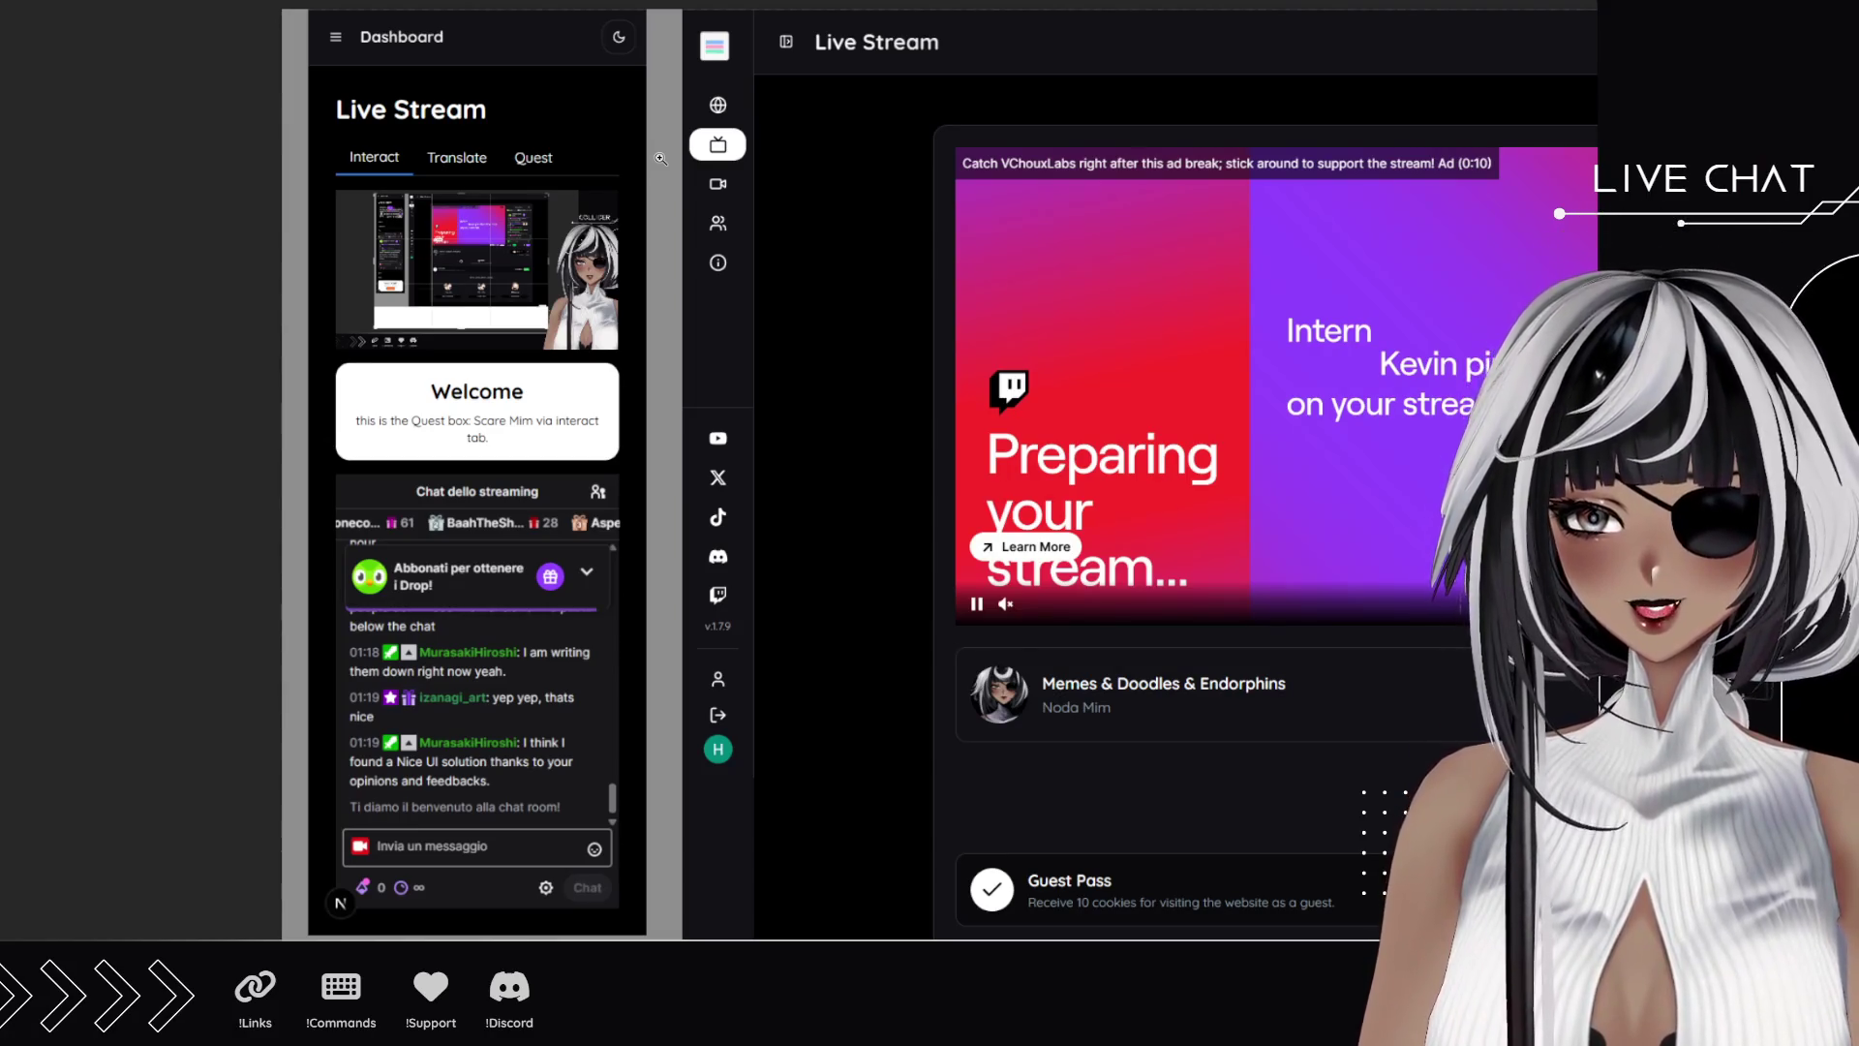
# Sketch the chibi head outline: lower curve, right ear, left side, top and a small chin line.
pyautogui.scroll(-2, 564, 724)
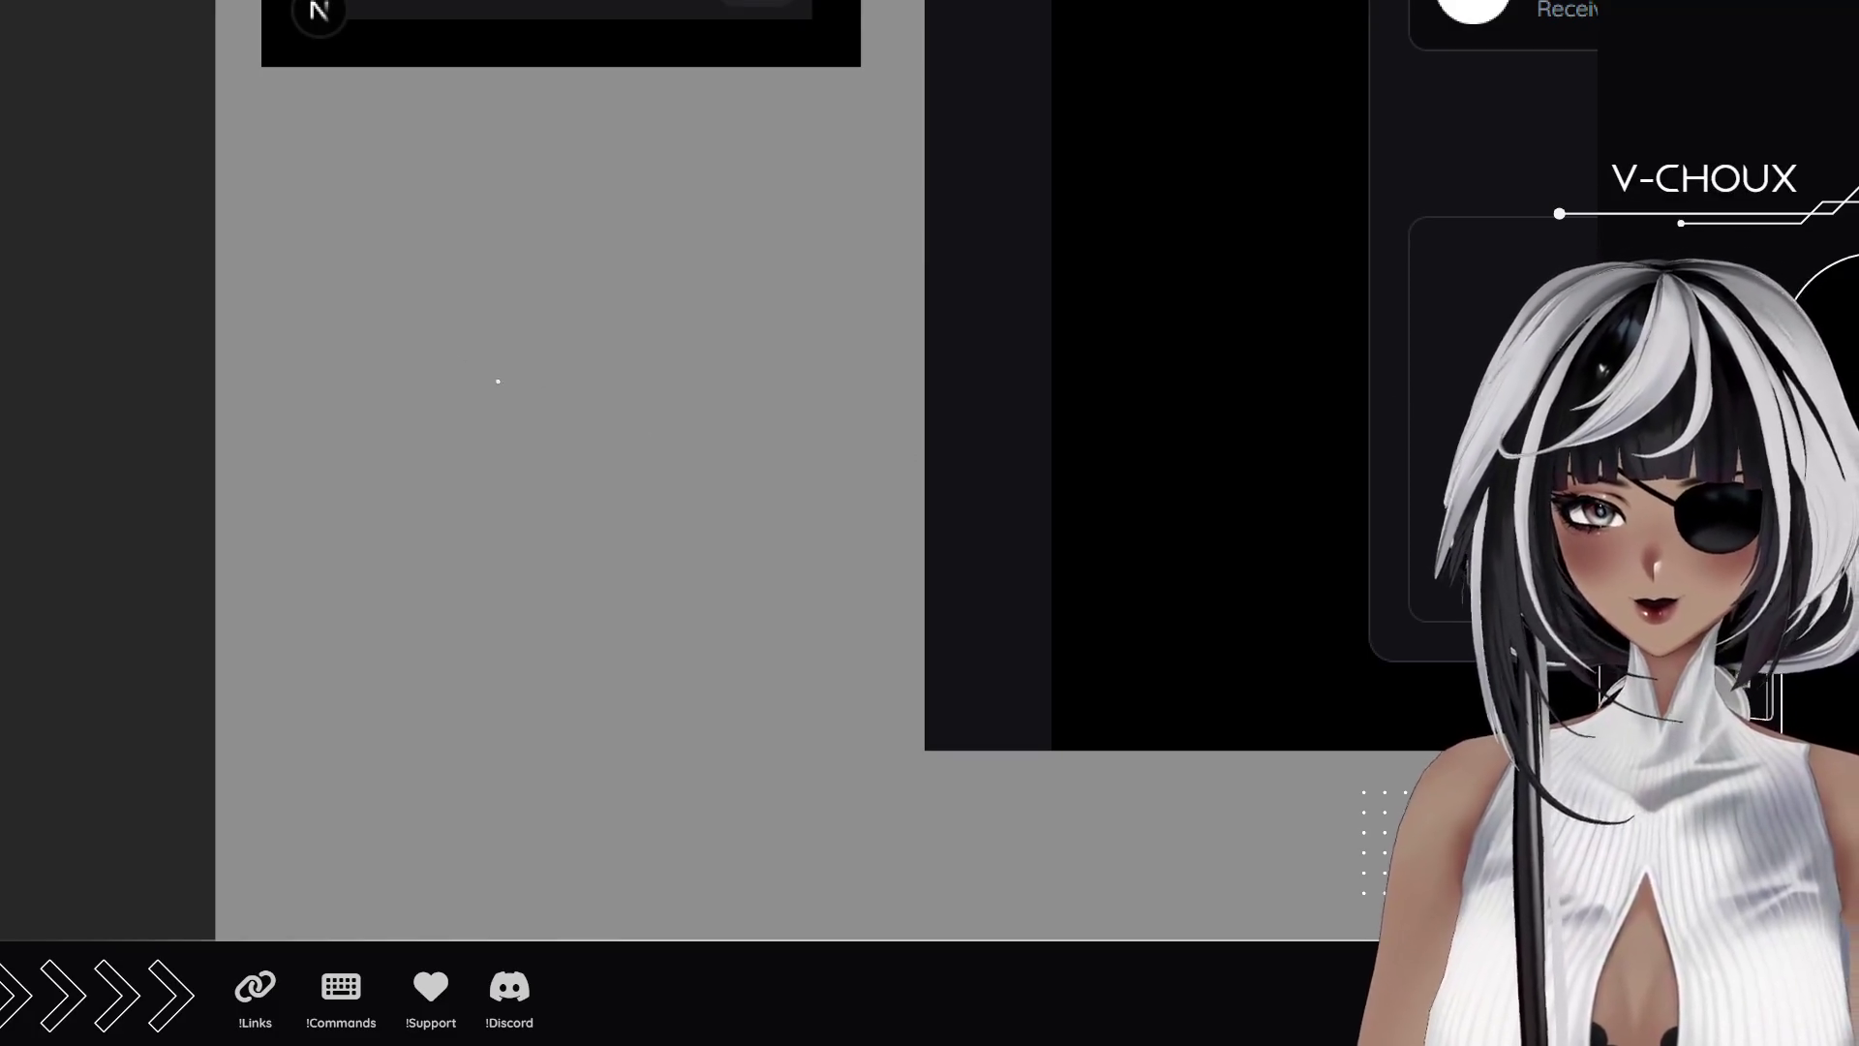
pyautogui.moveTo(476, 349)
pyautogui.mouseDown()
pyautogui.moveTo(504, 486)
pyautogui.moveTo(542, 518)
pyautogui.moveTo(668, 513)
pyautogui.moveTo(773, 436)
pyautogui.mouseUp()
pyautogui.moveTo(758, 363); pyautogui.dragTo(782, 418)
pyautogui.moveTo(500, 431)
pyautogui.mouseDown()
pyautogui.moveTo(470, 291)
pyautogui.moveTo(556, 213)
pyautogui.moveTo(699, 199)
pyautogui.moveTo(766, 269)
pyautogui.mouseUp()
pyautogui.moveTo(639, 190); pyautogui.dragTo(784, 329)
pyautogui.moveTo(614, 494); pyautogui.dragTo(643, 489)
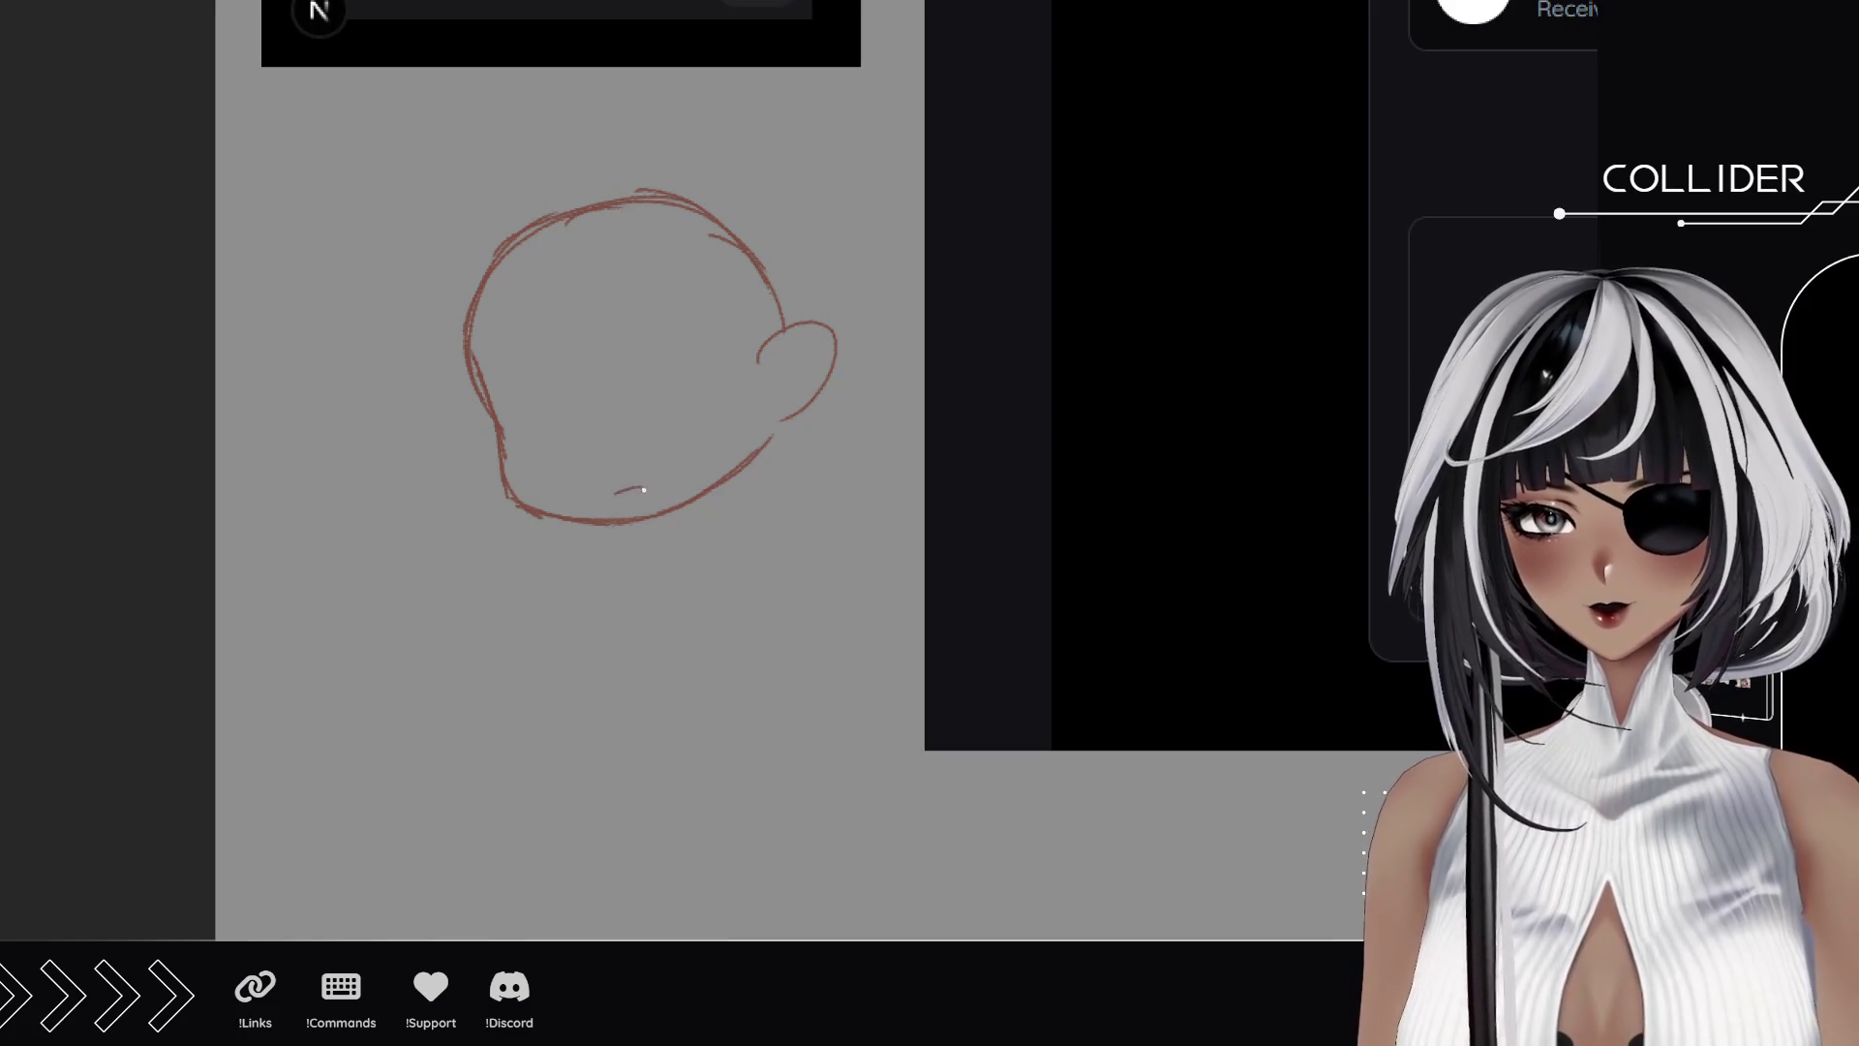
pyautogui.scroll(3, 543, 419)
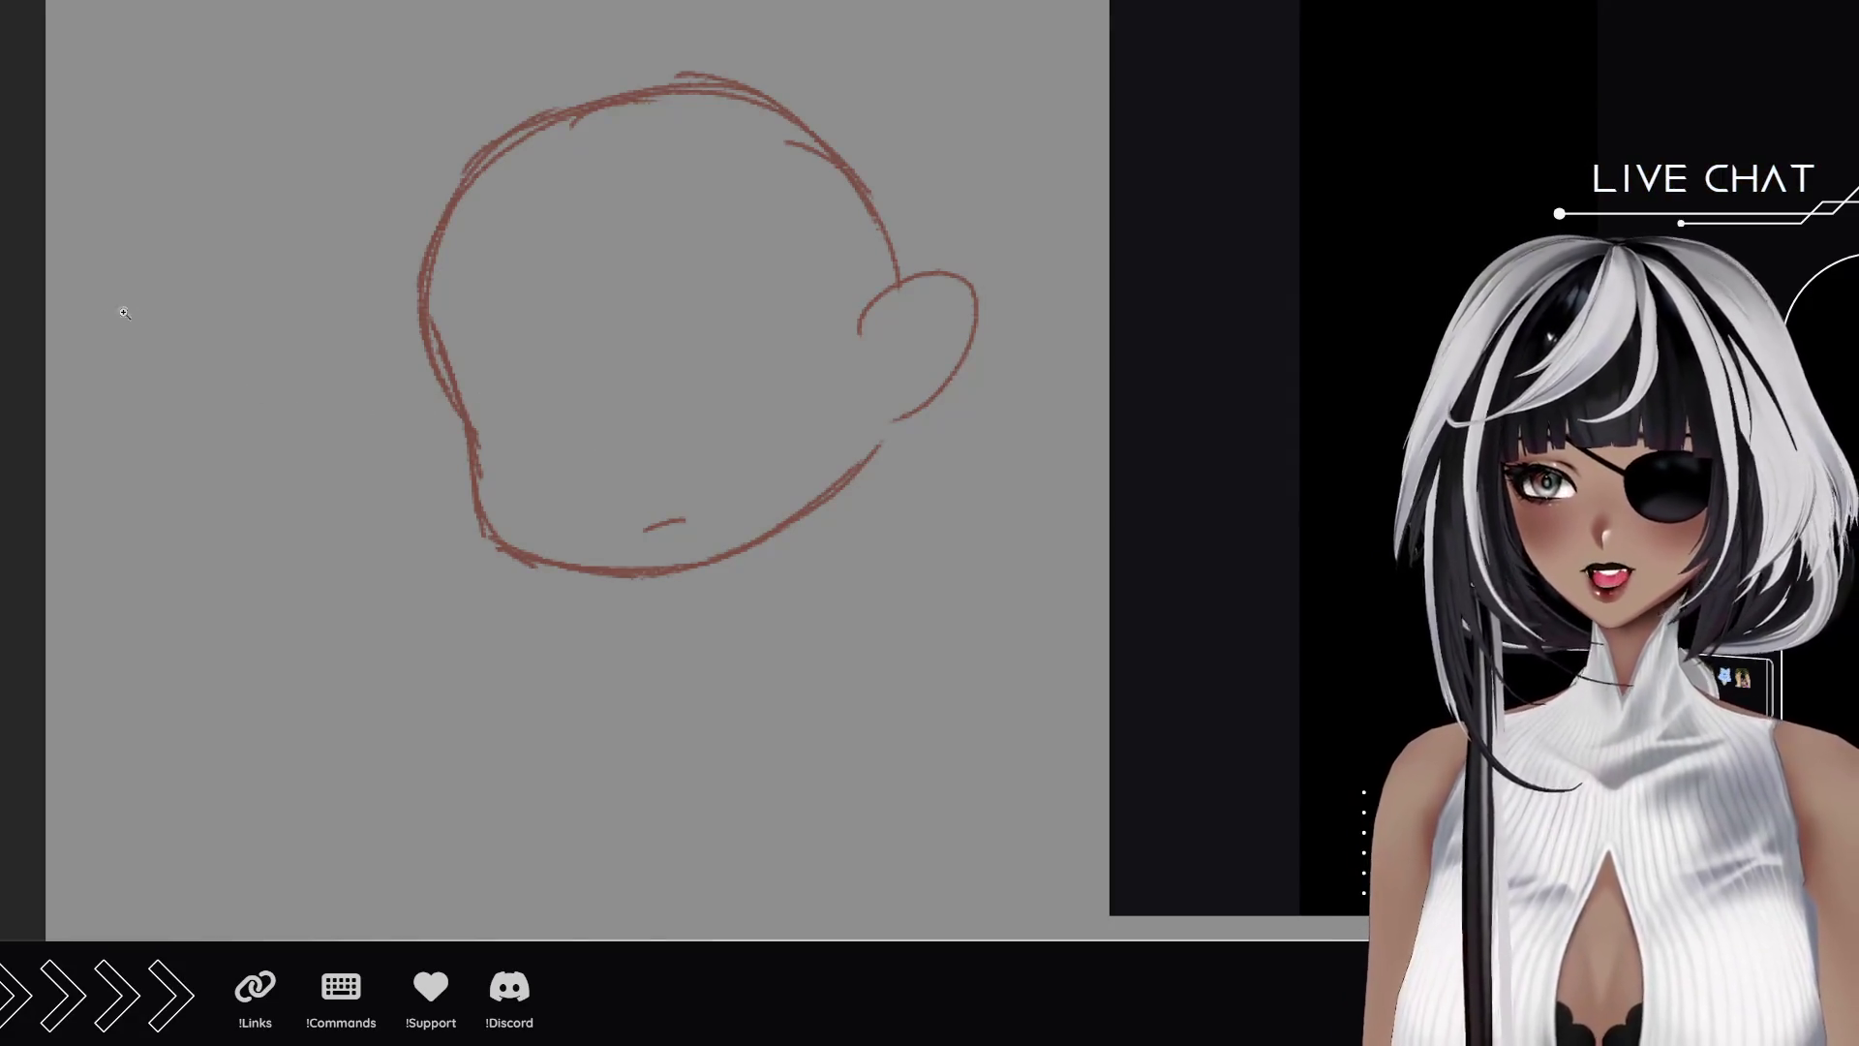
# Add a chin hook and dot, plus a chevron line running up toward the ear.
pyautogui.moveTo(649, 531); pyautogui.dragTo(635, 540)
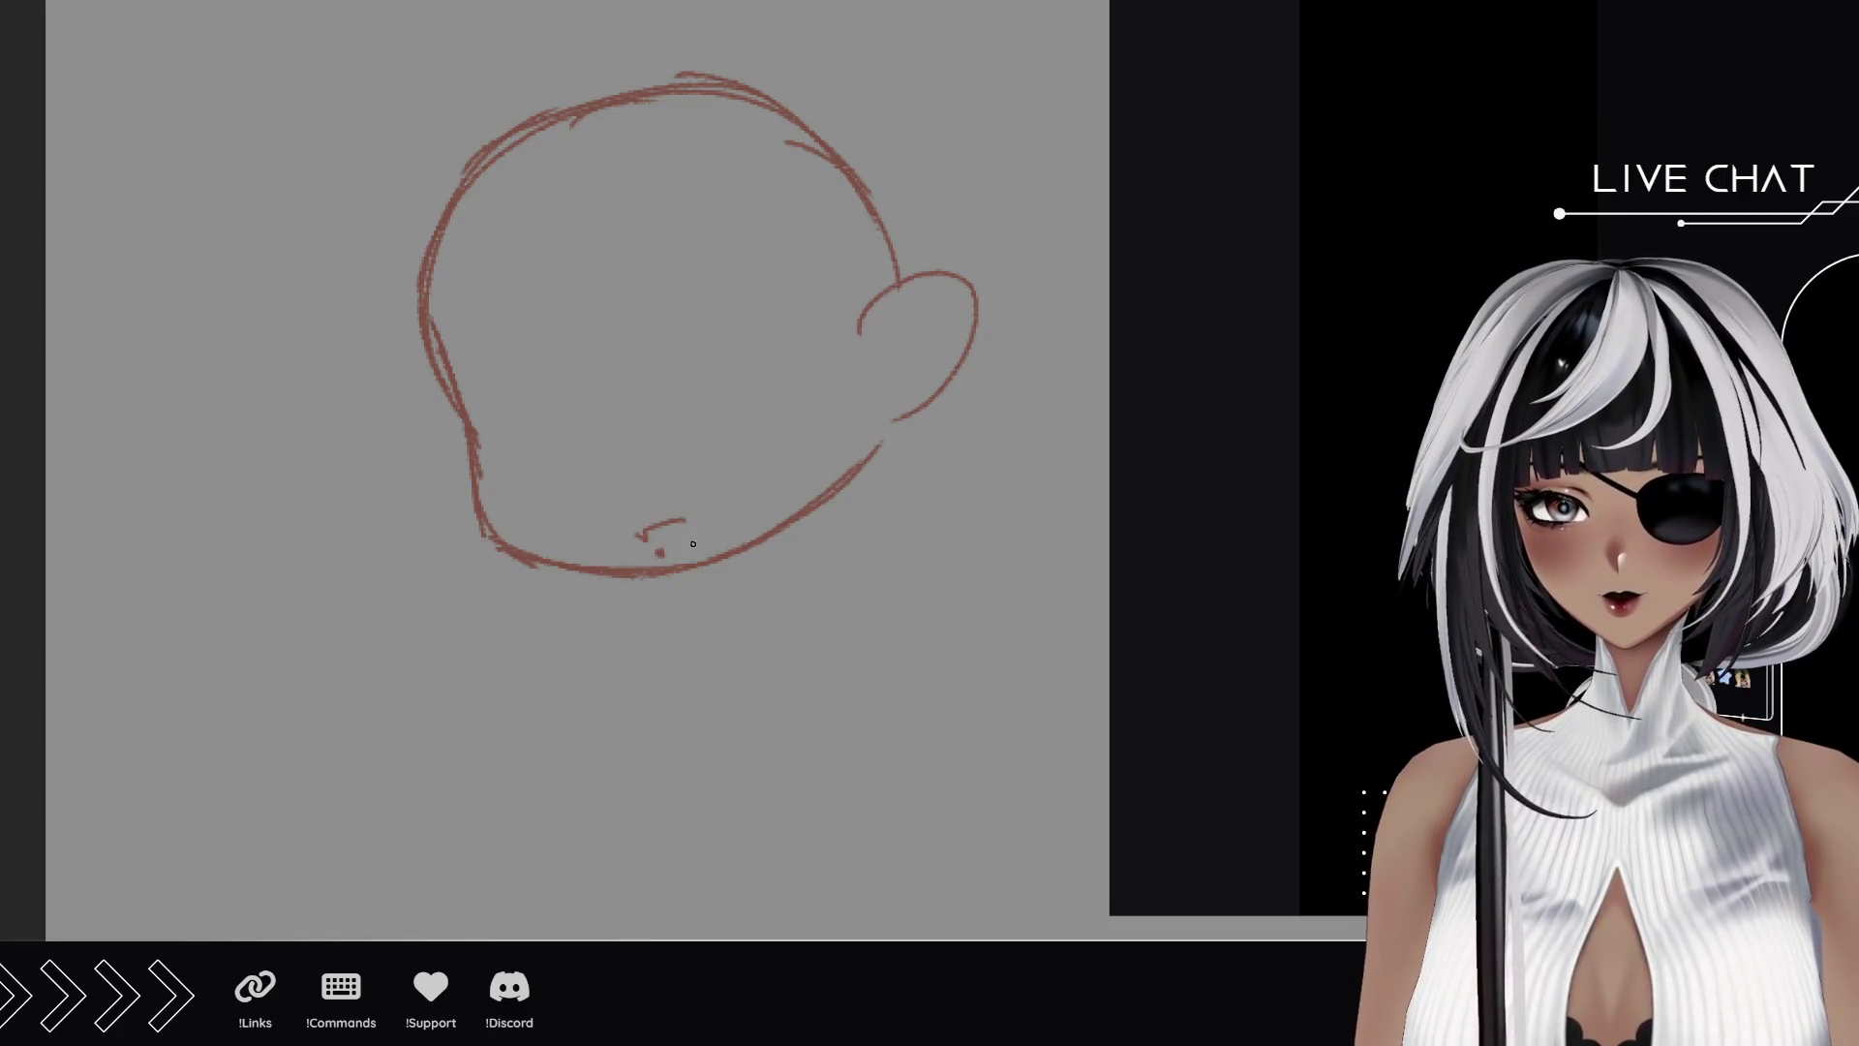
pyautogui.moveTo(692, 541); pyautogui.dragTo(690, 540)
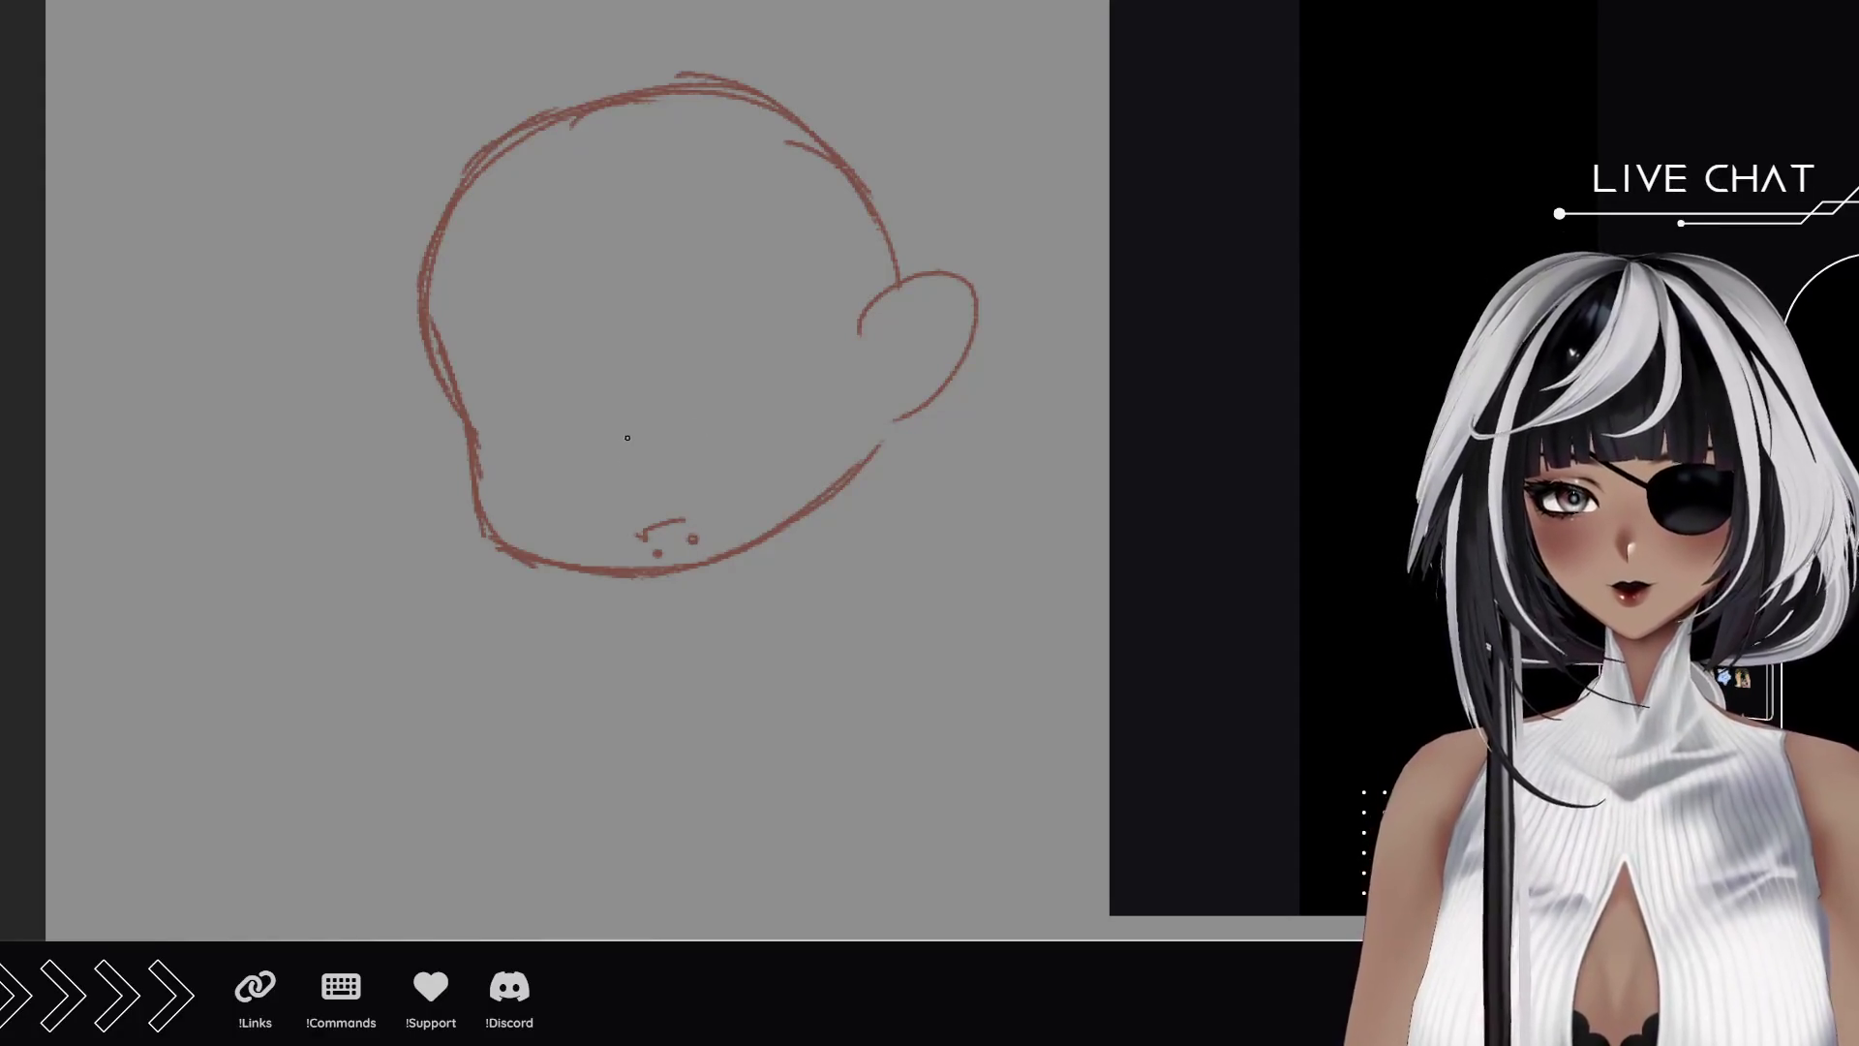
pyautogui.moveTo(614, 456)
pyautogui.mouseDown()
pyautogui.moveTo(647, 436)
pyautogui.moveTo(707, 456)
pyautogui.moveTo(598, 499)
pyautogui.mouseUp()
pyautogui.moveTo(701, 461); pyautogui.dragTo(803, 417)
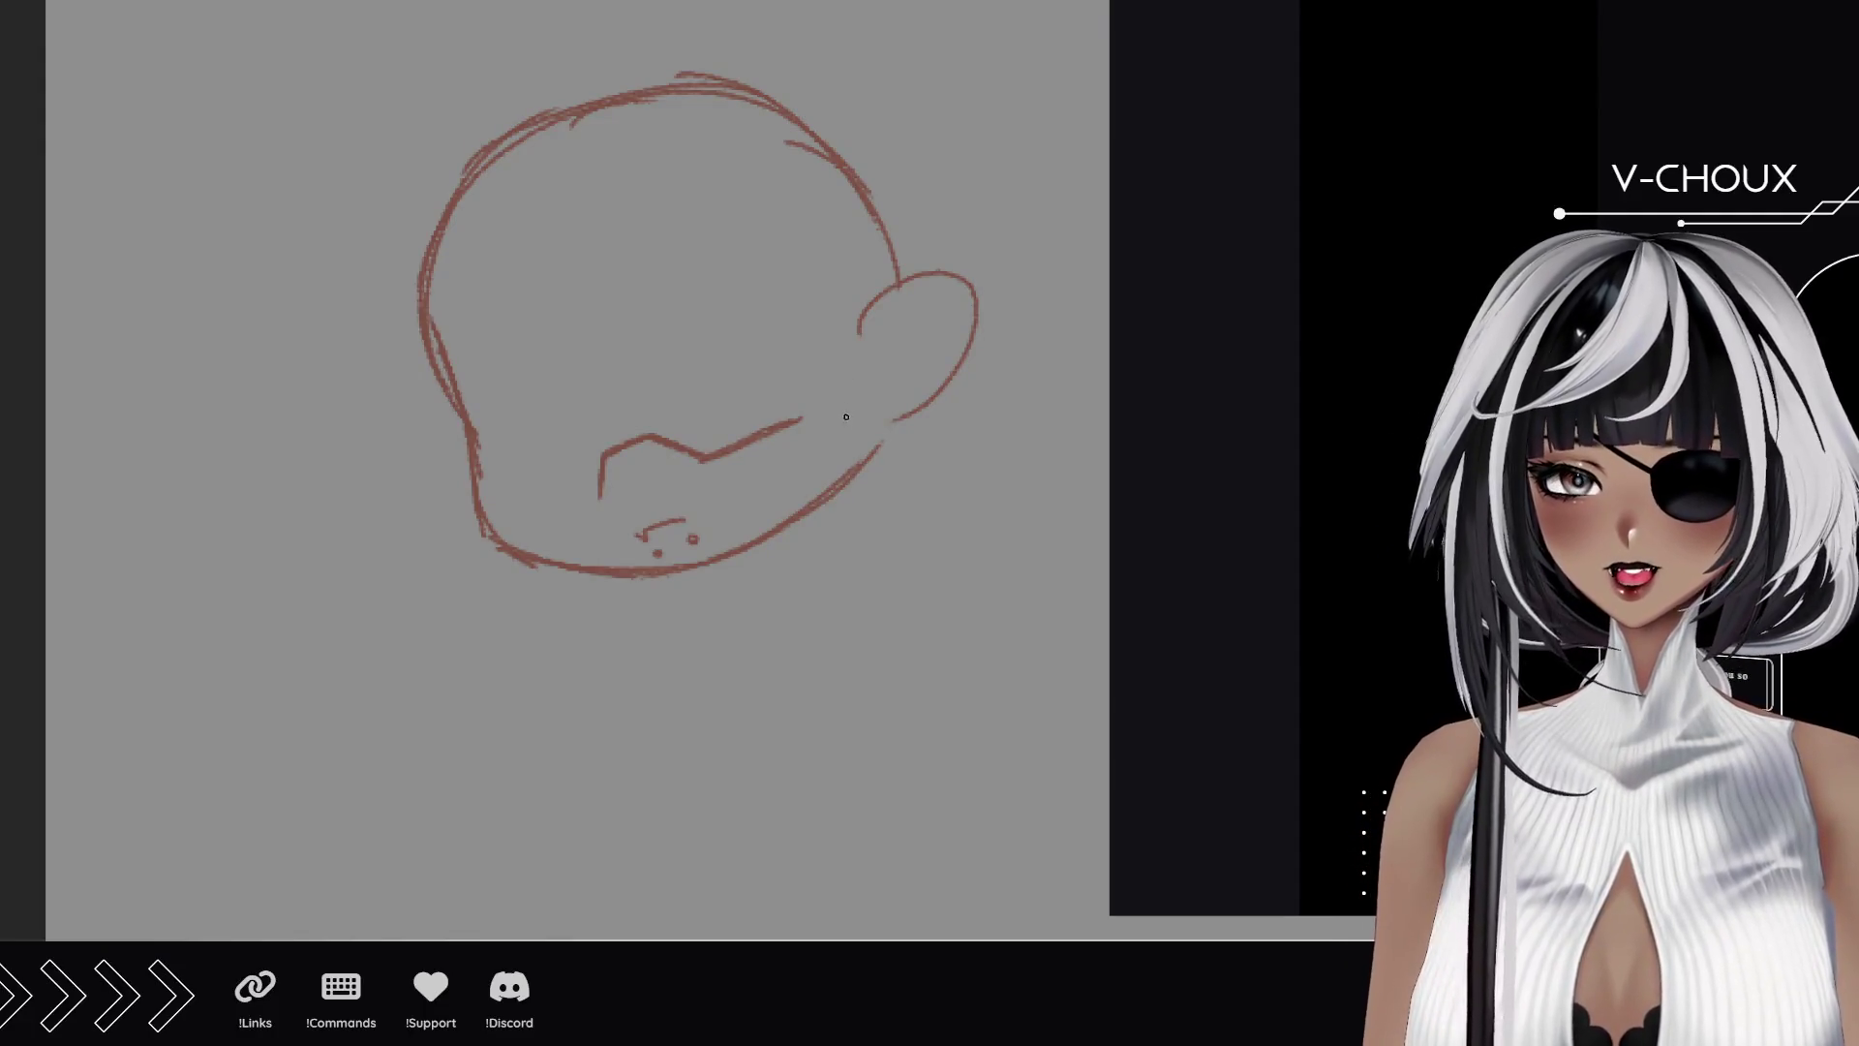
pyautogui.moveTo(803, 418); pyautogui.dragTo(813, 364)
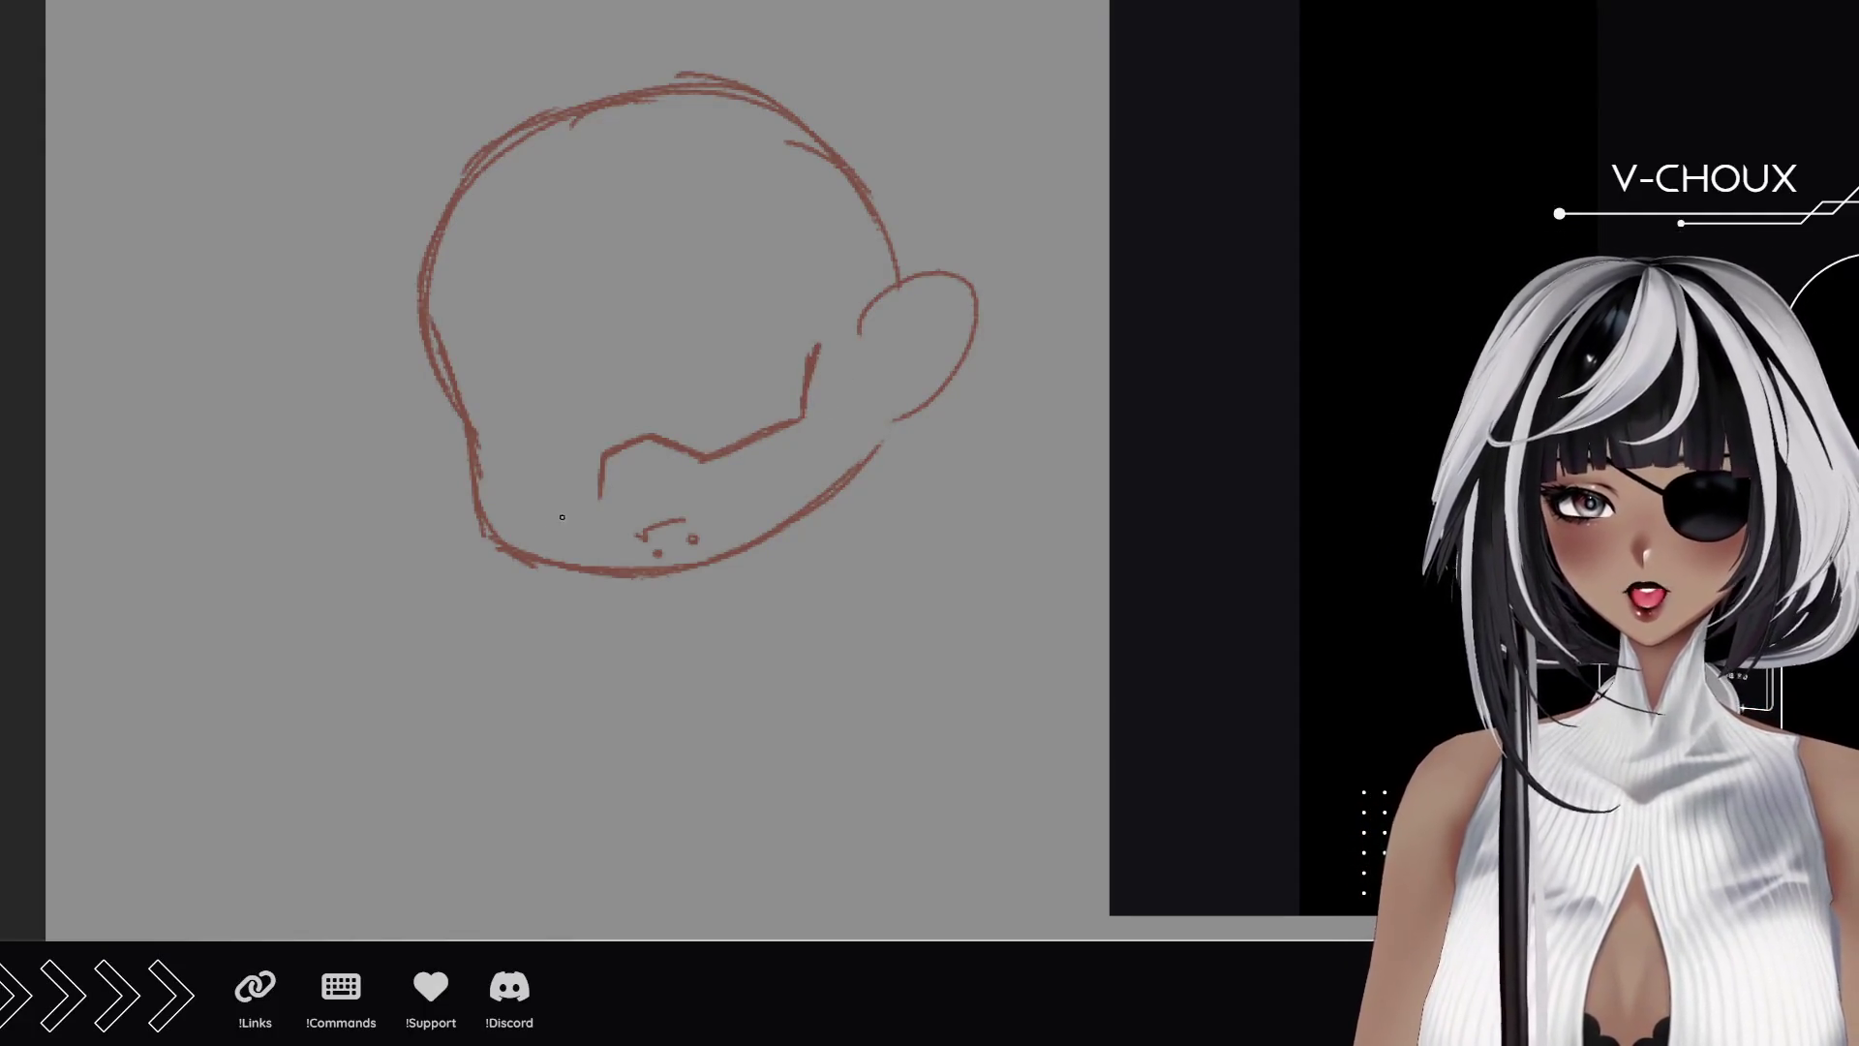
pyautogui.moveTo(600, 494)
pyautogui.mouseDown()
pyautogui.moveTo(519, 523)
pyautogui.moveTo(459, 477)
pyautogui.mouseUp()
# Sketch bang strands inside the head, redrawing the lower-left edge and undoing stray jaw strokes.
pyautogui.moveTo(482, 213); pyautogui.dragTo(548, 404)
pyautogui.moveTo(505, 340)
pyautogui.mouseDown()
pyautogui.moveTo(587, 422)
pyautogui.moveTo(664, 438)
pyautogui.moveTo(709, 404)
pyautogui.moveTo(634, 375)
pyautogui.moveTo(726, 357)
pyautogui.moveTo(674, 339)
pyautogui.moveTo(629, 237)
pyautogui.moveTo(697, 308)
pyautogui.moveTo(792, 289)
pyautogui.mouseUp()
pyautogui.moveTo(481, 238)
pyautogui.mouseDown()
pyautogui.moveTo(488, 411)
pyautogui.moveTo(449, 349)
pyautogui.moveTo(518, 547)
pyautogui.mouseUp()
pyautogui.hotkey('ctrl', 'z')
pyautogui.moveTo(450, 397)
pyautogui.mouseDown()
pyautogui.moveTo(516, 515)
pyautogui.moveTo(466, 495)
pyautogui.mouseUp()
pyautogui.moveTo(552, 580); pyautogui.dragTo(504, 561)
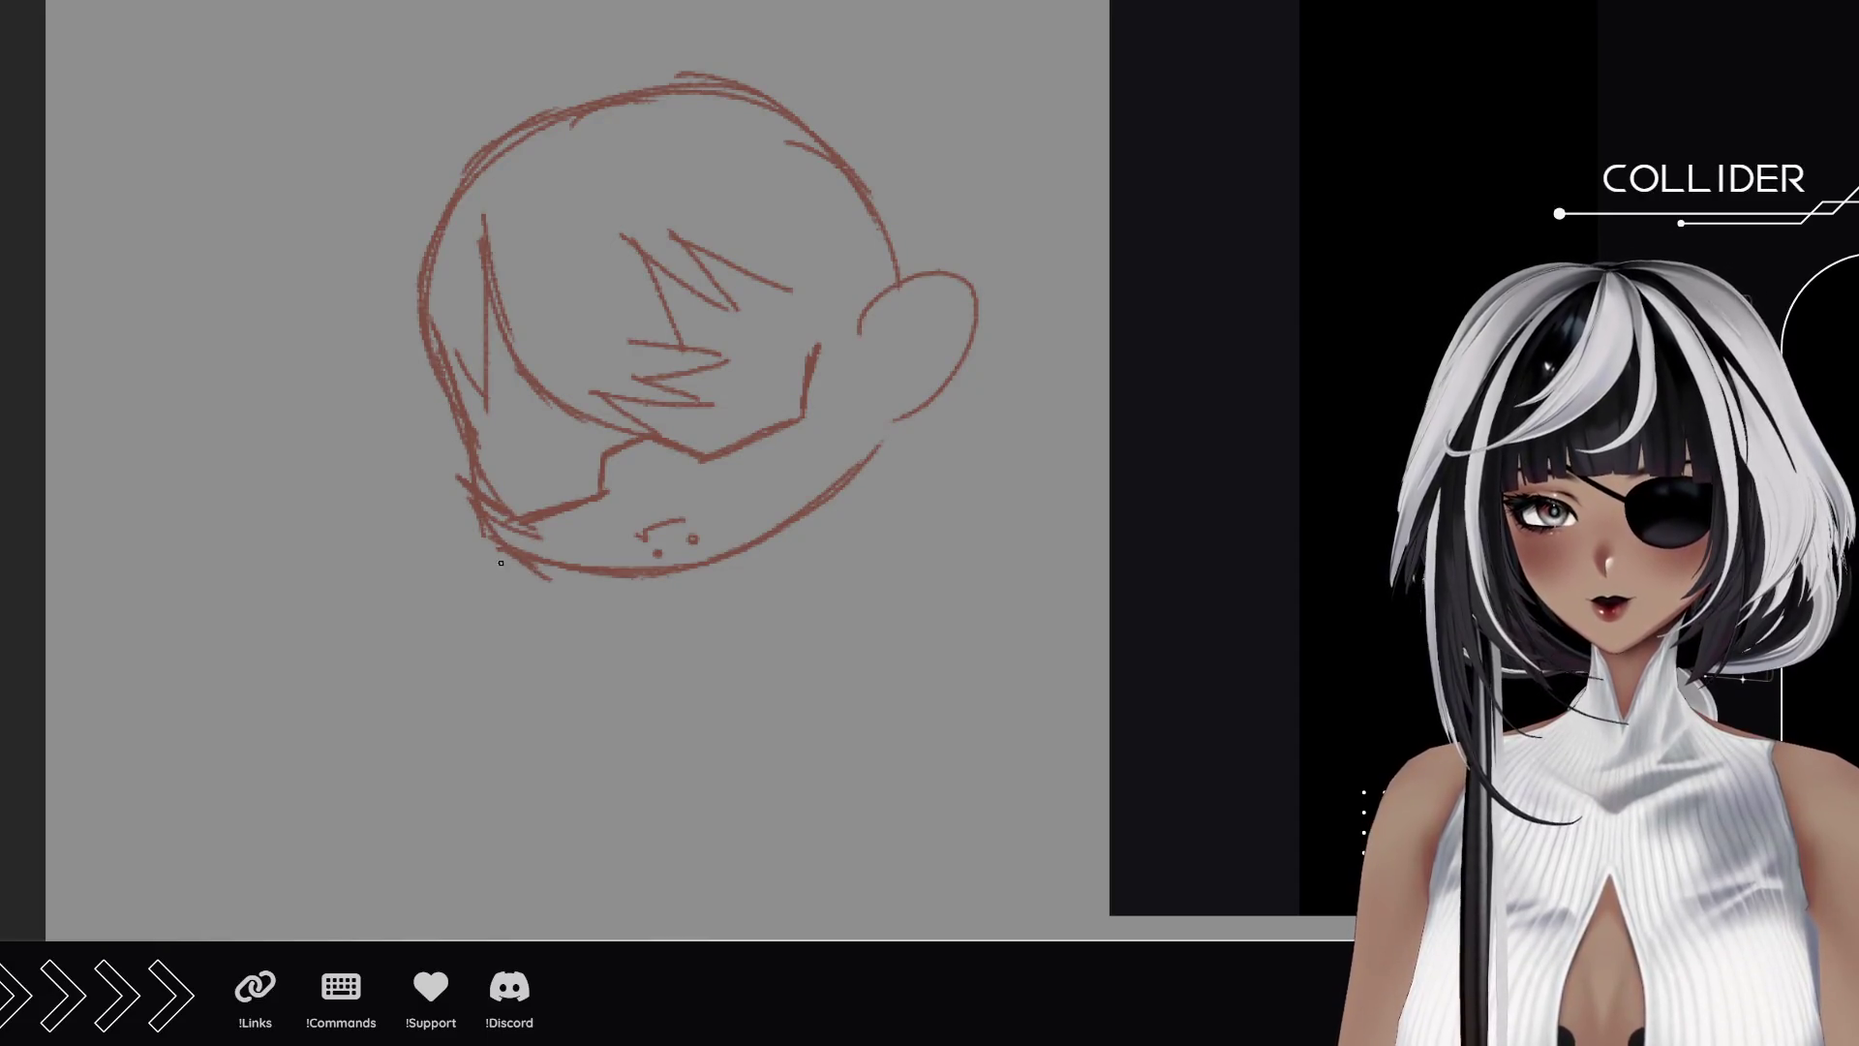
pyautogui.hotkey('ctrl', 'z')
pyautogui.hotkey('ctrl', 'z')
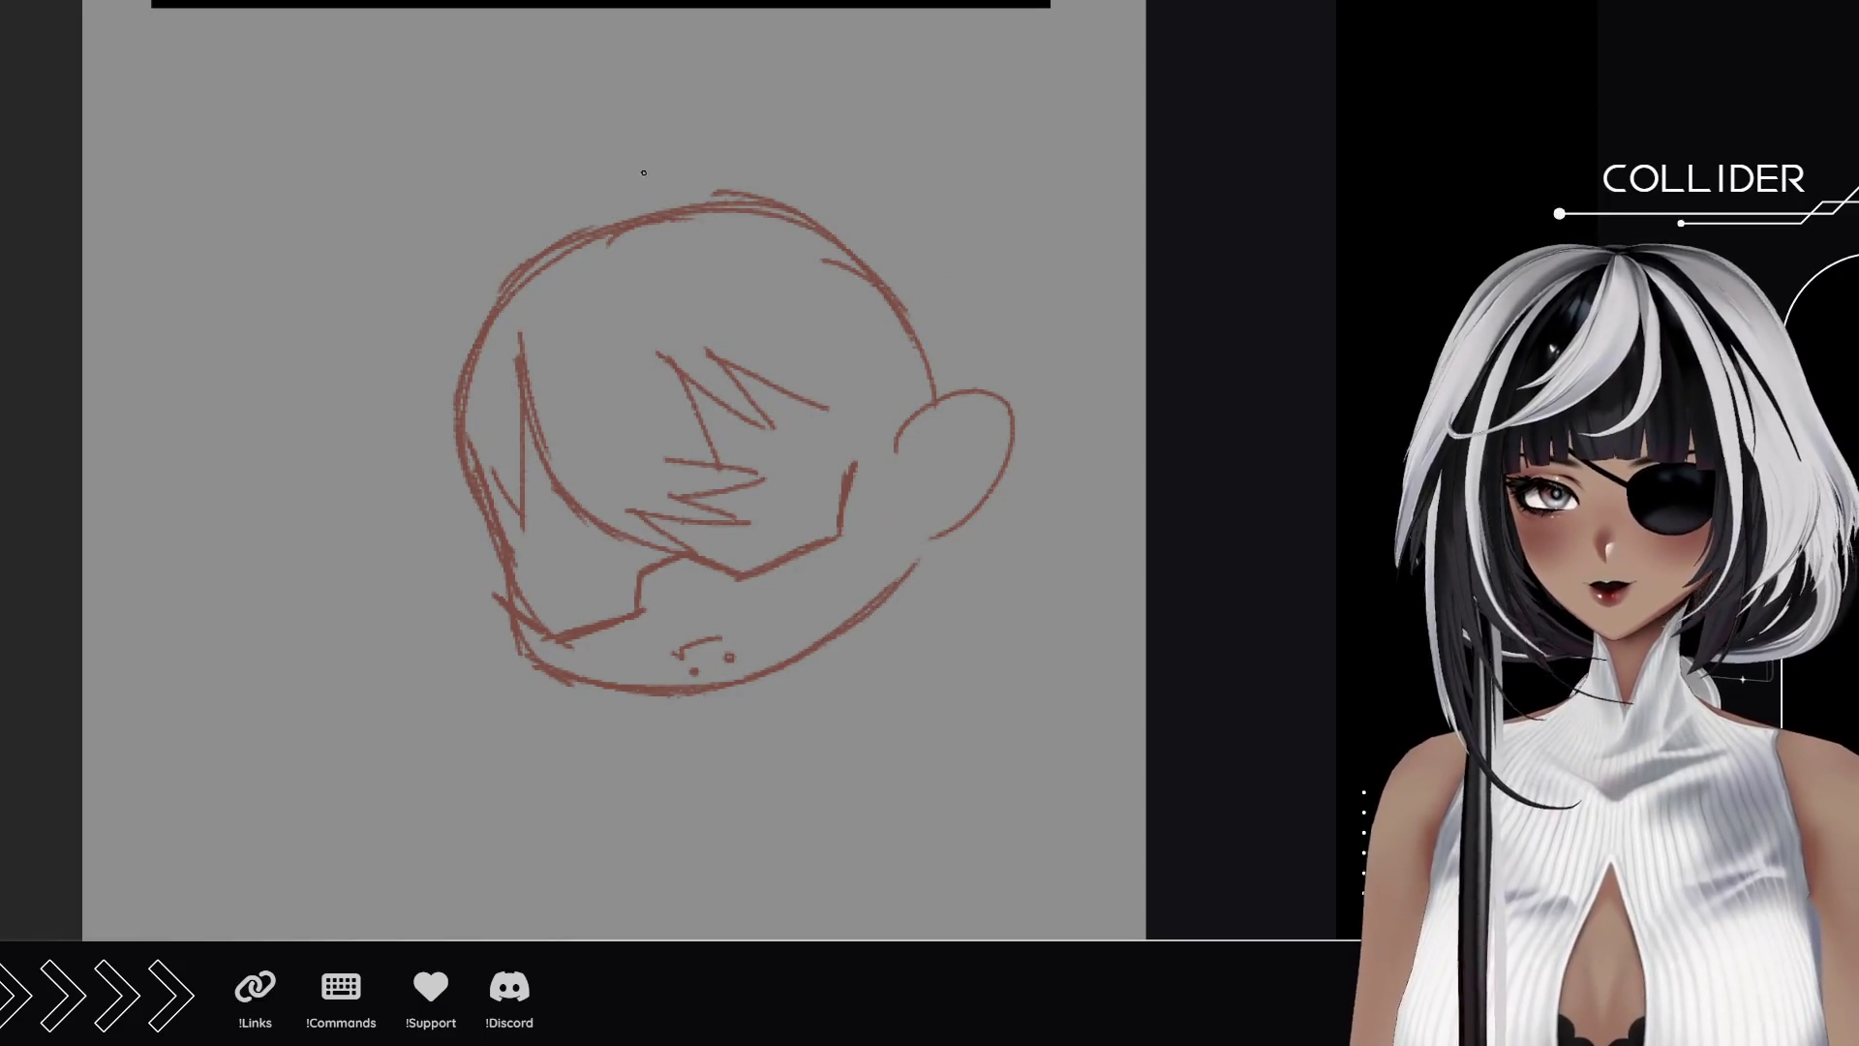
# Sketch hair lines above the head and hair spikes down its left side.
pyautogui.moveTo(659, 150)
pyautogui.mouseDown()
pyautogui.moveTo(852, 157)
pyautogui.moveTo(895, 182)
pyautogui.mouseUp()
pyautogui.moveTo(578, 126)
pyautogui.mouseDown()
pyautogui.moveTo(656, 147)
pyautogui.moveTo(538, 141)
pyautogui.moveTo(404, 329)
pyautogui.moveTo(286, 436)
pyautogui.mouseUp()
pyautogui.moveTo(407, 286)
pyautogui.mouseDown()
pyautogui.moveTo(257, 451)
pyautogui.moveTo(373, 432)
pyautogui.moveTo(366, 528)
pyautogui.mouseUp()
pyautogui.moveTo(379, 451)
pyautogui.mouseDown()
pyautogui.moveTo(360, 556)
pyautogui.moveTo(394, 561)
pyautogui.moveTo(418, 634)
pyautogui.moveTo(461, 615)
pyautogui.moveTo(536, 689)
pyautogui.mouseUp()
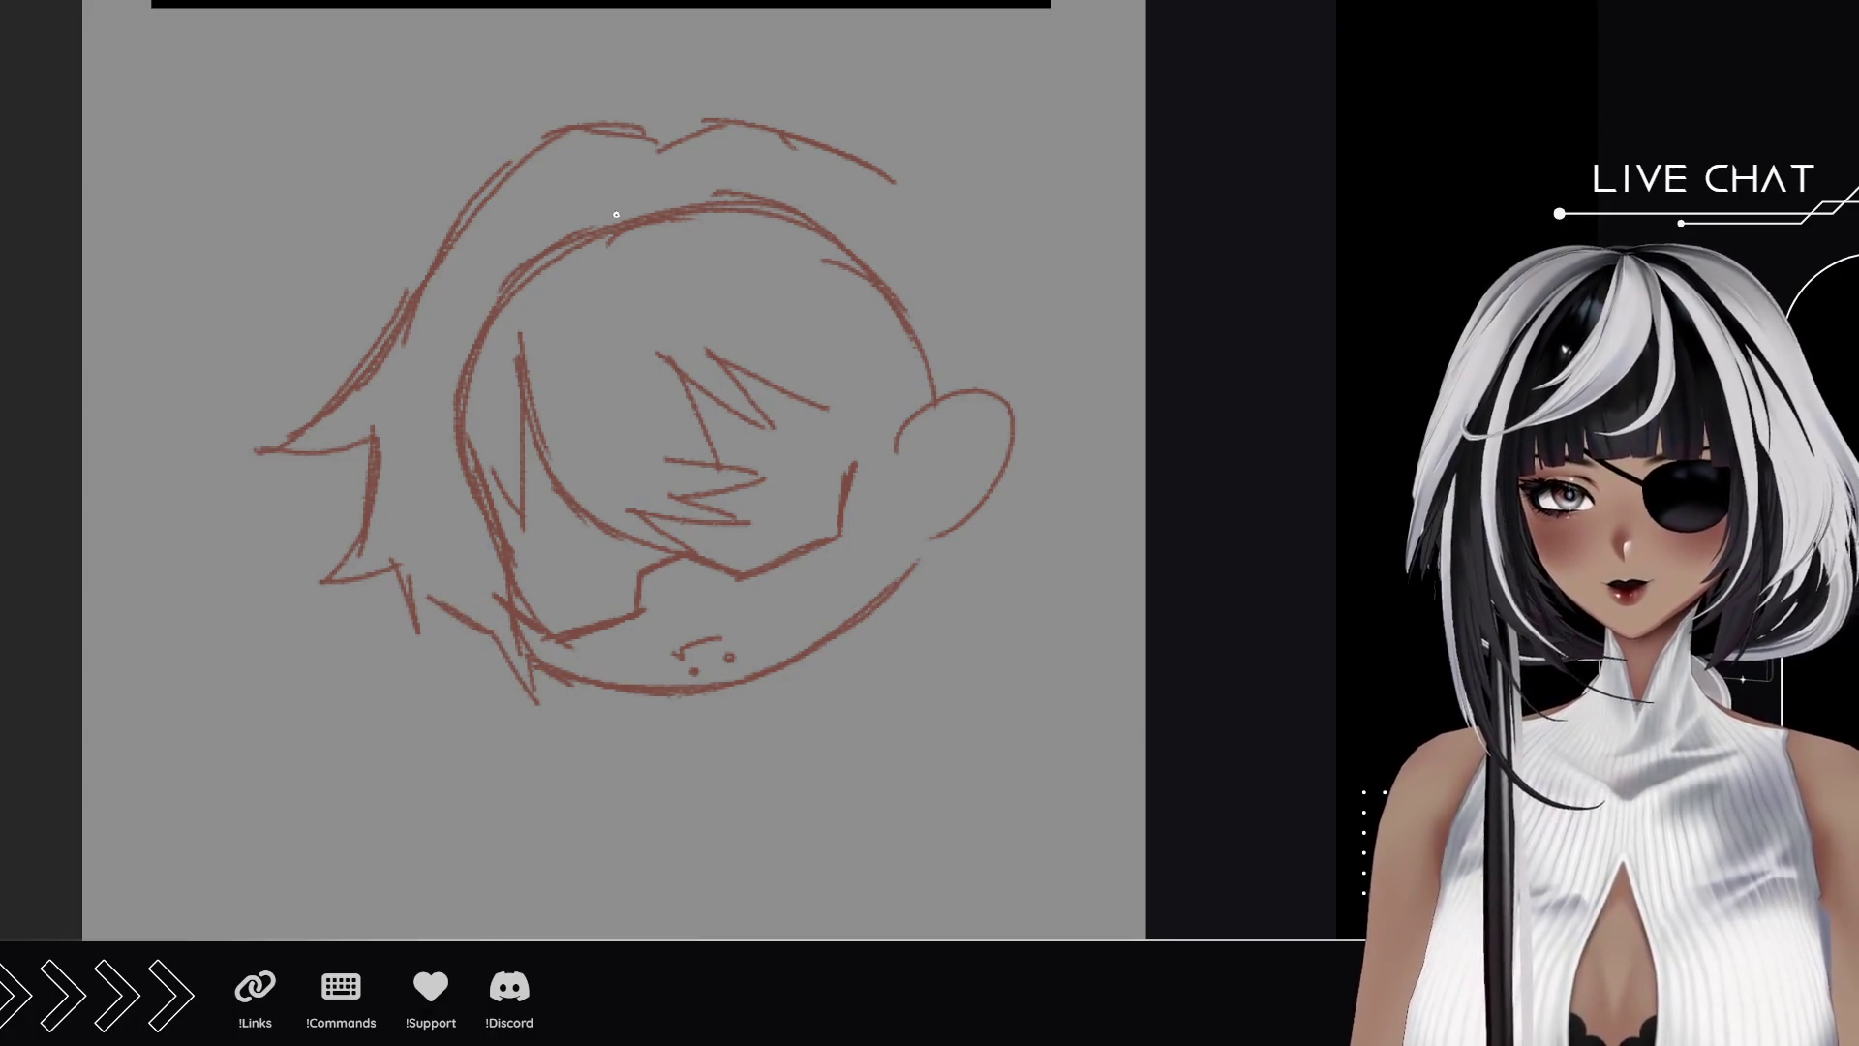
# Add a zigzag bang and upper-right hair spikes, then erase the jaw stroke and inner curve.
pyautogui.moveTo(632, 184)
pyautogui.mouseDown()
pyautogui.moveTo(639, 281)
pyautogui.moveTo(578, 378)
pyautogui.moveTo(502, 366)
pyautogui.moveTo(555, 261)
pyautogui.mouseUp()
pyautogui.moveTo(562, 206); pyautogui.dragTo(580, 241)
pyautogui.moveTo(895, 178)
pyautogui.mouseDown()
pyautogui.moveTo(937, 158)
pyautogui.moveTo(910, 186)
pyautogui.moveTo(1000, 269)
pyautogui.mouseUp()
pyautogui.moveTo(919, 208)
pyautogui.mouseDown()
pyautogui.moveTo(1043, 311)
pyautogui.moveTo(1092, 317)
pyautogui.mouseUp()
pyautogui.moveTo(1089, 321); pyautogui.dragTo(1039, 332)
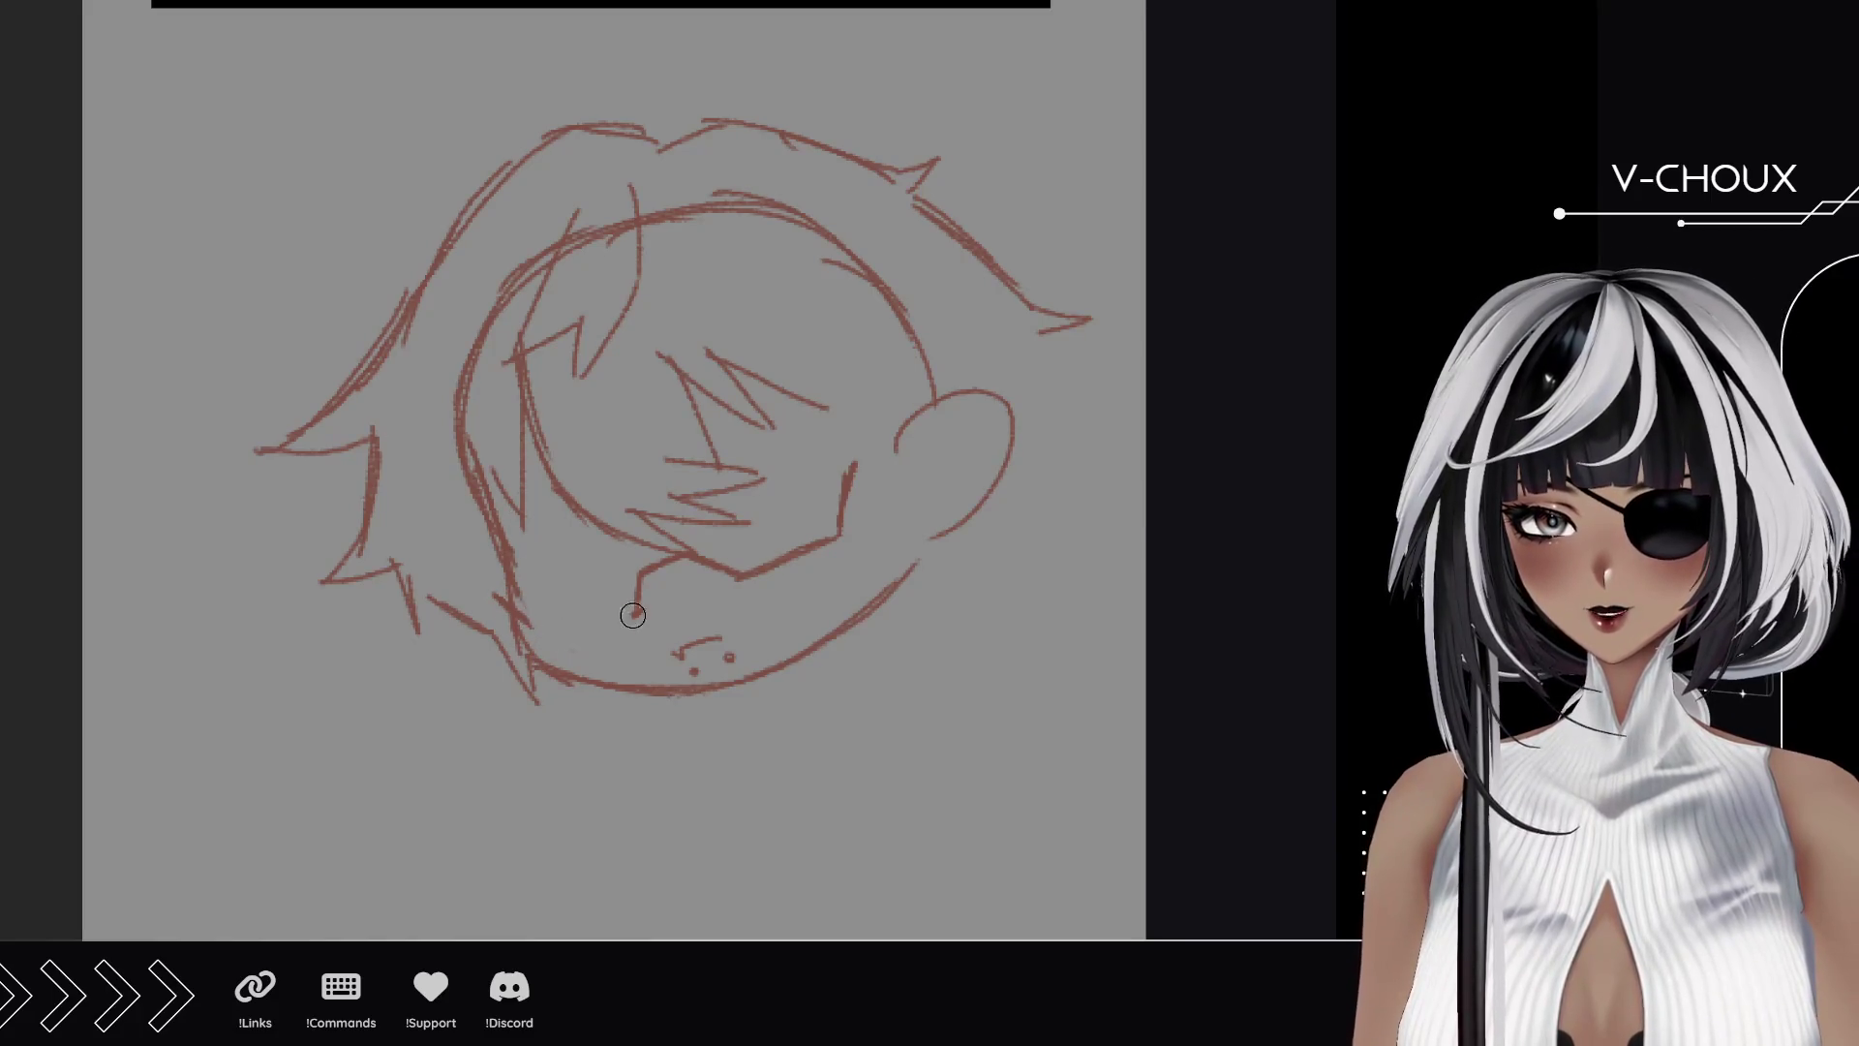
pyautogui.moveTo(644, 576)
pyautogui.mouseDown()
pyautogui.moveTo(761, 566)
pyautogui.moveTo(848, 471)
pyautogui.mouseUp()
pyautogui.moveTo(464, 523)
pyautogui.mouseDown()
pyautogui.moveTo(485, 320)
pyautogui.moveTo(522, 249)
pyautogui.moveTo(851, 225)
pyautogui.moveTo(933, 340)
pyautogui.moveTo(883, 287)
pyautogui.mouseUp()
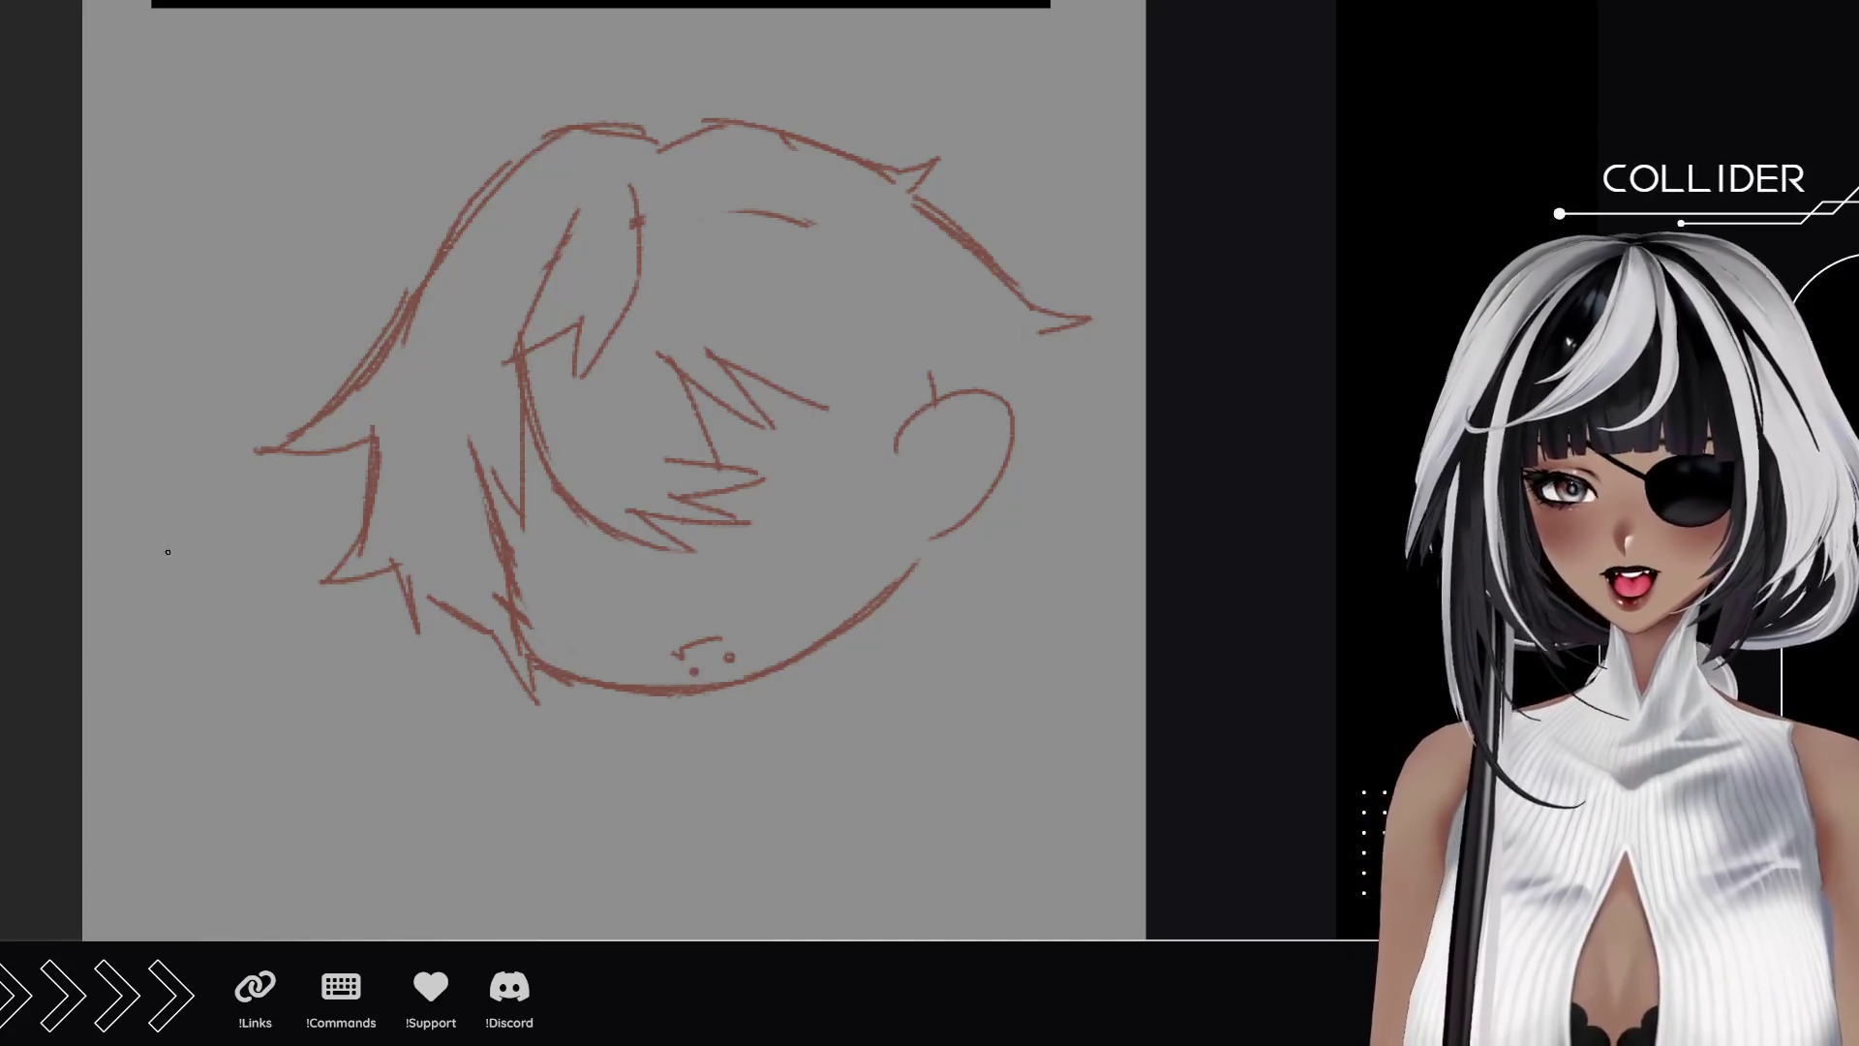
# Zoom in on the chibi's mouth, rotating and panning the canvas to inspect it.
pyautogui.scroll(5, 712, 666)
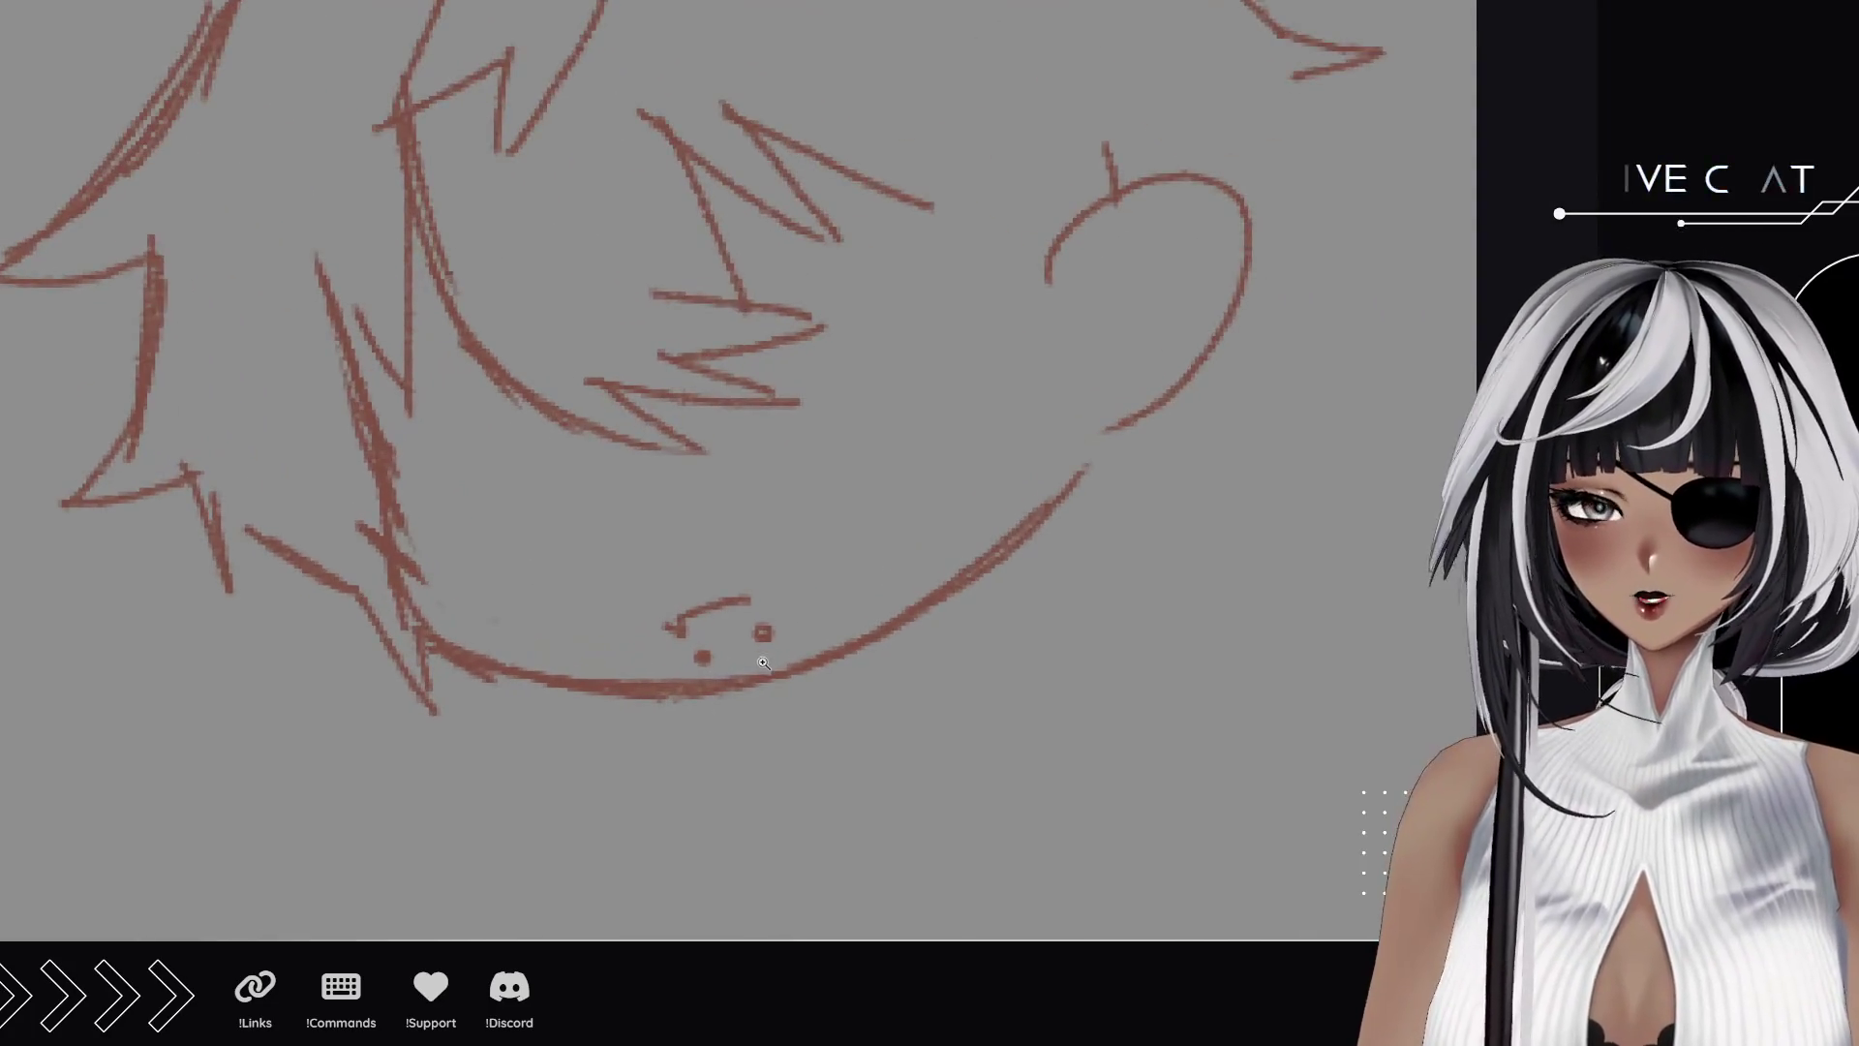
pyautogui.scroll(10, 711, 666)
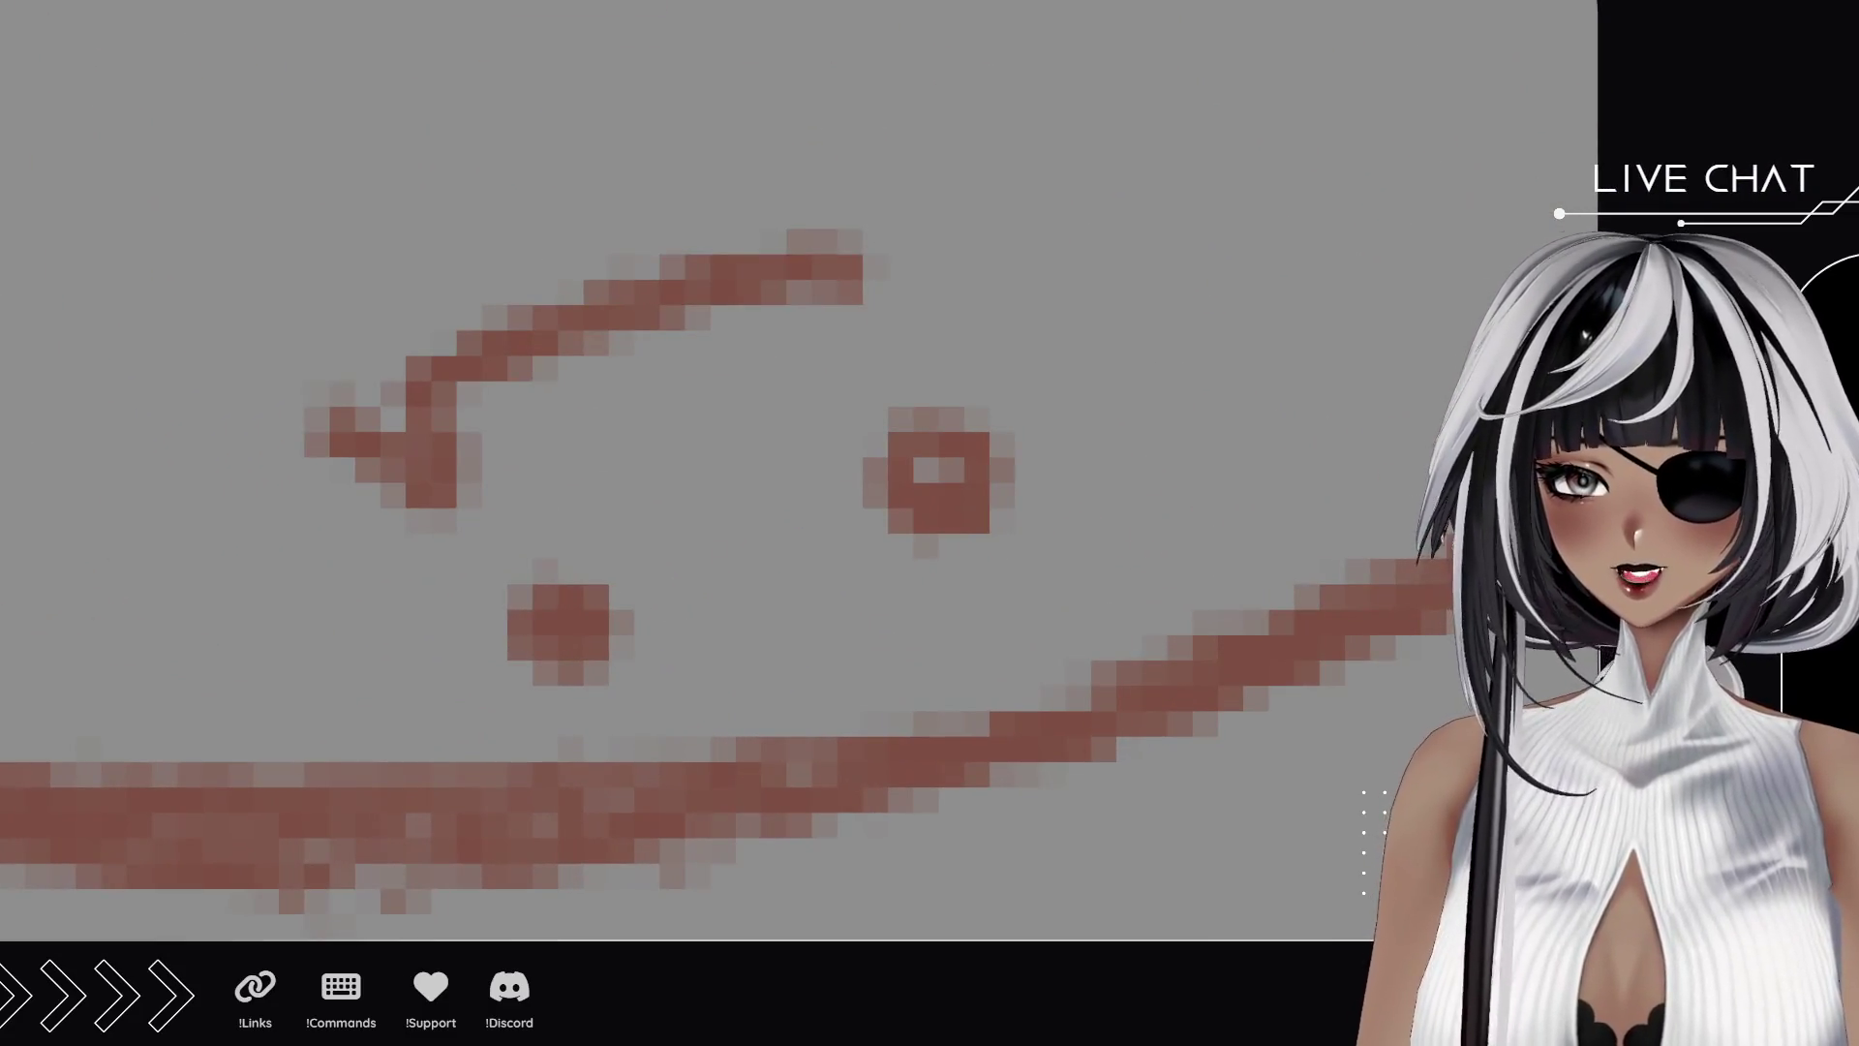
pyautogui.moveTo(1111, 187)
pyautogui.mouseDown()
pyautogui.moveTo(1046, 137)
pyautogui.moveTo(726, 178)
pyautogui.moveTo(491, 296)
pyautogui.moveTo(448, 456)
pyautogui.moveTo(456, 593)
pyautogui.mouseUp()
pyautogui.moveTo(584, 635); pyautogui.dragTo(476, 601)
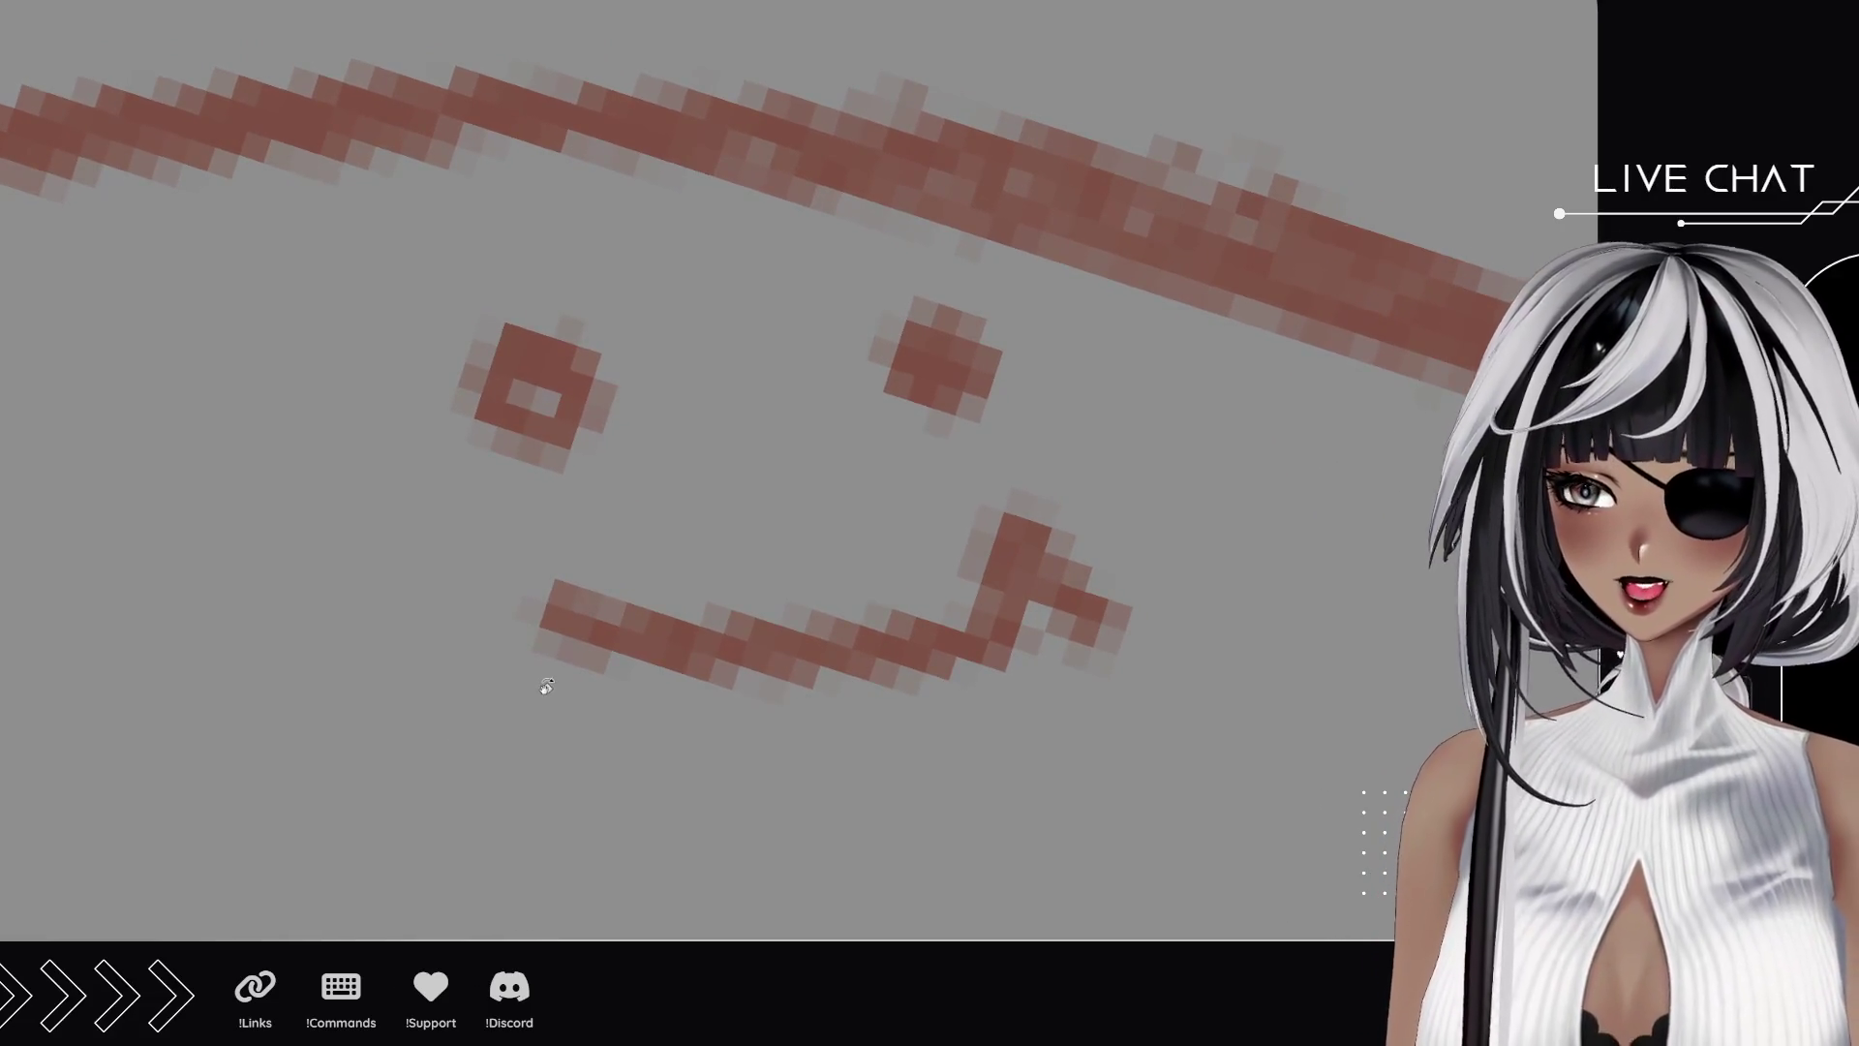
pyautogui.moveTo(531, 663); pyautogui.dragTo(461, 627)
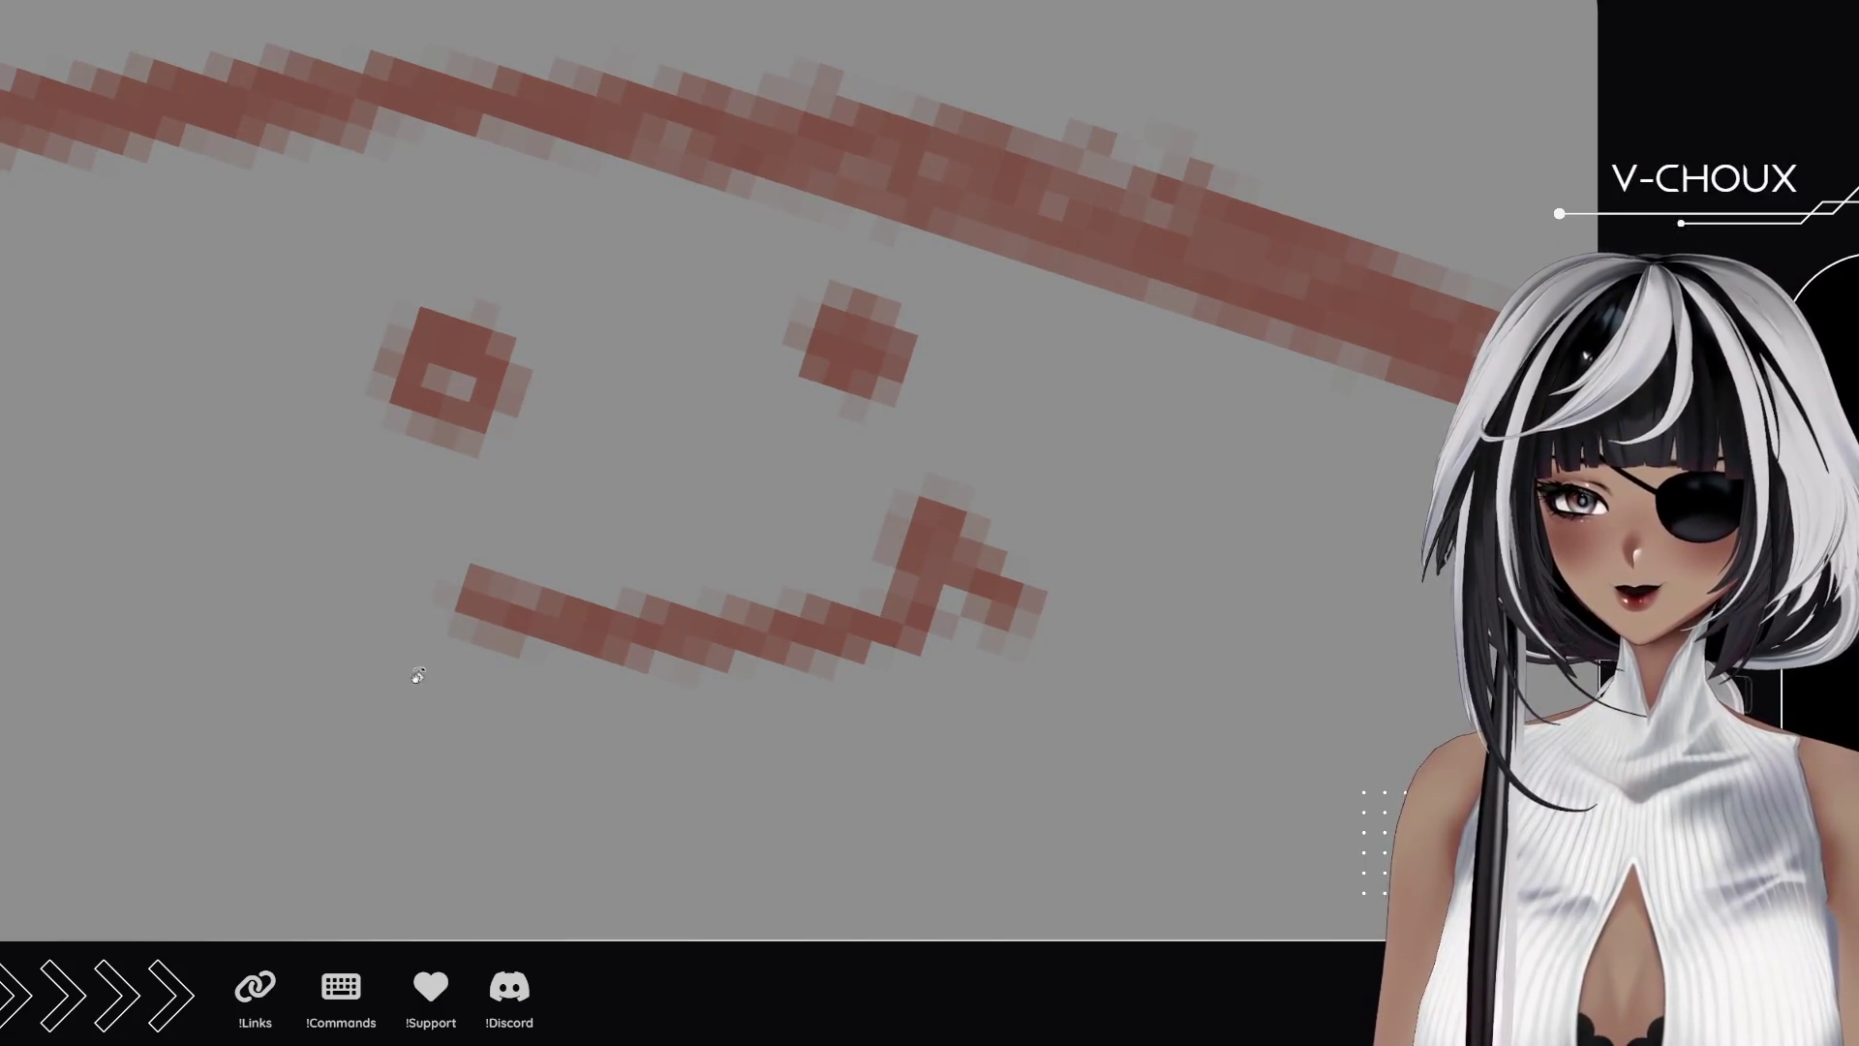
pyautogui.moveTo(178, 772)
pyautogui.mouseDown()
pyautogui.moveTo(150, 652)
pyautogui.moveTo(532, 253)
pyautogui.moveTo(930, 248)
pyautogui.moveTo(978, 290)
pyautogui.mouseUp()
# Add hair strands near the face centre, beside the right ear and below it.
pyautogui.keyDown('alt'); pyautogui.click(232, 531); pyautogui.keyUp('alt')
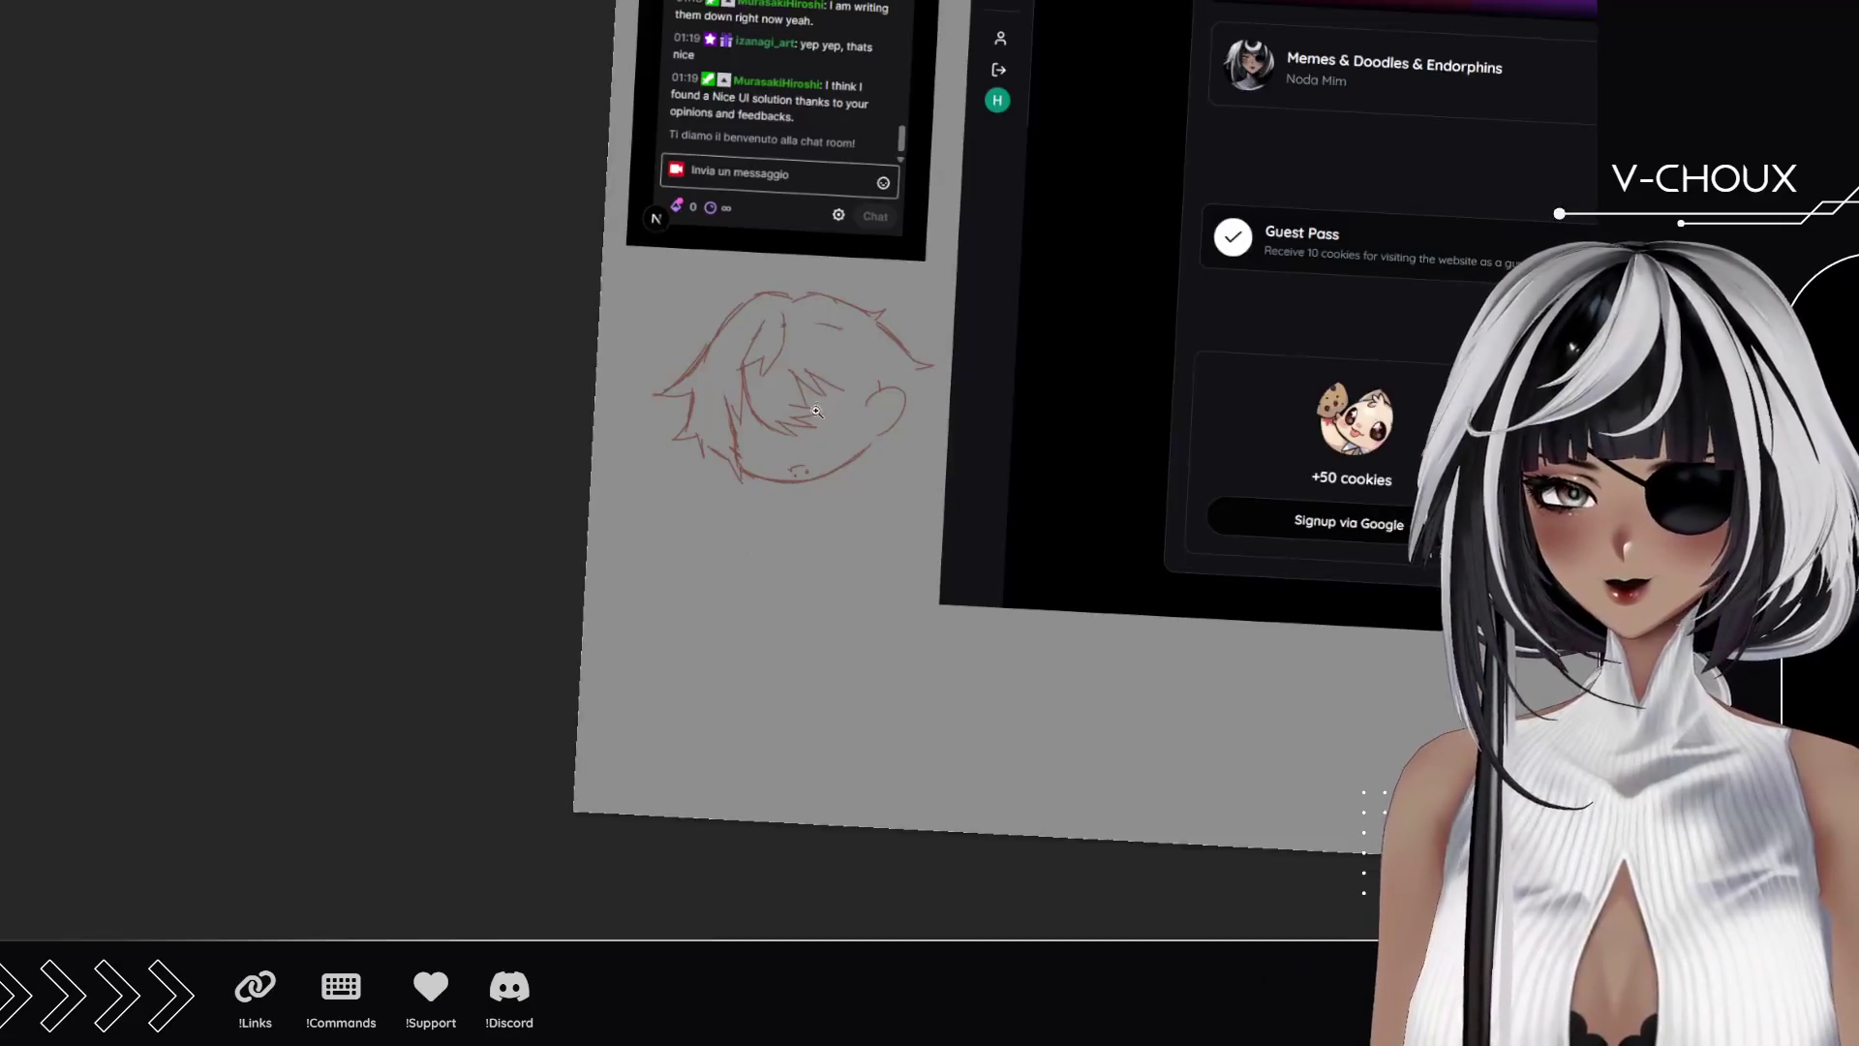
pyautogui.click(707, 441)
pyautogui.click(790, 437)
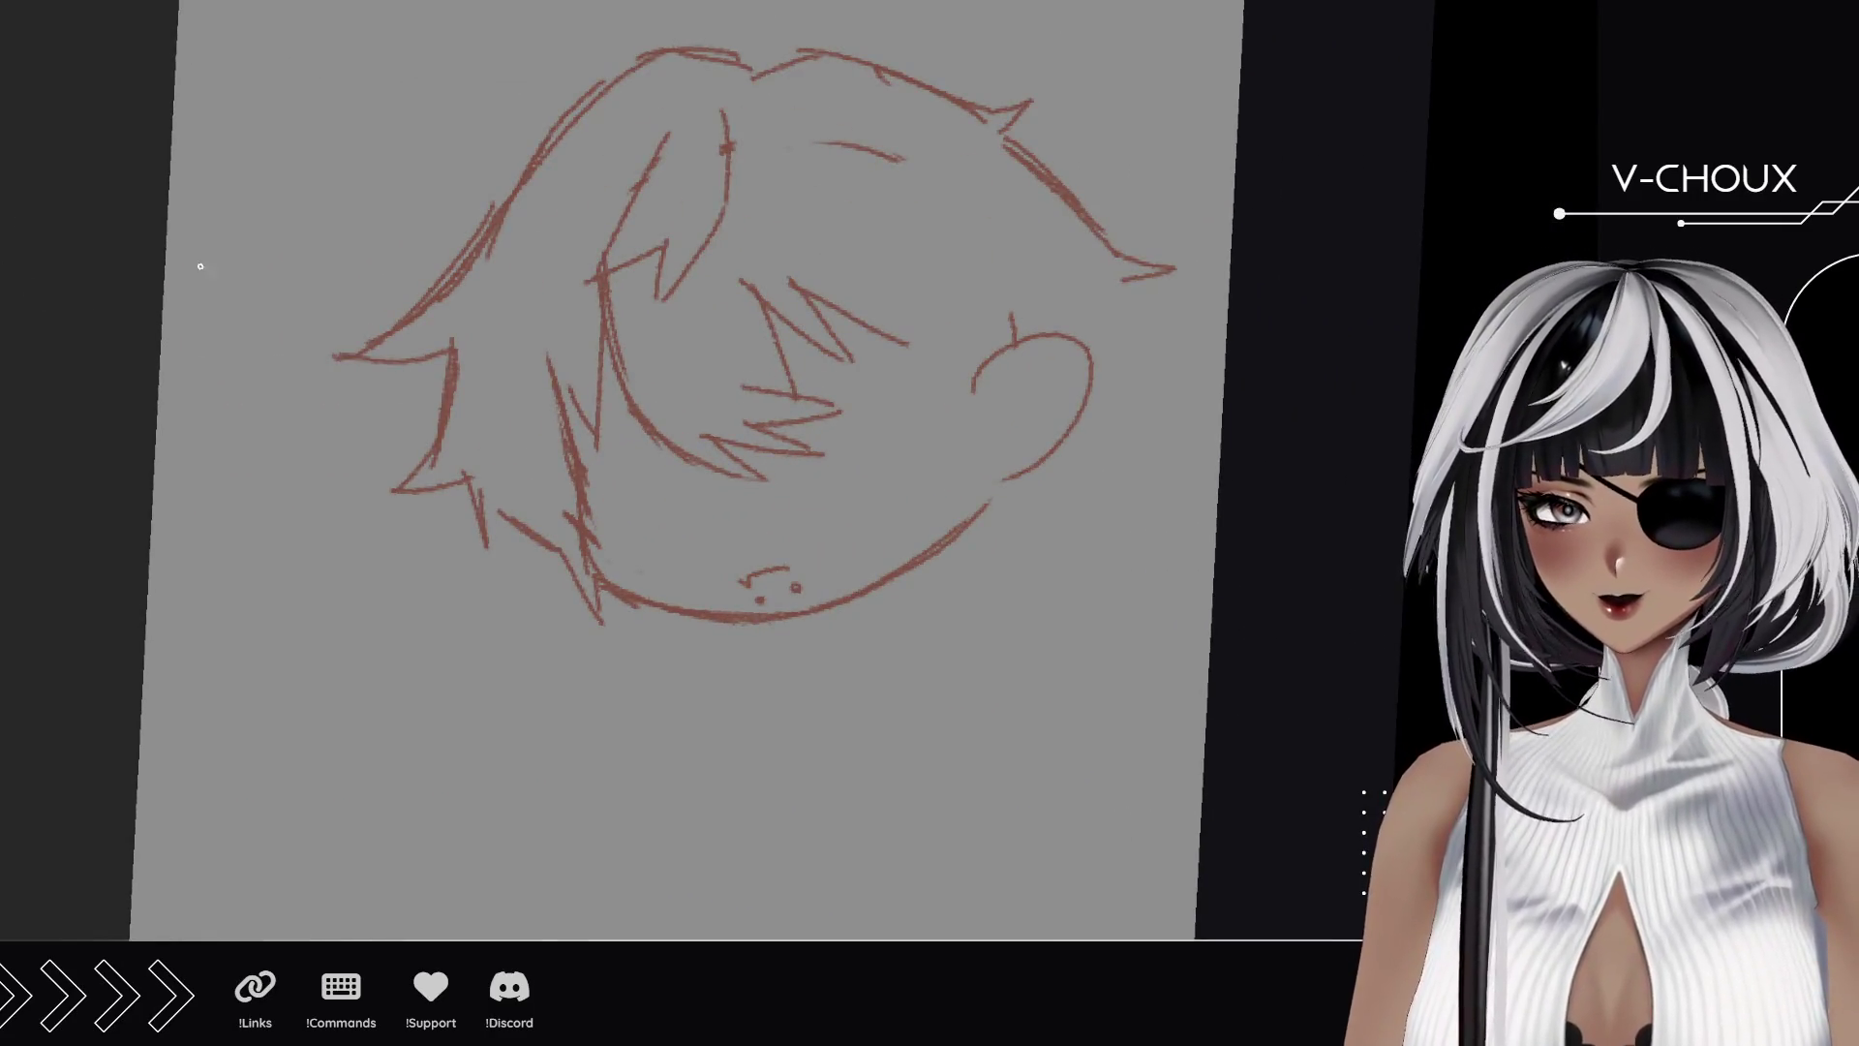
pyautogui.moveTo(1027, 455); pyautogui.dragTo(1046, 474)
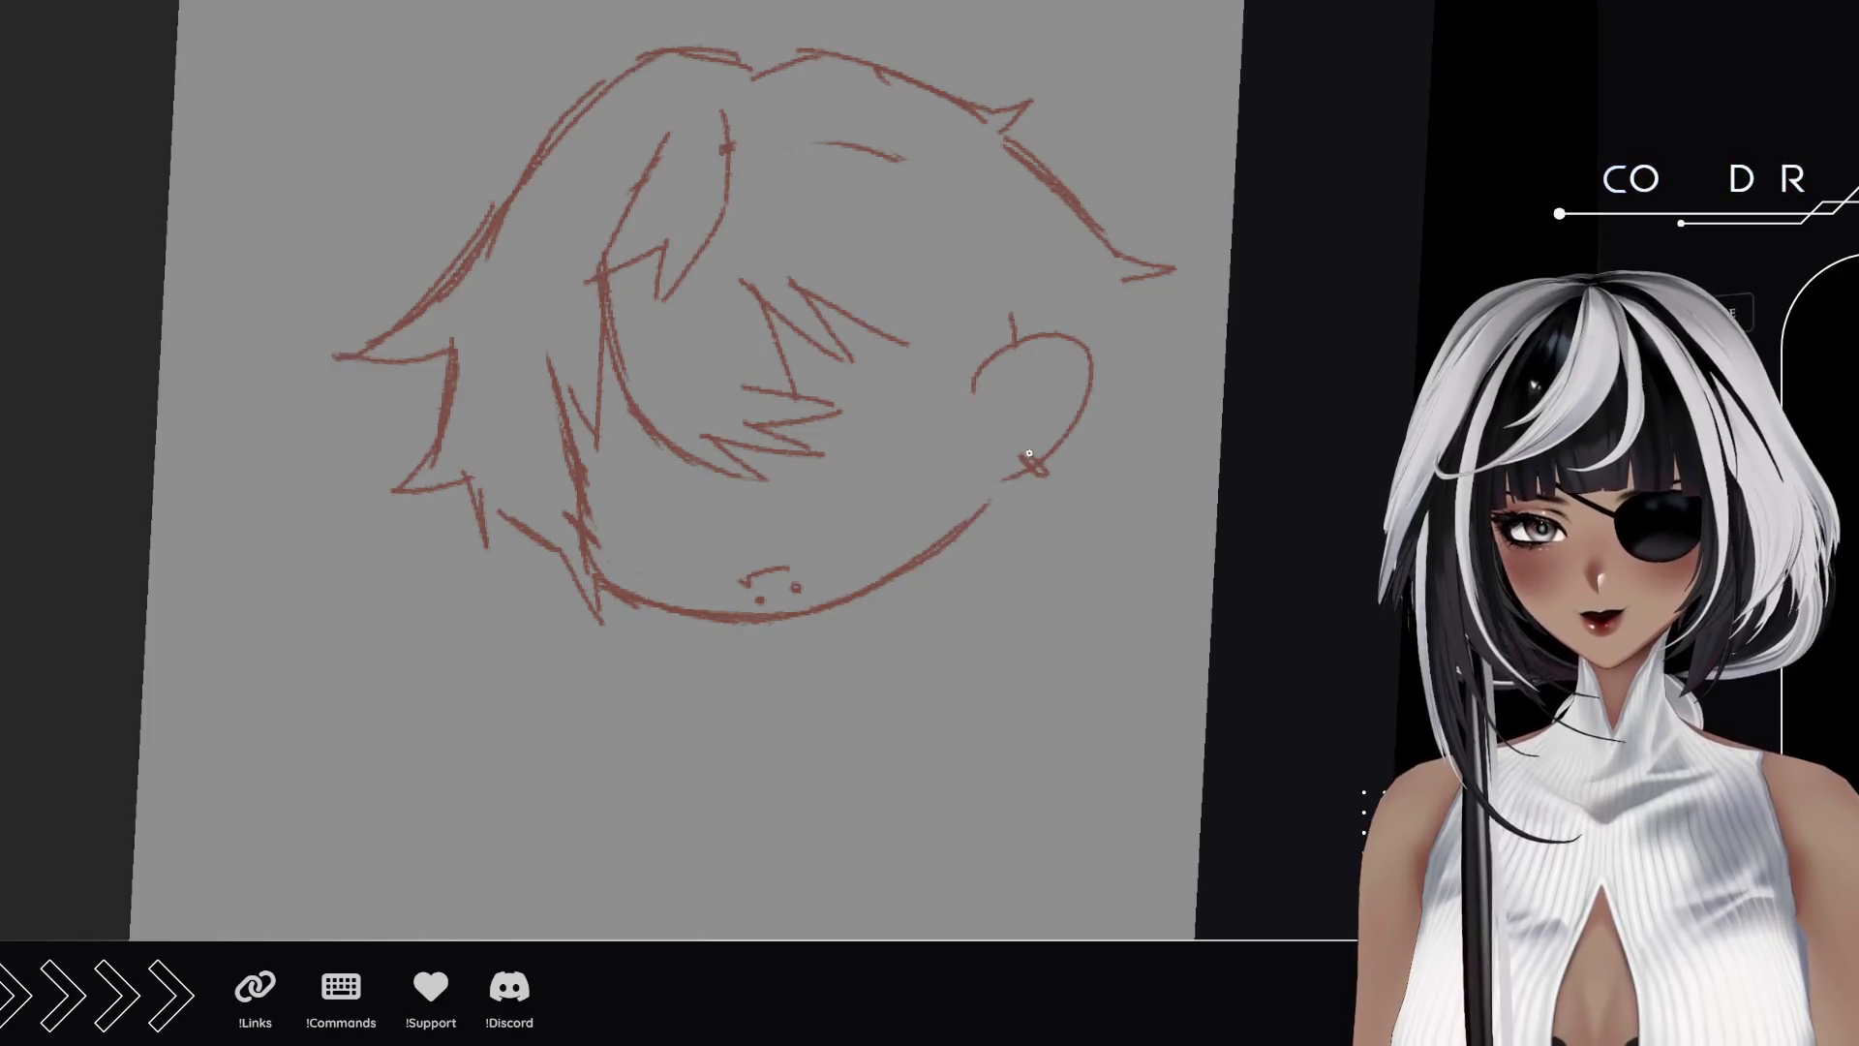
pyautogui.moveTo(852, 227); pyautogui.dragTo(915, 412)
pyautogui.moveTo(877, 280)
pyautogui.mouseDown()
pyautogui.moveTo(925, 484)
pyautogui.moveTo(963, 383)
pyautogui.moveTo(959, 416)
pyautogui.mouseUp()
pyautogui.moveTo(1119, 296)
pyautogui.mouseDown()
pyautogui.moveTo(1111, 418)
pyautogui.moveTo(1099, 353)
pyautogui.mouseUp()
pyautogui.moveTo(1084, 260); pyautogui.dragTo(1099, 307)
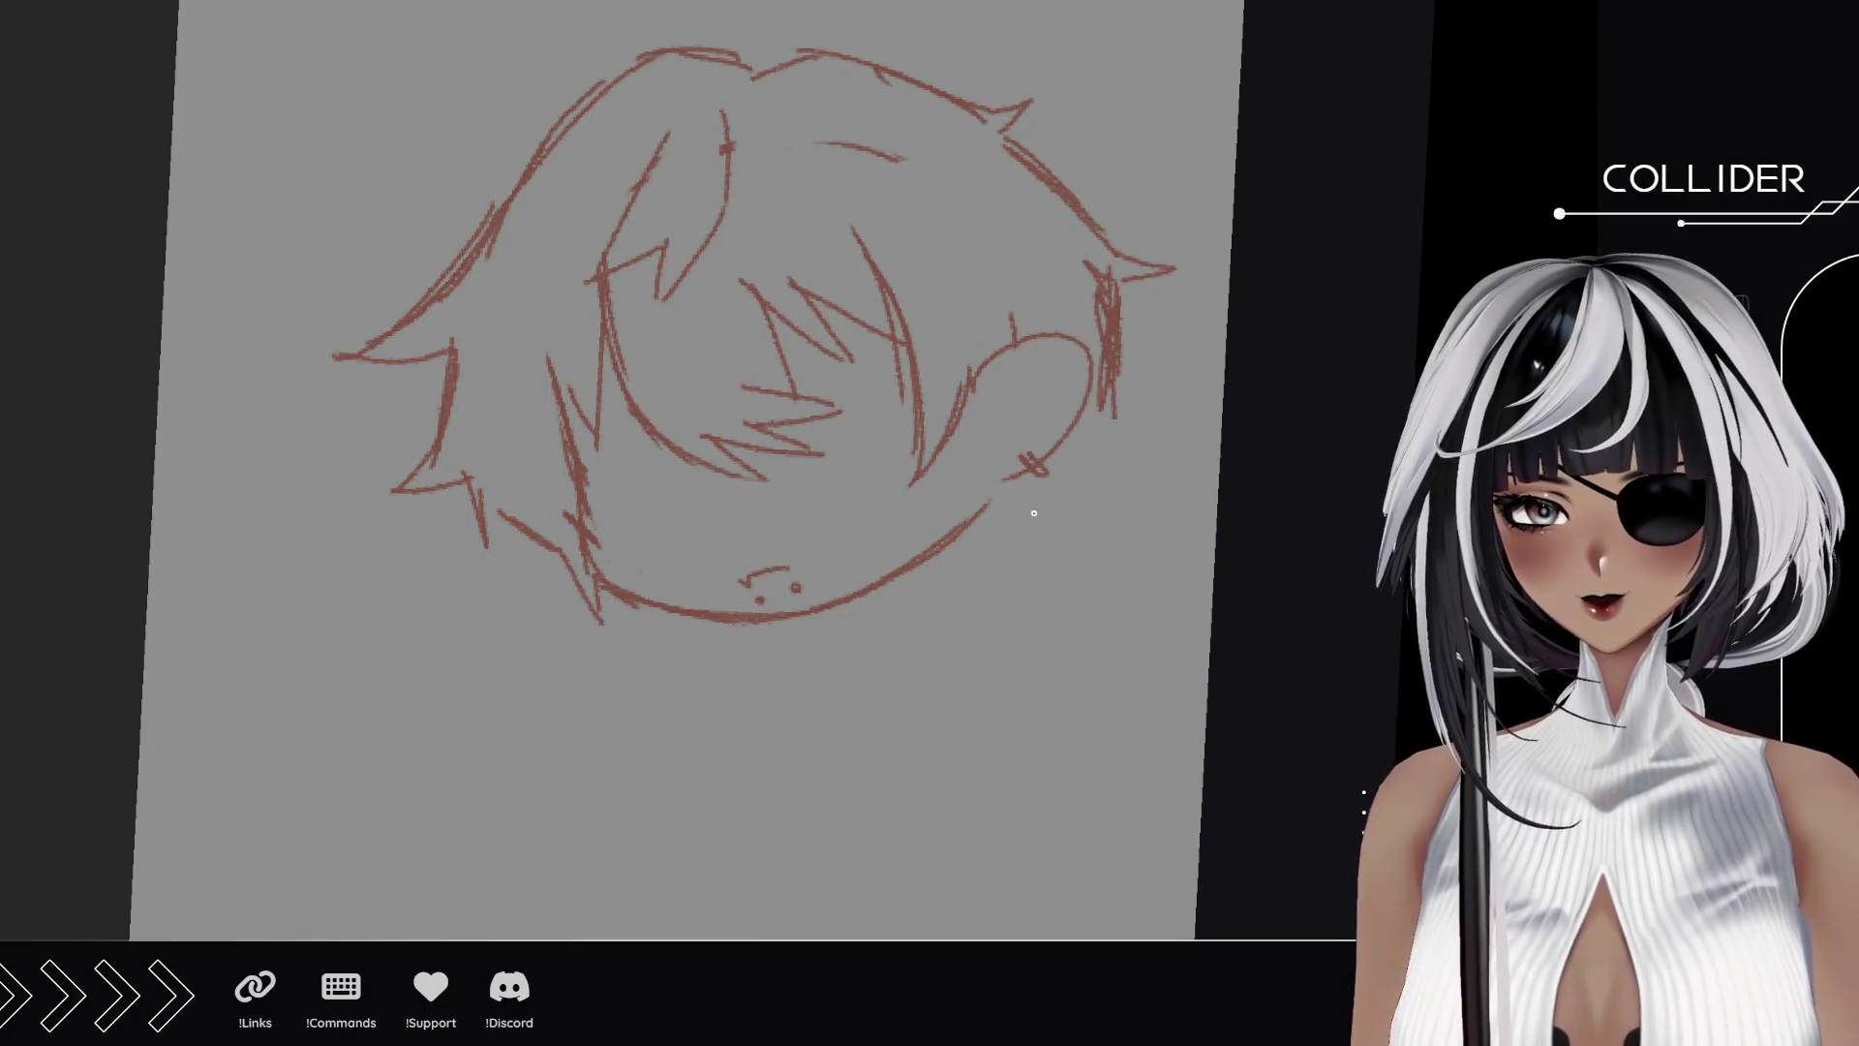
pyautogui.moveTo(1089, 409)
pyautogui.mouseDown()
pyautogui.moveTo(1133, 515)
pyautogui.moveTo(1012, 534)
pyautogui.mouseUp()
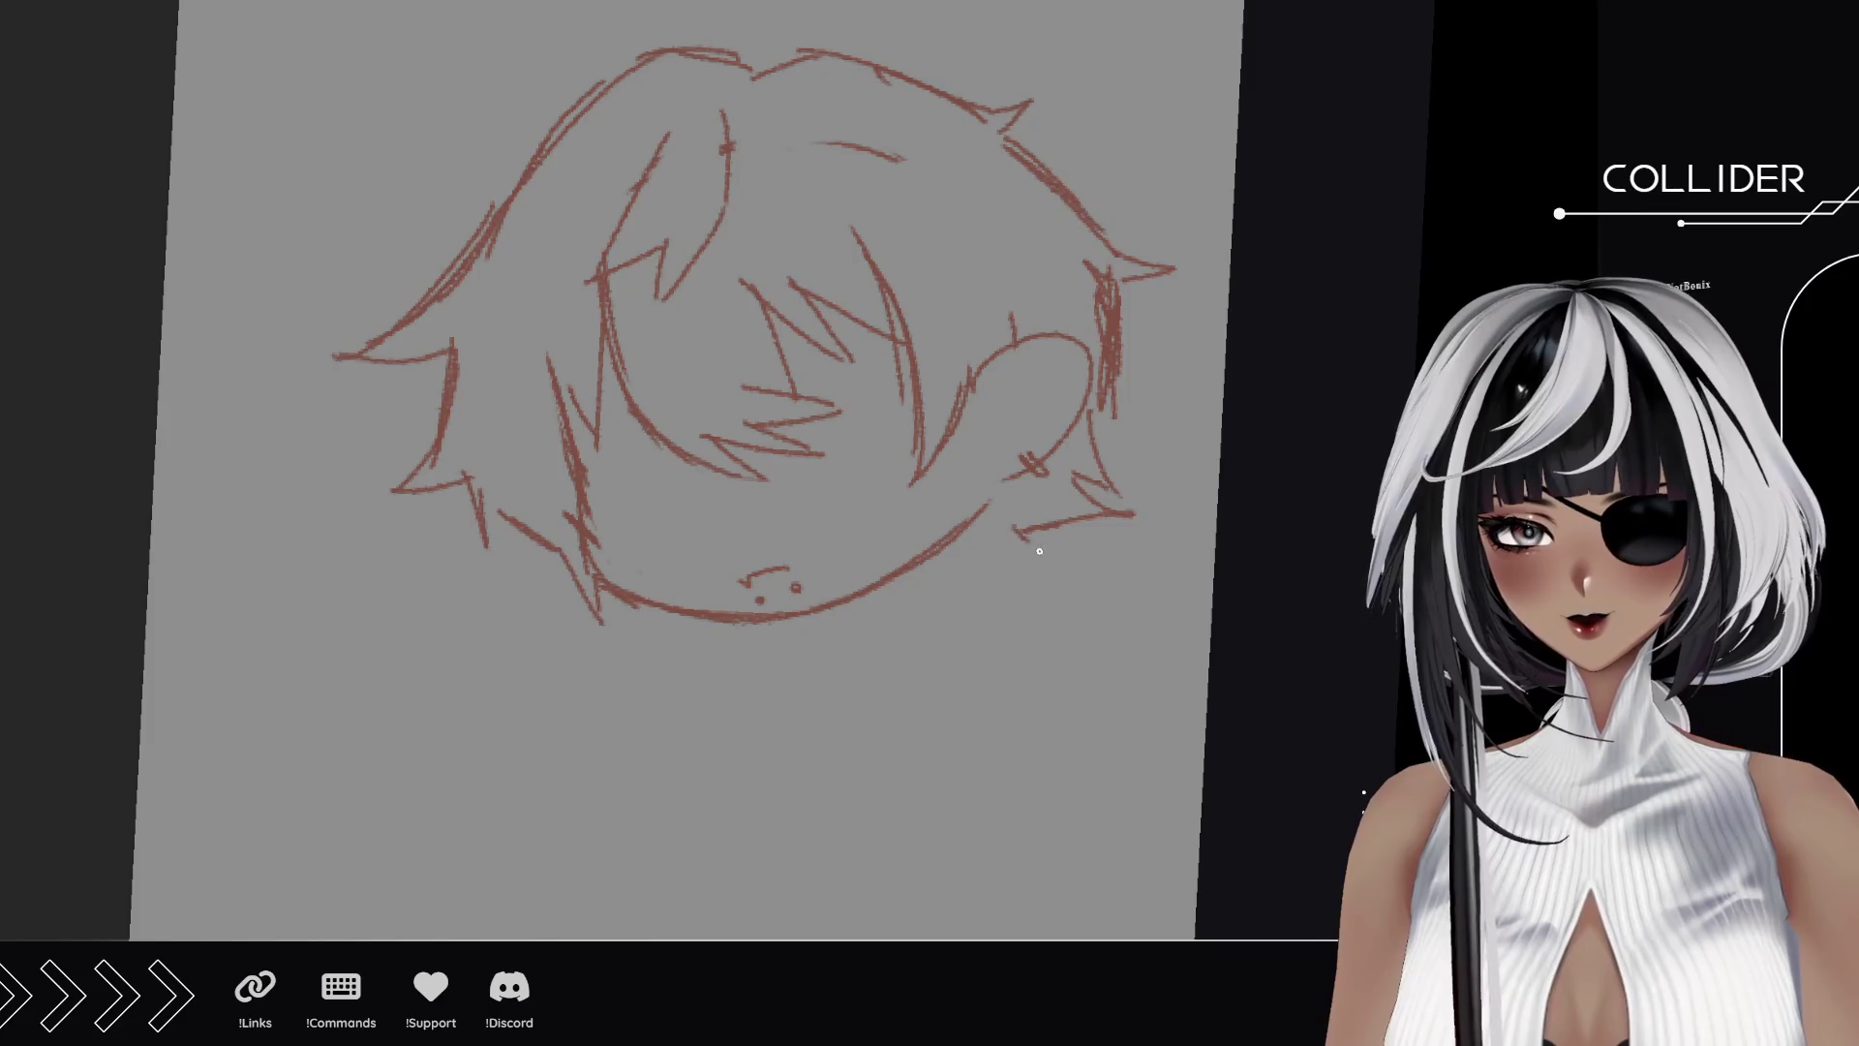
# Straighten the canvas upright and draw dark hatched strokes across both eyes.
pyautogui.moveTo(768, 635); pyautogui.dragTo(939, 569)
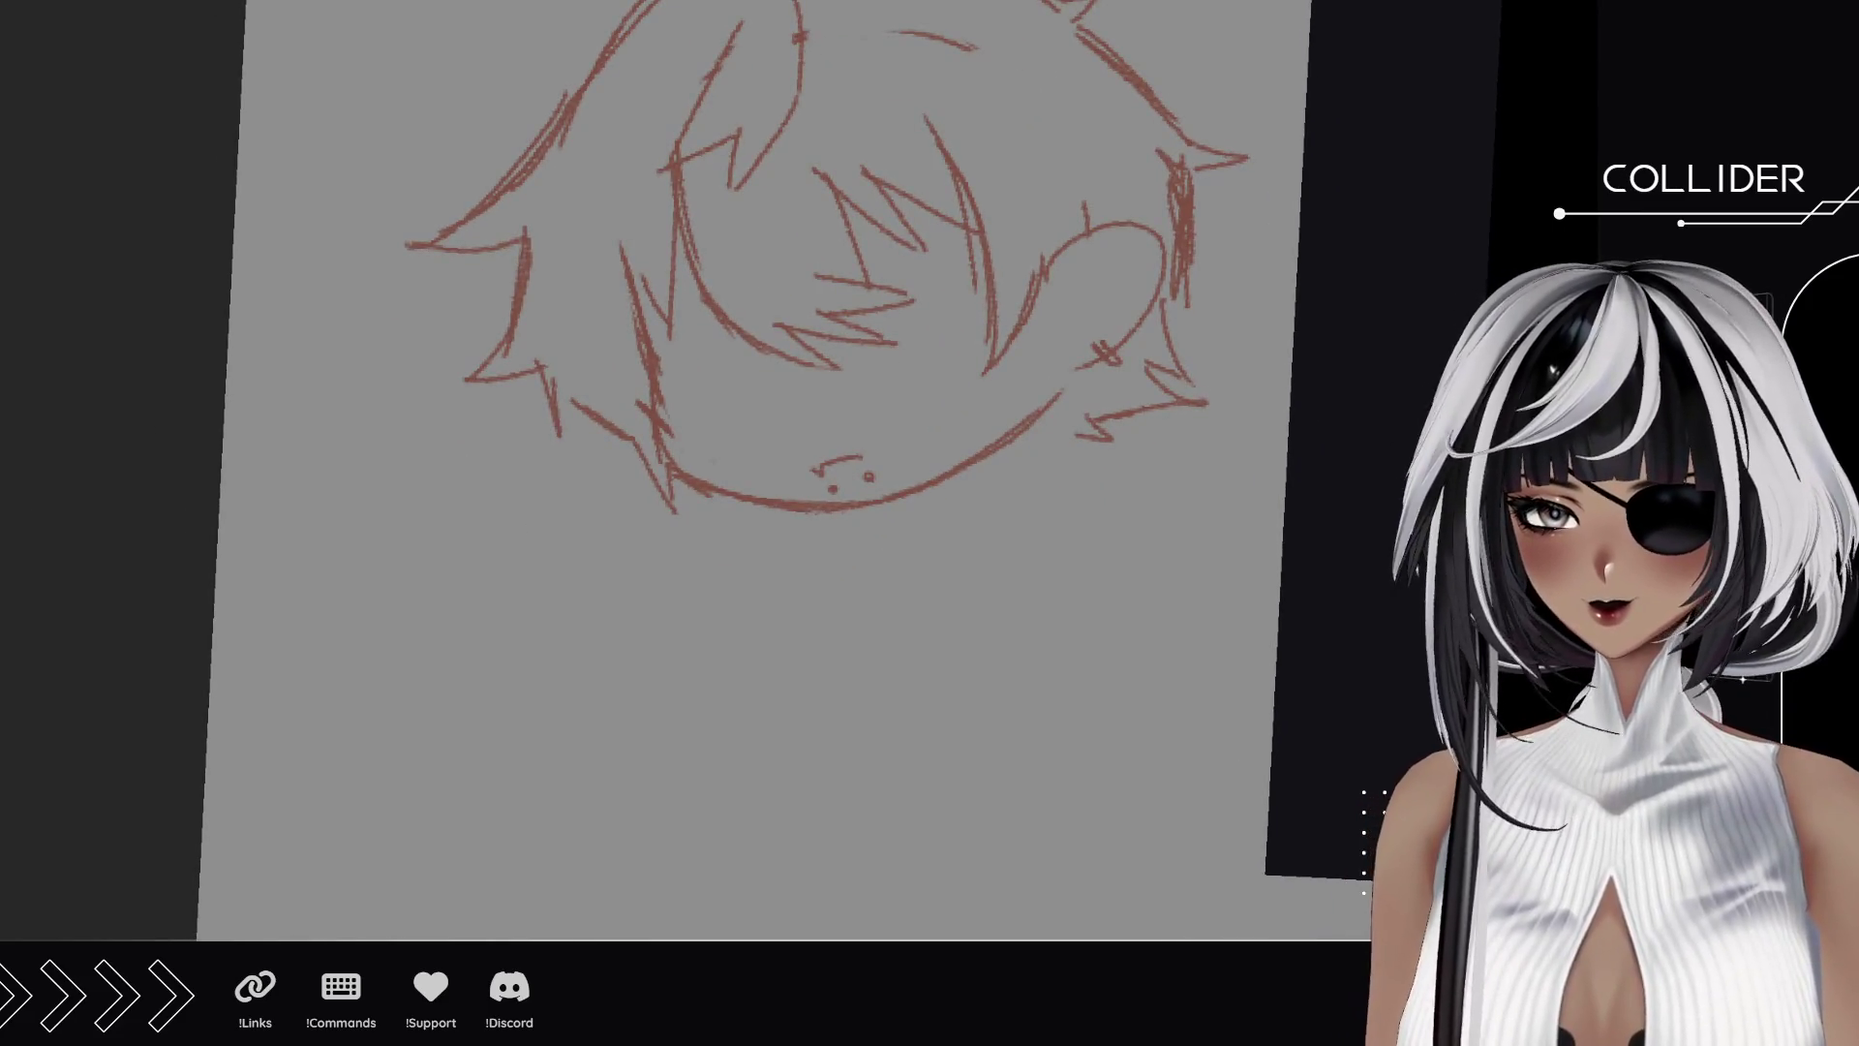
pyautogui.press('5')
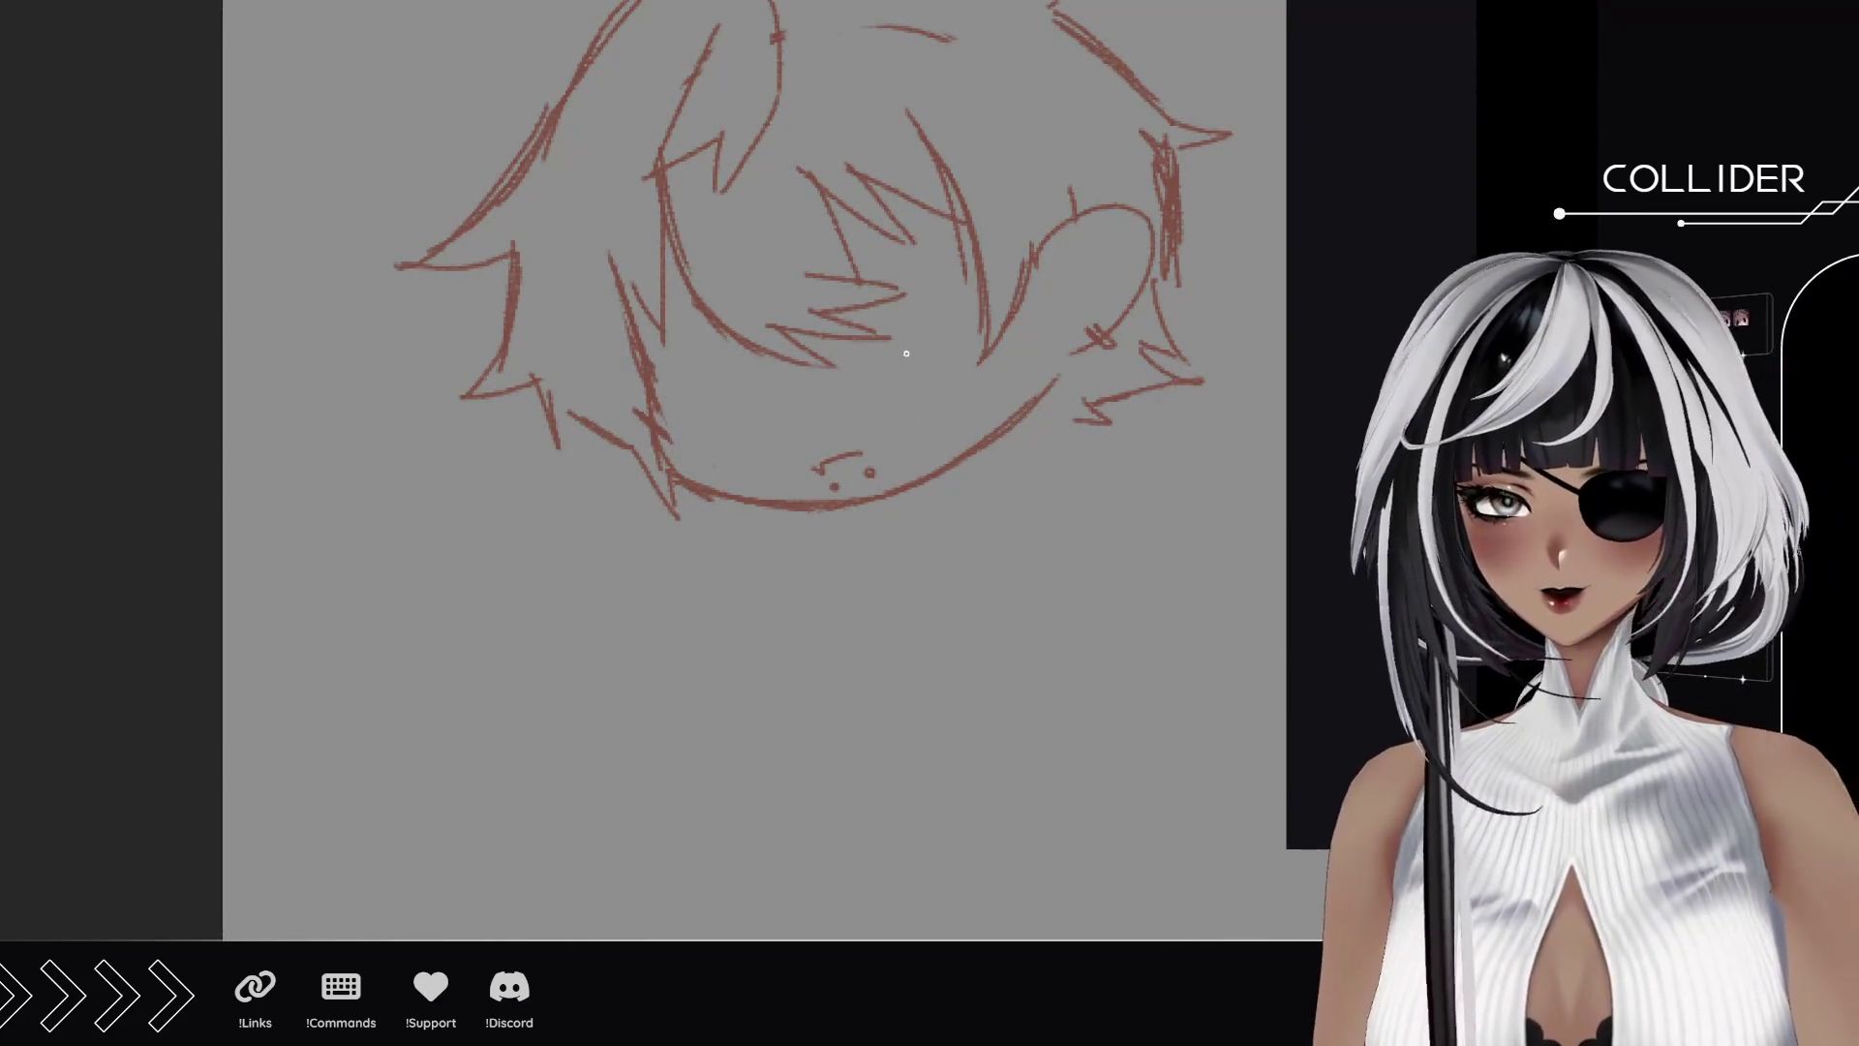
pyautogui.moveTo(963, 319)
pyautogui.mouseDown()
pyautogui.moveTo(862, 363)
pyautogui.moveTo(969, 314)
pyautogui.moveTo(900, 358)
pyautogui.mouseUp()
pyautogui.moveTo(668, 419)
pyautogui.mouseDown()
pyautogui.moveTo(770, 387)
pyautogui.moveTo(663, 418)
pyautogui.moveTo(755, 392)
pyautogui.mouseUp()
pyautogui.moveTo(823, 322); pyautogui.dragTo(973, 252)
pyautogui.moveTo(705, 341); pyautogui.dragTo(634, 356)
pyautogui.moveTo(634, 356)
pyautogui.mouseDown()
pyautogui.moveTo(760, 332)
pyautogui.moveTo(644, 364)
pyautogui.moveTo(740, 393)
pyautogui.mouseUp()
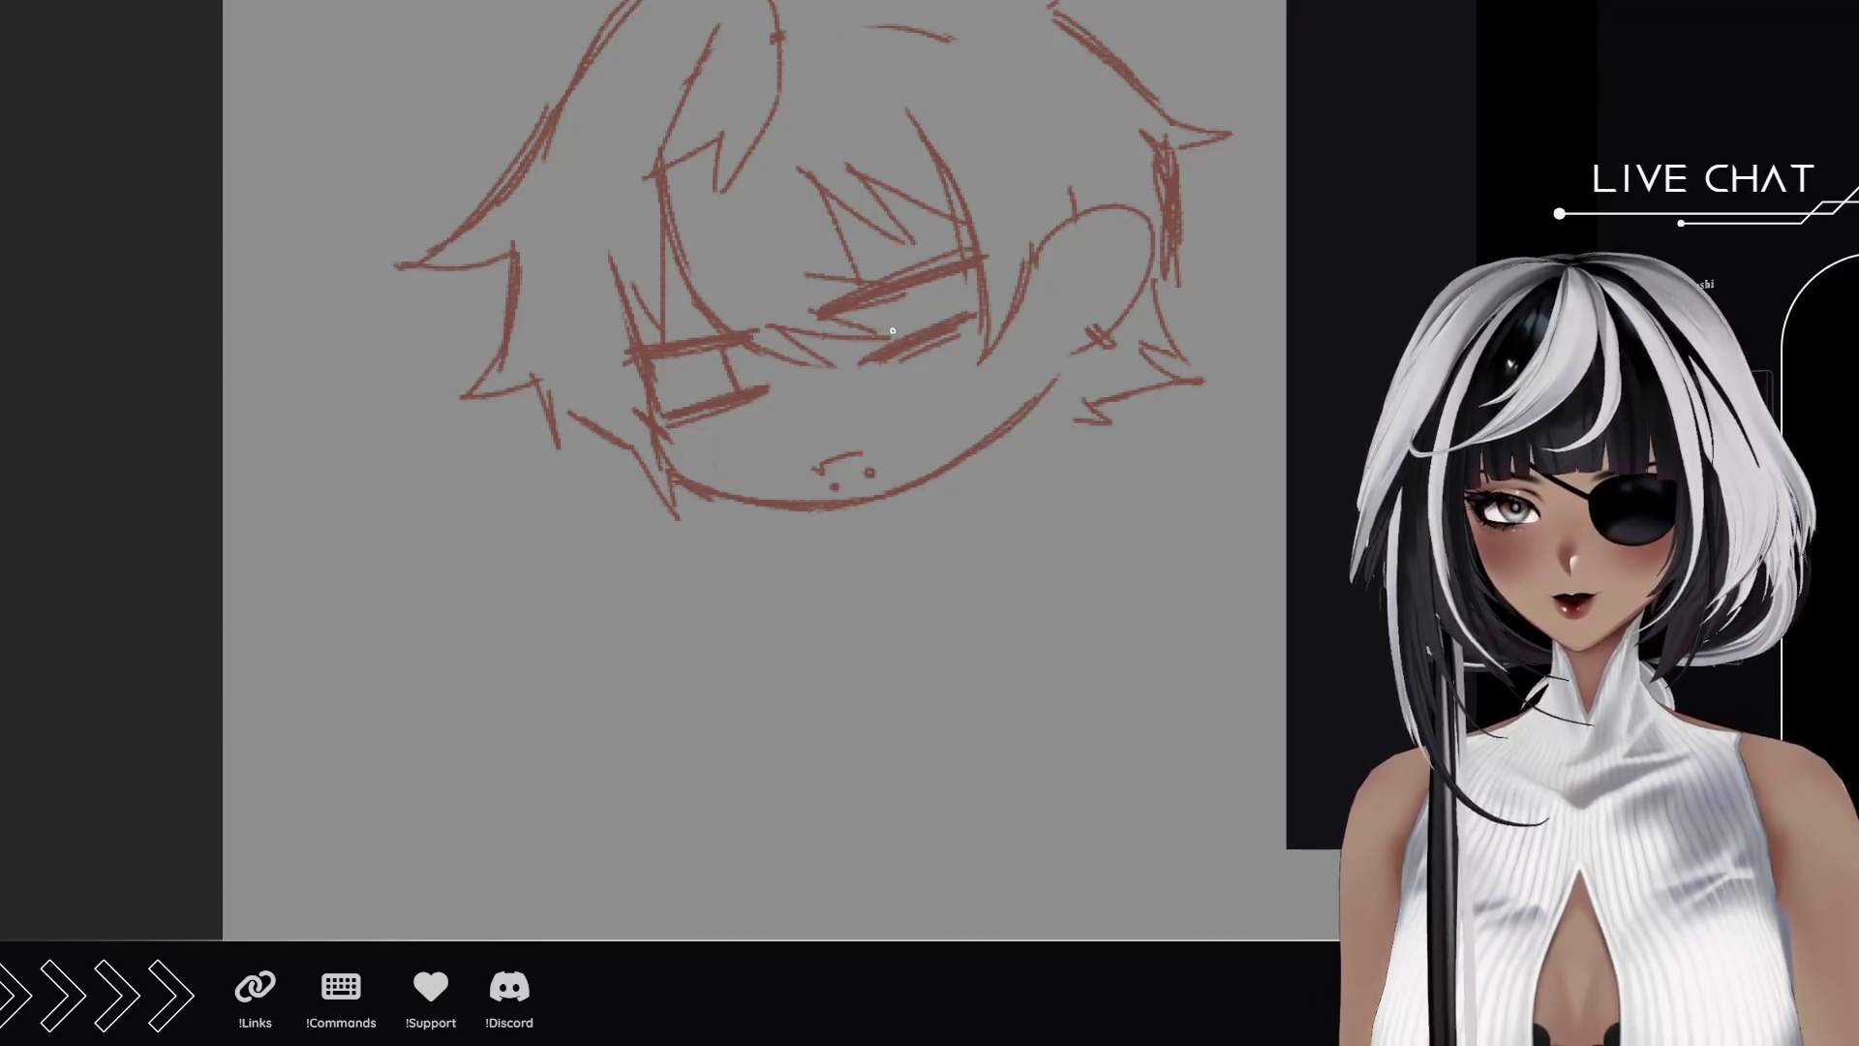
pyautogui.moveTo(821, 280)
pyautogui.mouseDown()
pyautogui.moveTo(789, 271)
pyautogui.moveTo(964, 228)
pyautogui.mouseUp()
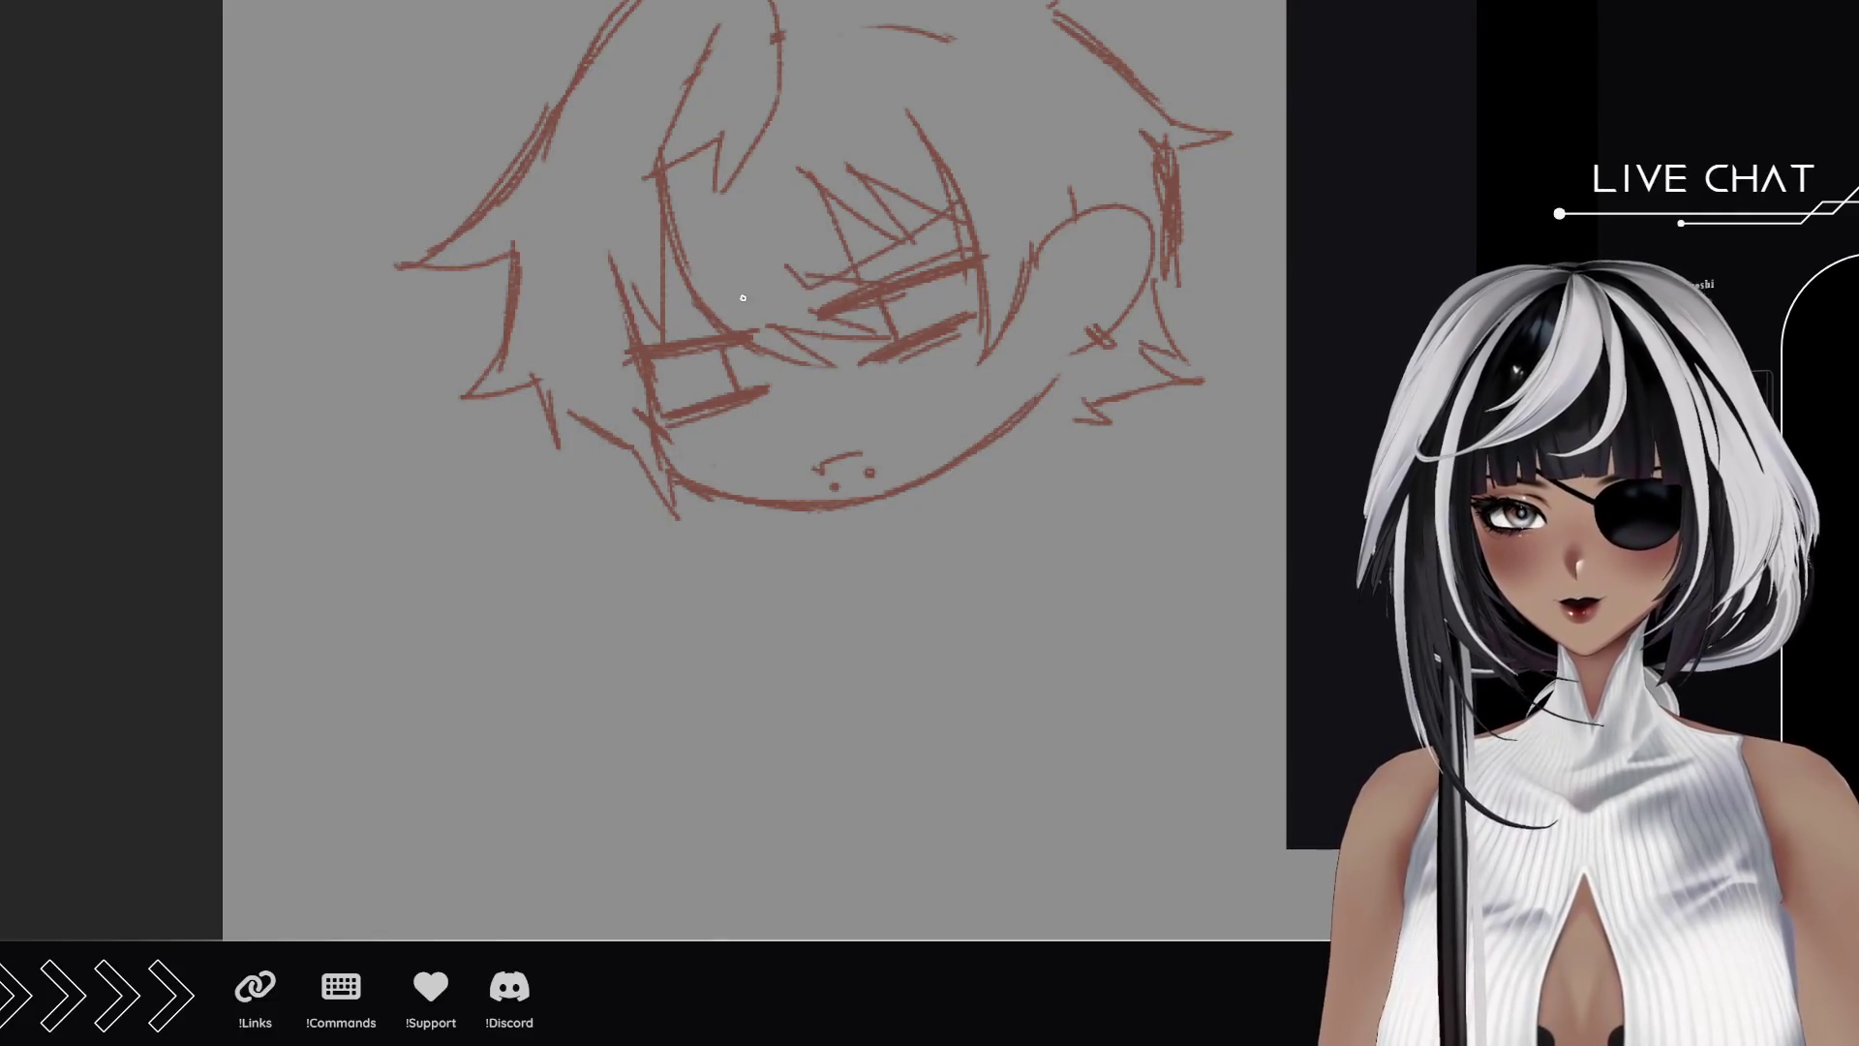
pyautogui.moveTo(741, 308)
pyautogui.mouseDown()
pyautogui.moveTo(756, 282)
pyautogui.moveTo(610, 288)
pyautogui.mouseUp()
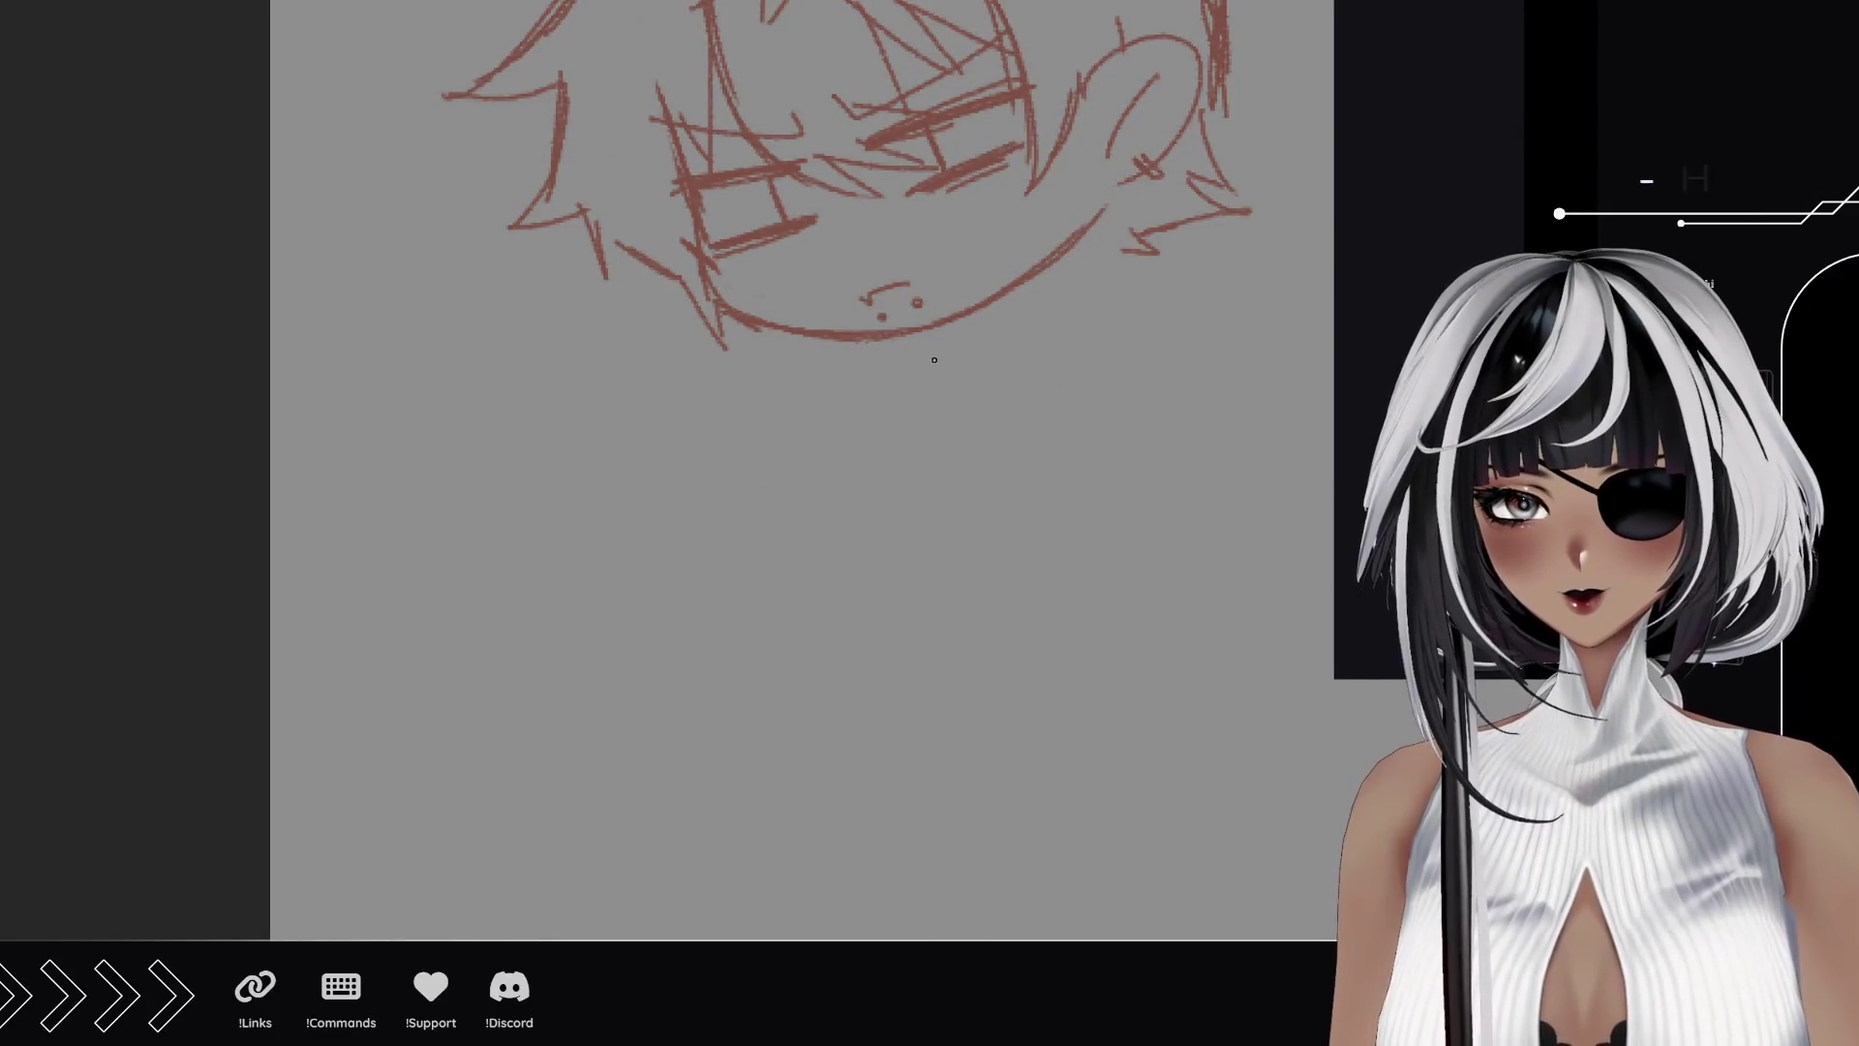
# Redraw a short line at the chin's right edge after undoing two misplaced strokes.
pyautogui.moveTo(919, 333)
pyautogui.mouseDown()
pyautogui.moveTo(936, 356)
pyautogui.moveTo(996, 327)
pyautogui.mouseUp()
pyautogui.hotkey('ctrl', 'z')
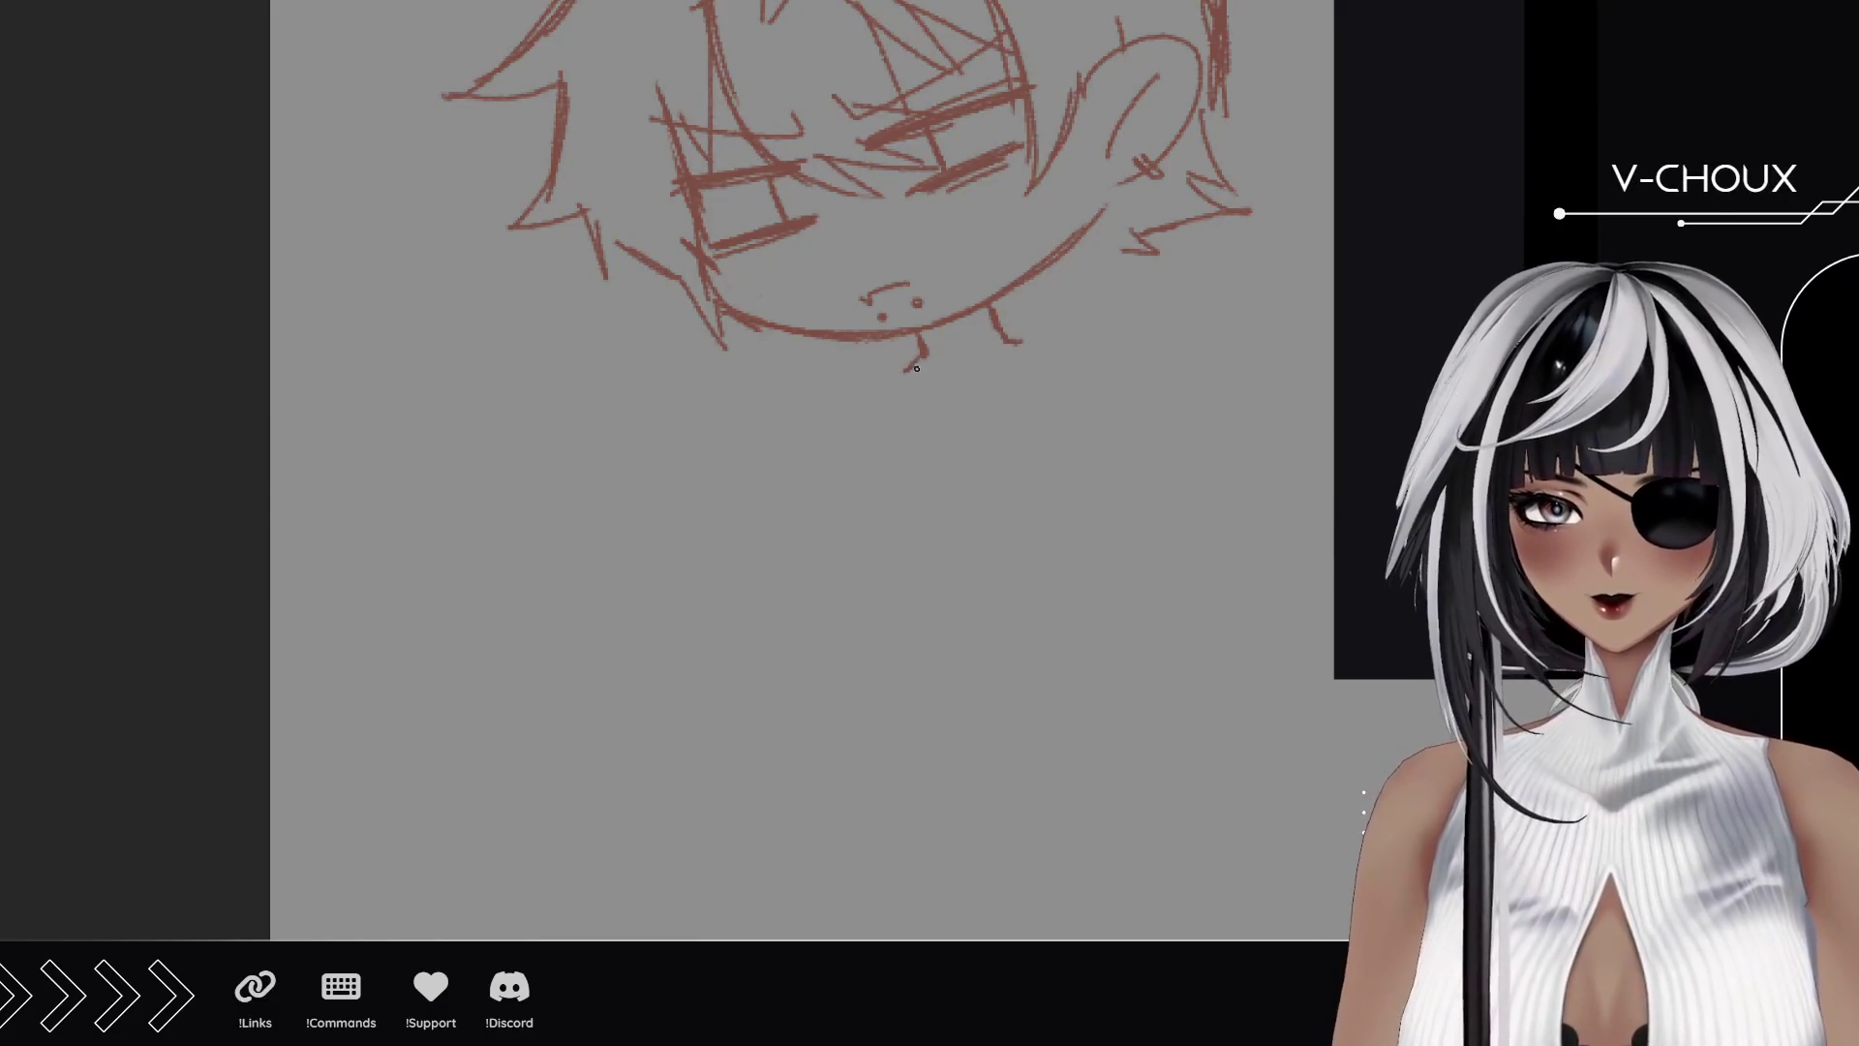
pyautogui.hotkey('ctrl', 'z')
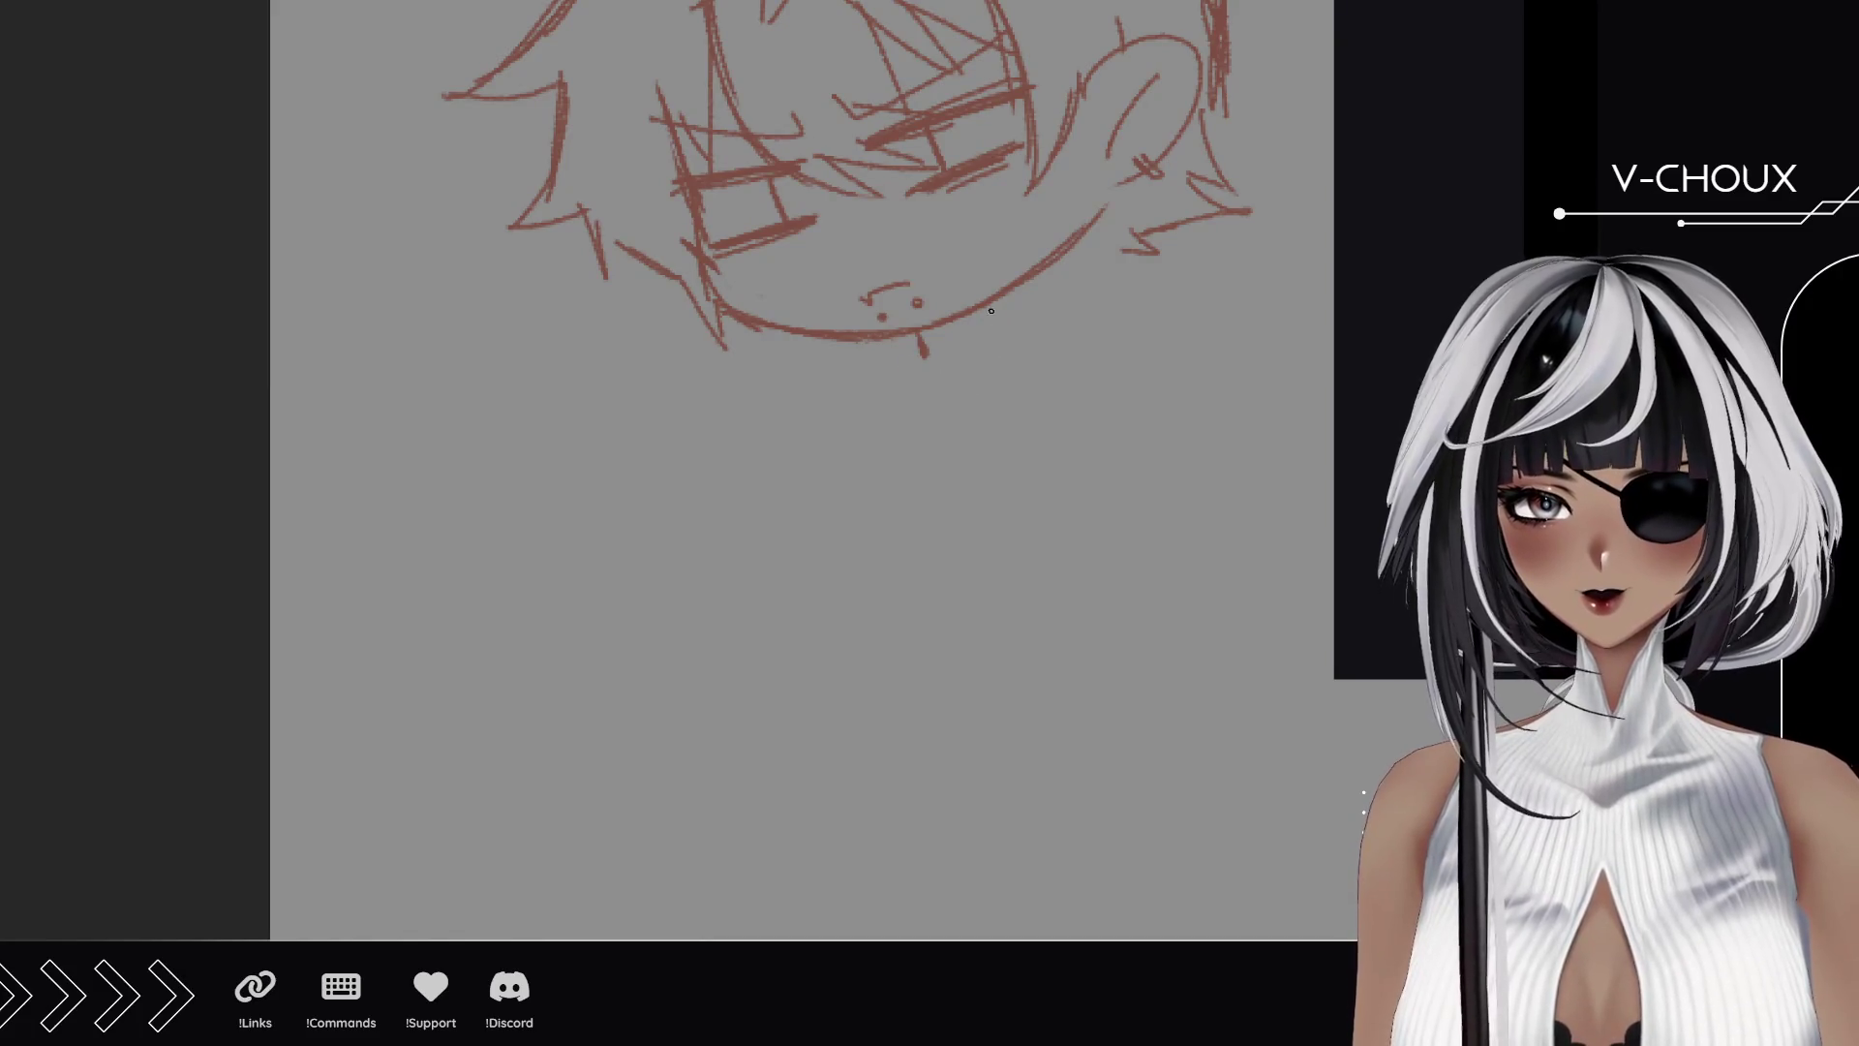
pyautogui.moveTo(990, 354); pyautogui.dragTo(1006, 316)
# Draw two triangular collar points beneath the chin, one left and one right.
pyautogui.moveTo(907, 345)
pyautogui.mouseDown()
pyautogui.moveTo(951, 379)
pyautogui.moveTo(864, 440)
pyautogui.mouseUp()
pyautogui.moveTo(929, 385); pyautogui.dragTo(900, 407)
pyautogui.moveTo(883, 345)
pyautogui.mouseDown()
pyautogui.moveTo(860, 444)
pyautogui.moveTo(868, 414)
pyautogui.mouseUp()
pyautogui.moveTo(988, 354); pyautogui.dragTo(1065, 388)
pyautogui.moveTo(1034, 300)
pyautogui.mouseDown()
pyautogui.moveTo(1083, 392)
pyautogui.moveTo(1072, 357)
pyautogui.mouseUp()
pyautogui.moveTo(1069, 363); pyautogui.dragTo(1092, 395)
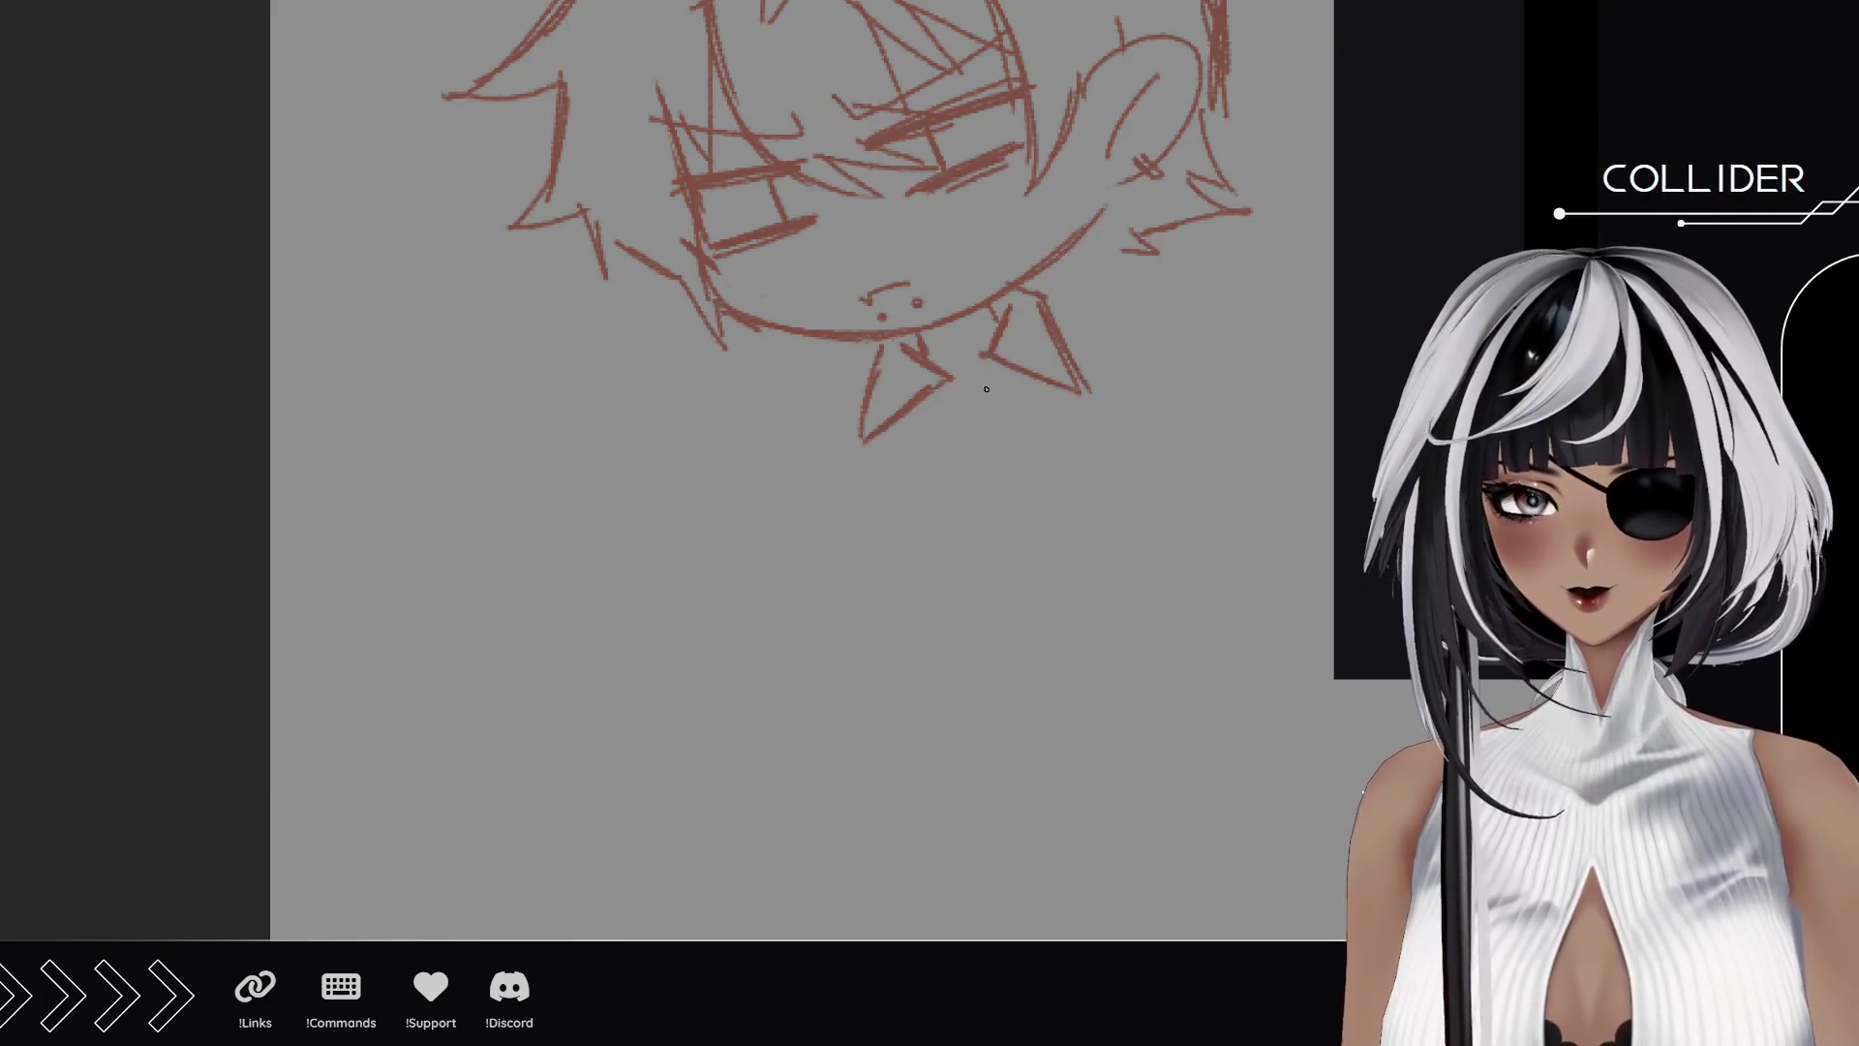
# Add a V-shaped tie below the collar with lines flanking the collar points.
pyautogui.moveTo(990, 356); pyautogui.dragTo(962, 511)
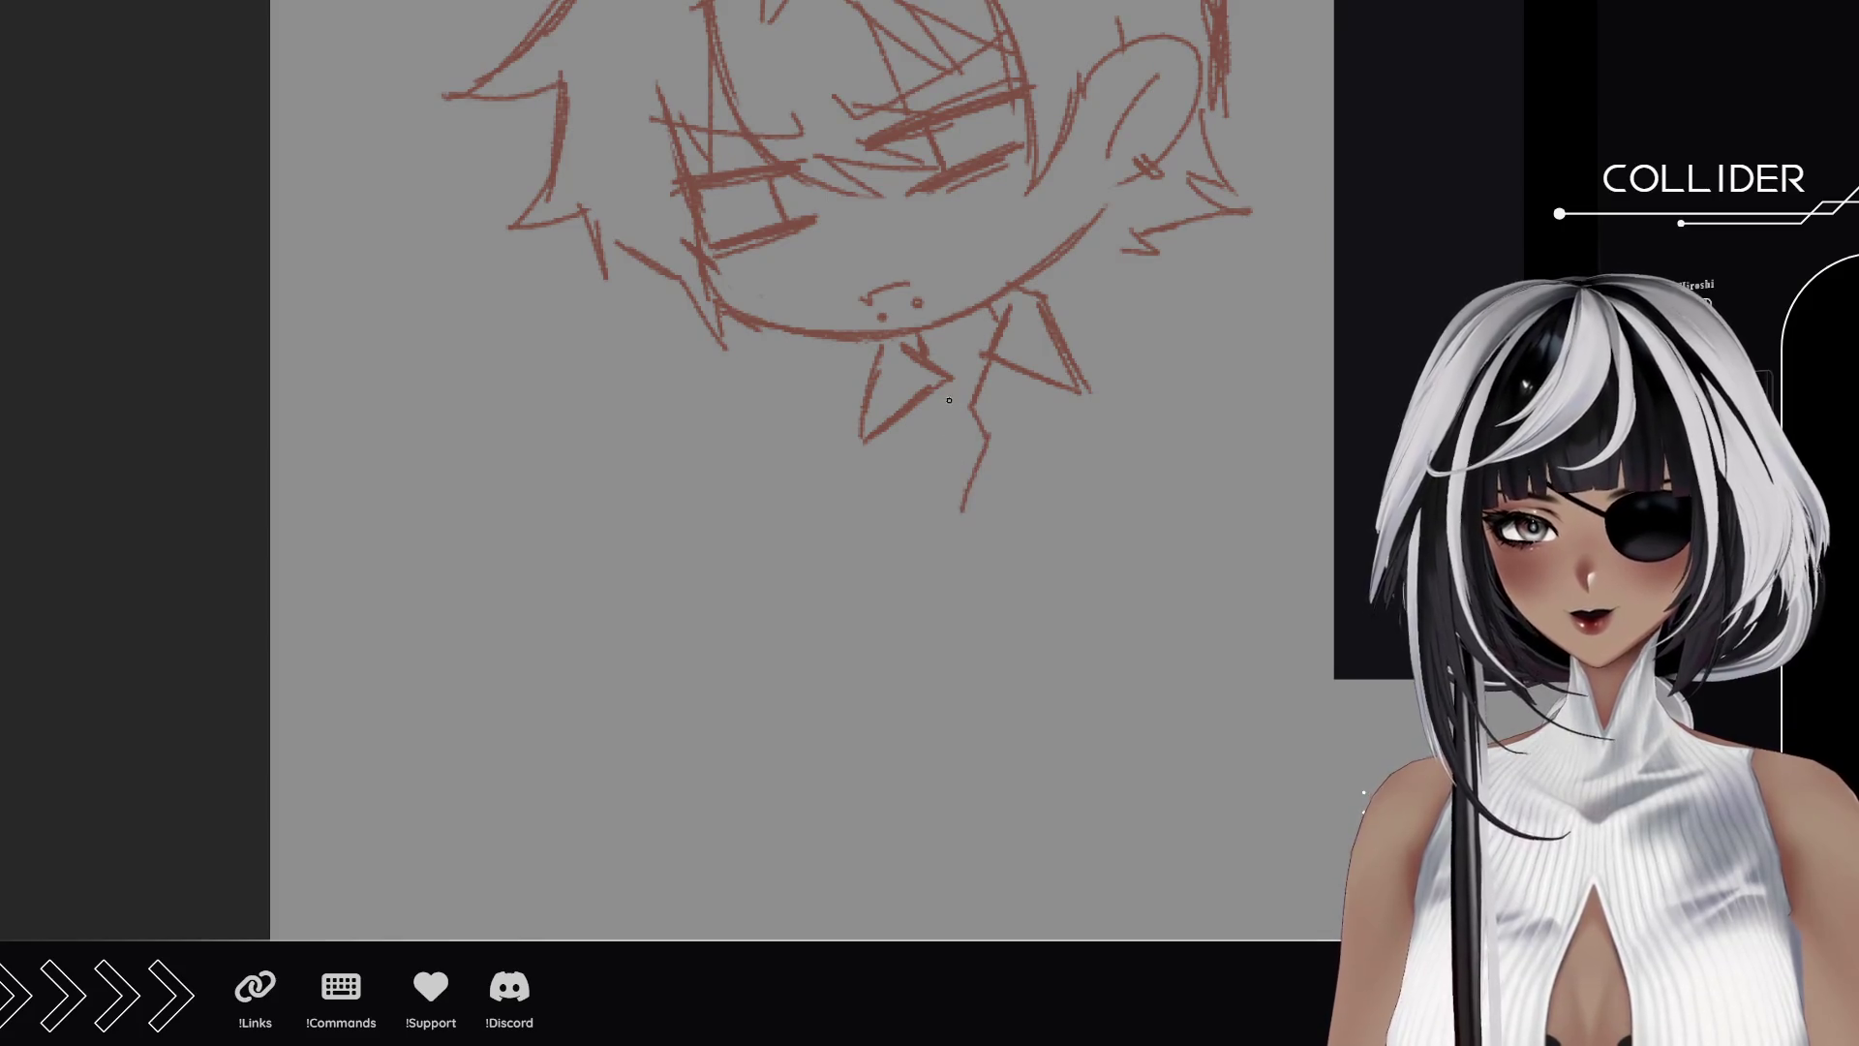
pyautogui.moveTo(945, 390); pyautogui.dragTo(980, 458)
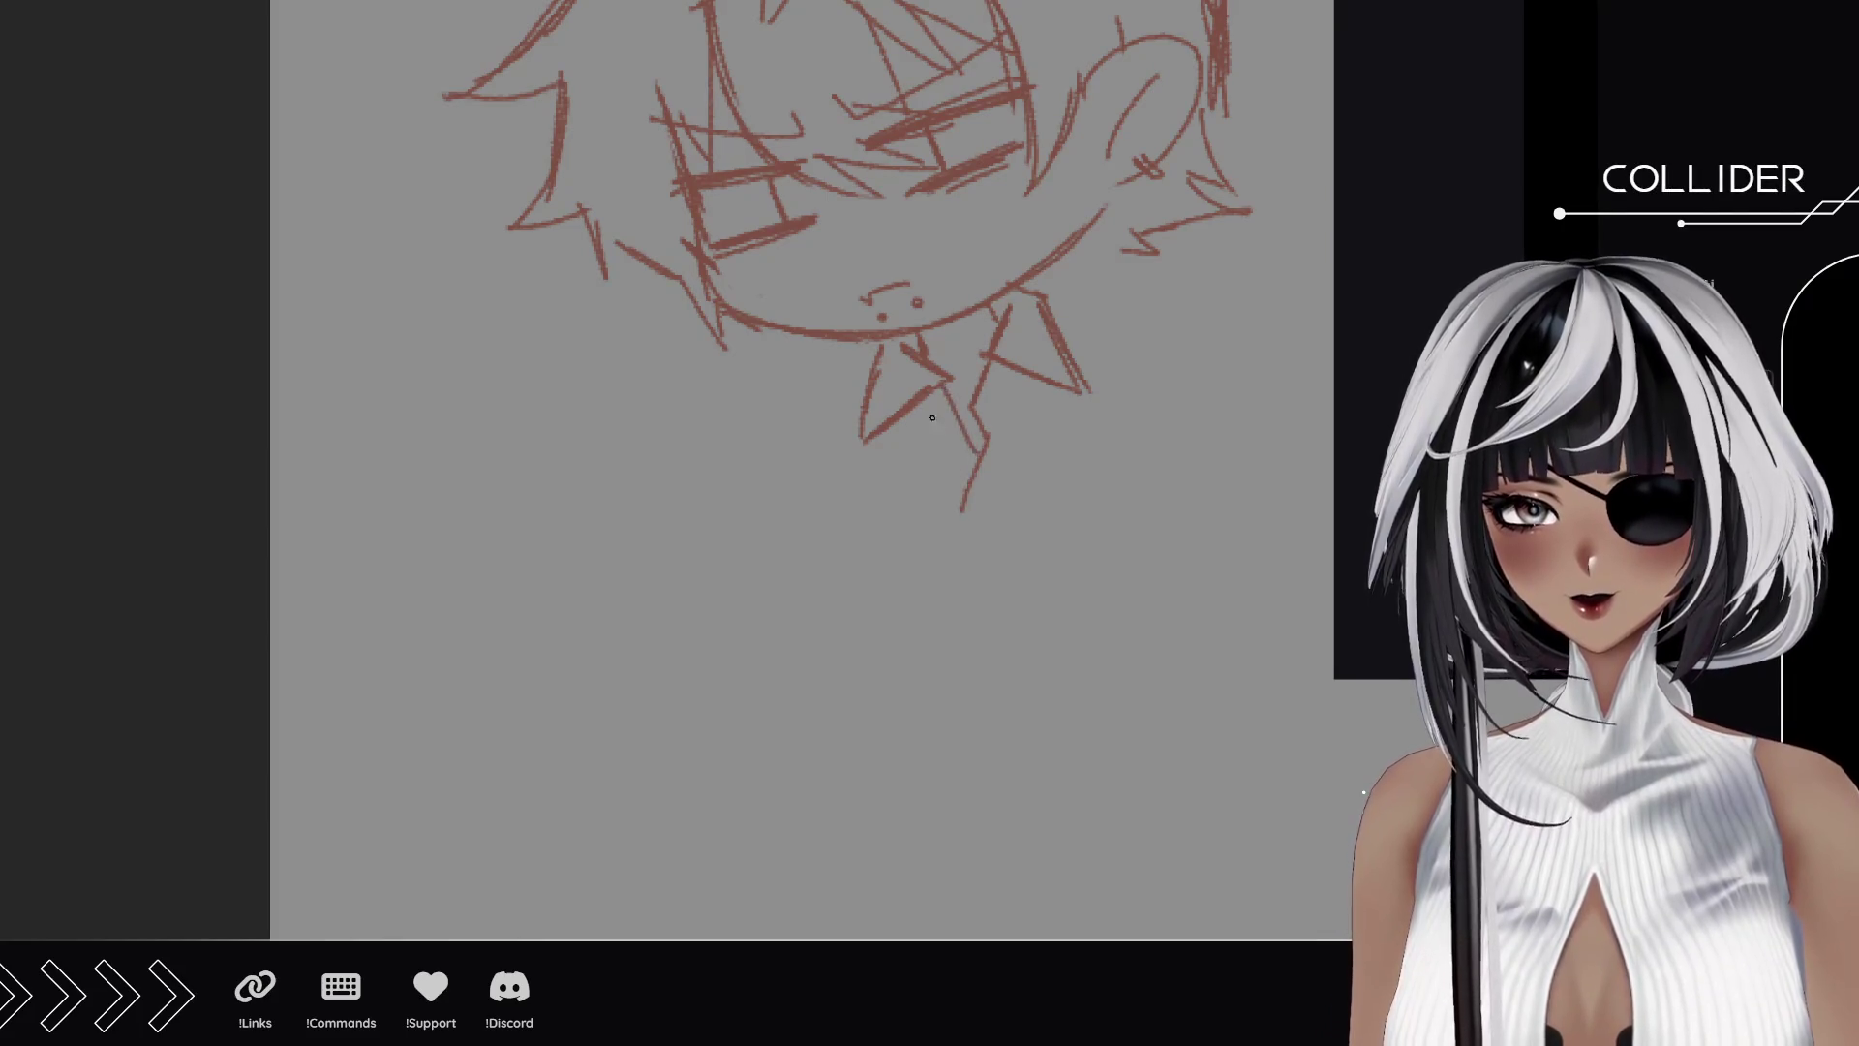
pyautogui.moveTo(934, 389)
pyautogui.mouseDown()
pyautogui.moveTo(908, 439)
pyautogui.moveTo(953, 501)
pyautogui.mouseUp()
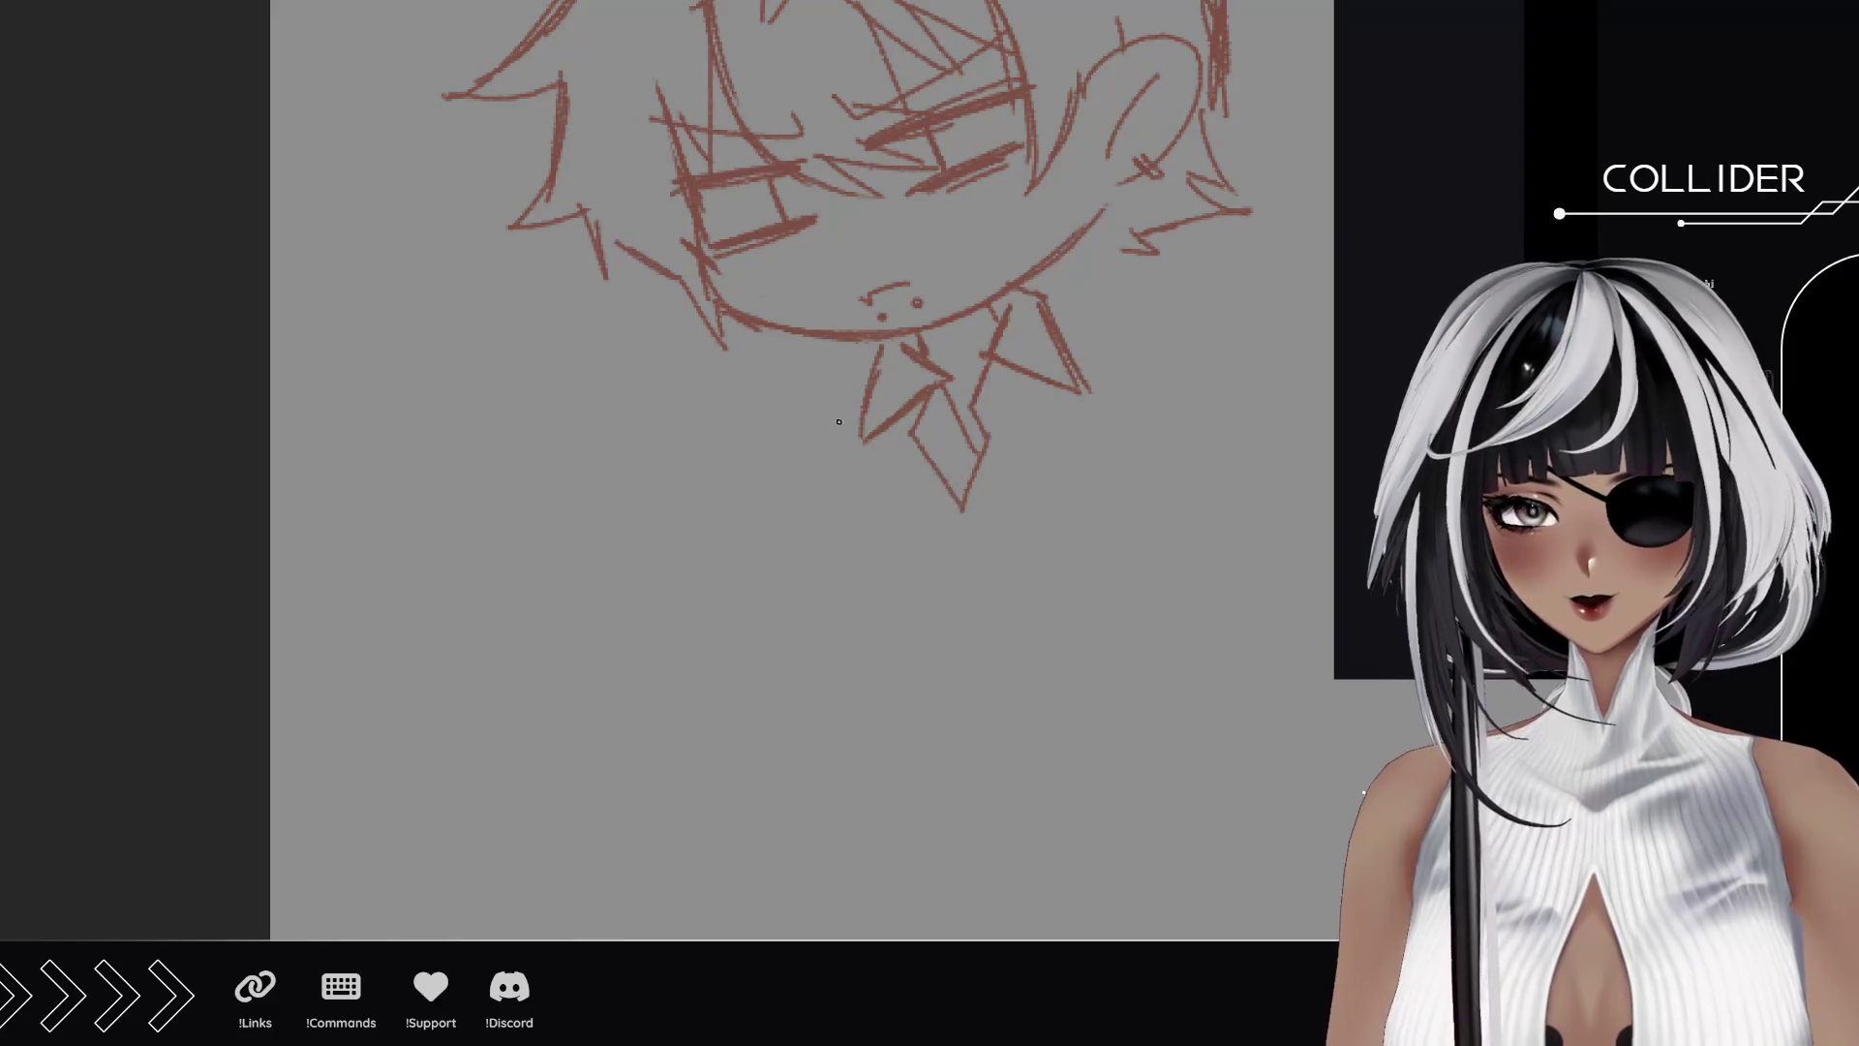
pyautogui.moveTo(865, 378); pyautogui.dragTo(824, 414)
pyautogui.moveTo(1063, 330); pyautogui.dragTo(1147, 368)
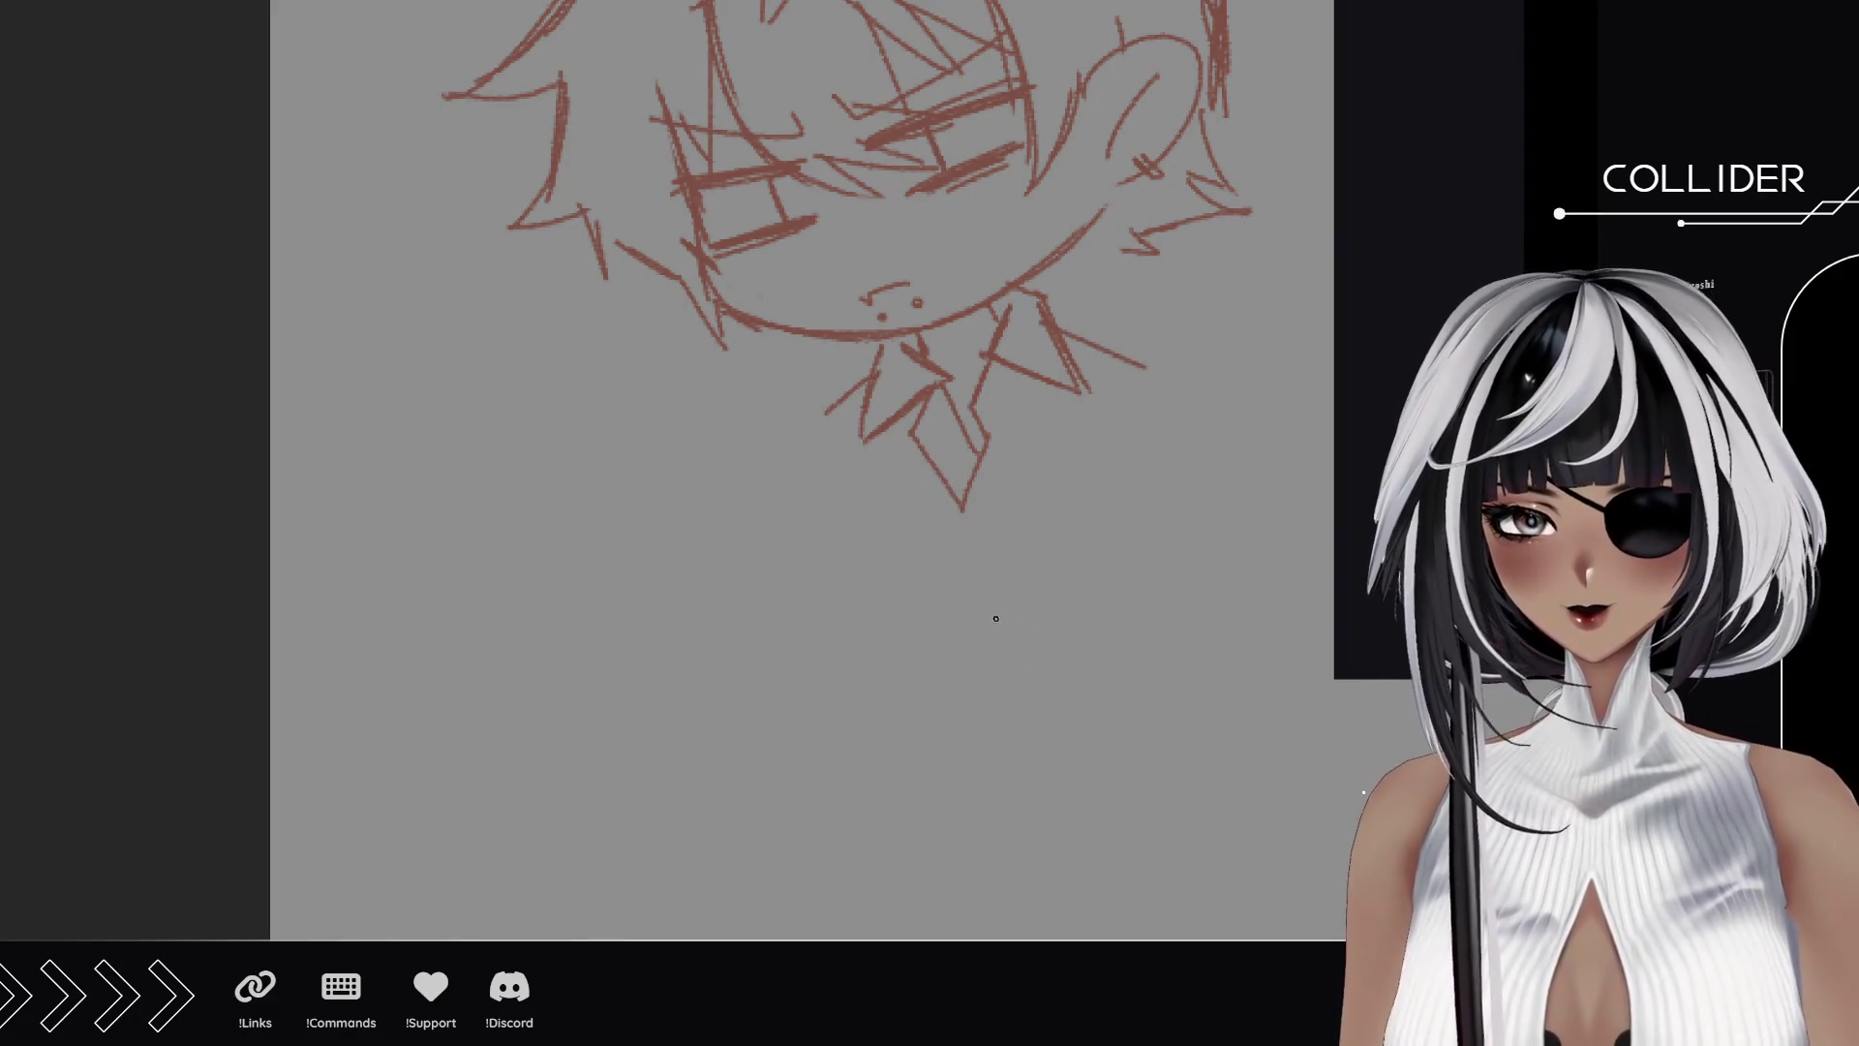
pyautogui.moveTo(1090, 638)
pyautogui.mouseDown()
pyautogui.moveTo(1073, 599)
pyautogui.moveTo(1025, 590)
pyautogui.moveTo(1043, 629)
pyautogui.mouseUp()
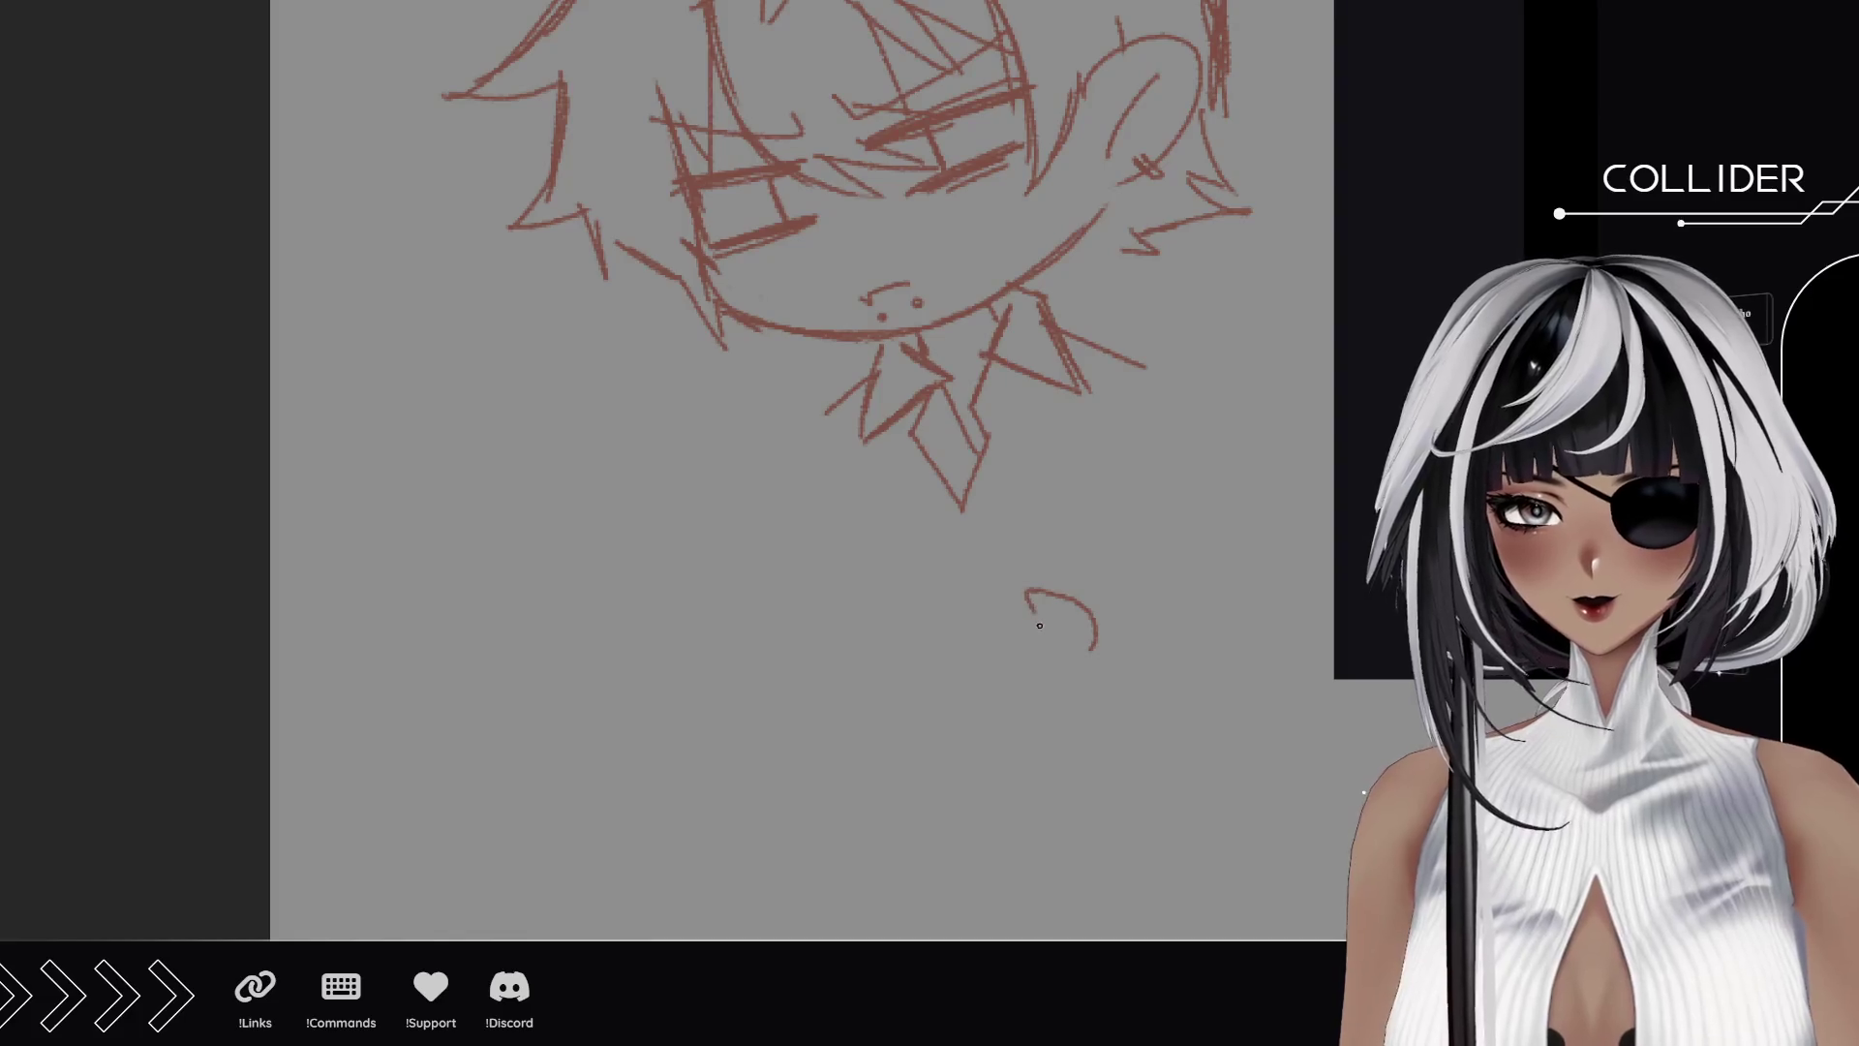
# Undo the stray curve and draw two mitten-shaped hands below the collar.
pyautogui.hotkey('ctrl', 'z')
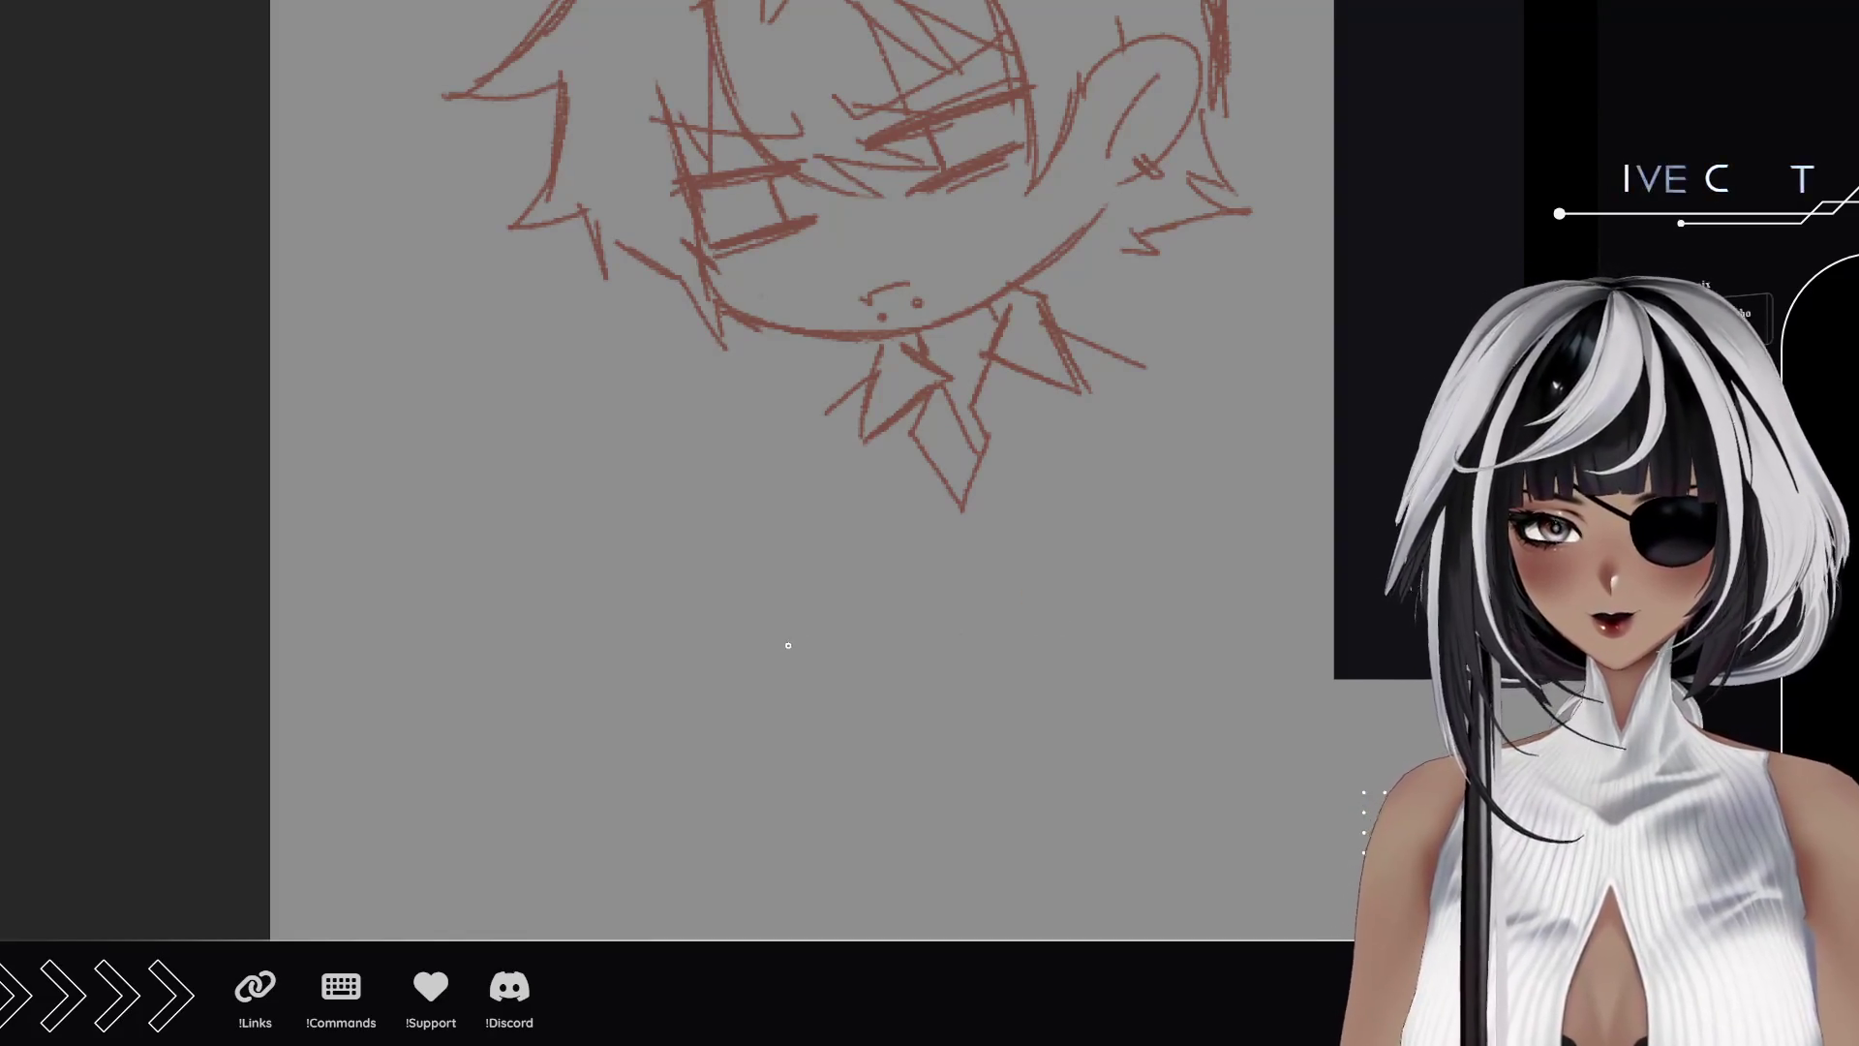
pyautogui.moveTo(744, 655)
pyautogui.mouseDown()
pyautogui.moveTo(780, 598)
pyautogui.moveTo(834, 597)
pyautogui.moveTo(899, 683)
pyautogui.mouseUp()
pyautogui.moveTo(747, 659)
pyautogui.mouseDown()
pyautogui.moveTo(775, 689)
pyautogui.moveTo(867, 706)
pyautogui.mouseUp()
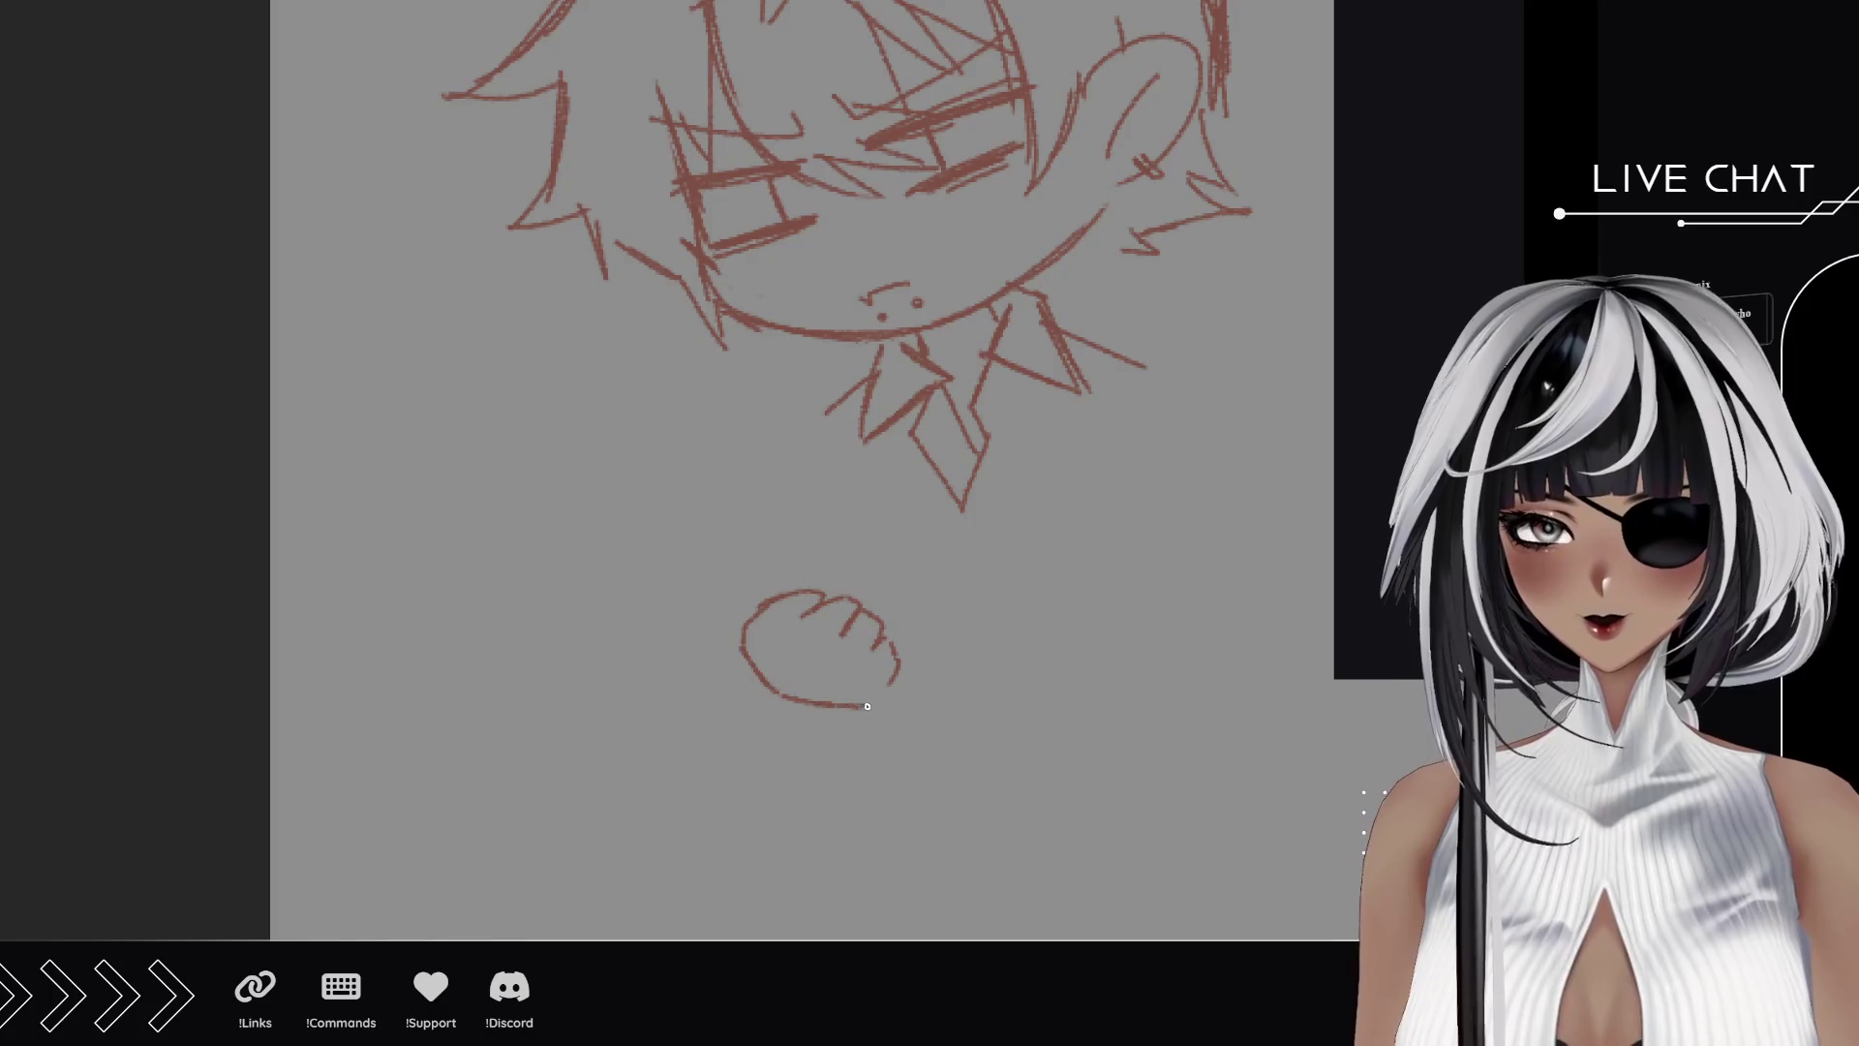
pyautogui.moveTo(736, 594); pyautogui.dragTo(773, 592)
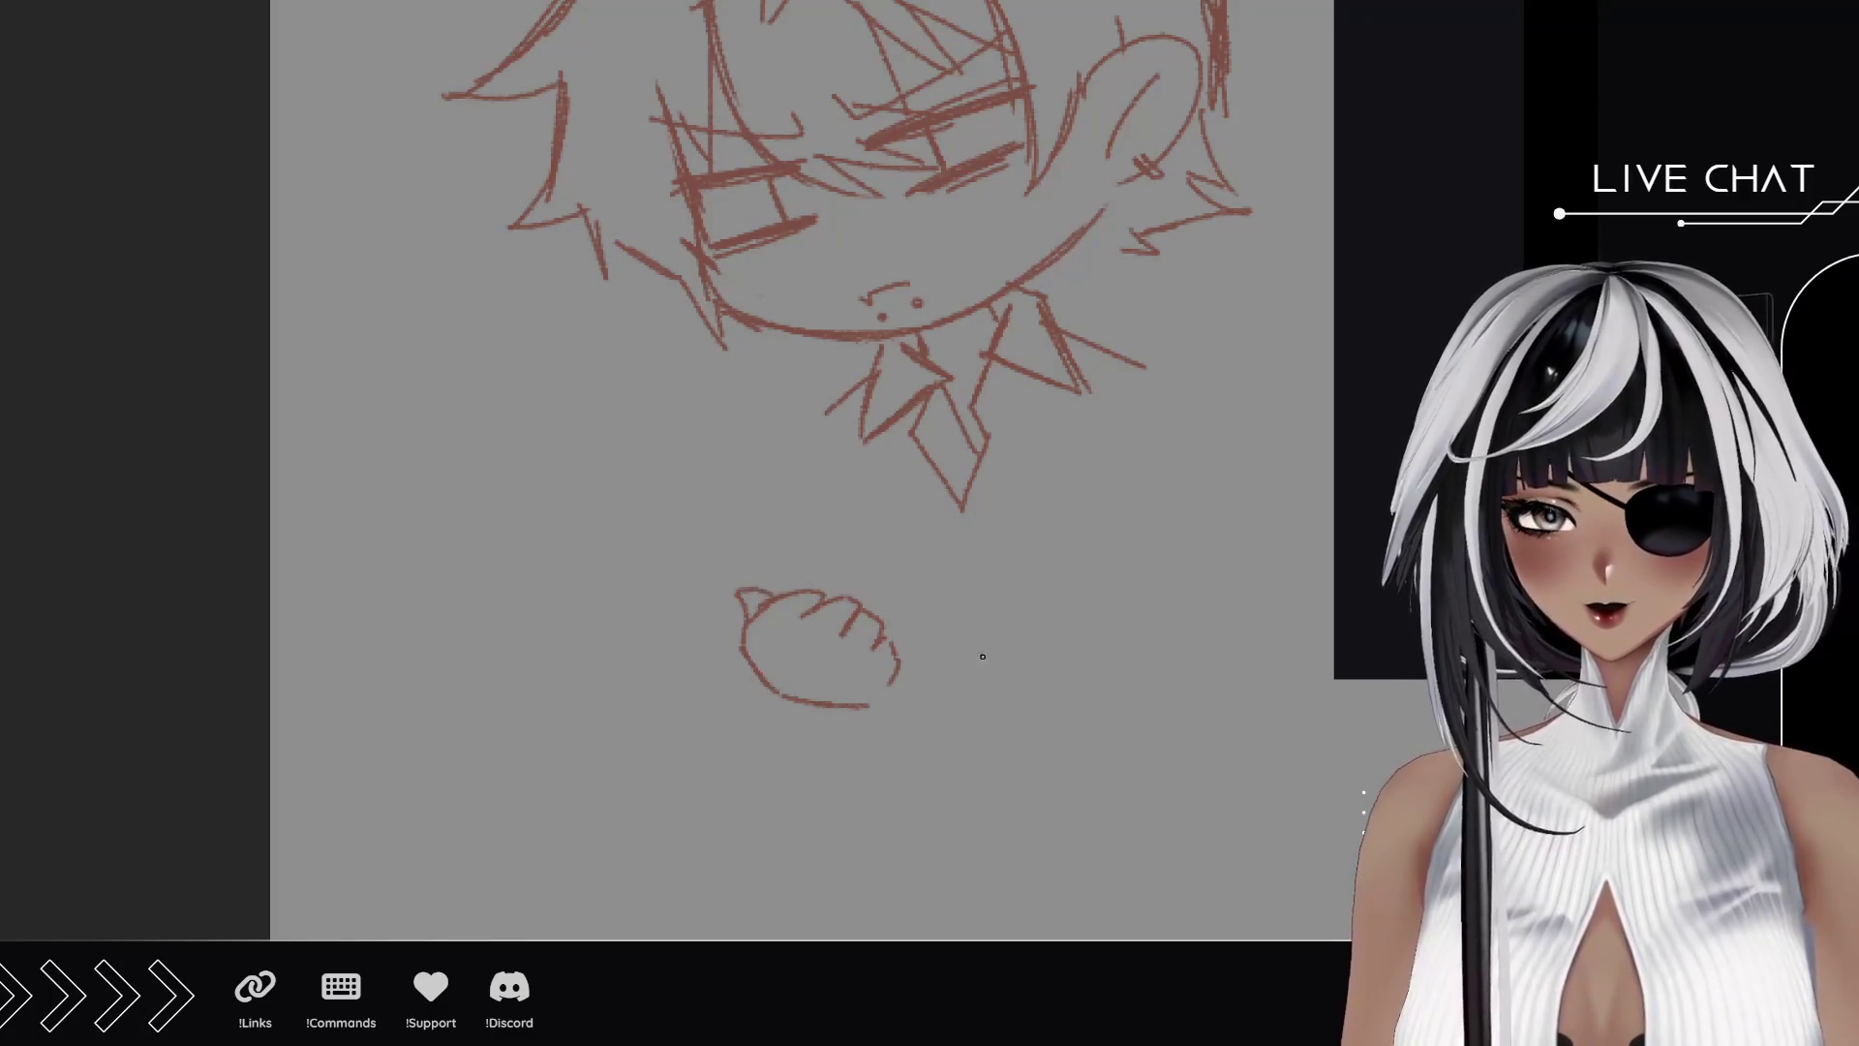
pyautogui.moveTo(917, 698)
pyautogui.mouseDown()
pyautogui.moveTo(1056, 658)
pyautogui.moveTo(1054, 616)
pyautogui.moveTo(1024, 593)
pyautogui.moveTo(982, 587)
pyautogui.moveTo(1002, 612)
pyautogui.moveTo(935, 639)
pyautogui.mouseUp()
pyautogui.moveTo(920, 627); pyautogui.dragTo(910, 678)
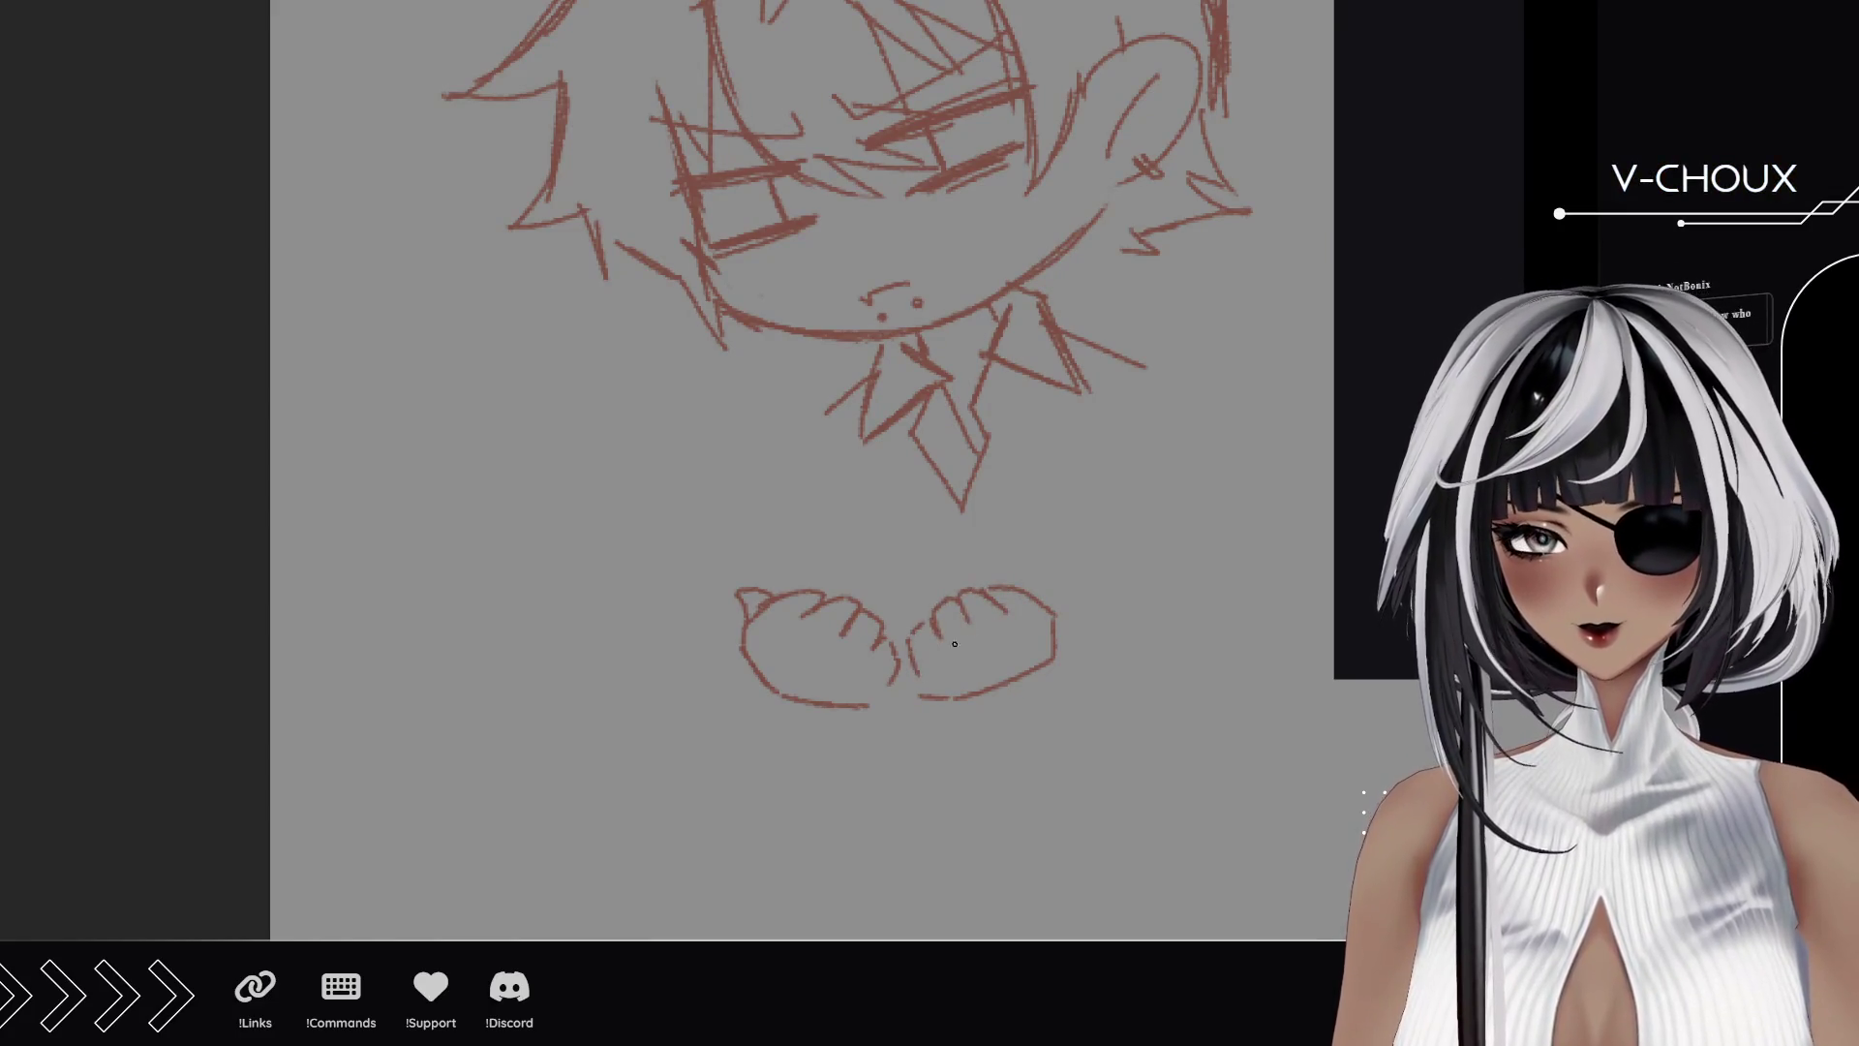
pyautogui.moveTo(1047, 603); pyautogui.dragTo(1024, 581)
# Draw a question mark above the mittens with a dot between them.
pyautogui.moveTo(829, 472)
pyautogui.mouseDown()
pyautogui.moveTo(850, 539)
pyautogui.moveTo(953, 484)
pyautogui.moveTo(904, 573)
pyautogui.moveTo(944, 518)
pyautogui.moveTo(828, 479)
pyautogui.moveTo(918, 457)
pyautogui.mouseUp()
pyautogui.moveTo(865, 520)
pyautogui.mouseDown()
pyautogui.moveTo(852, 538)
pyautogui.moveTo(896, 505)
pyautogui.moveTo(876, 503)
pyautogui.moveTo(871, 549)
pyautogui.mouseUp()
pyautogui.hotkey('ctrl', 'z')
pyautogui.moveTo(874, 615)
pyautogui.mouseDown()
pyautogui.moveTo(906, 627)
pyautogui.moveTo(885, 593)
pyautogui.moveTo(881, 629)
pyautogui.mouseUp()
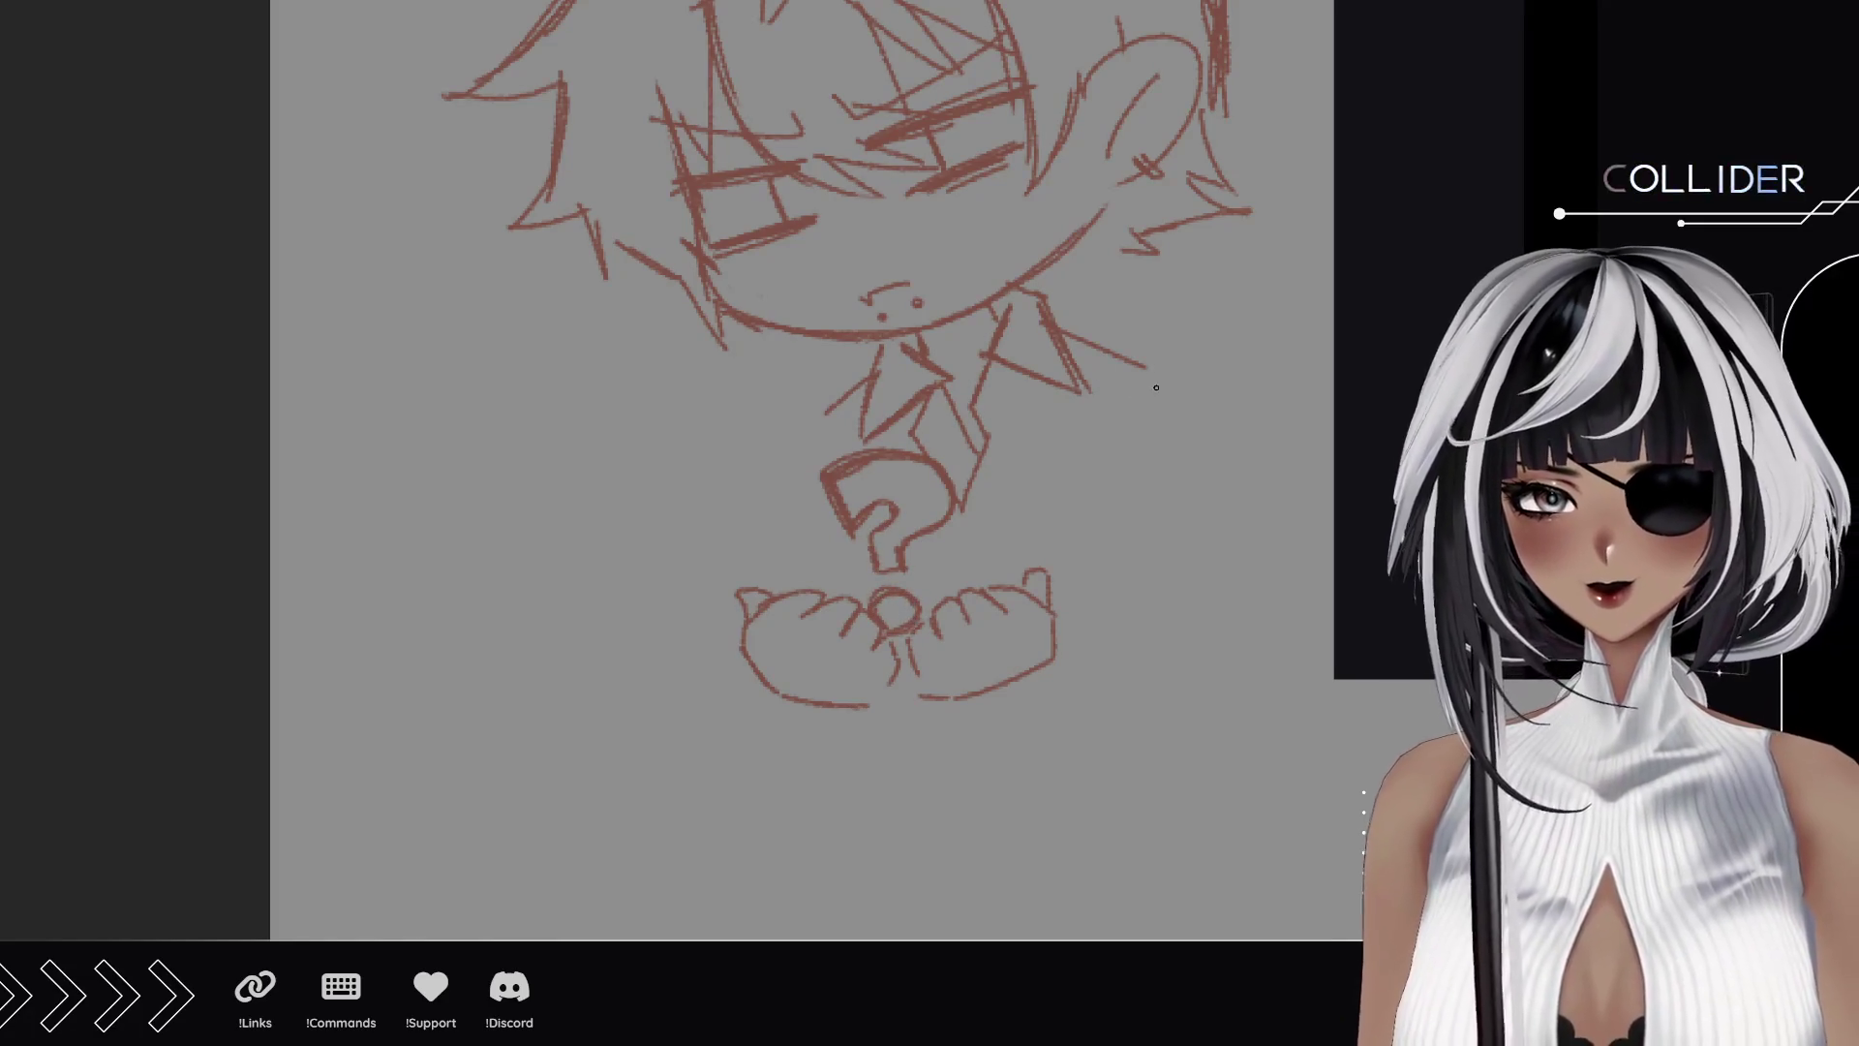
# Sketch a thought-bubble cloud filled with swirl scribbles left of the head.
pyautogui.scroll(3, 498, 456)
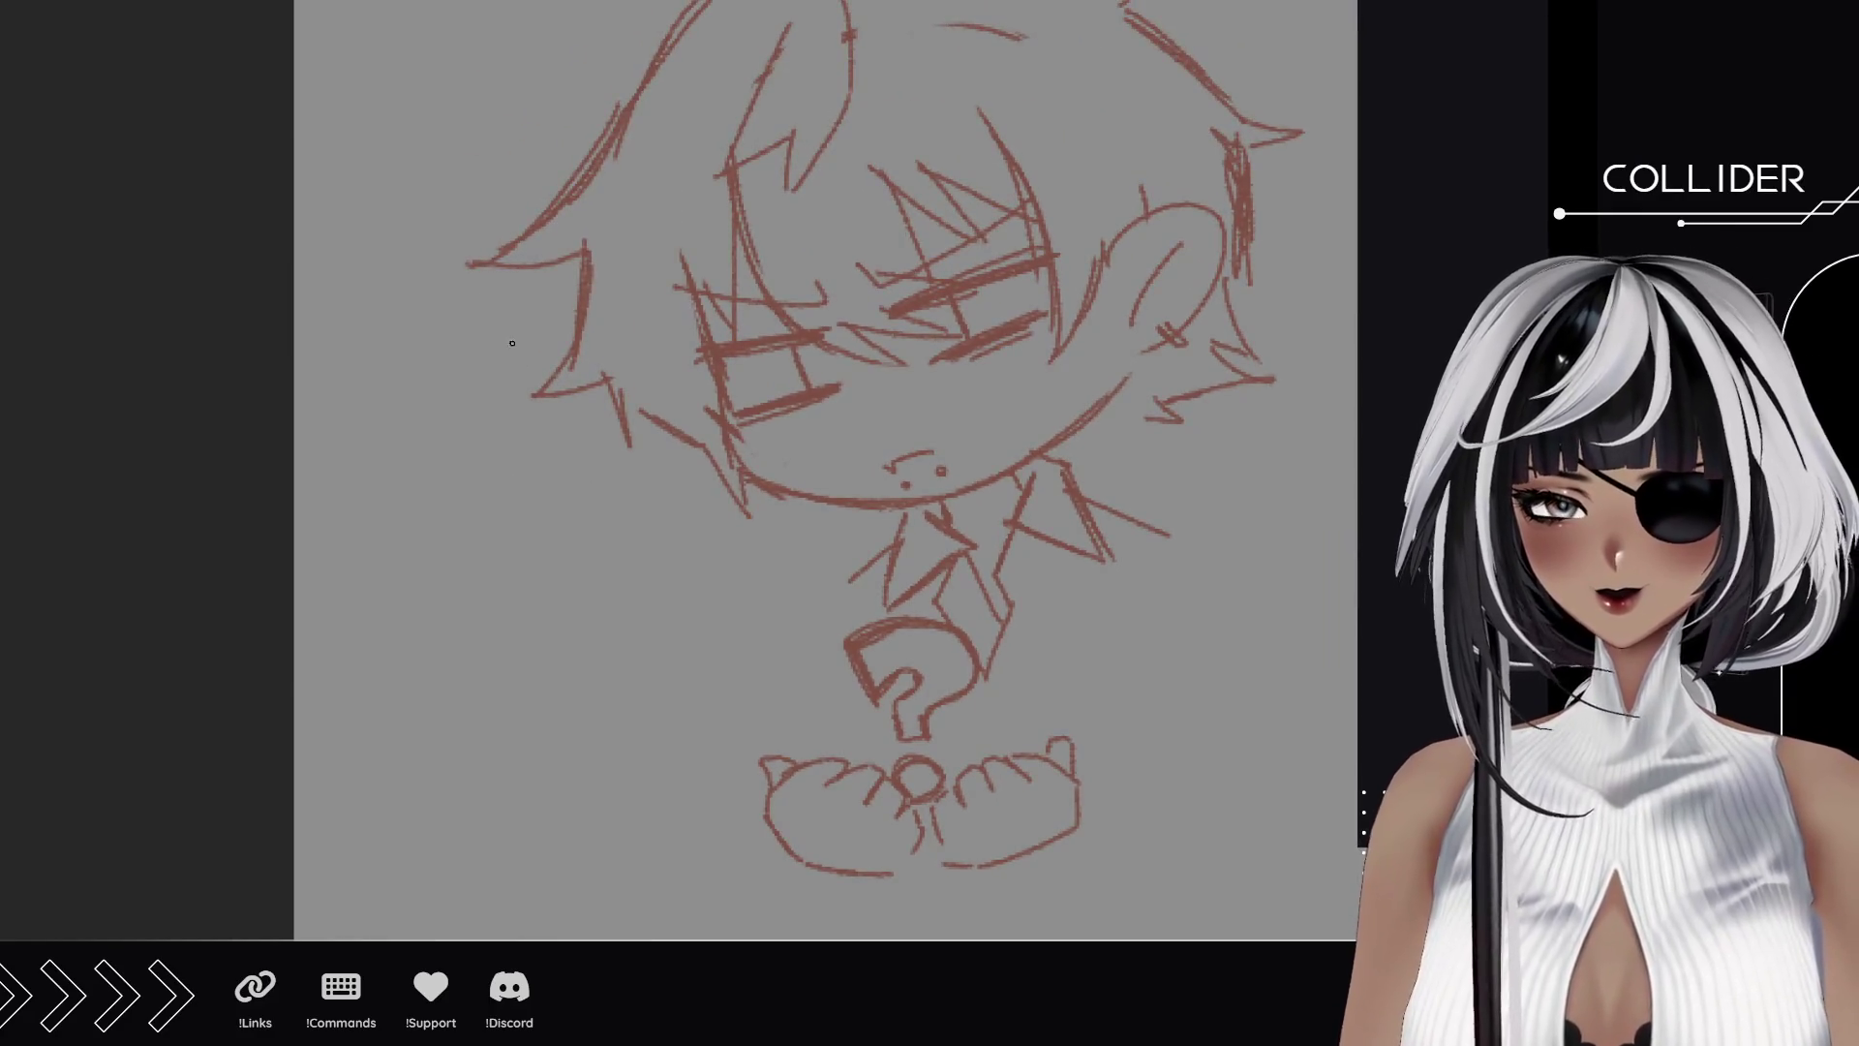
pyautogui.scroll(4, 512, 343)
pyautogui.moveTo(602, 377); pyautogui.dragTo(598, 370)
pyautogui.moveTo(484, 319)
pyautogui.mouseDown()
pyautogui.moveTo(456, 303)
pyautogui.moveTo(658, 184)
pyautogui.moveTo(508, 262)
pyautogui.moveTo(566, 231)
pyautogui.moveTo(542, 199)
pyautogui.moveTo(576, 218)
pyautogui.mouseUp()
pyautogui.moveTo(934, 592)
pyautogui.mouseDown()
pyautogui.moveTo(842, 427)
pyautogui.moveTo(845, 311)
pyautogui.mouseUp()
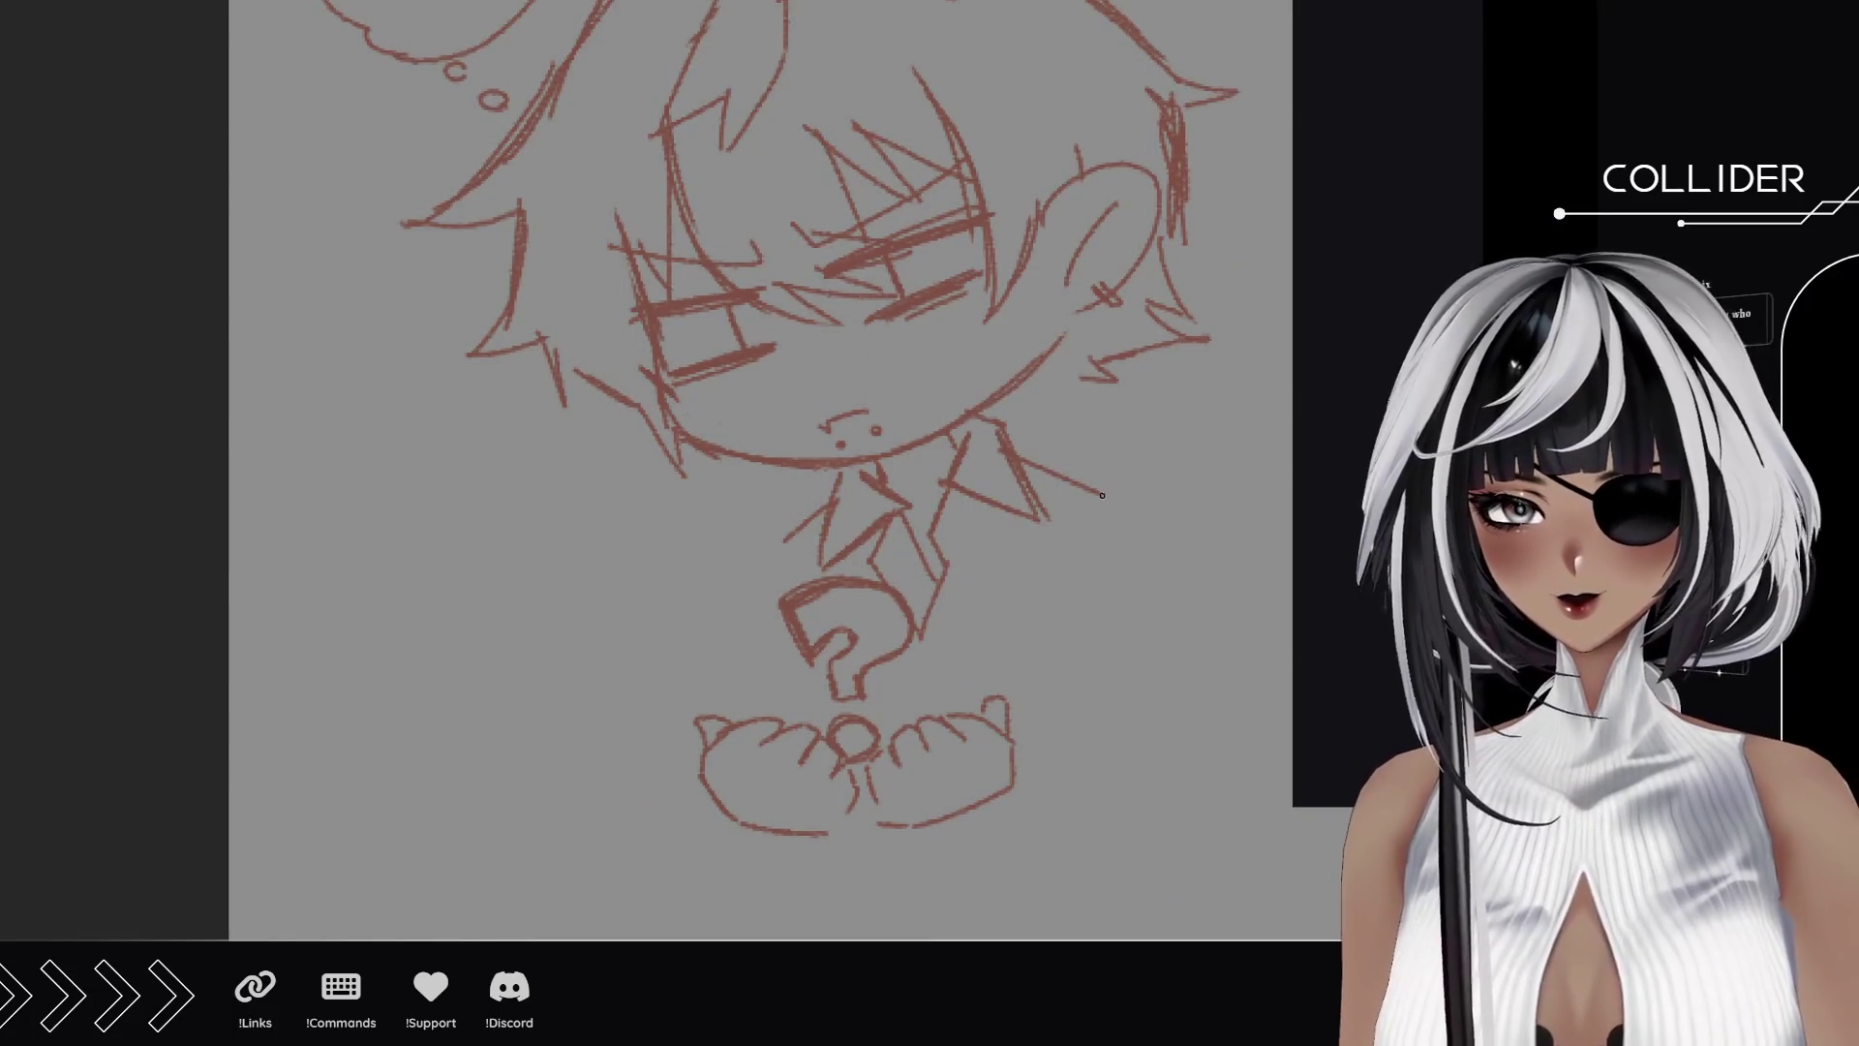
# Add short strokes along the left and right sides of the collar.
pyautogui.moveTo(783, 543); pyautogui.dragTo(754, 554)
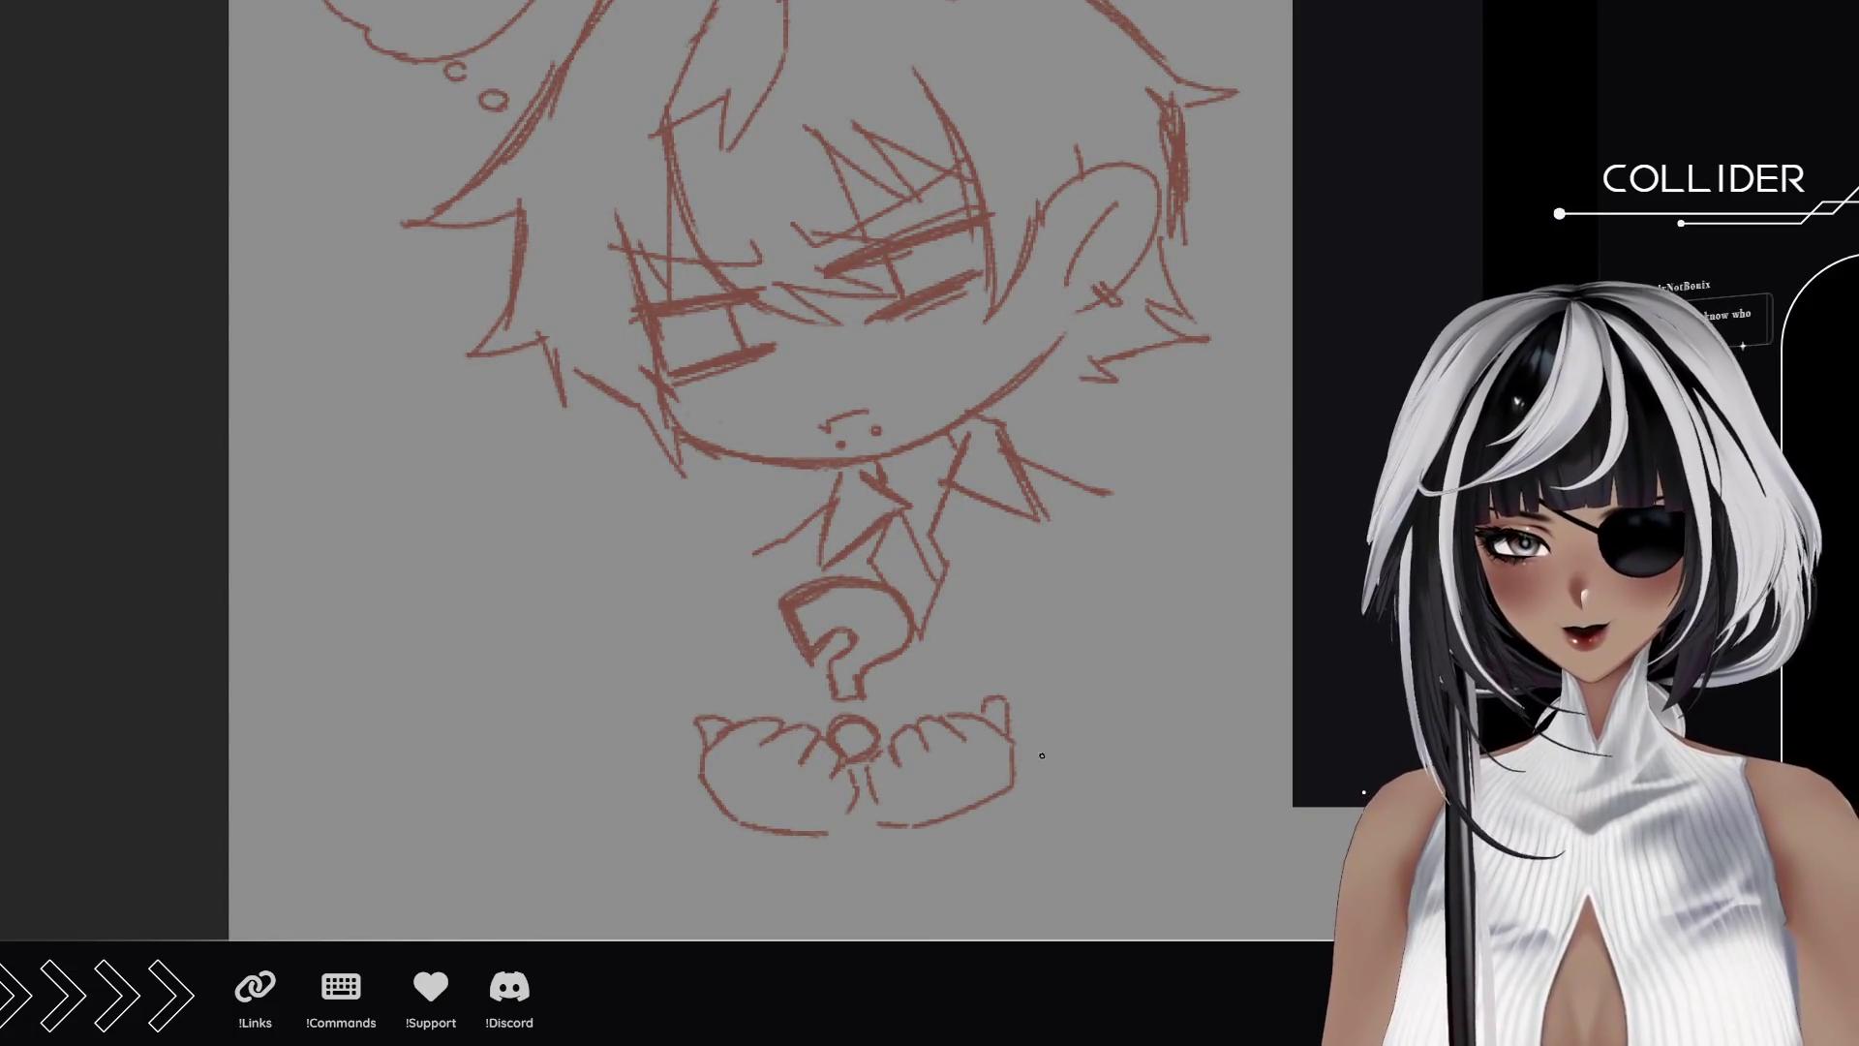
pyautogui.moveTo(1053, 487)
pyautogui.mouseDown()
pyautogui.moveTo(1034, 583)
pyautogui.moveTo(1107, 491)
pyautogui.mouseUp()
pyautogui.moveTo(766, 549)
pyautogui.mouseDown()
pyautogui.moveTo(786, 634)
pyautogui.moveTo(761, 544)
pyautogui.mouseUp()
pyautogui.moveTo(744, 571); pyautogui.dragTo(712, 592)
pyautogui.moveTo(1103, 500); pyautogui.dragTo(1145, 528)
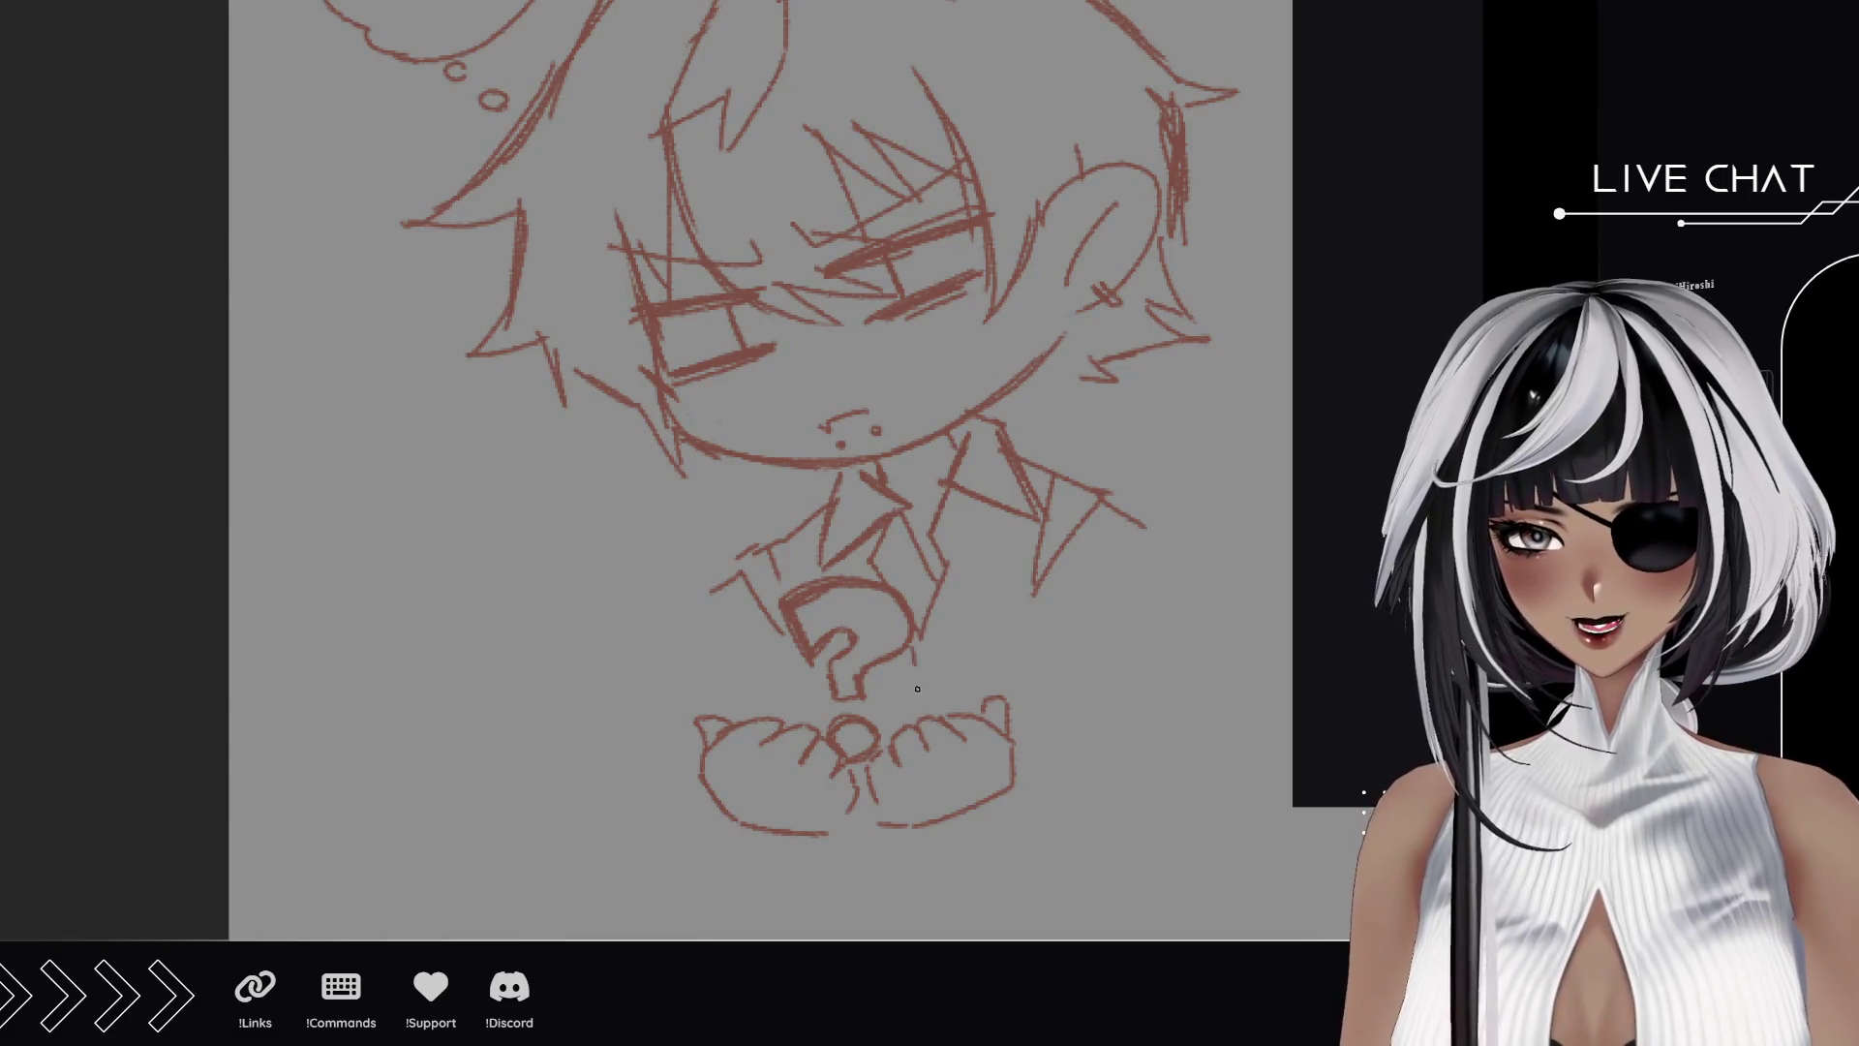
pyautogui.moveTo(917, 689); pyautogui.dragTo(914, 666)
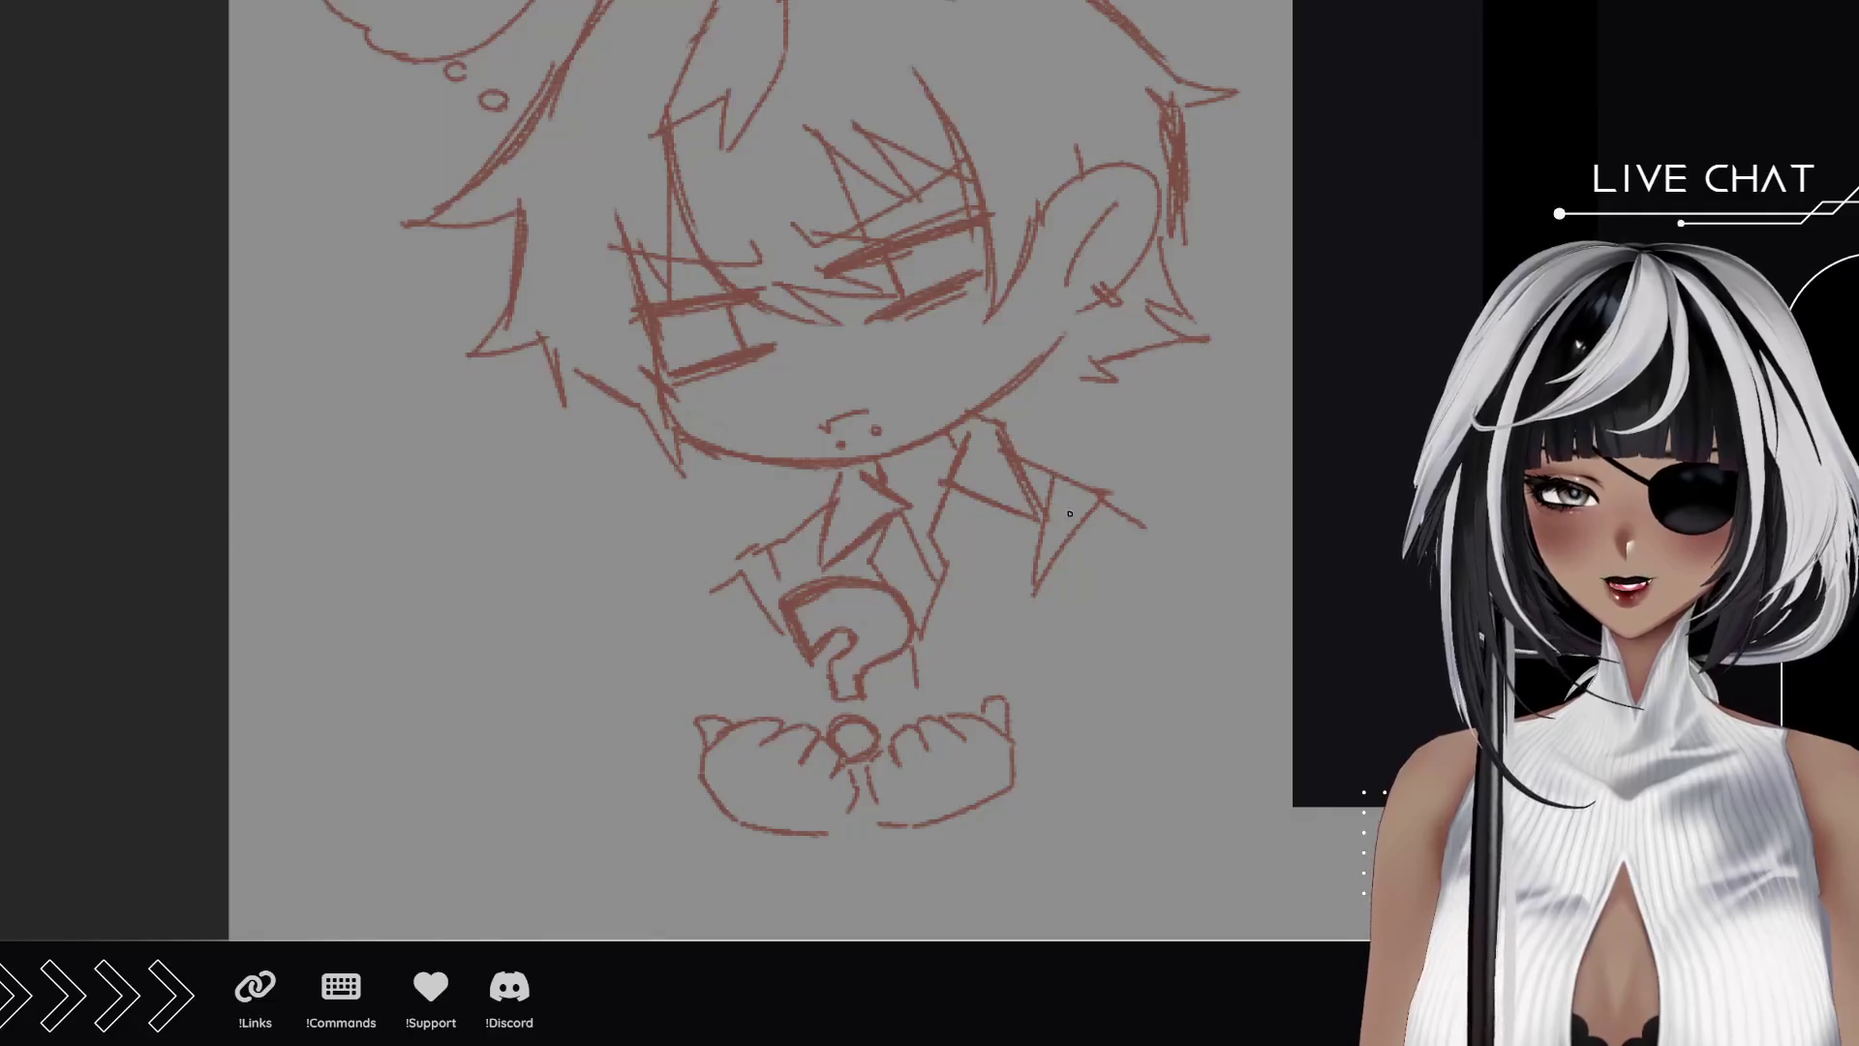
pyautogui.moveTo(1022, 464); pyautogui.dragTo(1111, 495)
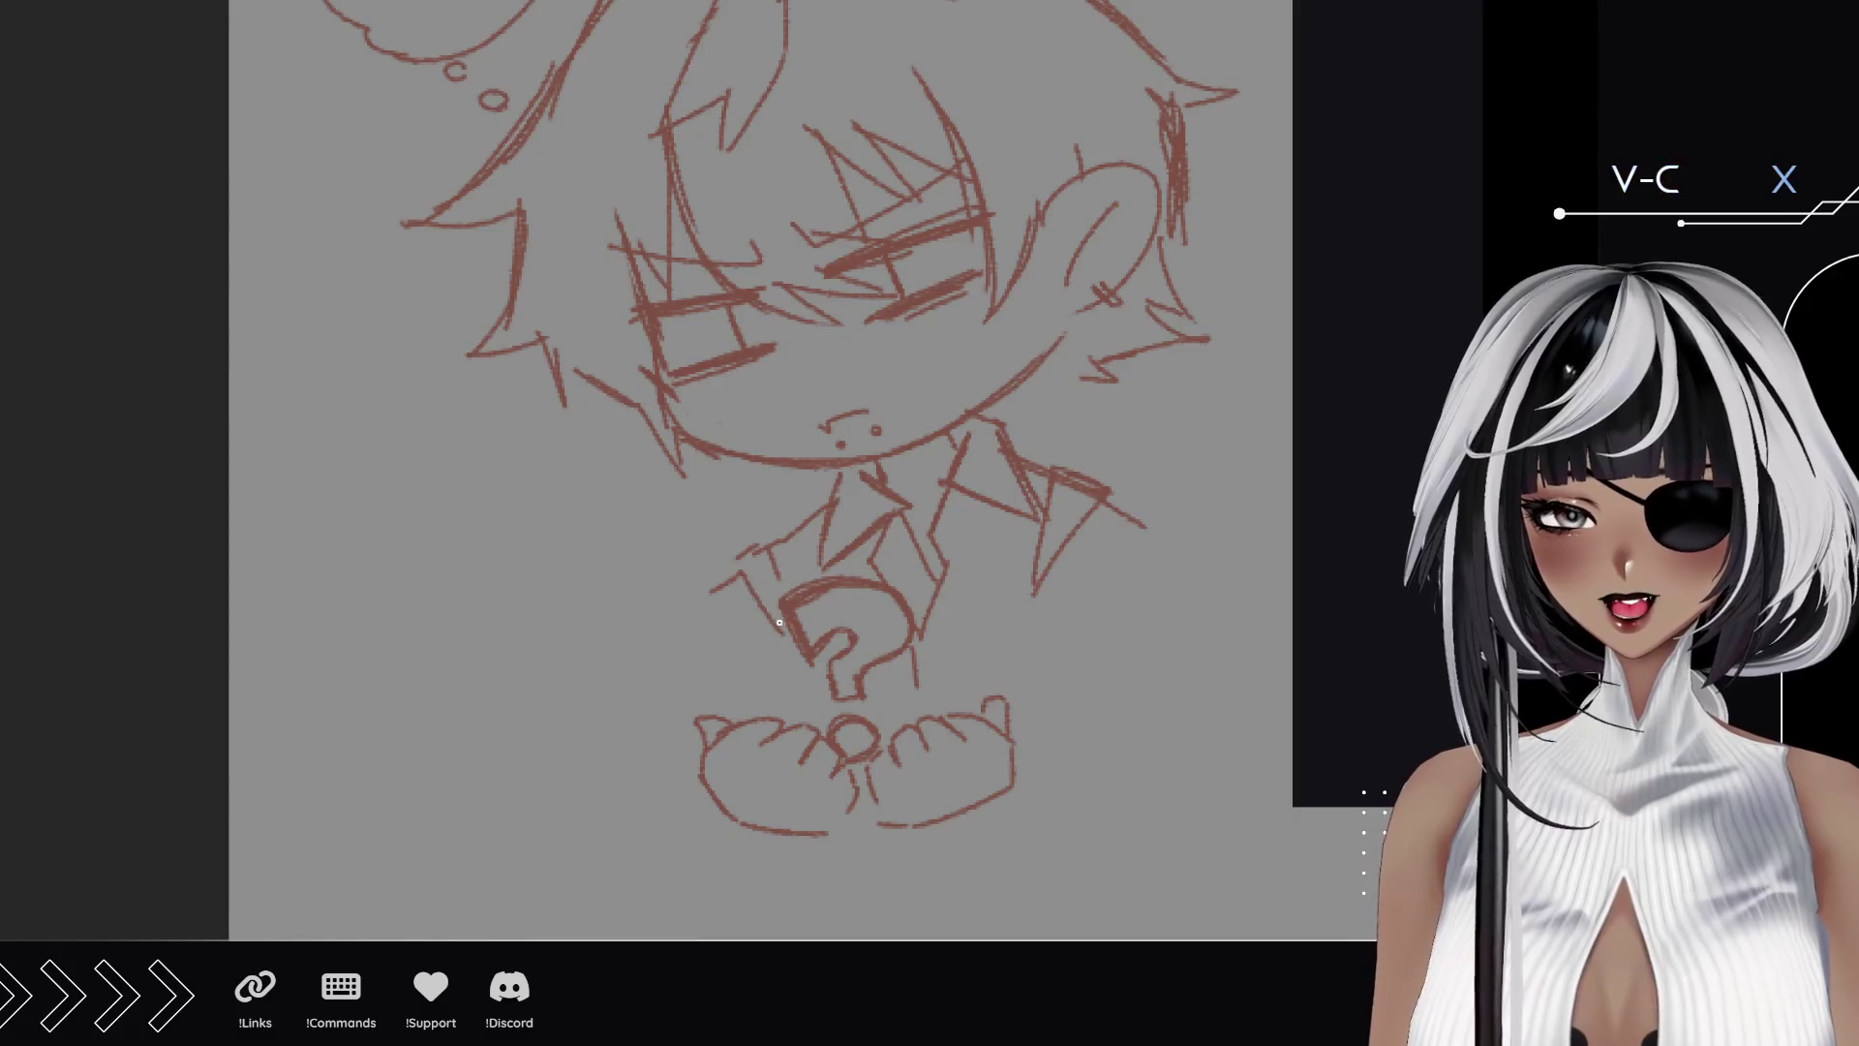
pyautogui.moveTo(732, 573); pyautogui.dragTo(761, 548)
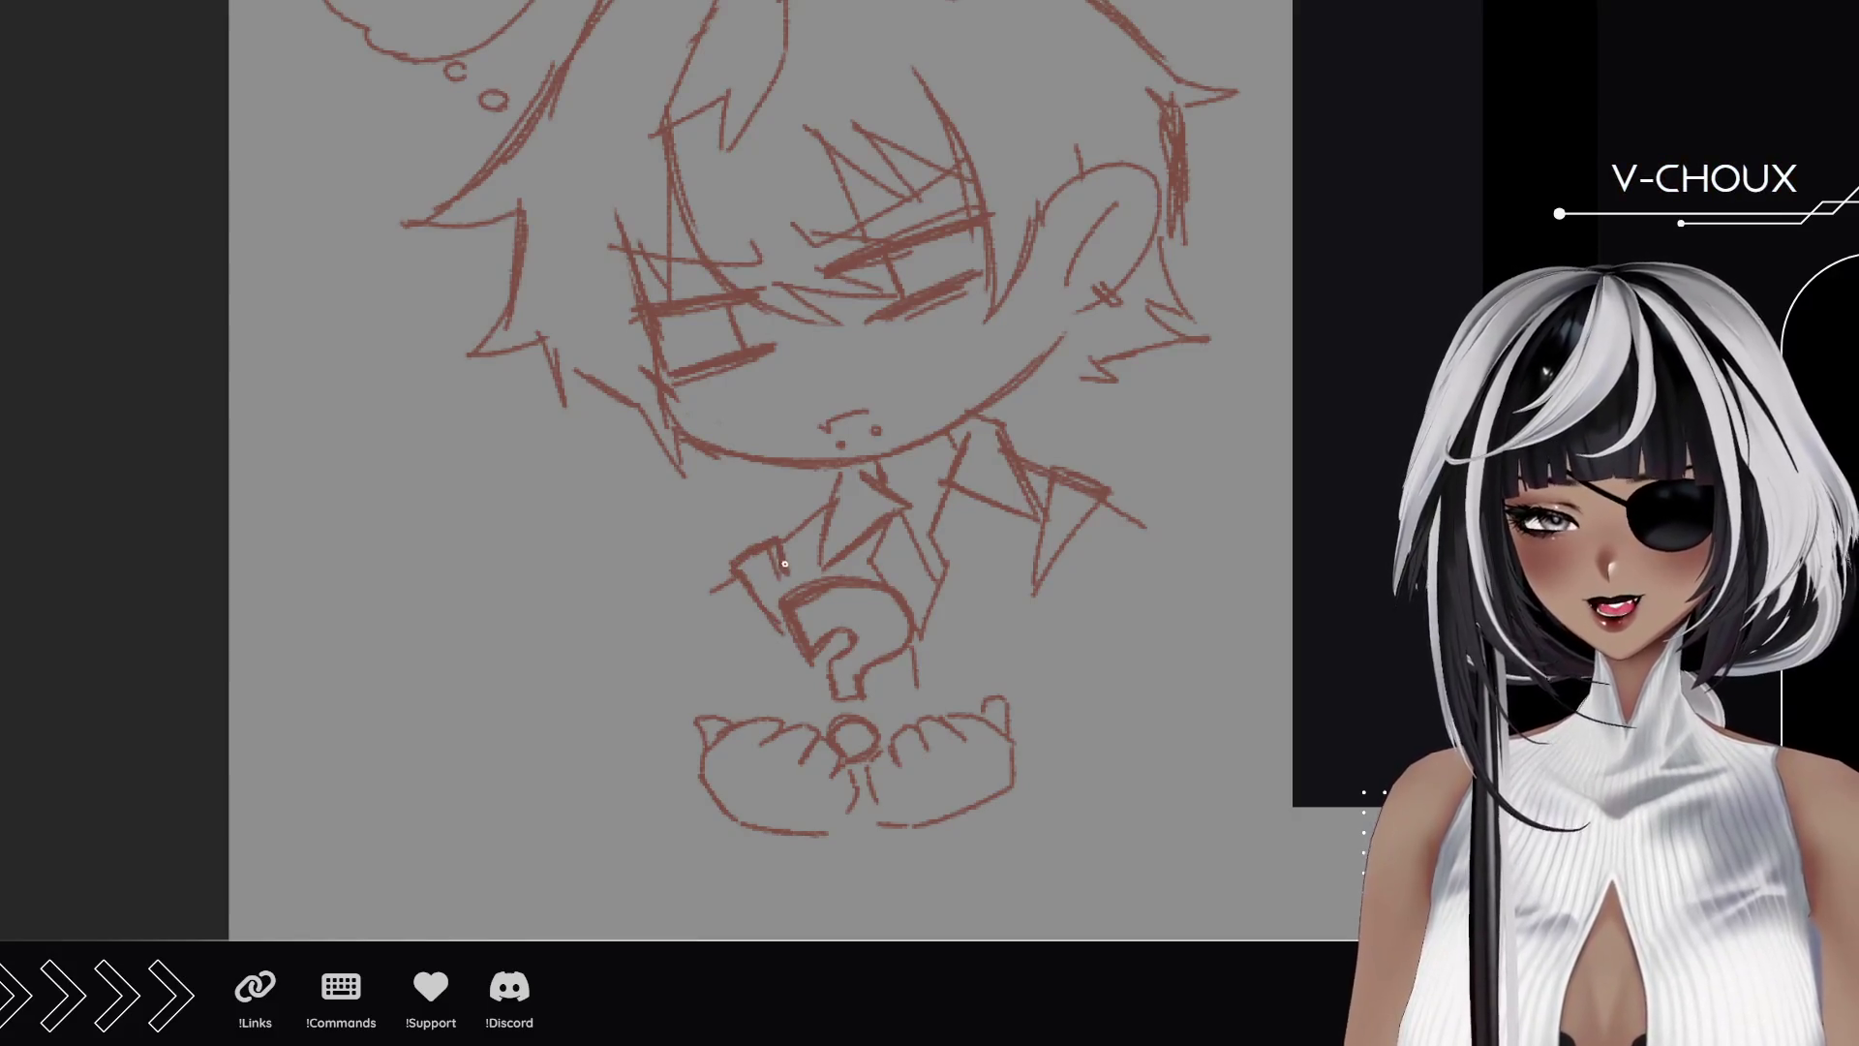
# Hatch both collar and shoulder areas and draw the right arm line.
pyautogui.moveTo(1082, 485)
pyautogui.mouseDown()
pyautogui.moveTo(1052, 532)
pyautogui.moveTo(1054, 580)
pyautogui.moveTo(1045, 547)
pyautogui.moveTo(1052, 578)
pyautogui.mouseUp()
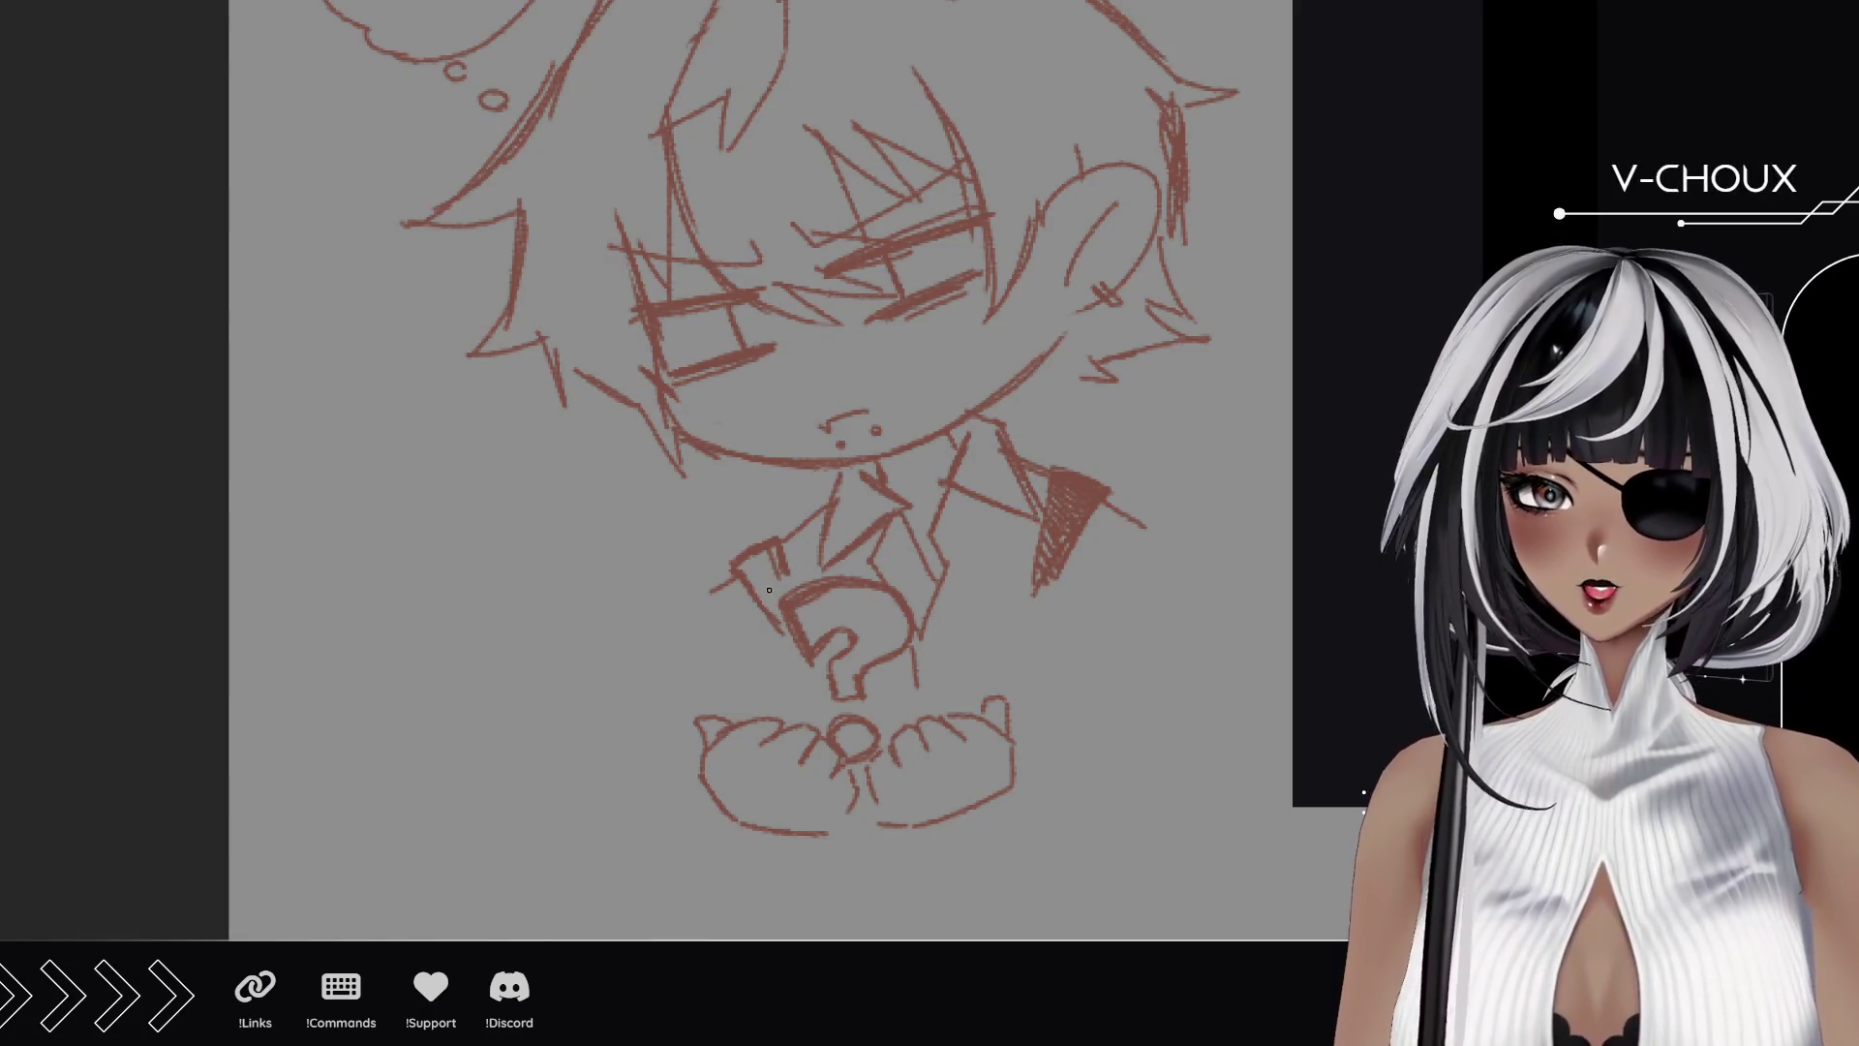
pyautogui.moveTo(748, 552); pyautogui.dragTo(773, 605)
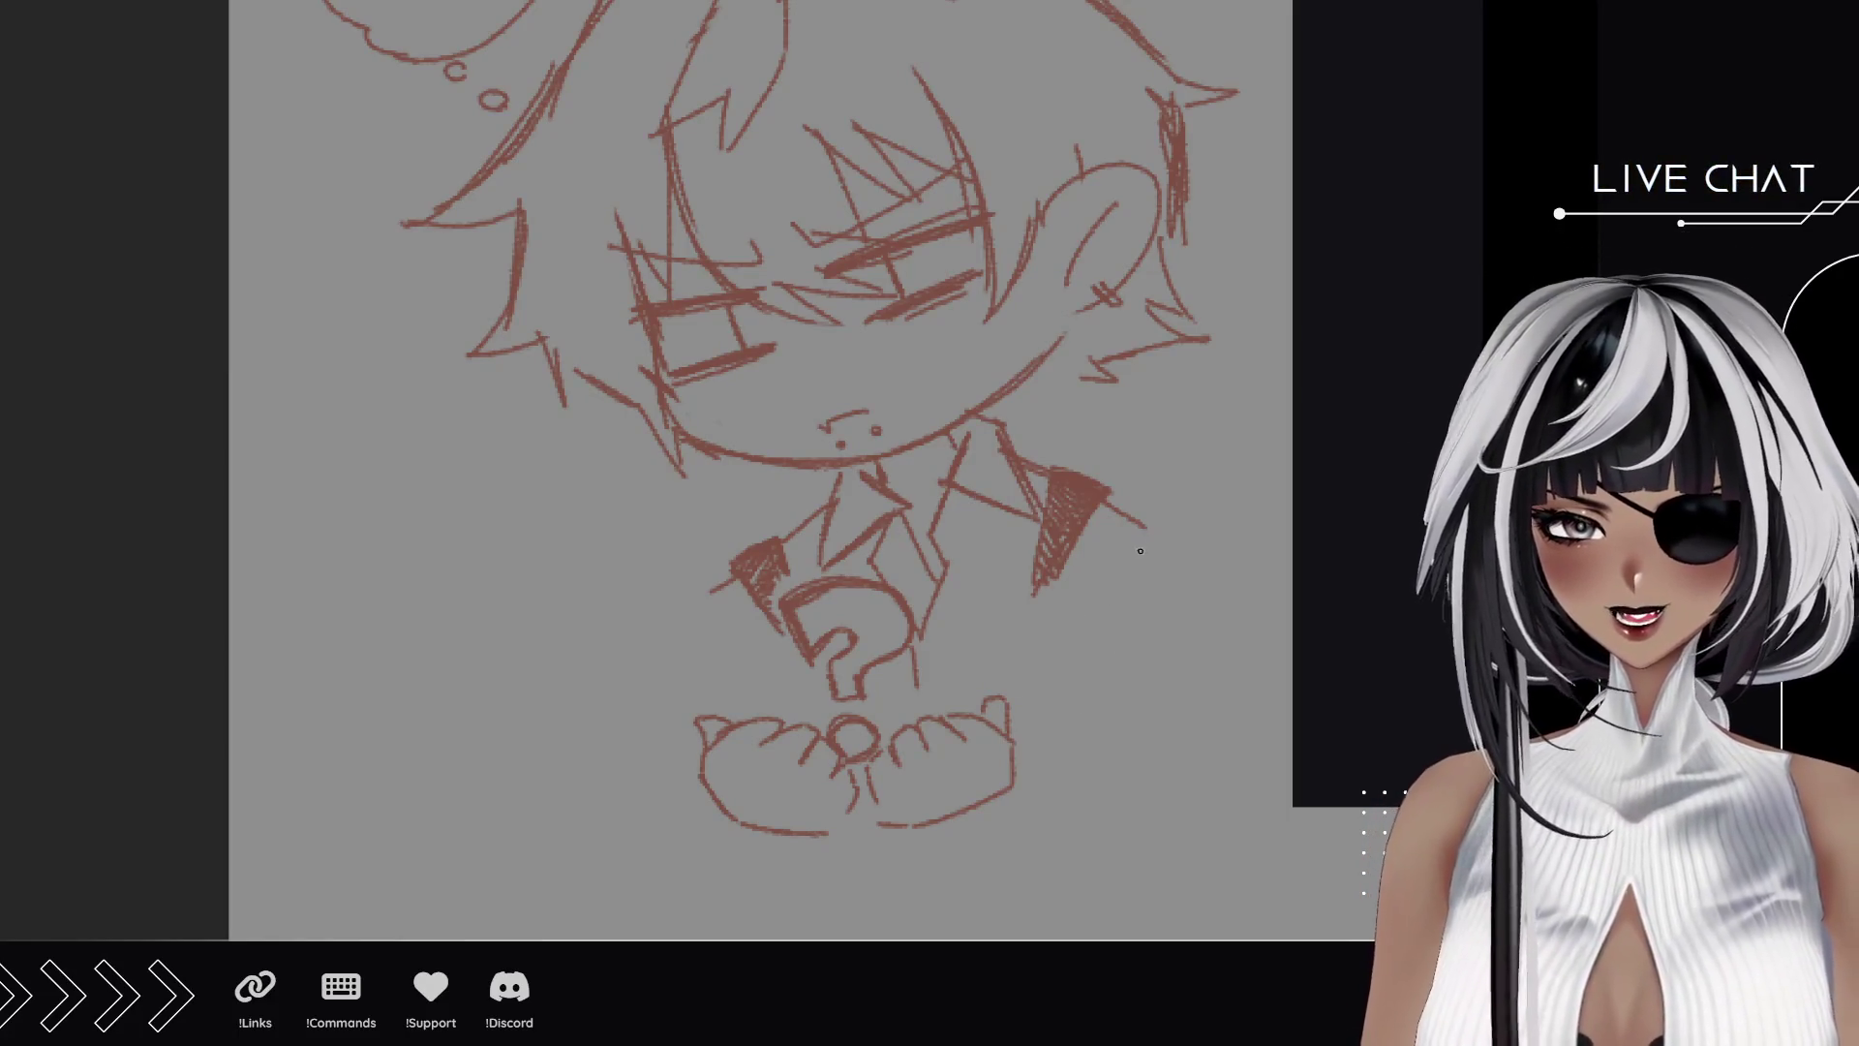
pyautogui.moveTo(1108, 497)
pyautogui.mouseDown()
pyautogui.moveTo(1148, 526)
pyautogui.moveTo(1065, 560)
pyautogui.moveTo(1172, 639)
pyautogui.mouseUp()
pyautogui.moveTo(1155, 559); pyautogui.dragTo(1176, 678)
pyautogui.moveTo(736, 572); pyautogui.dragTo(722, 593)
pyautogui.moveTo(772, 534)
pyautogui.mouseDown()
pyautogui.moveTo(792, 559)
pyautogui.moveTo(777, 599)
pyautogui.moveTo(718, 634)
pyautogui.moveTo(719, 658)
pyautogui.mouseUp()
# Redraw the stroke beside the right hand a little lower.
pyautogui.moveTo(1017, 744)
pyautogui.mouseDown()
pyautogui.moveTo(1058, 765)
pyautogui.moveTo(1058, 794)
pyautogui.mouseUp()
pyautogui.hotkey('ctrl', 'z')
pyautogui.moveTo(757, 829)
pyautogui.mouseDown()
pyautogui.moveTo(741, 856)
pyautogui.moveTo(818, 859)
pyautogui.mouseUp()
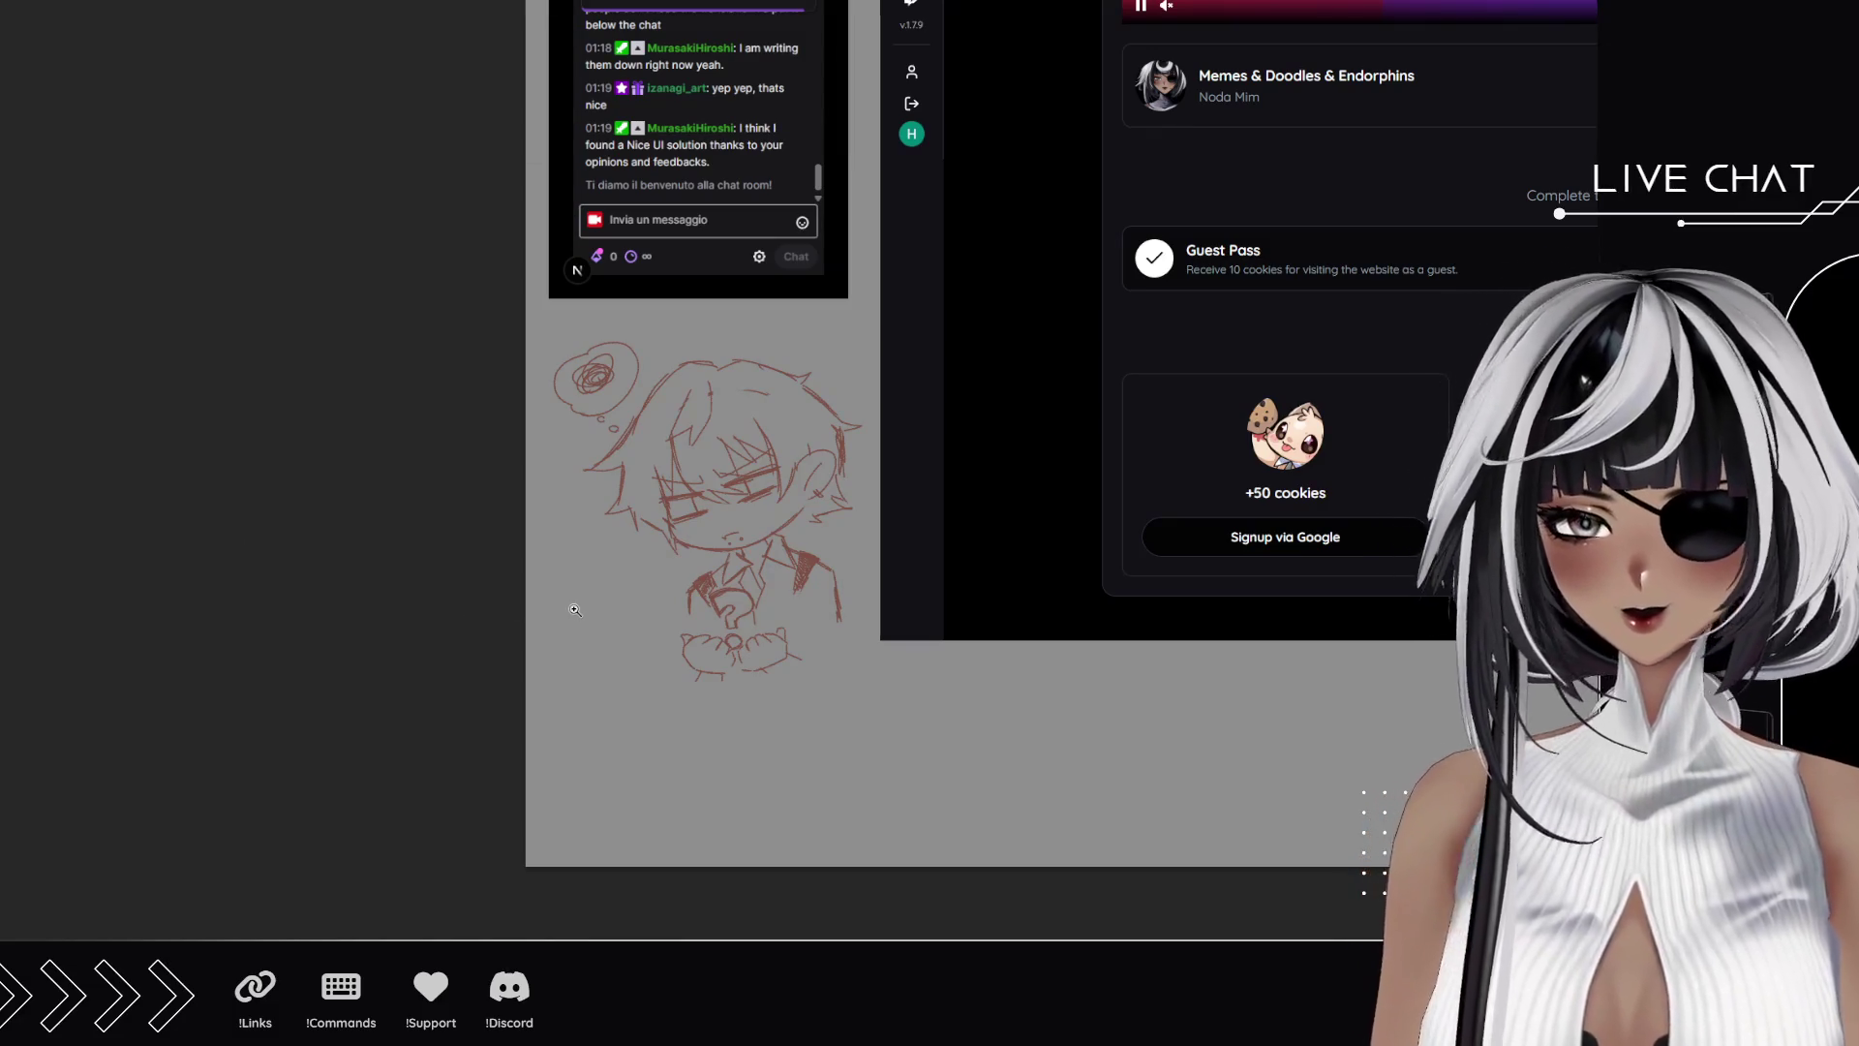
# Zoom in on the canvas and hide the large pasted chat screenshot.
pyautogui.click(591, 697)
pyautogui.click(668, 749)
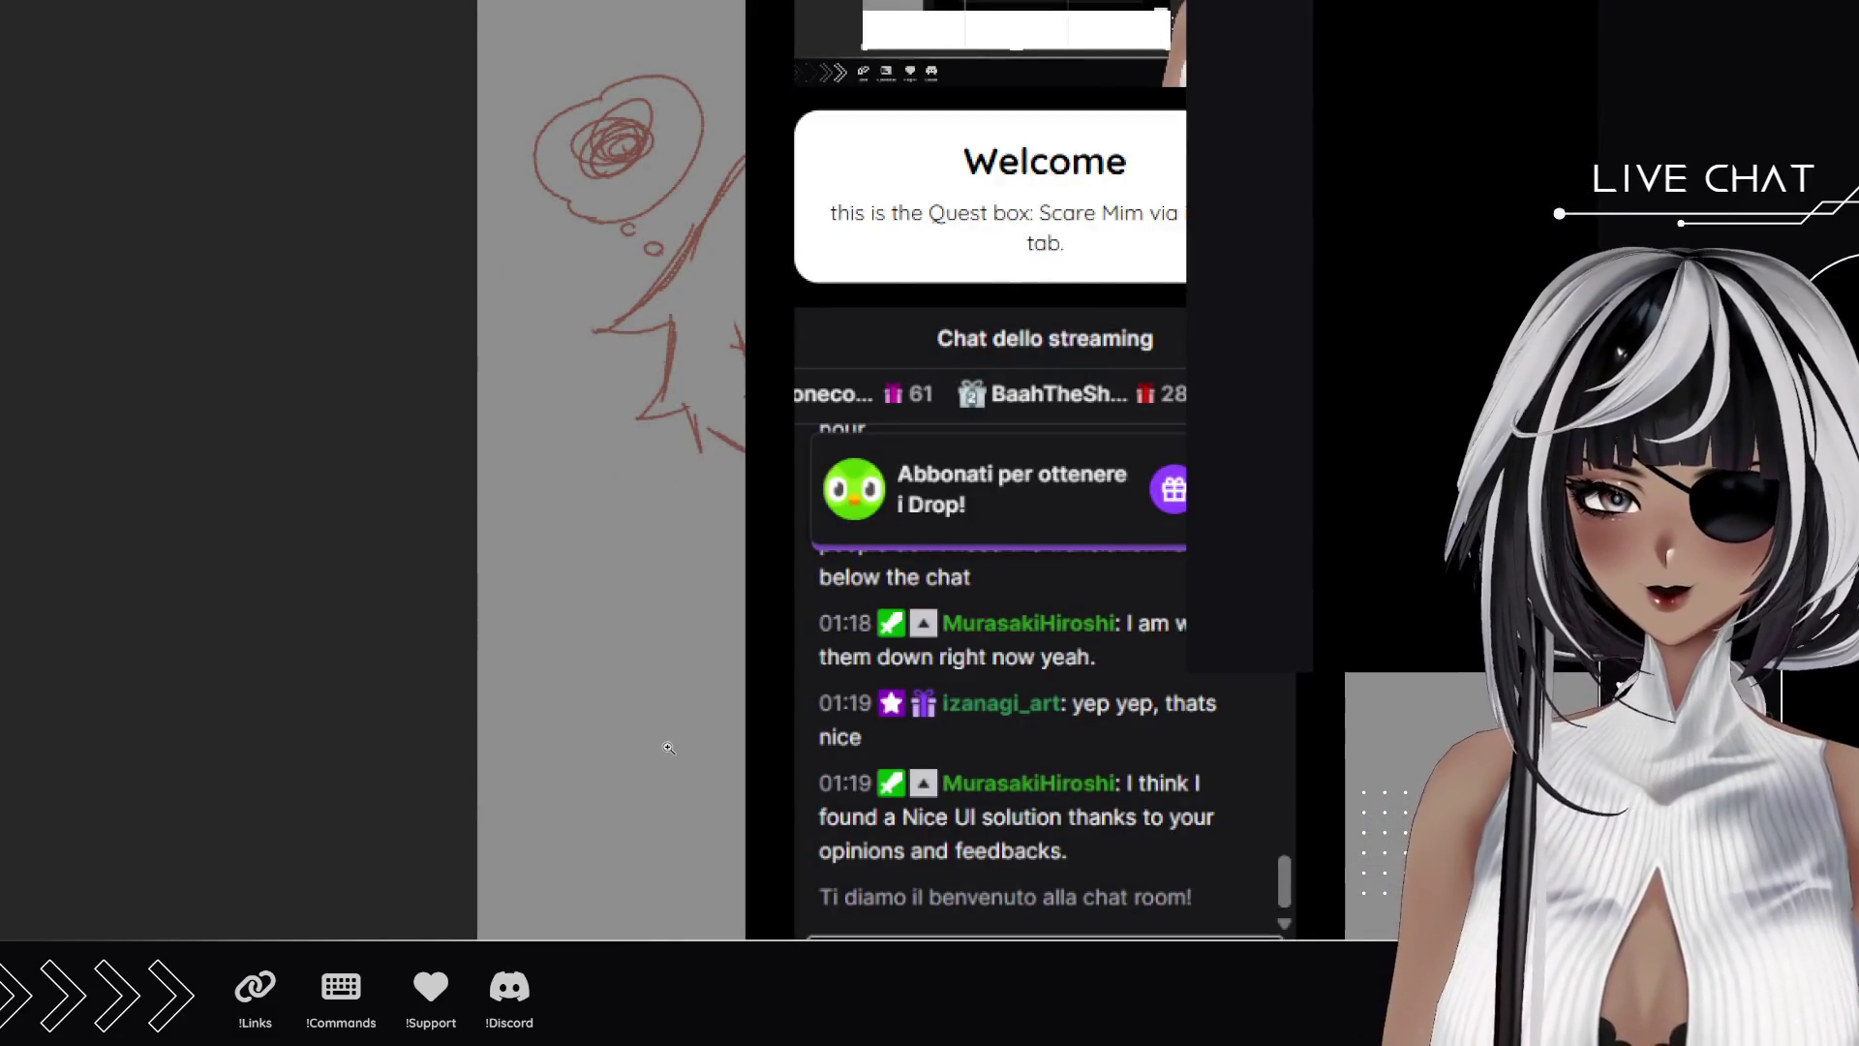
pyautogui.press('Delete')
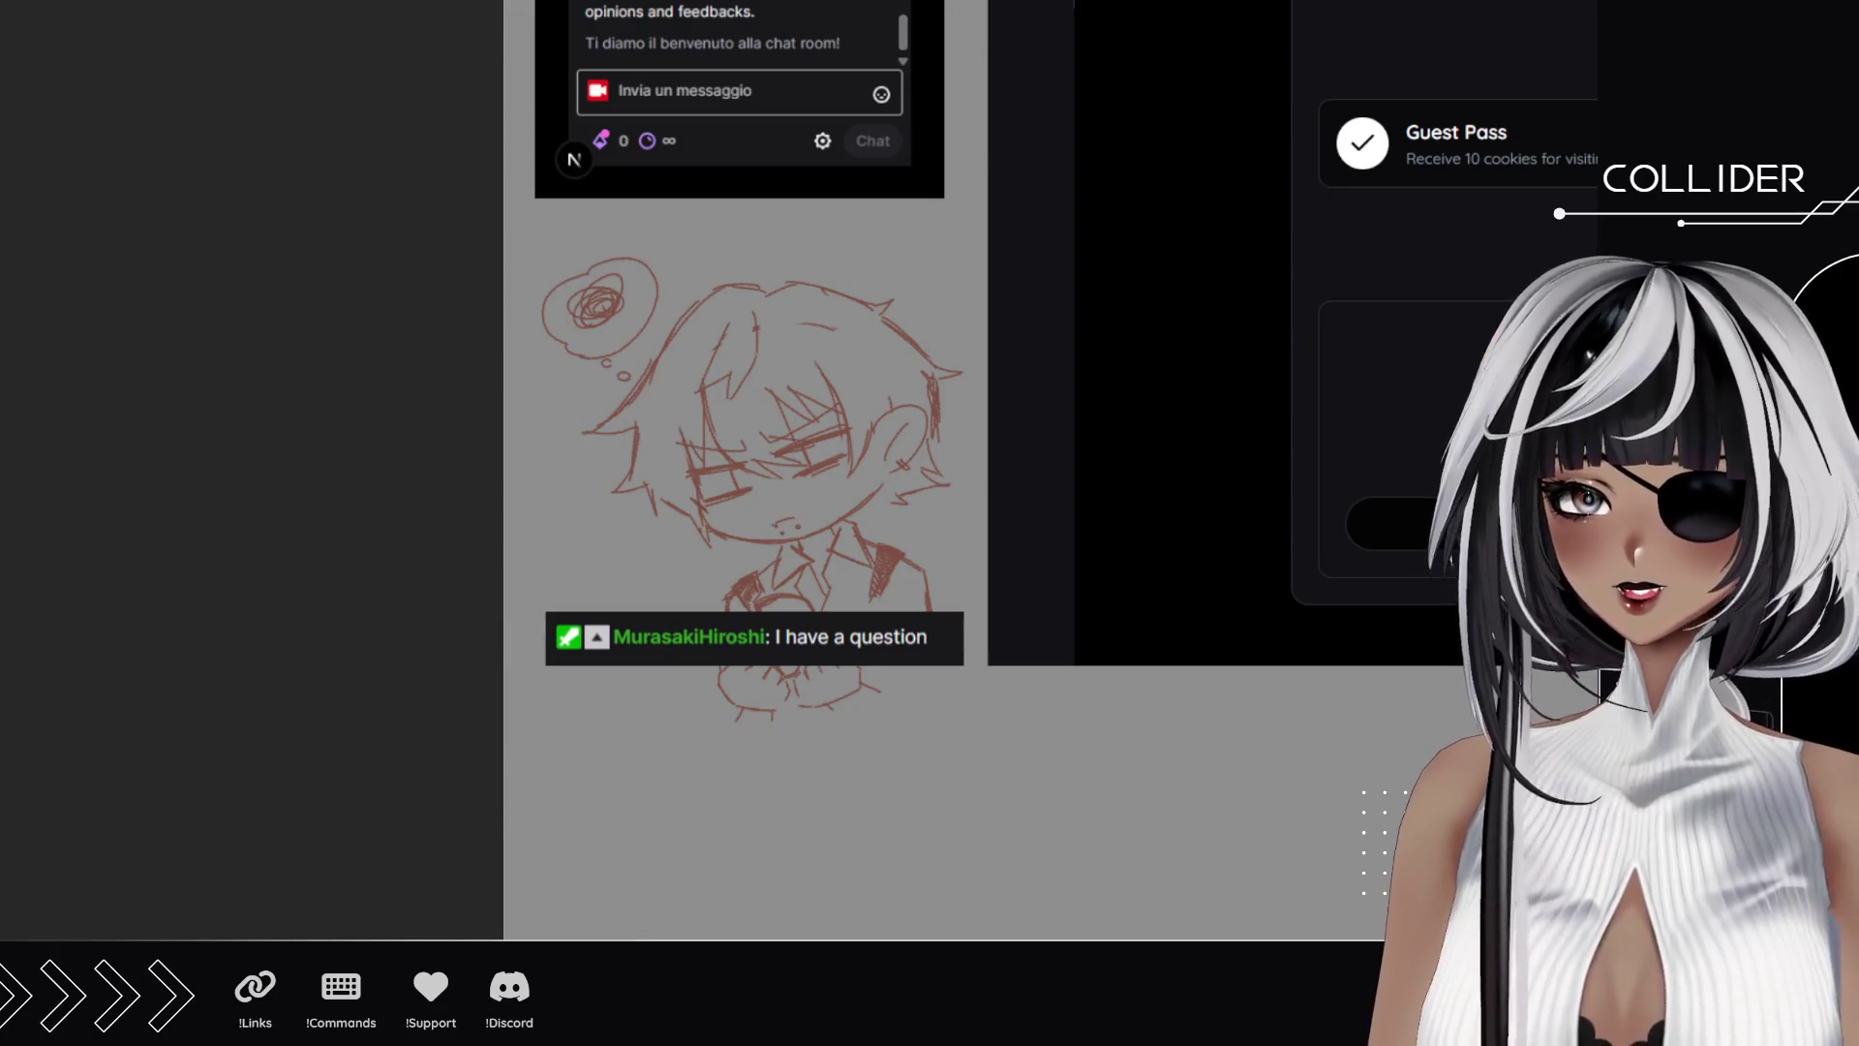
# Scale the chibi sketch layer down with Ctrl+T and reposition it above the chat message.
pyautogui.hotkey('ctrl', 't')
pyautogui.moveTo(962, 254)
pyautogui.mouseDown()
pyautogui.moveTo(874, 331)
pyautogui.moveTo(901, 245)
pyautogui.mouseUp()
pyautogui.moveTo(810, 329); pyautogui.dragTo(800, 310)
pyautogui.press('Return')
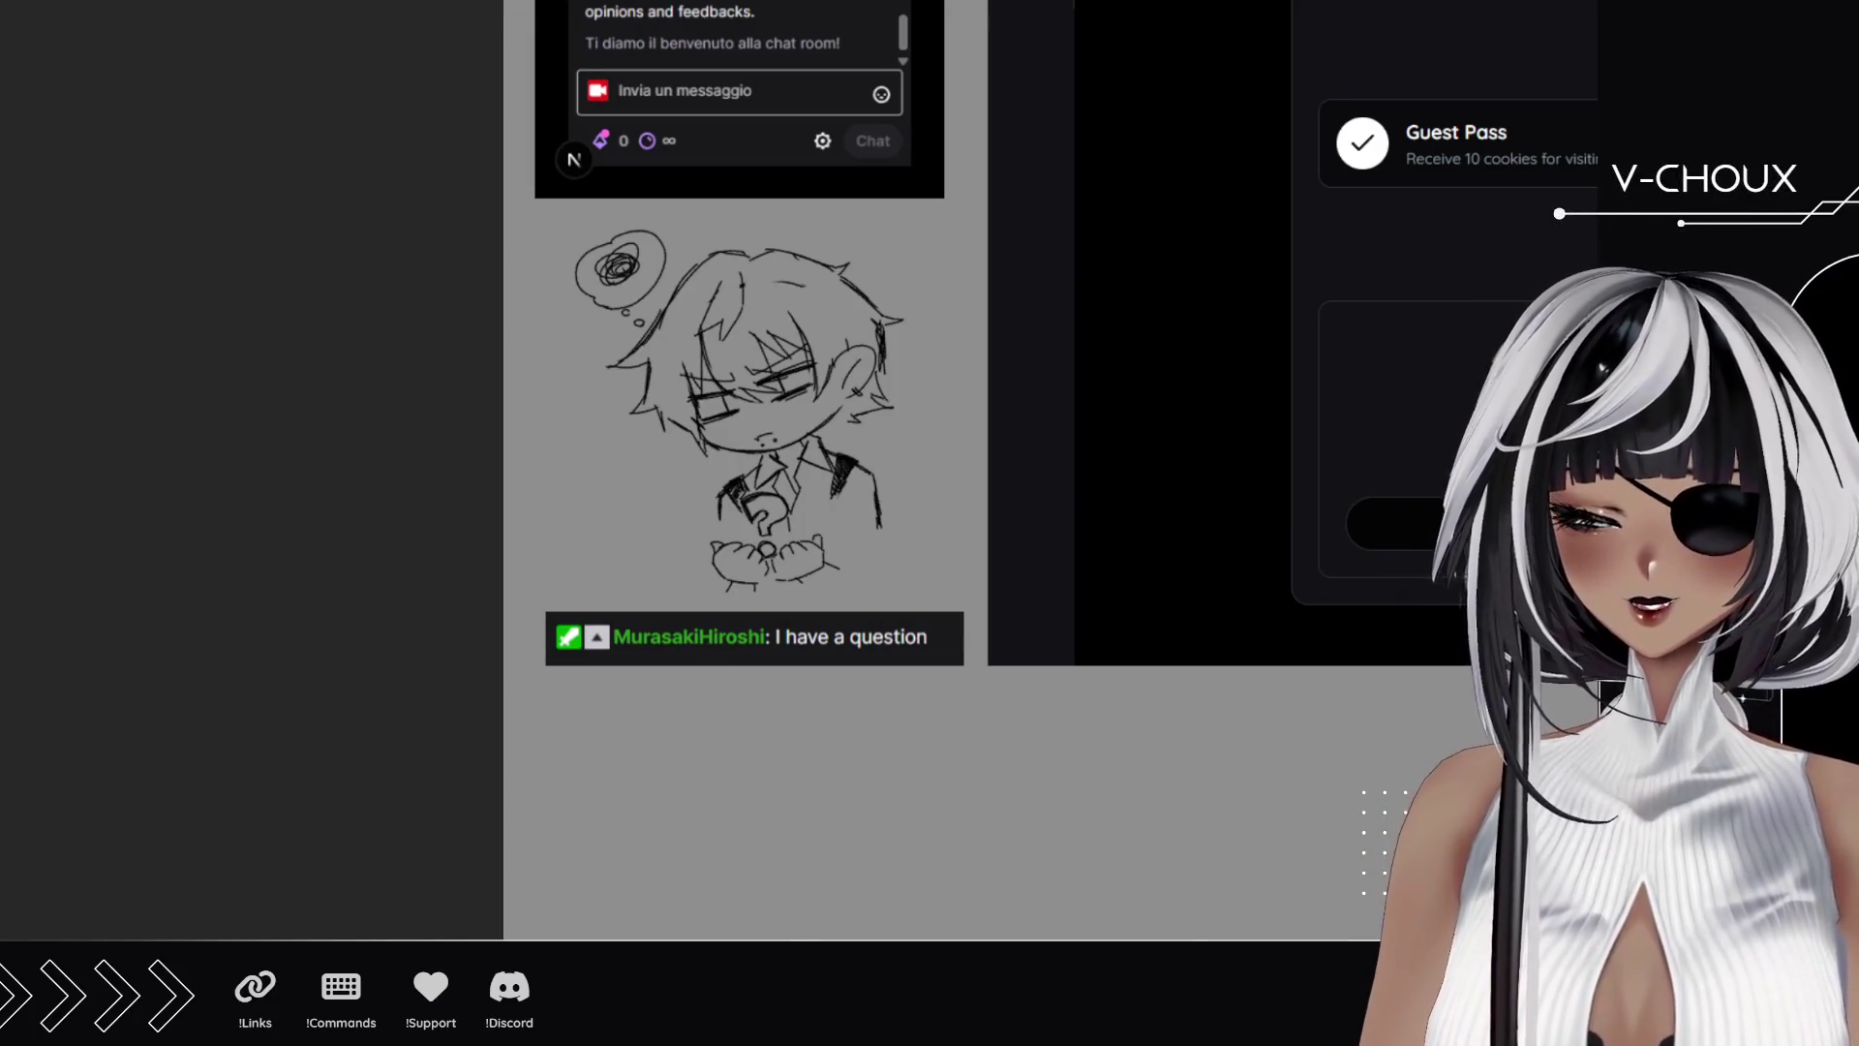
# Drag the Live Stream page image's bottom edge upward to cut the empty grey space.
pyautogui.hscroll(5, 892, 780)
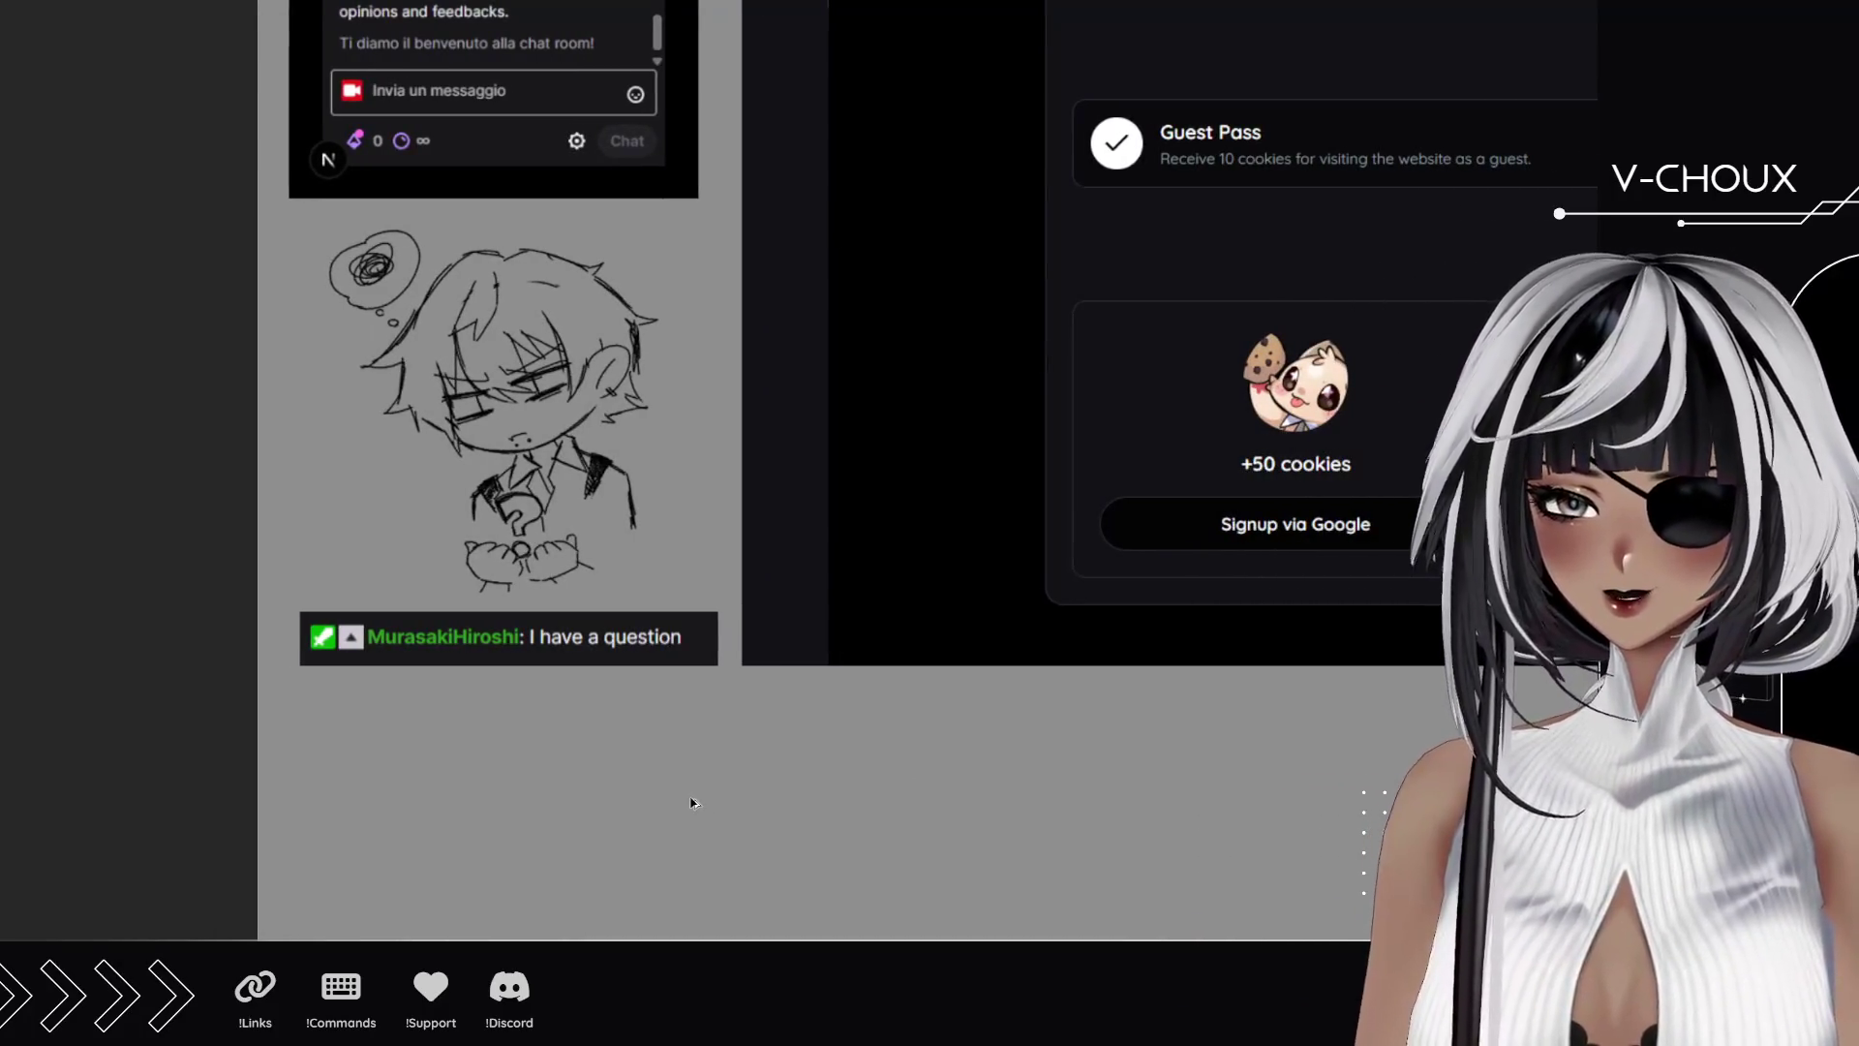
pyautogui.scroll(-2, 693, 802)
pyautogui.moveTo(686, 739)
pyautogui.mouseDown()
pyautogui.moveTo(635, 858)
pyautogui.moveTo(614, 810)
pyautogui.mouseUp()
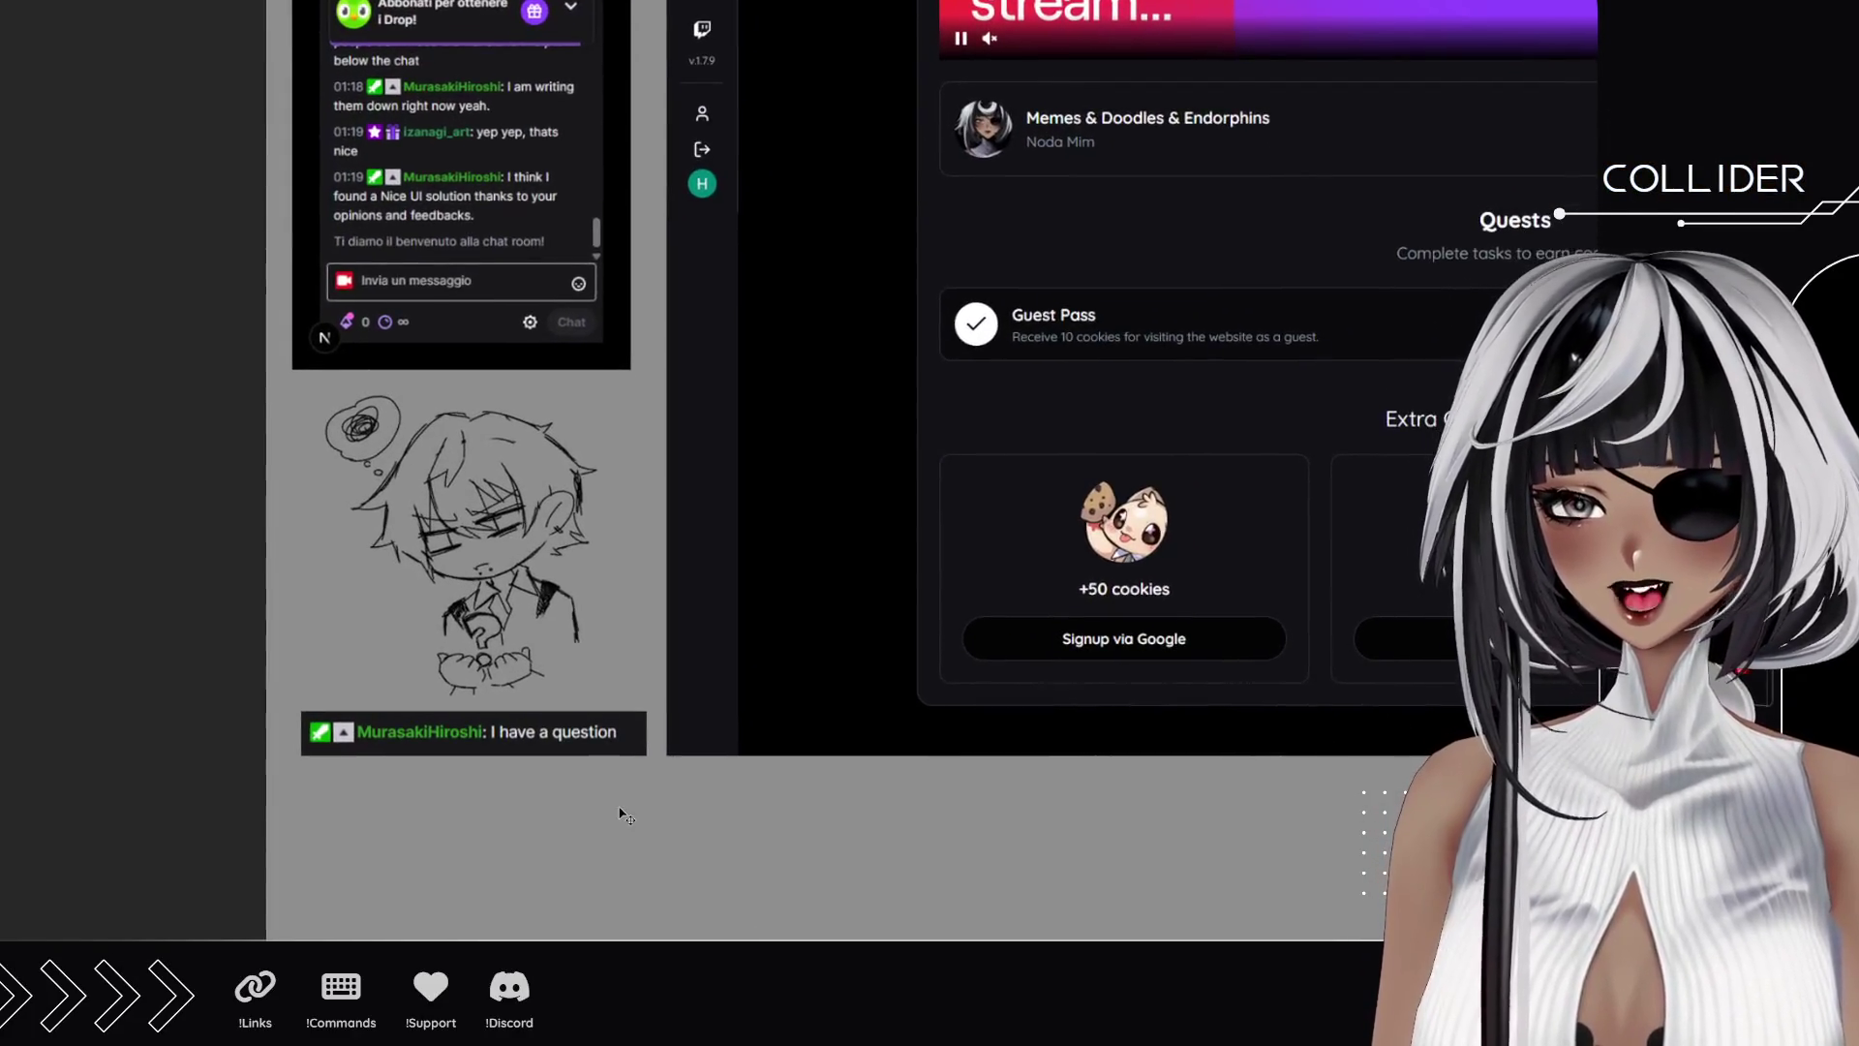
pyautogui.scroll(-3, 614, 810)
pyautogui.scroll(-1, 569, 790)
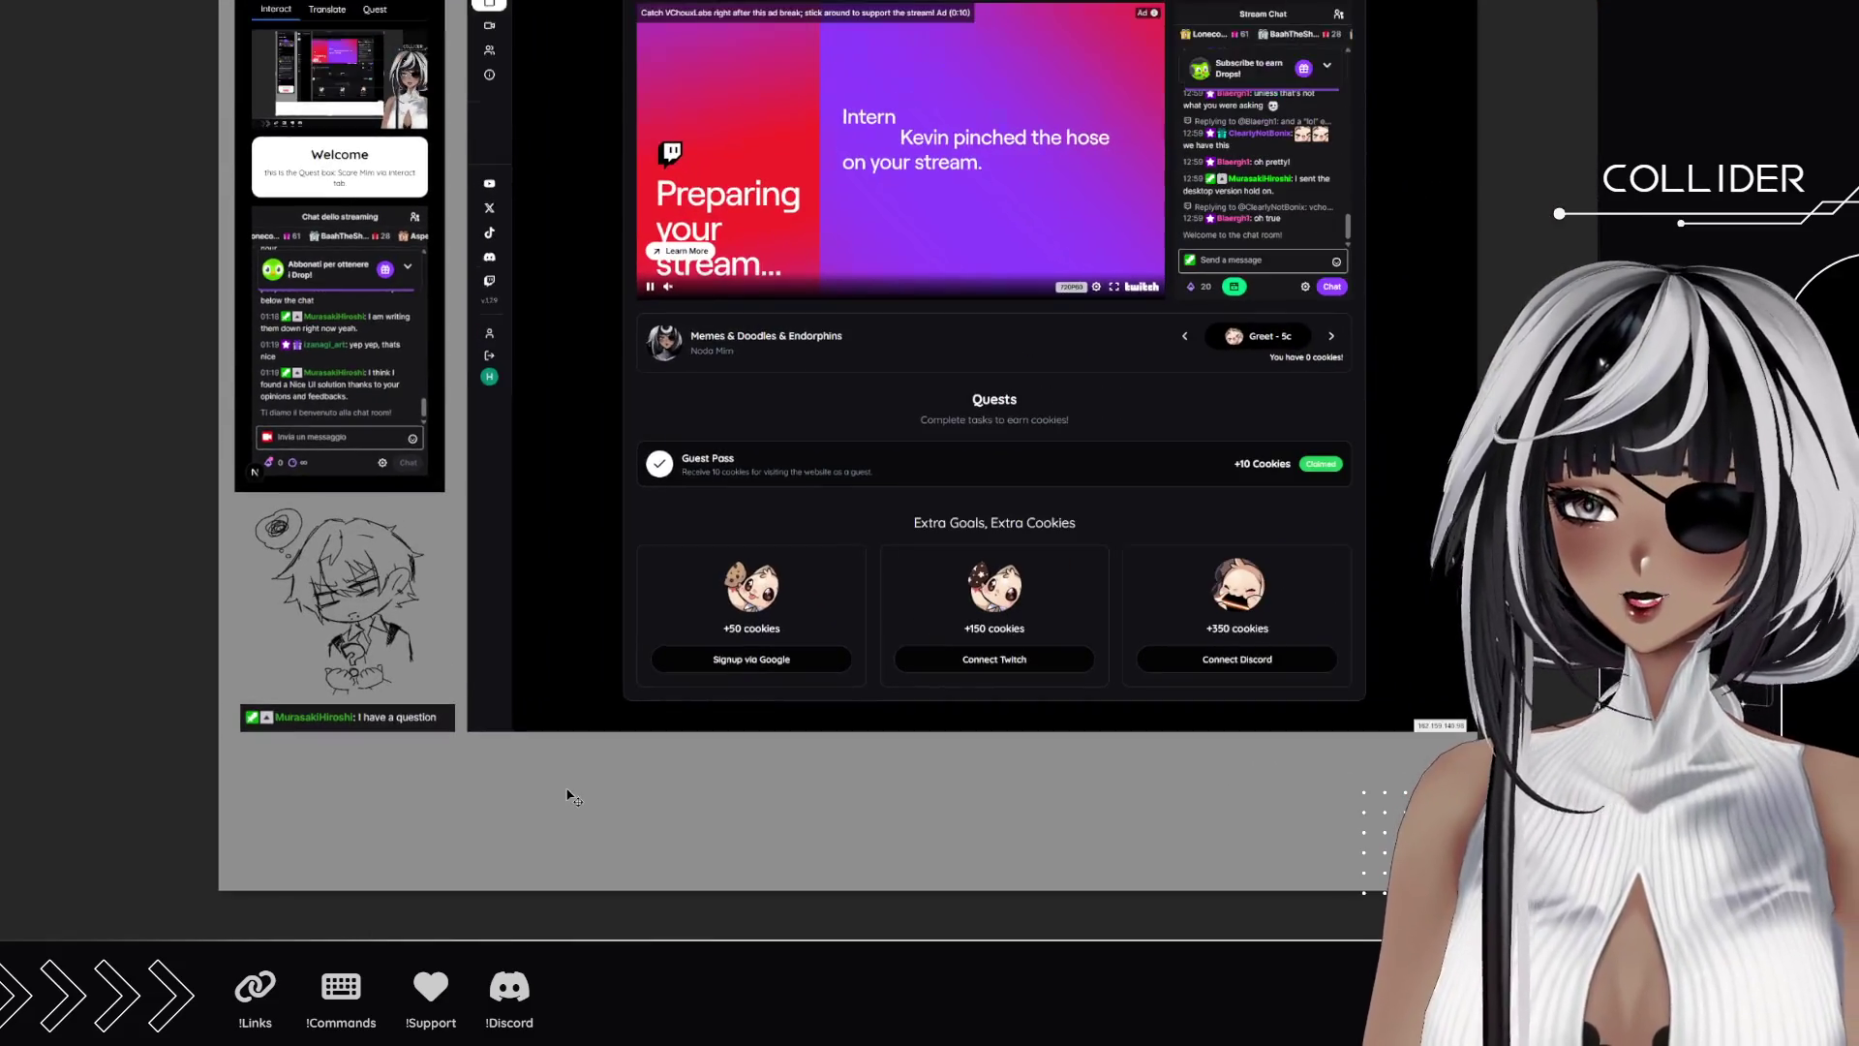
pyautogui.moveTo(768, 809); pyautogui.dragTo(775, 846)
pyautogui.scroll(-1, 780, 852)
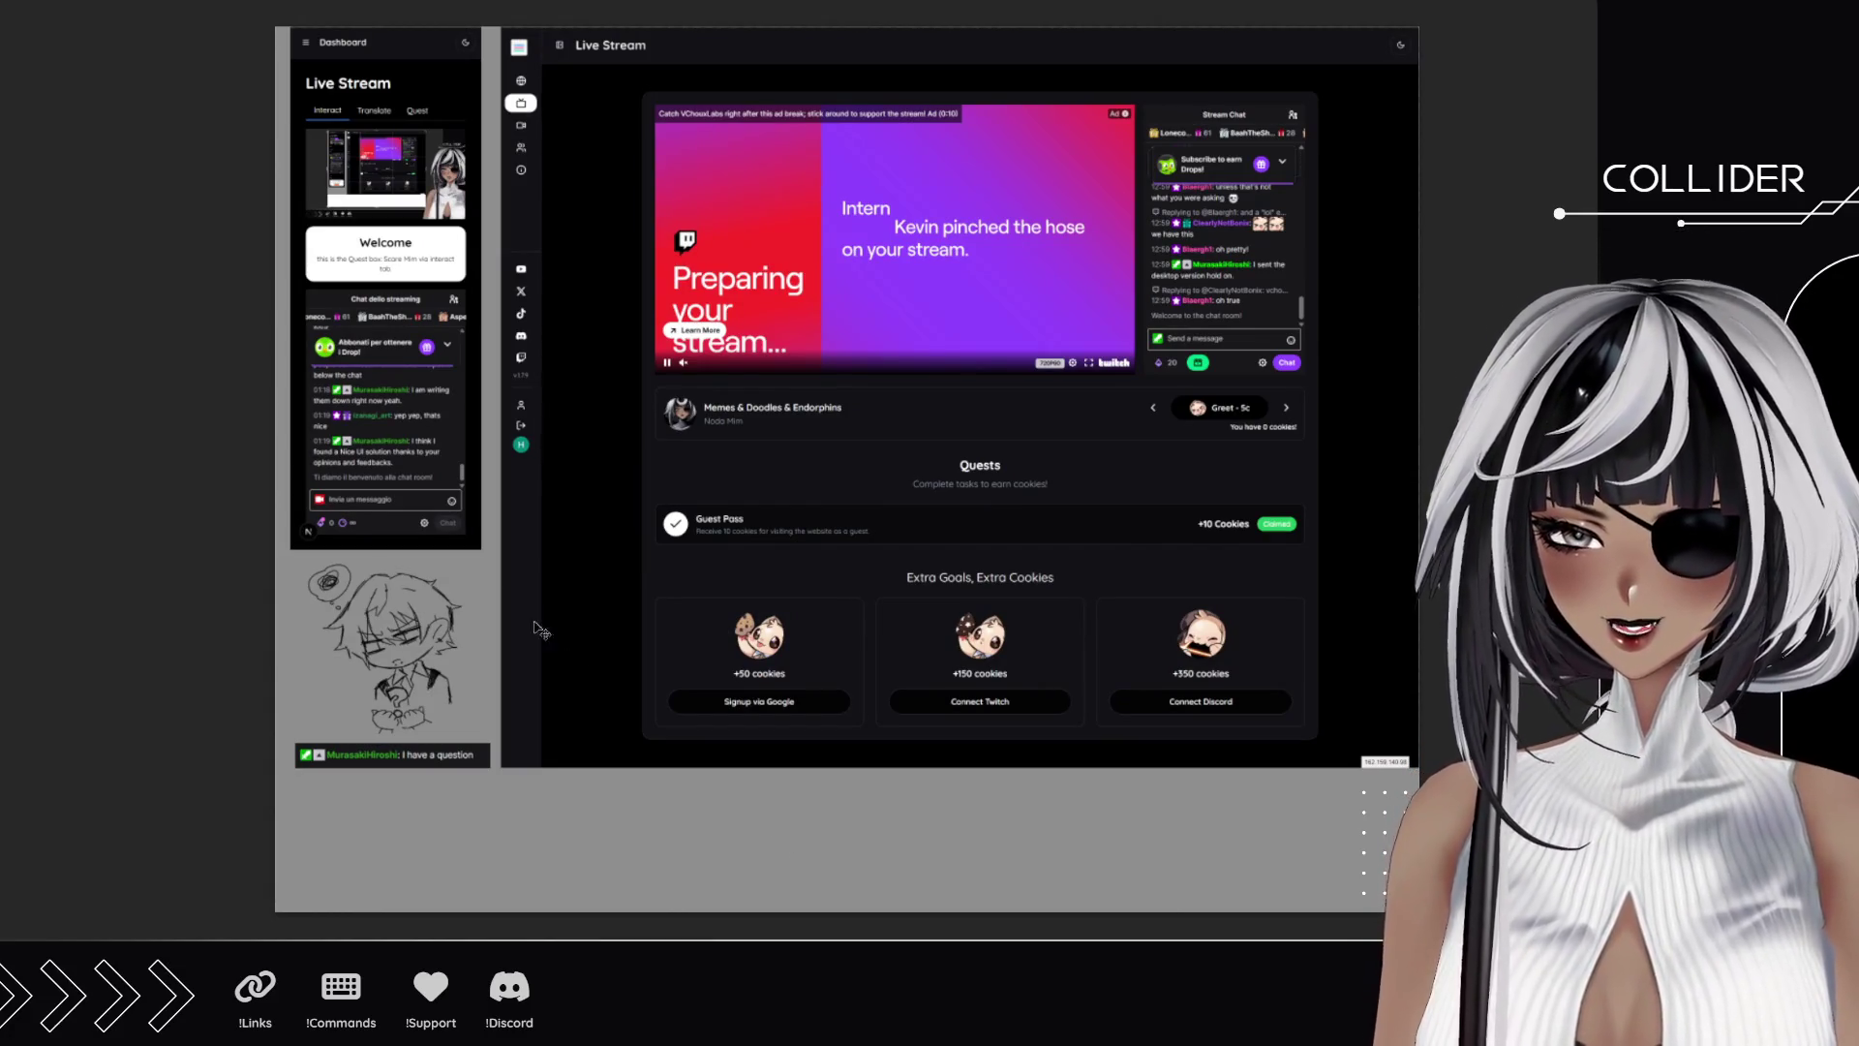
pyautogui.click(847, 469)
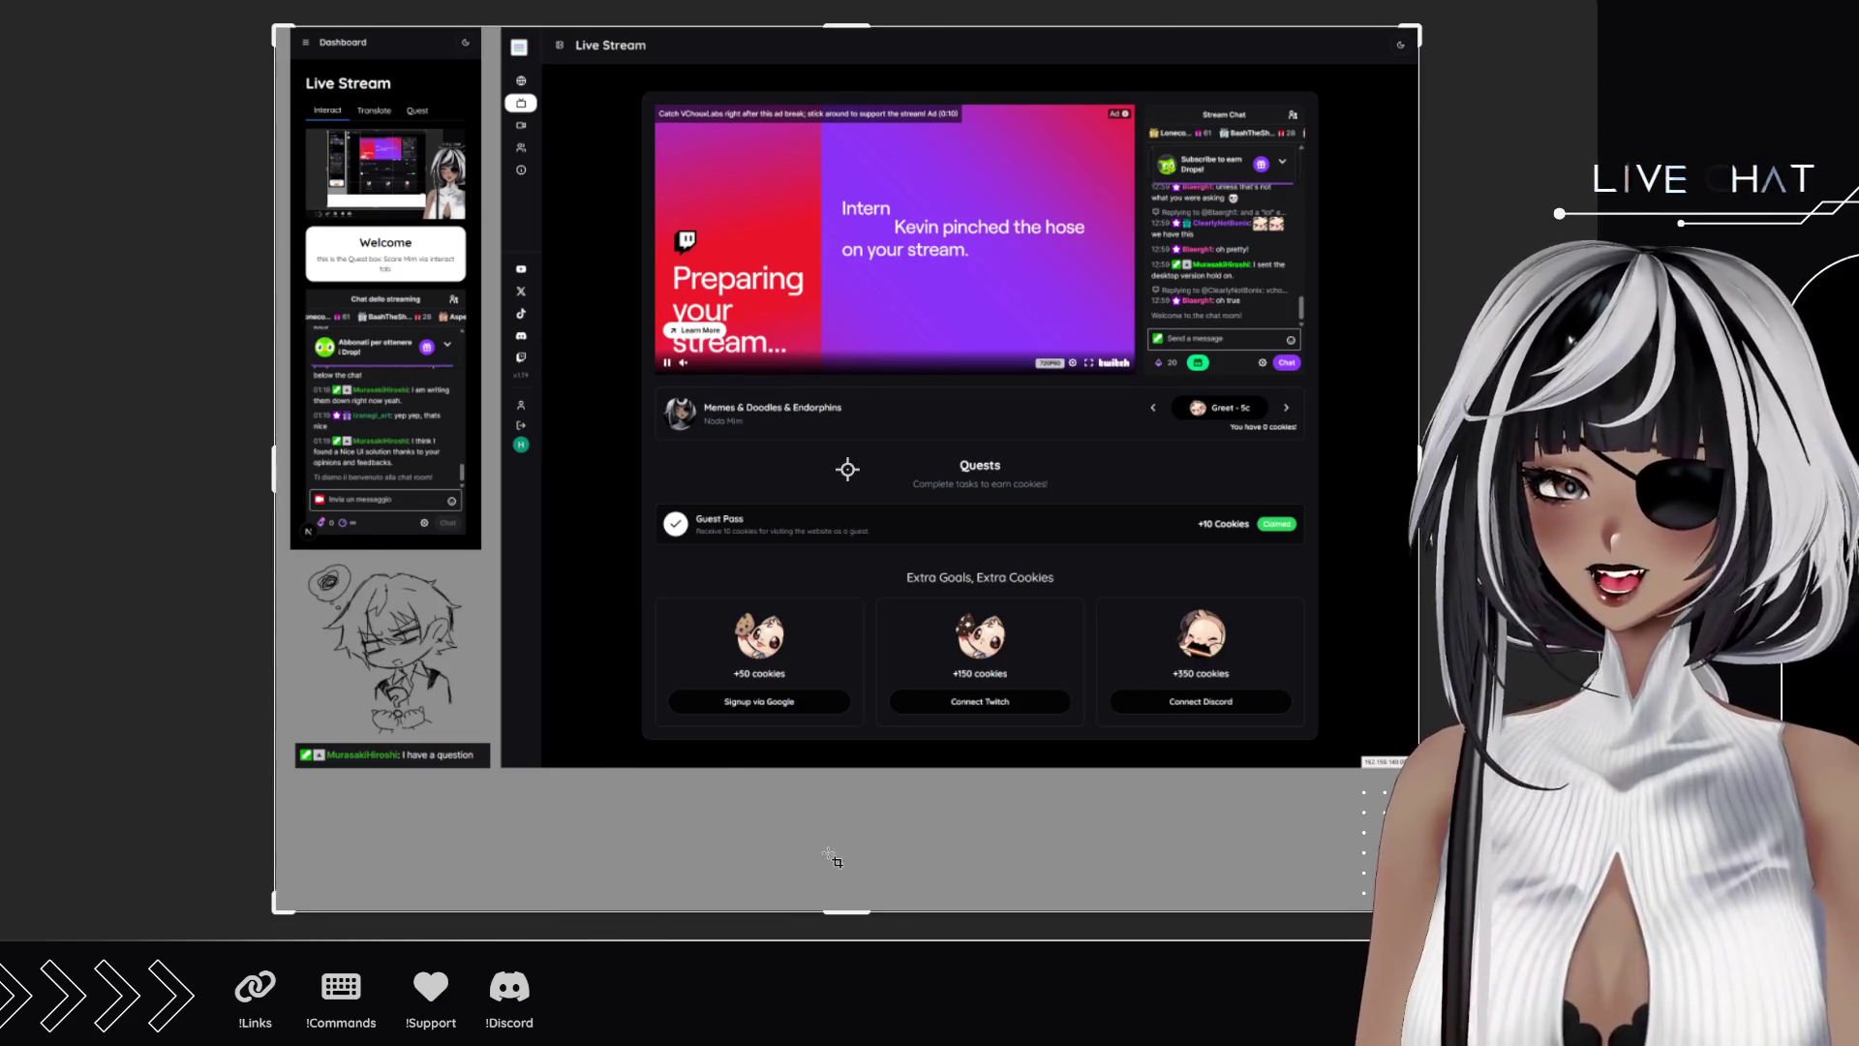
pyautogui.moveTo(848, 910); pyautogui.dragTo(850, 852)
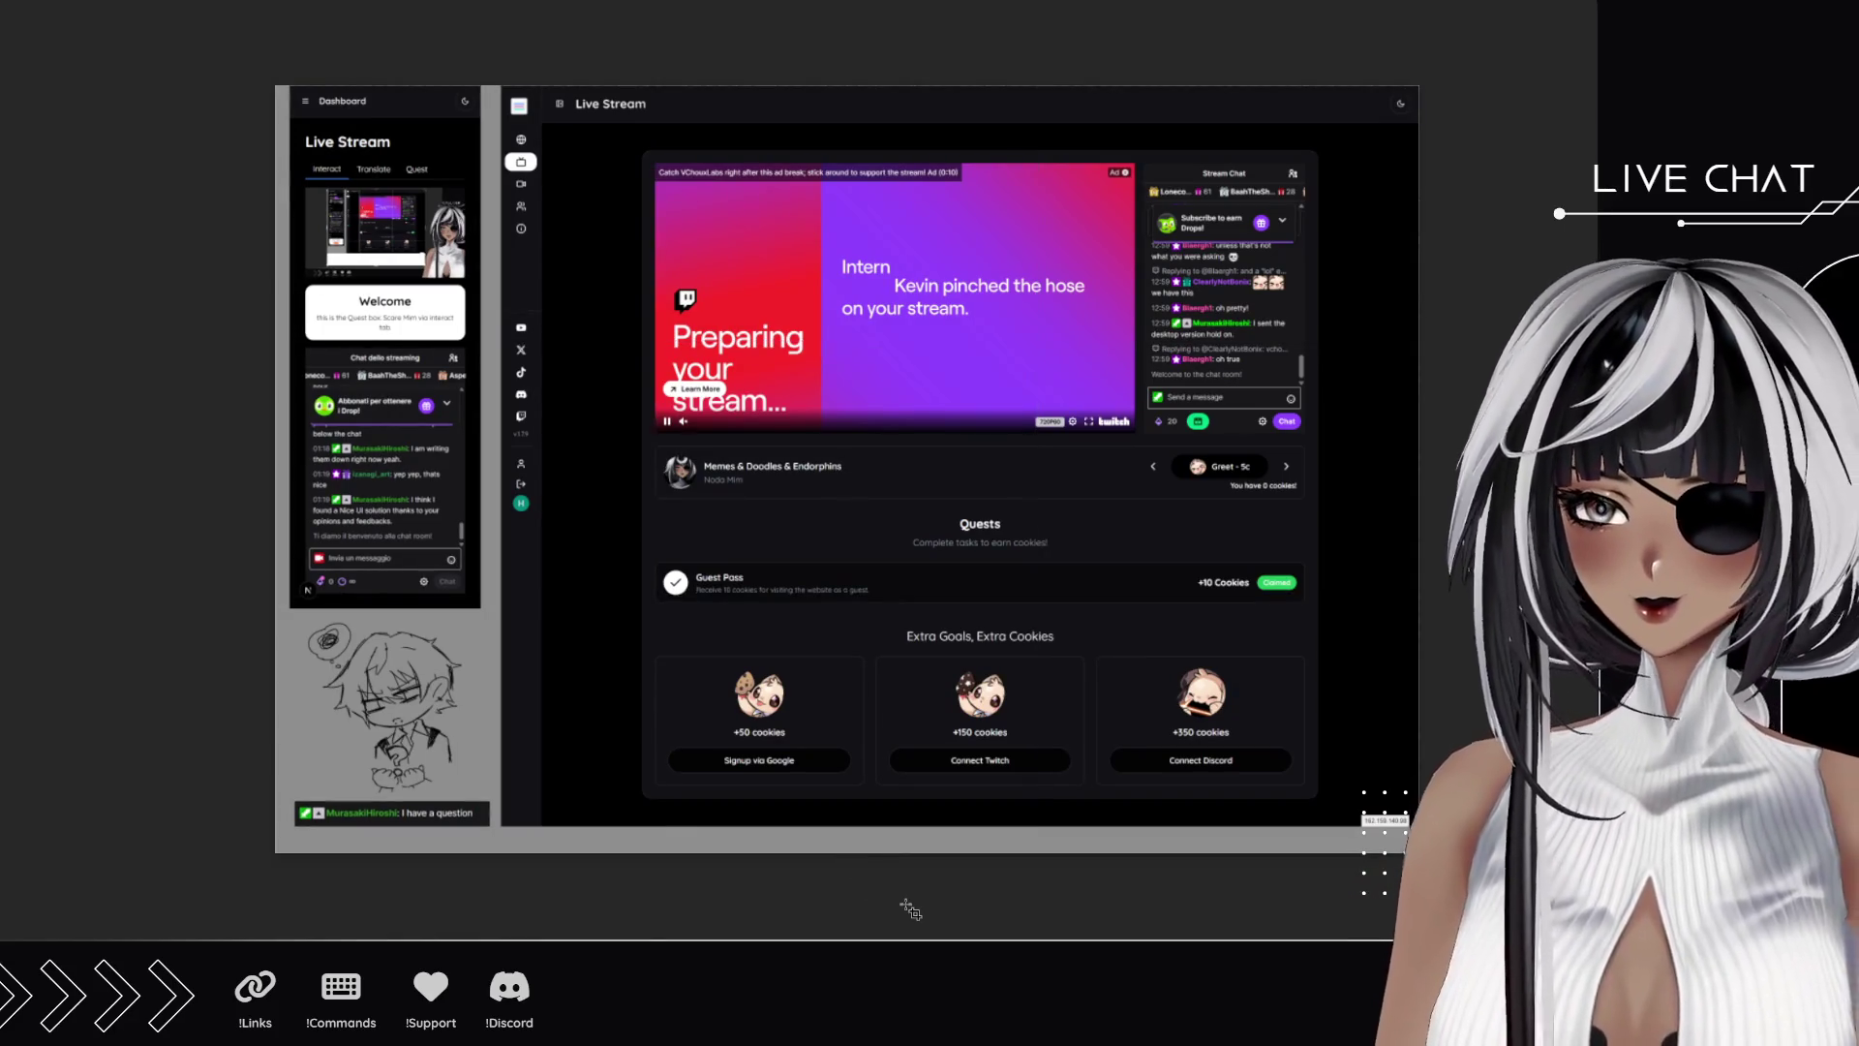
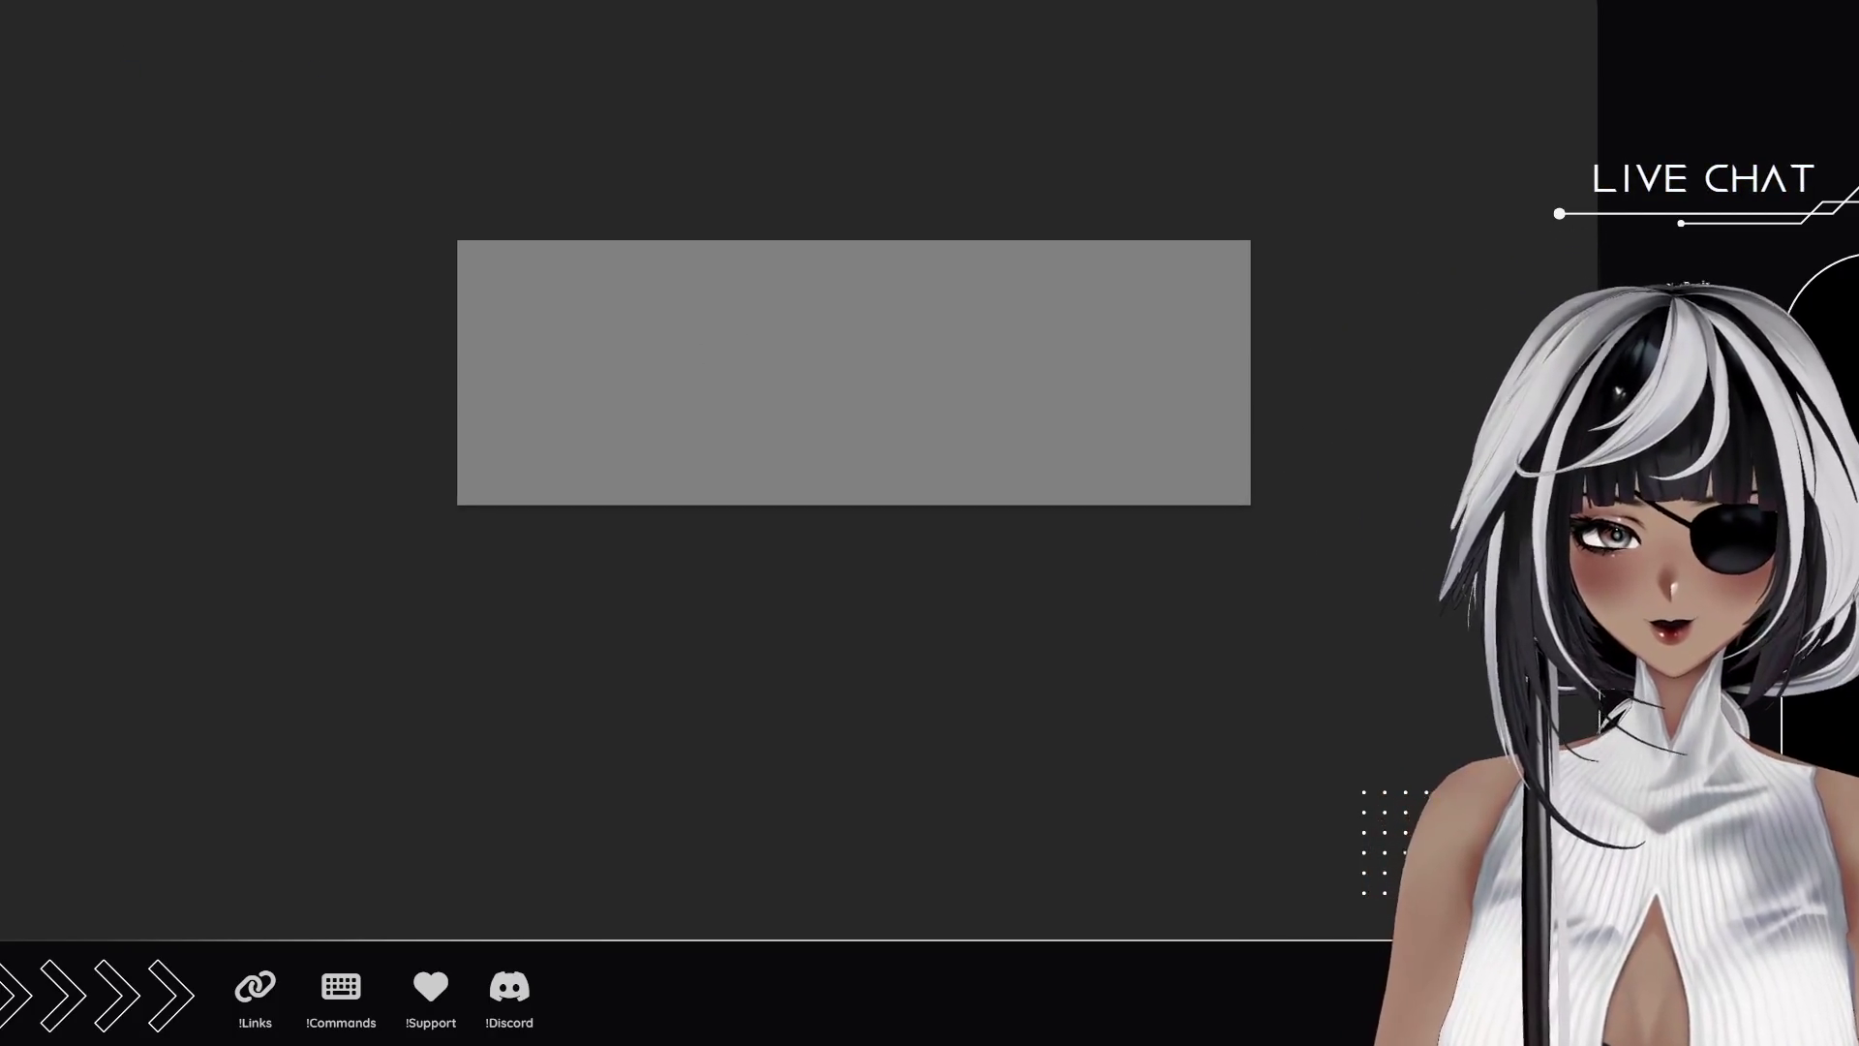
# Zoom in twice on the blank grey canvas until it fills the workspace.
pyautogui.click(571, 363)
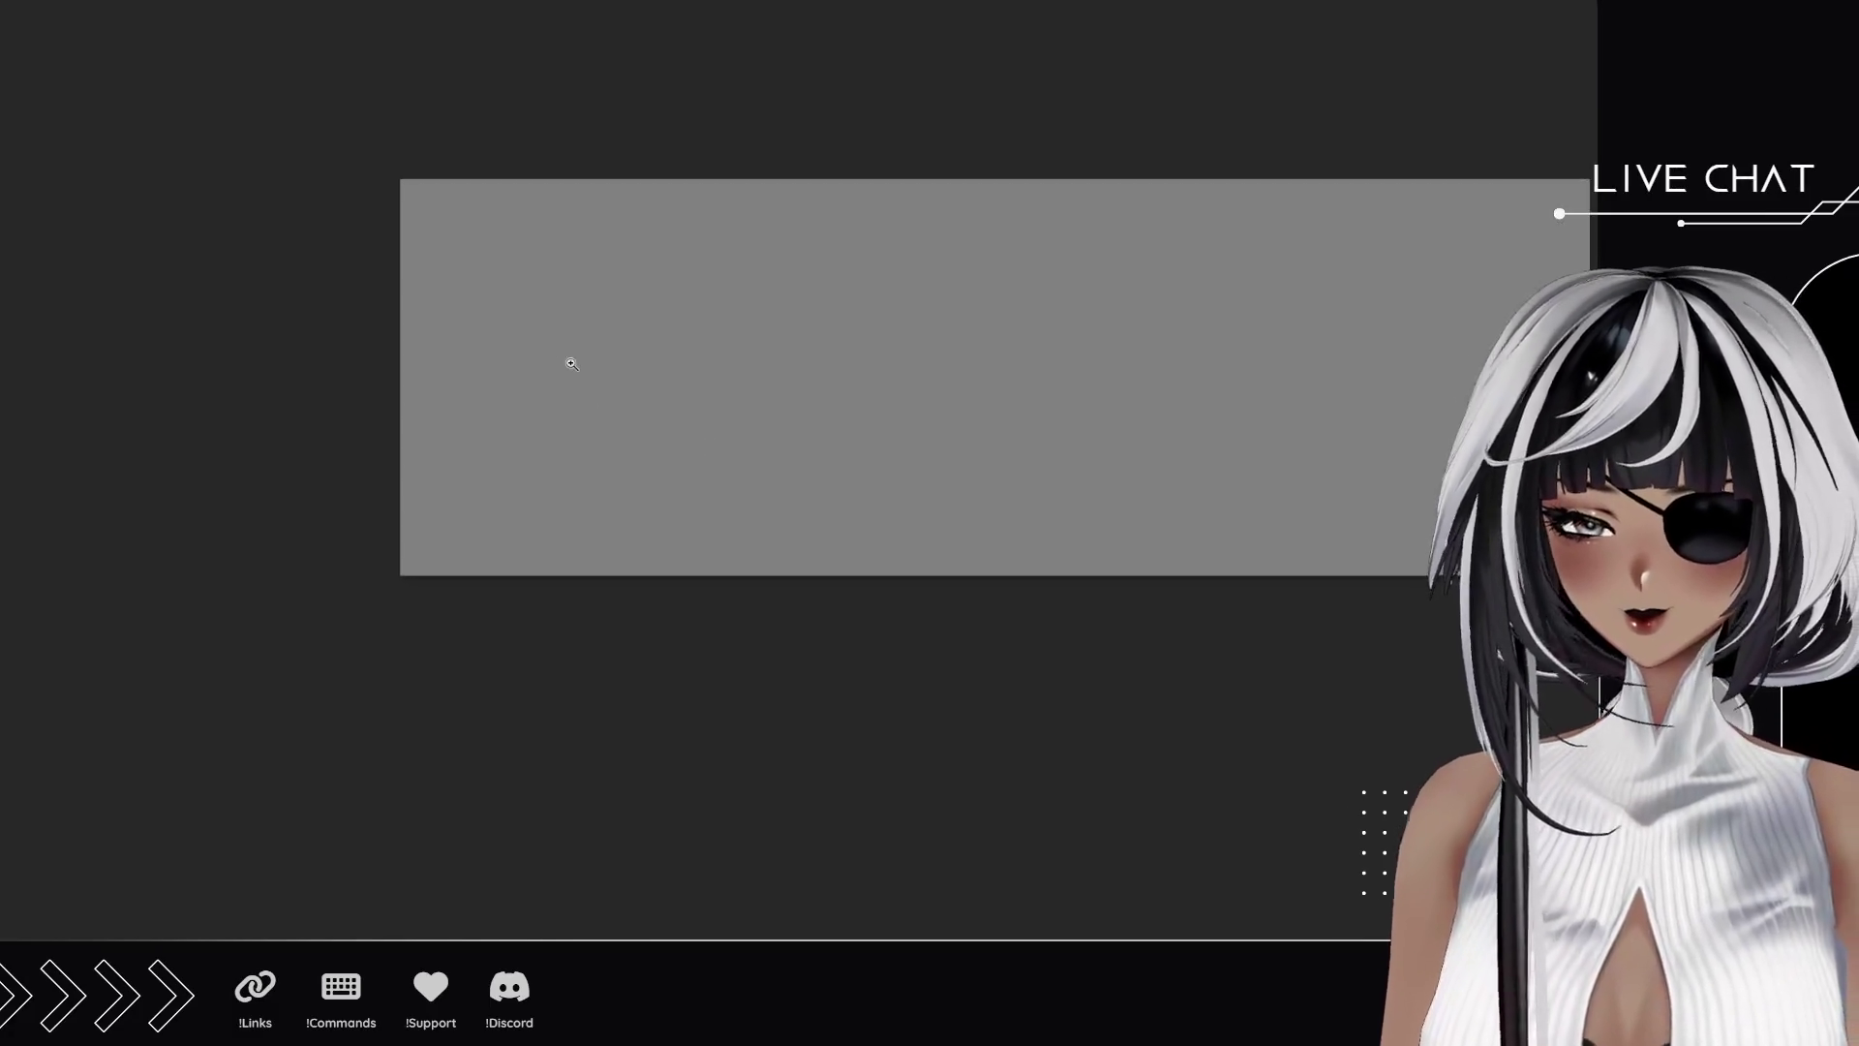
pyautogui.click(571, 363)
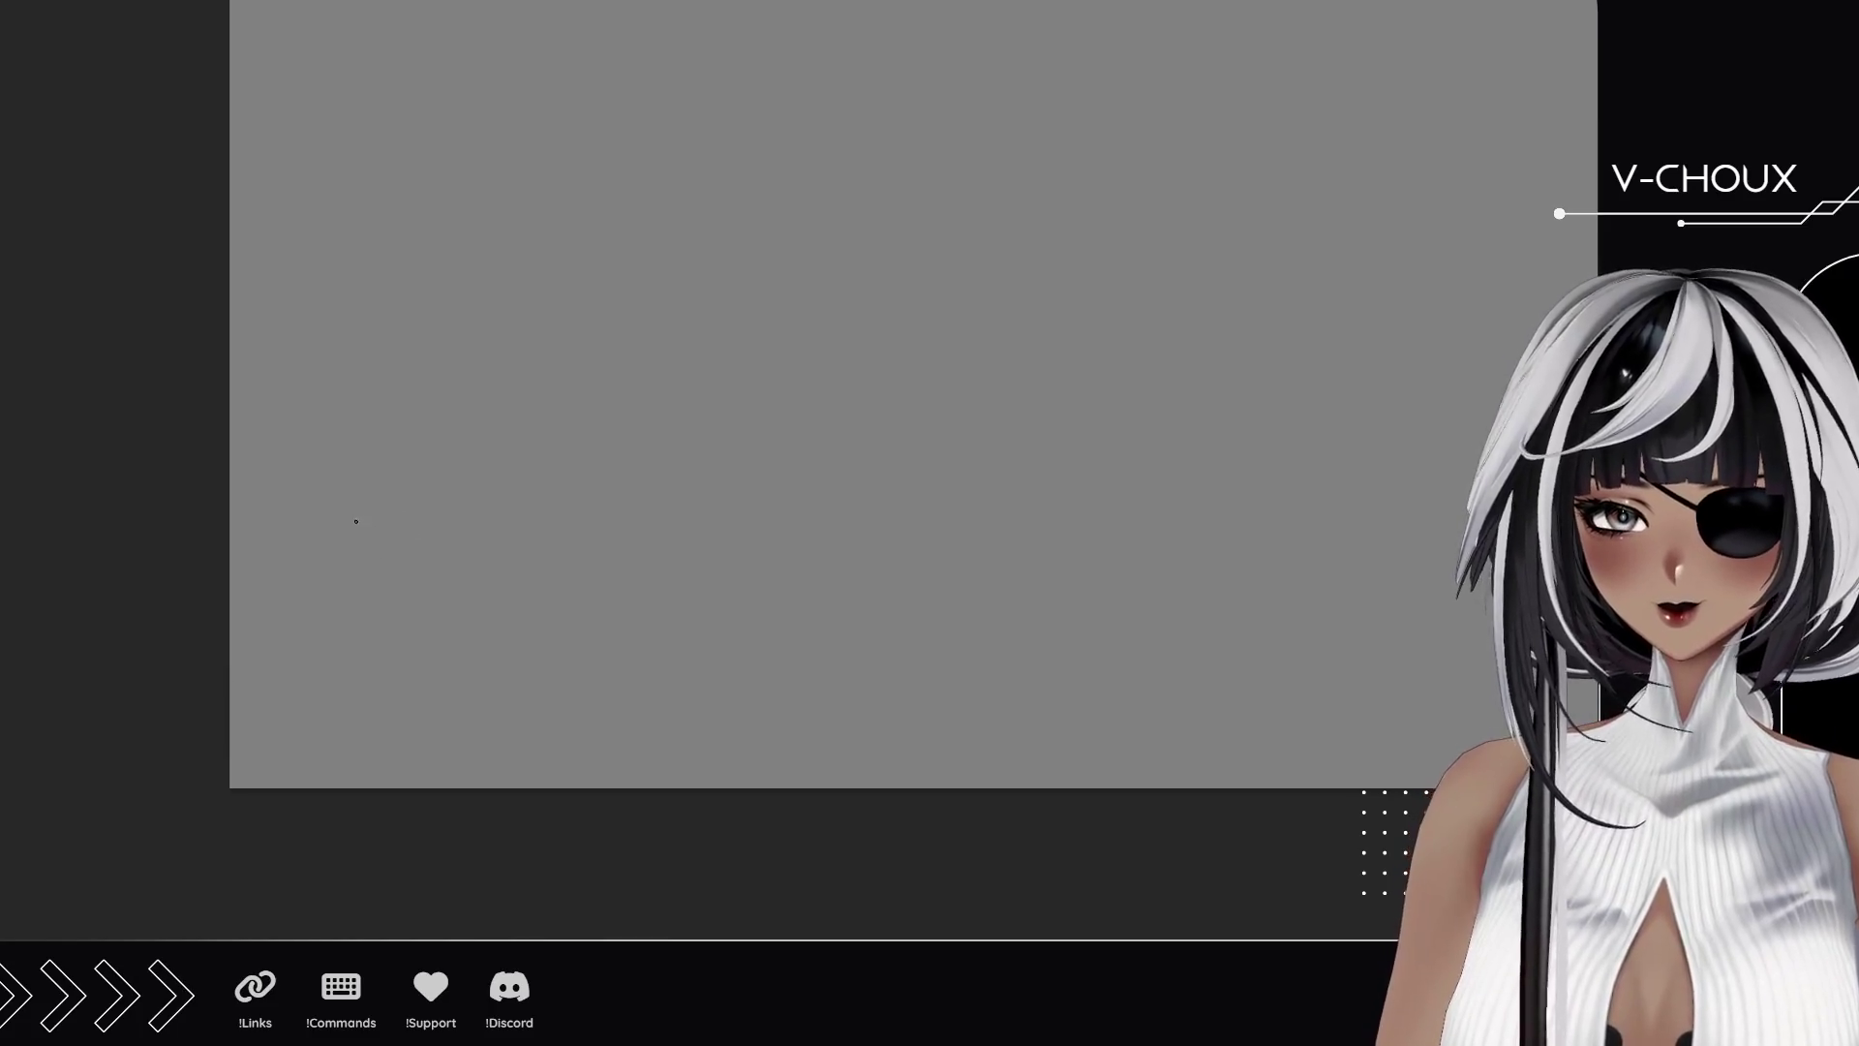
# Draw the monitor stand as a slanted parallelogram.
pyautogui.moveTo(386, 616); pyautogui.dragTo(440, 503)
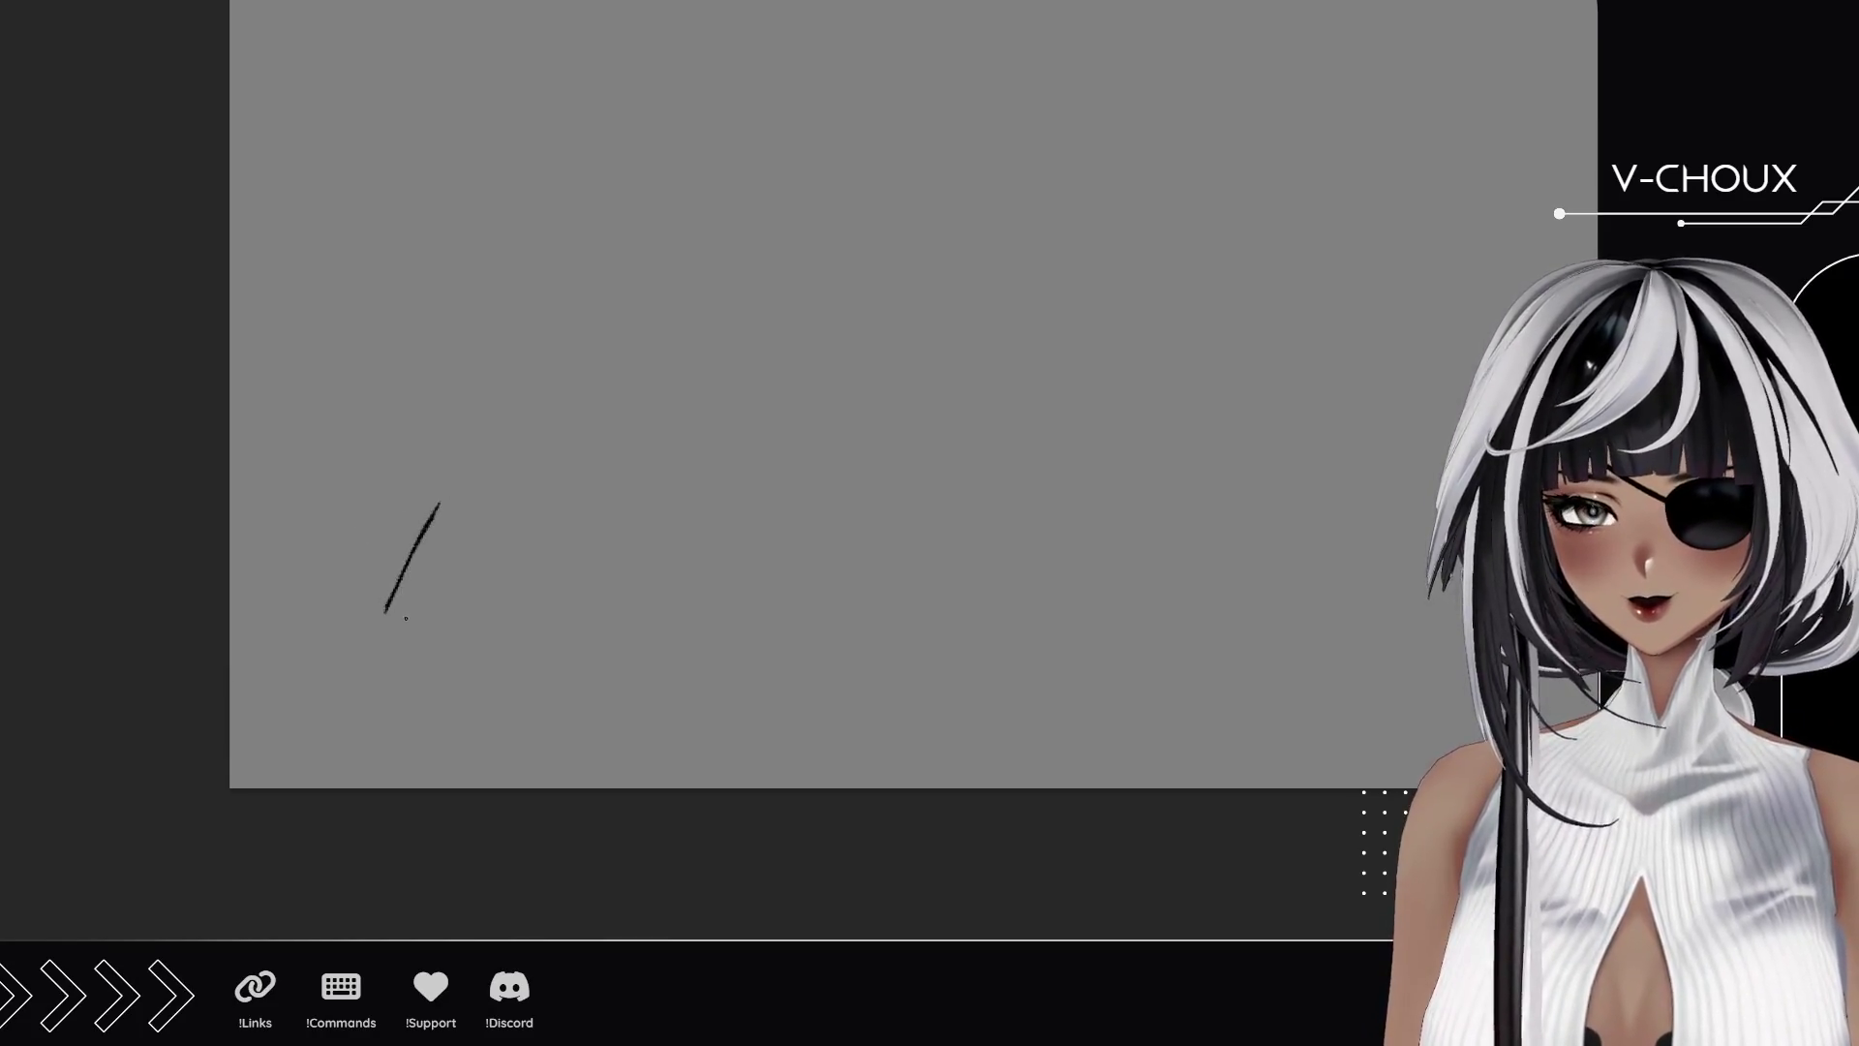
pyautogui.moveTo(386, 618); pyautogui.dragTo(451, 624)
pyautogui.moveTo(441, 502); pyautogui.dragTo(494, 513)
pyautogui.moveTo(452, 624); pyautogui.dragTo(508, 505)
# Sketch the monitor's rectangular outline above the stand, undoing and redrawing the miscast edges.
pyautogui.moveTo(357, 389); pyautogui.dragTo(514, 388)
pyautogui.moveTo(352, 385); pyautogui.dragTo(631, 387)
pyautogui.moveTo(353, 387)
pyautogui.mouseDown()
pyautogui.moveTo(396, 558)
pyautogui.moveTo(608, 564)
pyautogui.mouseUp()
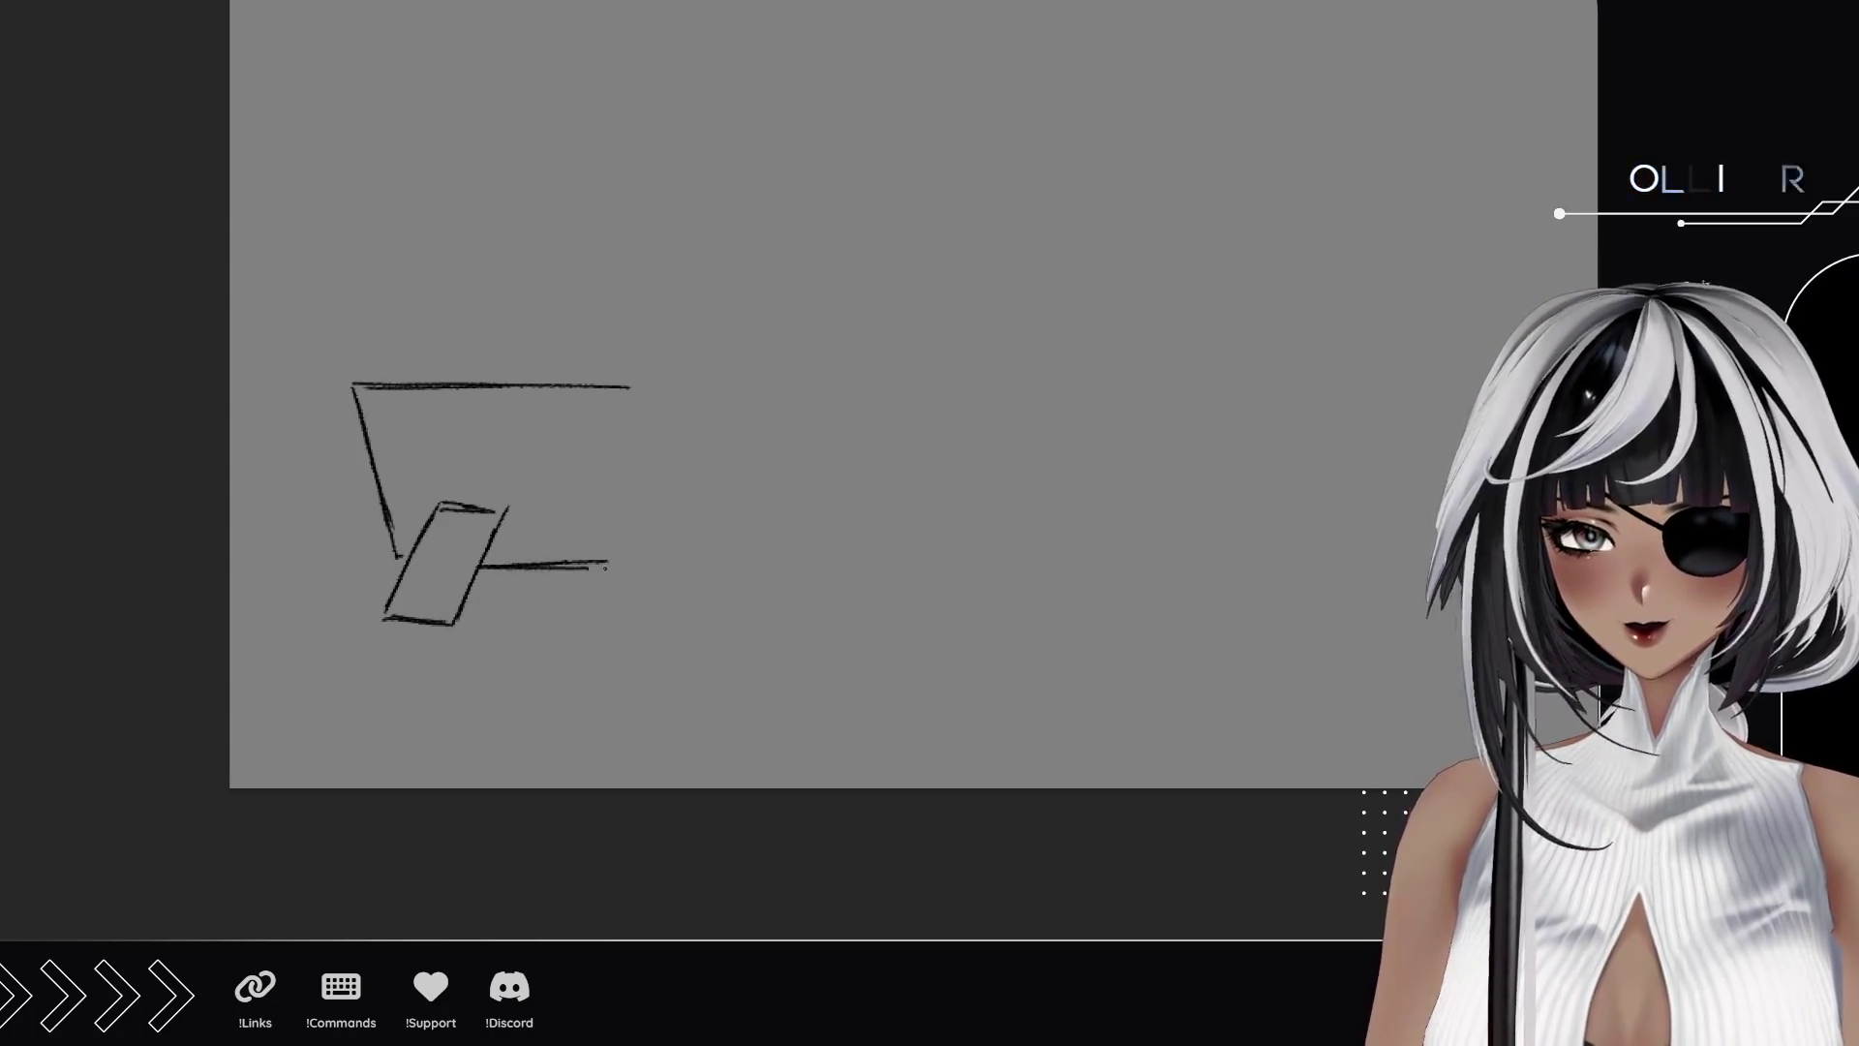
pyautogui.hotkey('ctrl', 'z')
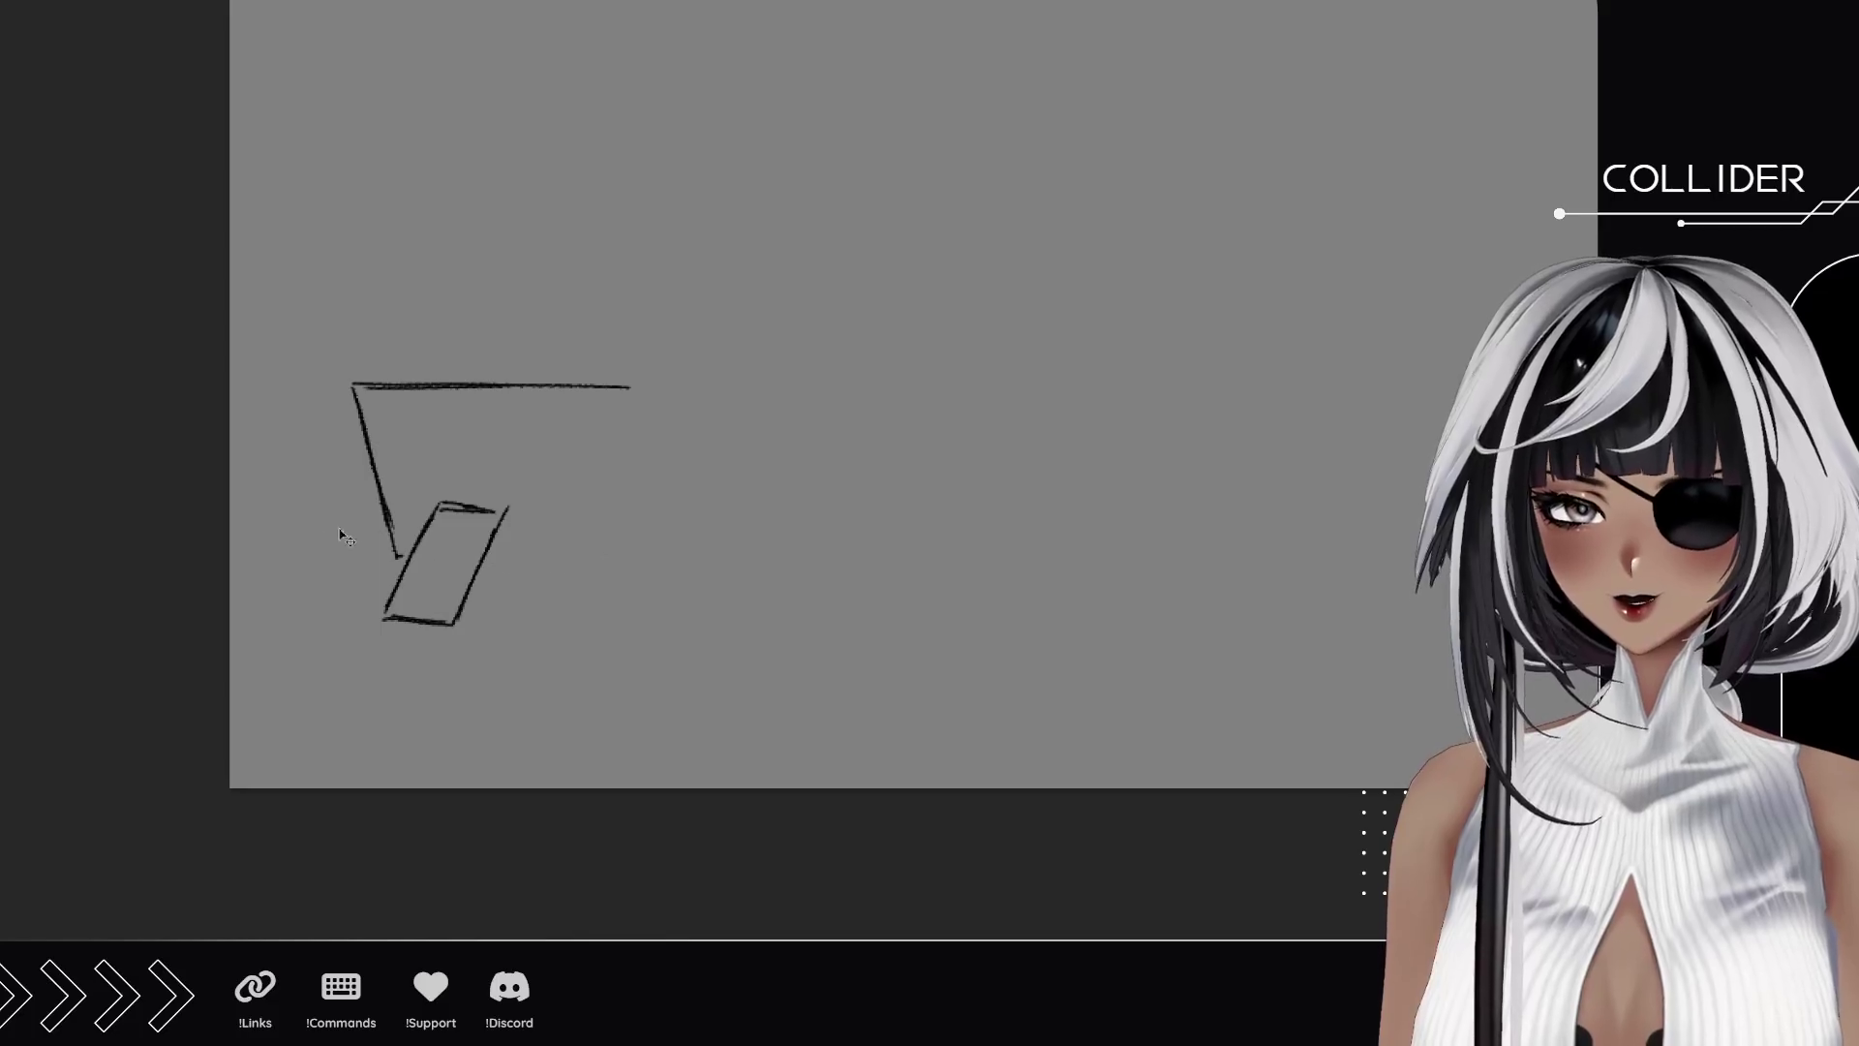
pyautogui.hotkey('ctrl', 'z')
pyautogui.hotkey('ctrl', 'z')
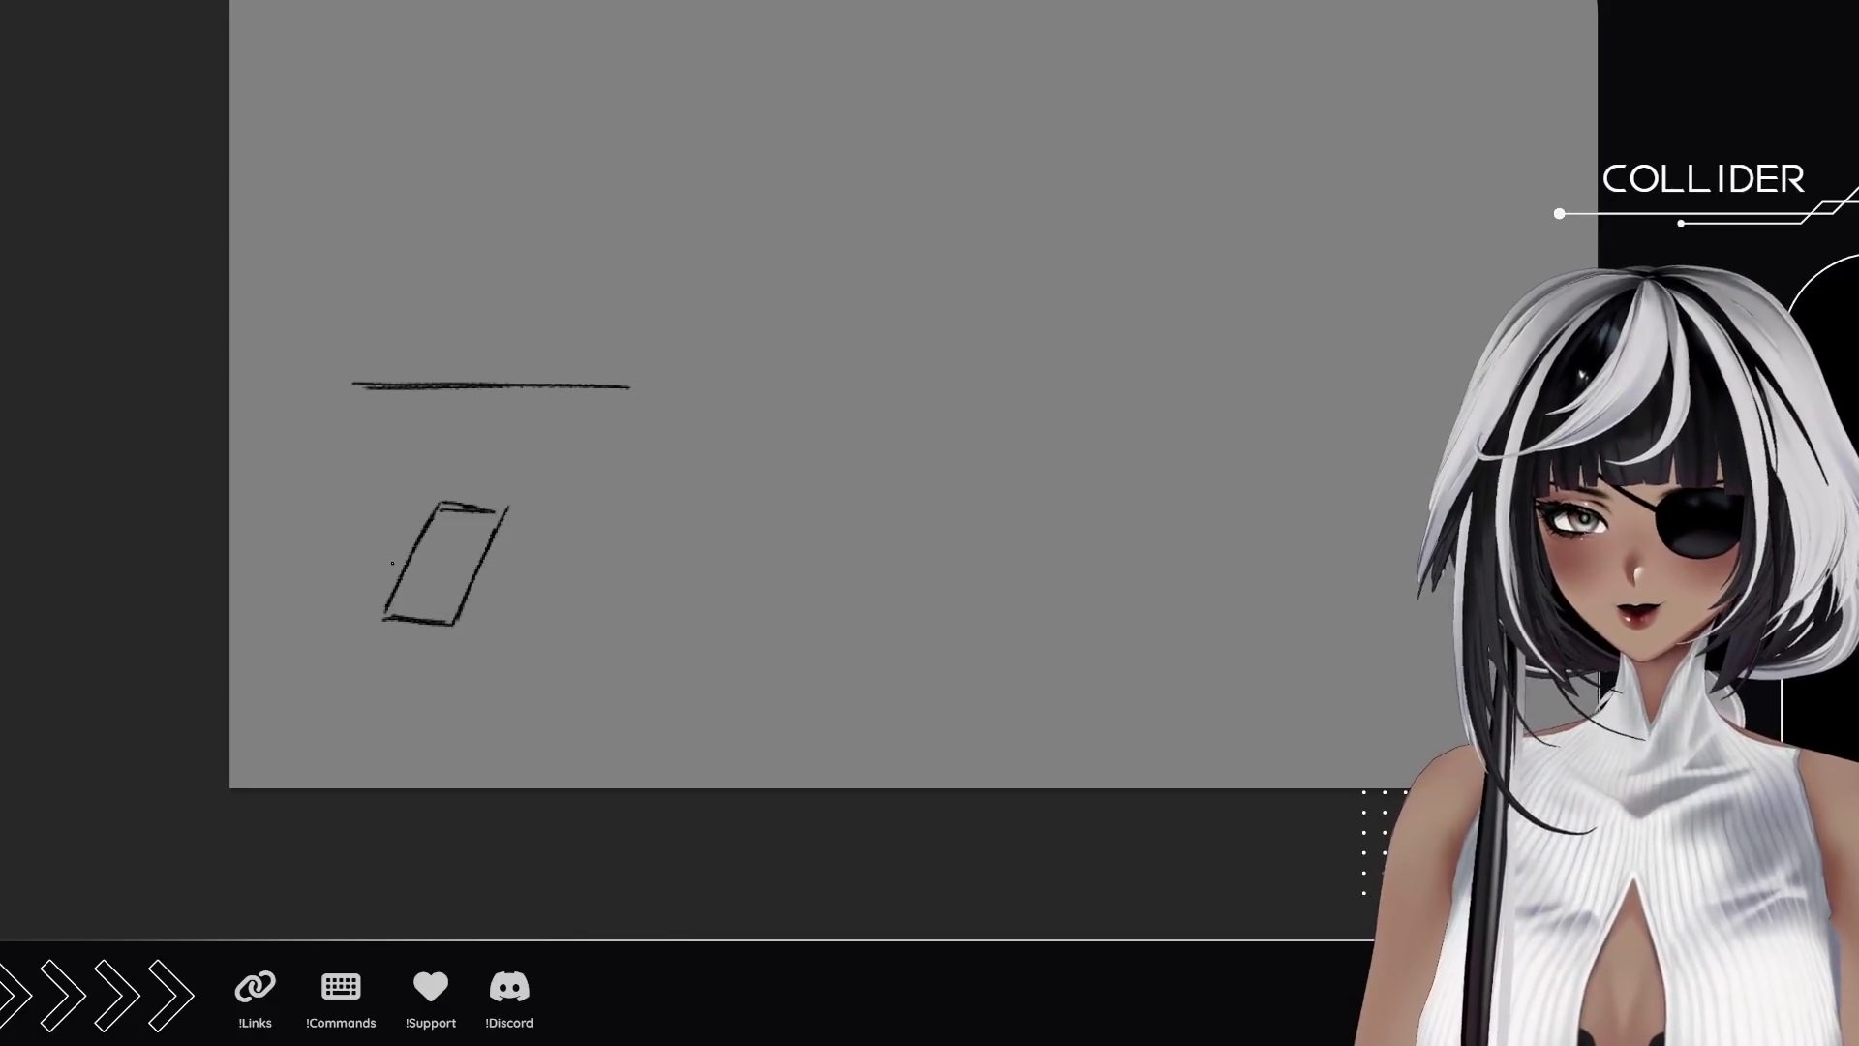
pyautogui.moveTo(472, 568)
pyautogui.mouseDown()
pyautogui.moveTo(634, 567)
pyautogui.moveTo(605, 433)
pyautogui.mouseUp()
pyautogui.moveTo(629, 566); pyautogui.dragTo(597, 391)
pyautogui.moveTo(329, 416); pyautogui.dragTo(354, 566)
pyautogui.moveTo(334, 459); pyautogui.dragTo(356, 571)
pyautogui.moveTo(327, 426); pyautogui.dragTo(362, 386)
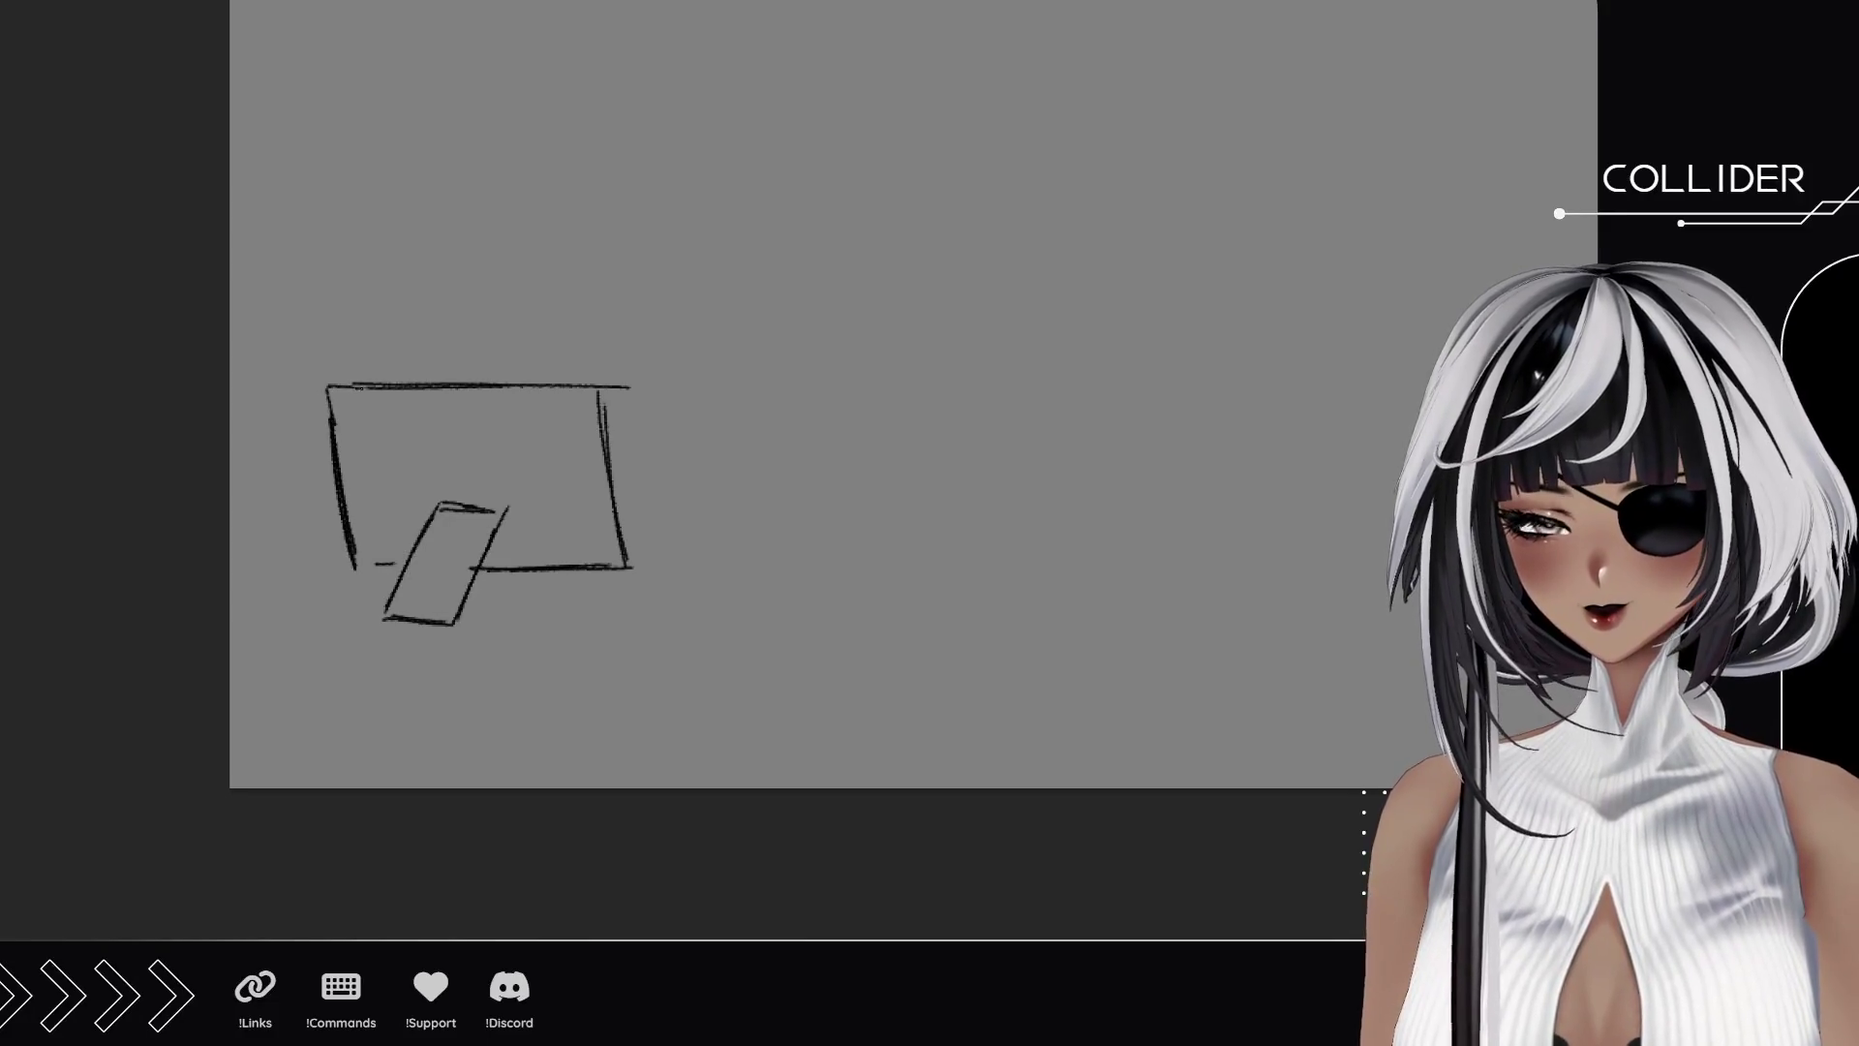
# Add an oval base under the stand and retrace the monitor's bottom and right edges.
pyautogui.moveTo(359, 603)
pyautogui.mouseDown()
pyautogui.moveTo(538, 618)
pyautogui.moveTo(323, 625)
pyautogui.moveTo(356, 614)
pyautogui.mouseUp()
pyautogui.moveTo(345, 630)
pyautogui.mouseDown()
pyautogui.moveTo(316, 641)
pyautogui.moveTo(560, 643)
pyautogui.moveTo(531, 629)
pyautogui.mouseUp()
pyautogui.moveTo(500, 624)
pyautogui.mouseDown()
pyautogui.moveTo(528, 643)
pyautogui.moveTo(447, 650)
pyautogui.mouseUp()
pyautogui.moveTo(318, 636); pyautogui.dragTo(500, 655)
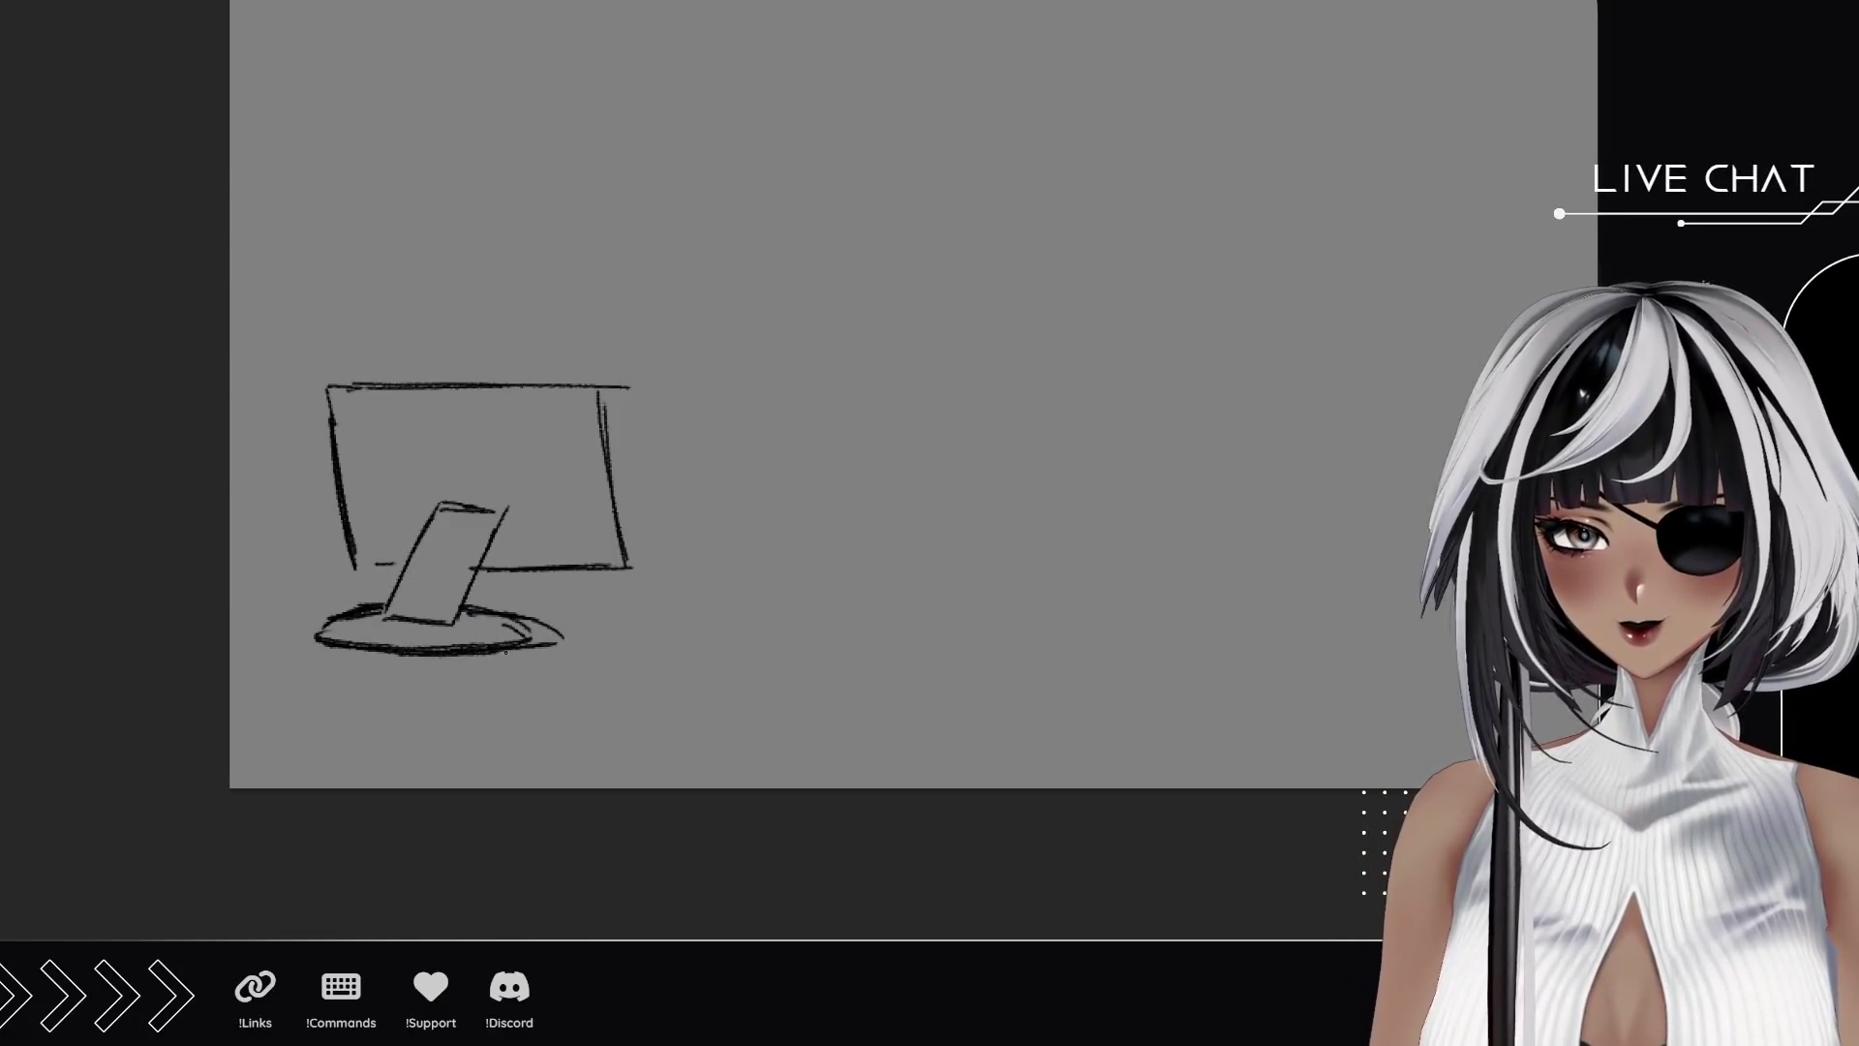
pyautogui.moveTo(356, 563); pyautogui.dragTo(414, 560)
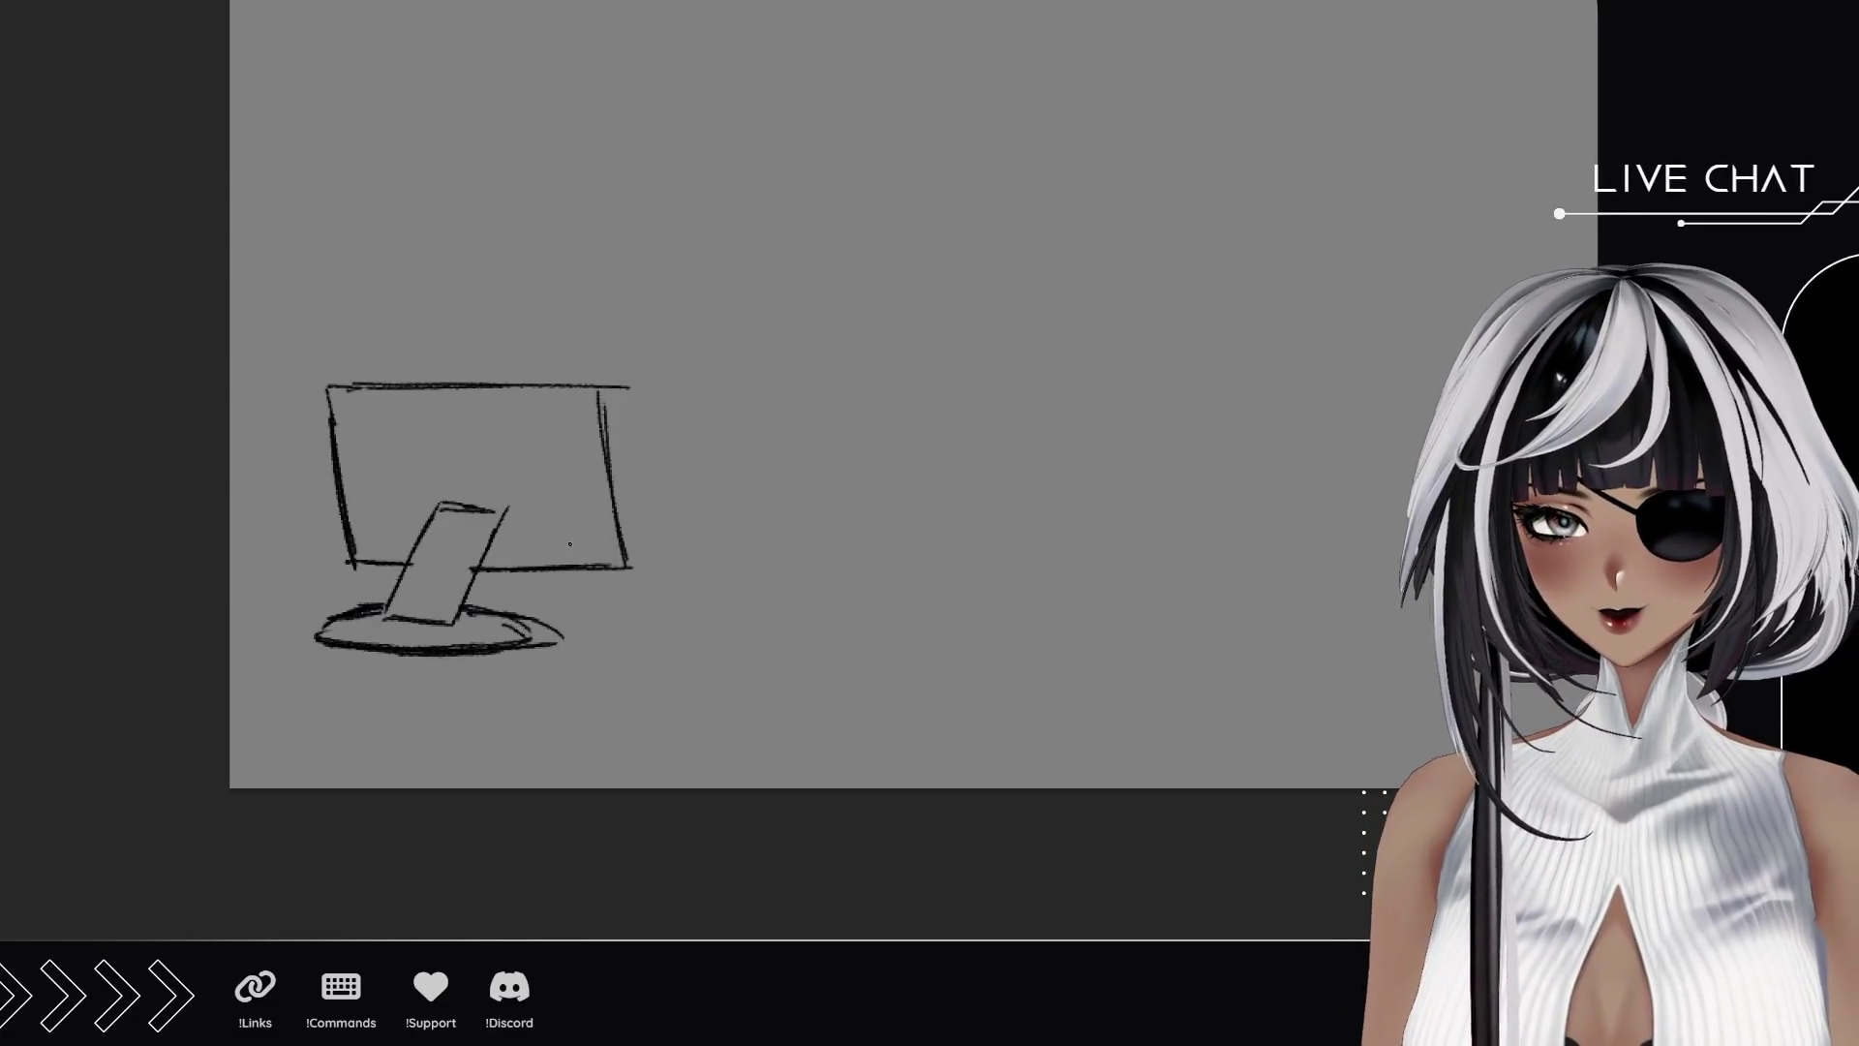
pyautogui.moveTo(607, 385); pyautogui.dragTo(631, 566)
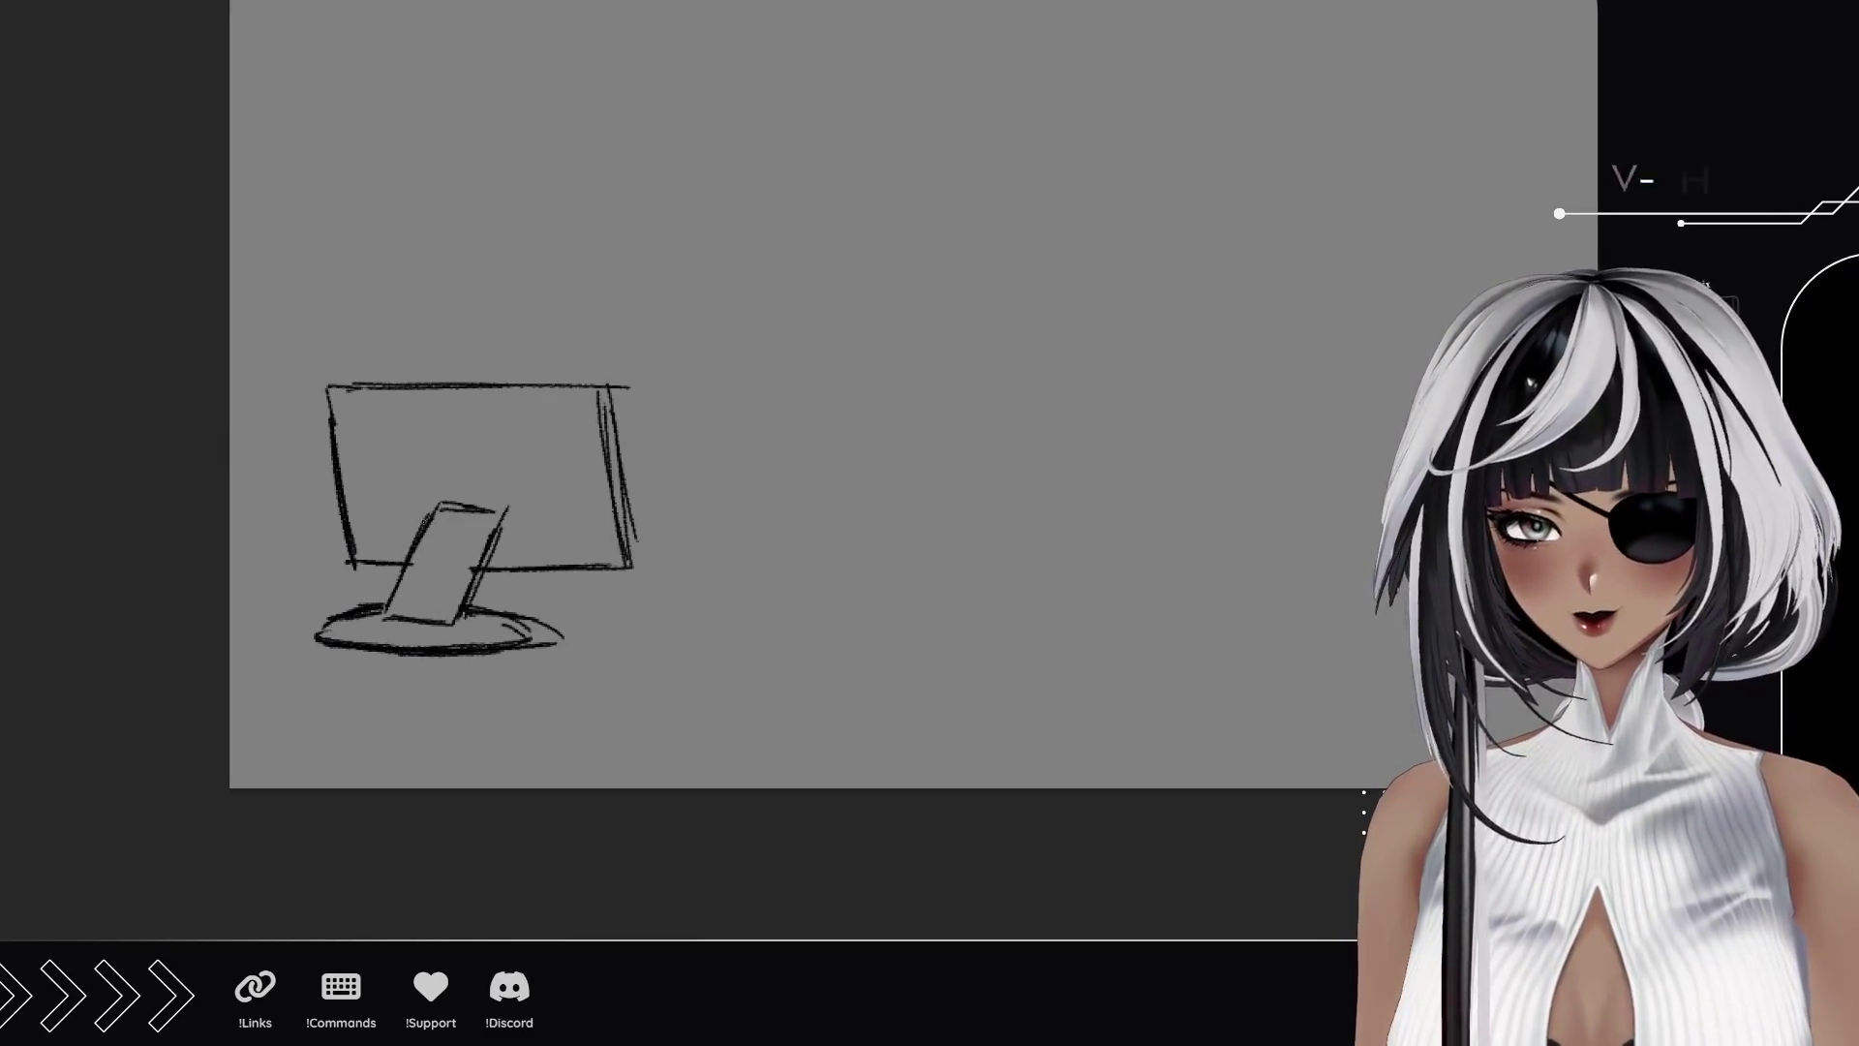
pyautogui.moveTo(624, 503); pyautogui.dragTo(635, 554)
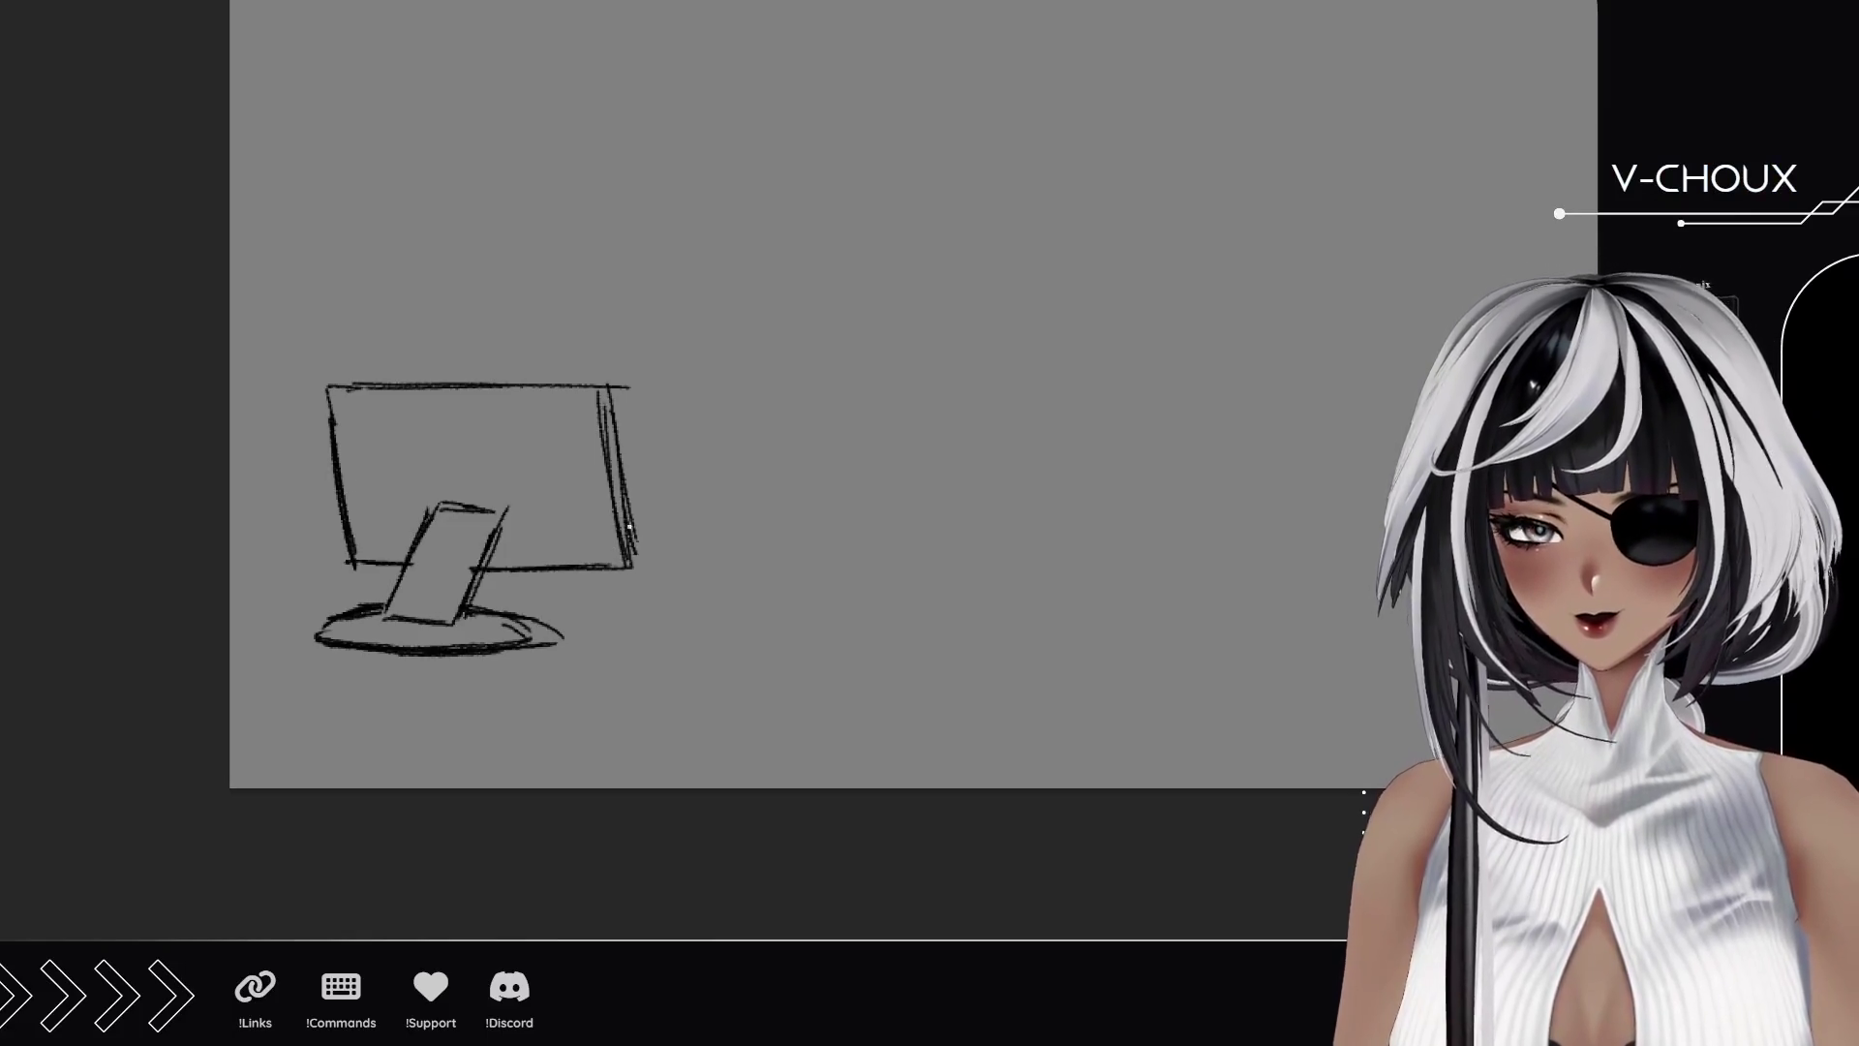
# Draw a keyboard right of the base with hatched key rows.
pyautogui.moveTo(661, 481); pyautogui.dragTo(631, 545)
pyautogui.moveTo(543, 686)
pyautogui.mouseDown()
pyautogui.moveTo(790, 682)
pyautogui.moveTo(567, 678)
pyautogui.moveTo(590, 656)
pyautogui.moveTo(840, 658)
pyautogui.moveTo(777, 686)
pyautogui.mouseUp()
pyautogui.moveTo(529, 681); pyautogui.dragTo(787, 688)
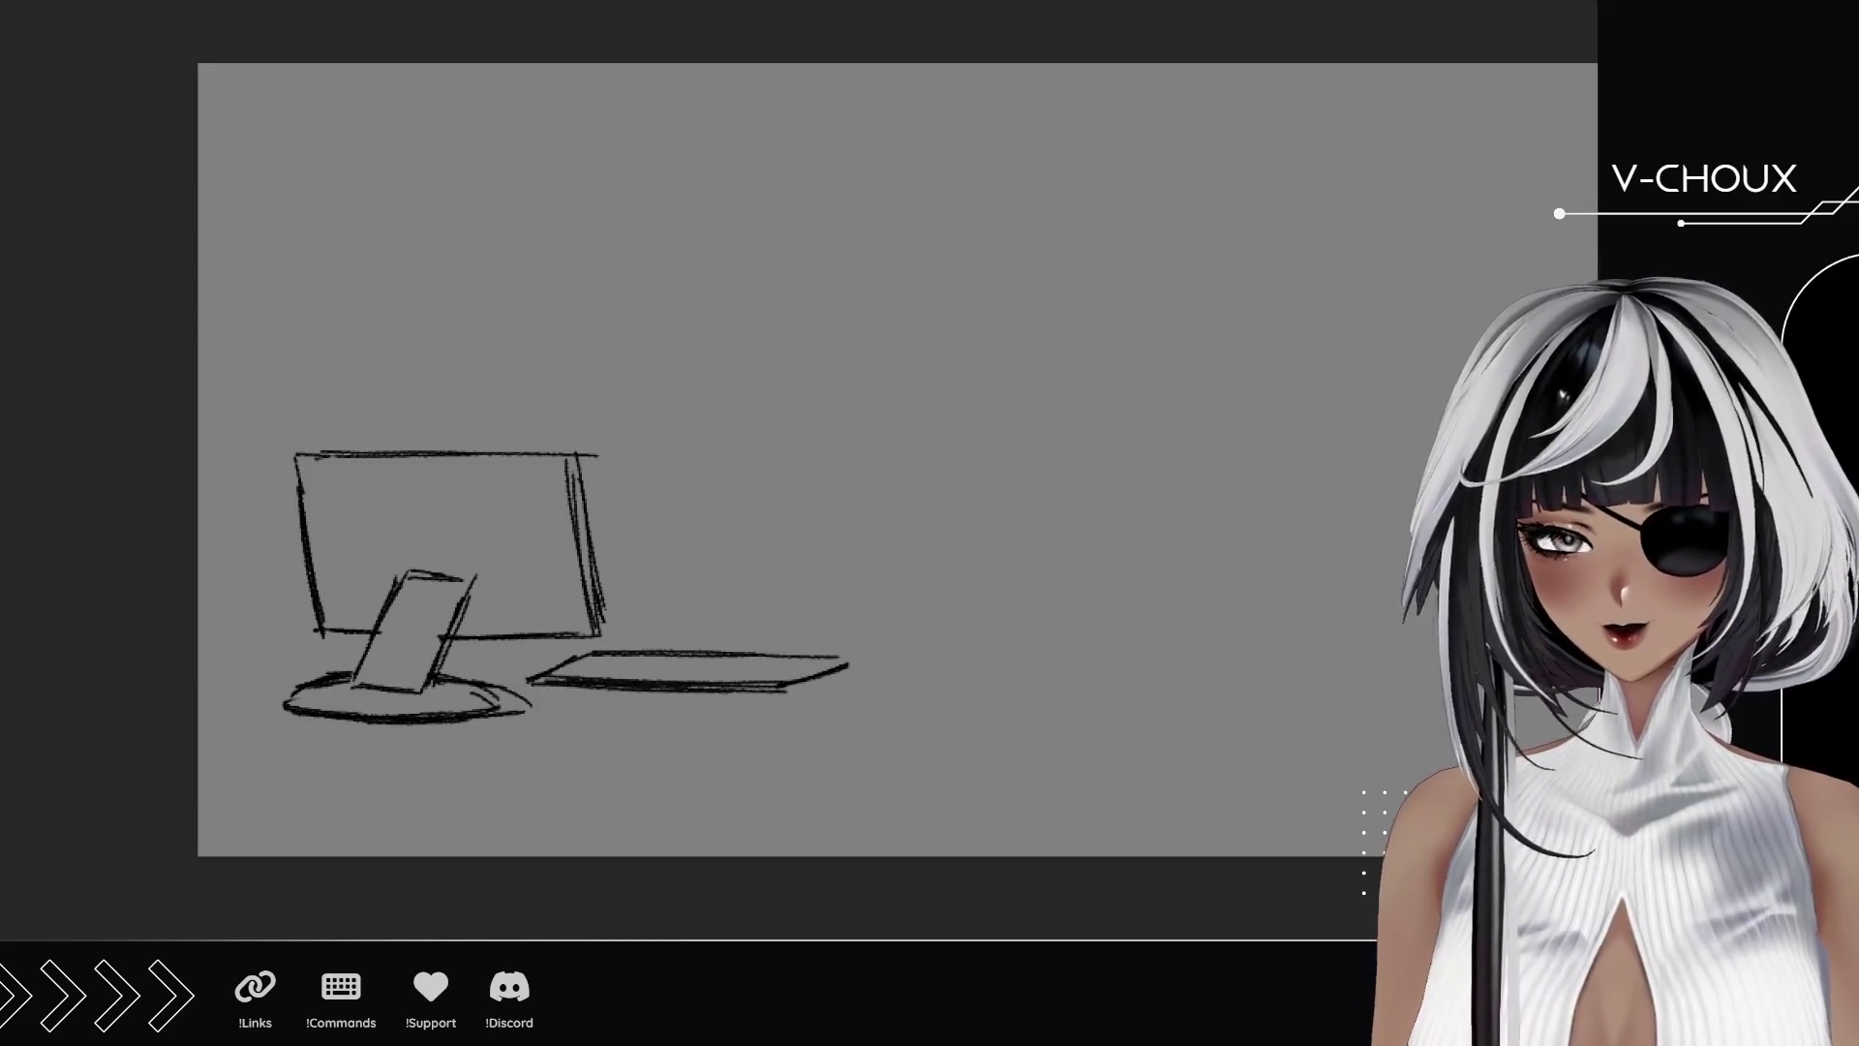
pyautogui.moveTo(554, 676)
pyautogui.mouseDown()
pyautogui.moveTo(754, 658)
pyautogui.moveTo(743, 689)
pyautogui.mouseUp()
pyautogui.moveTo(557, 679); pyautogui.dragTo(776, 670)
pyautogui.moveTo(558, 671); pyautogui.dragTo(601, 667)
pyautogui.moveTo(668, 675); pyautogui.dragTo(764, 675)
pyautogui.hotkey('ctrl', 'z')
pyautogui.hotkey('ctrl', 'z')
pyautogui.hotkey('ctrl', 'z')
pyautogui.moveTo(557, 678); pyautogui.dragTo(784, 673)
pyautogui.moveTo(583, 668); pyautogui.dragTo(792, 660)
pyautogui.moveTo(640, 666); pyautogui.dragTo(760, 662)
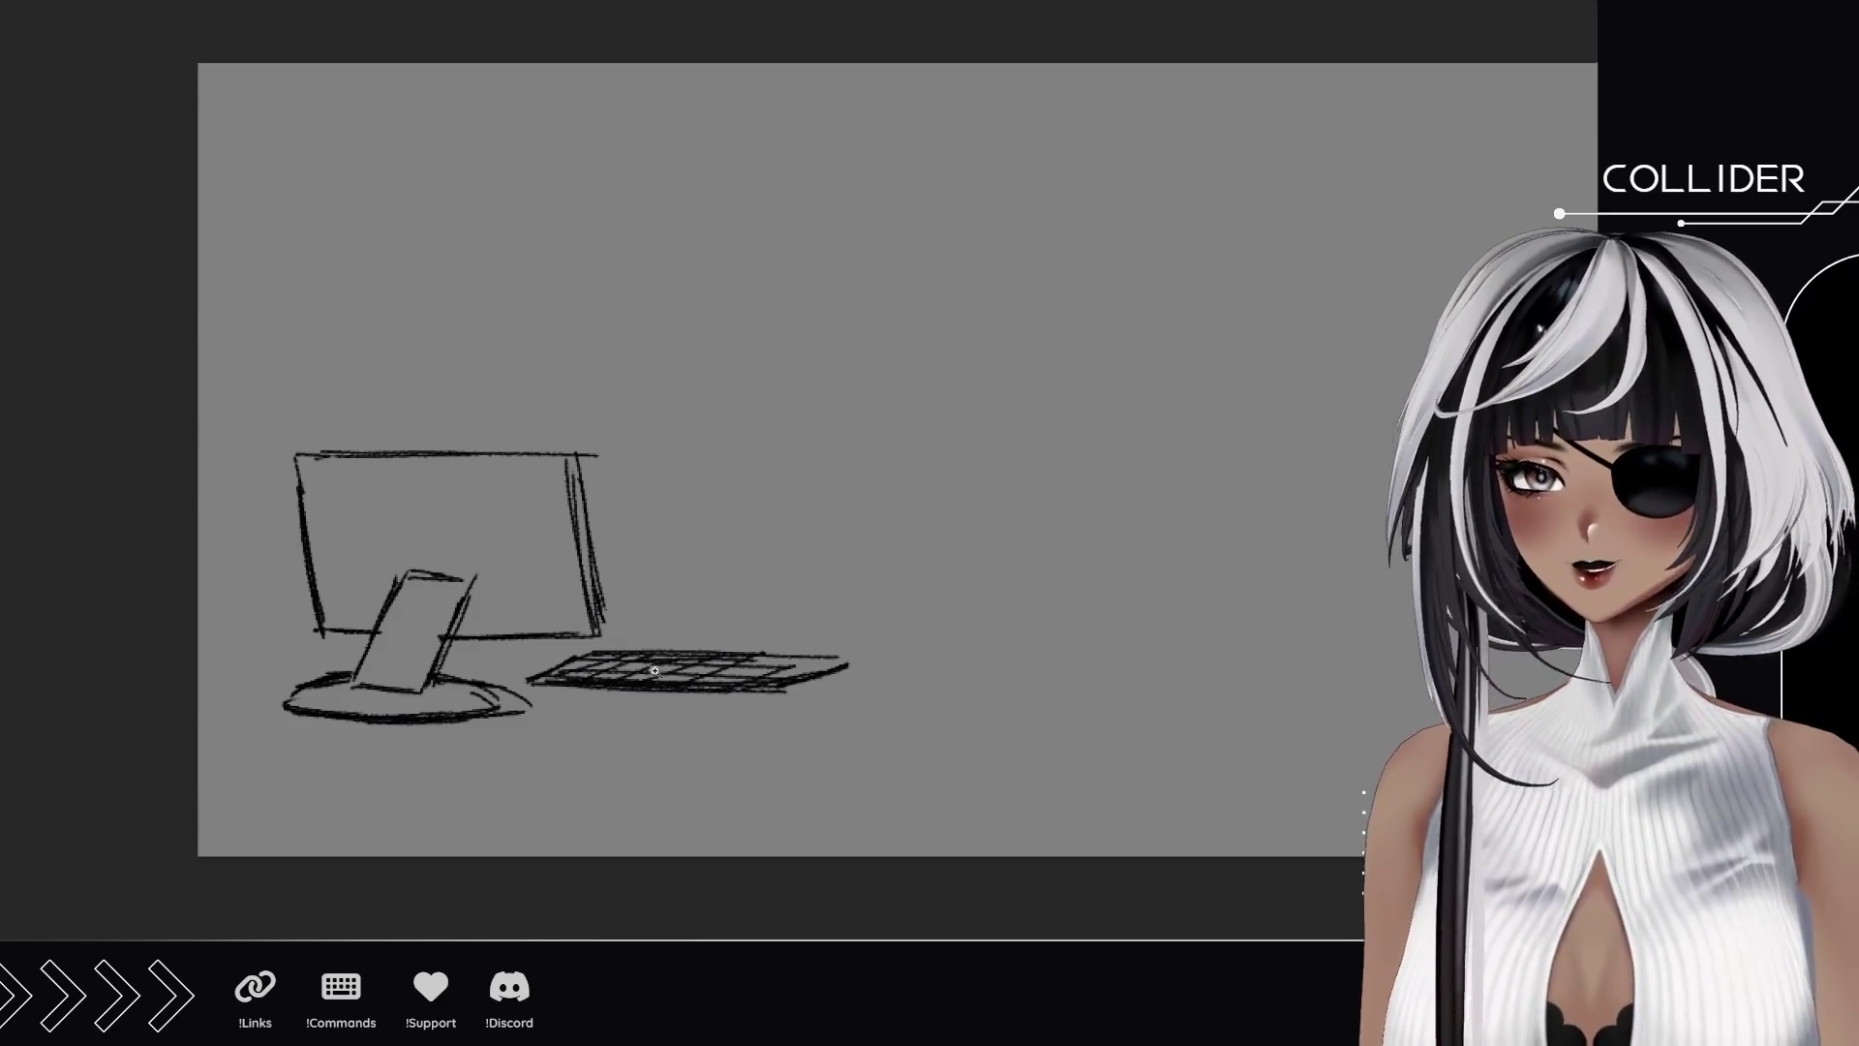
# Darken the base's left side and the monitor's left and top edges.
pyautogui.scroll(3, 668, 678)
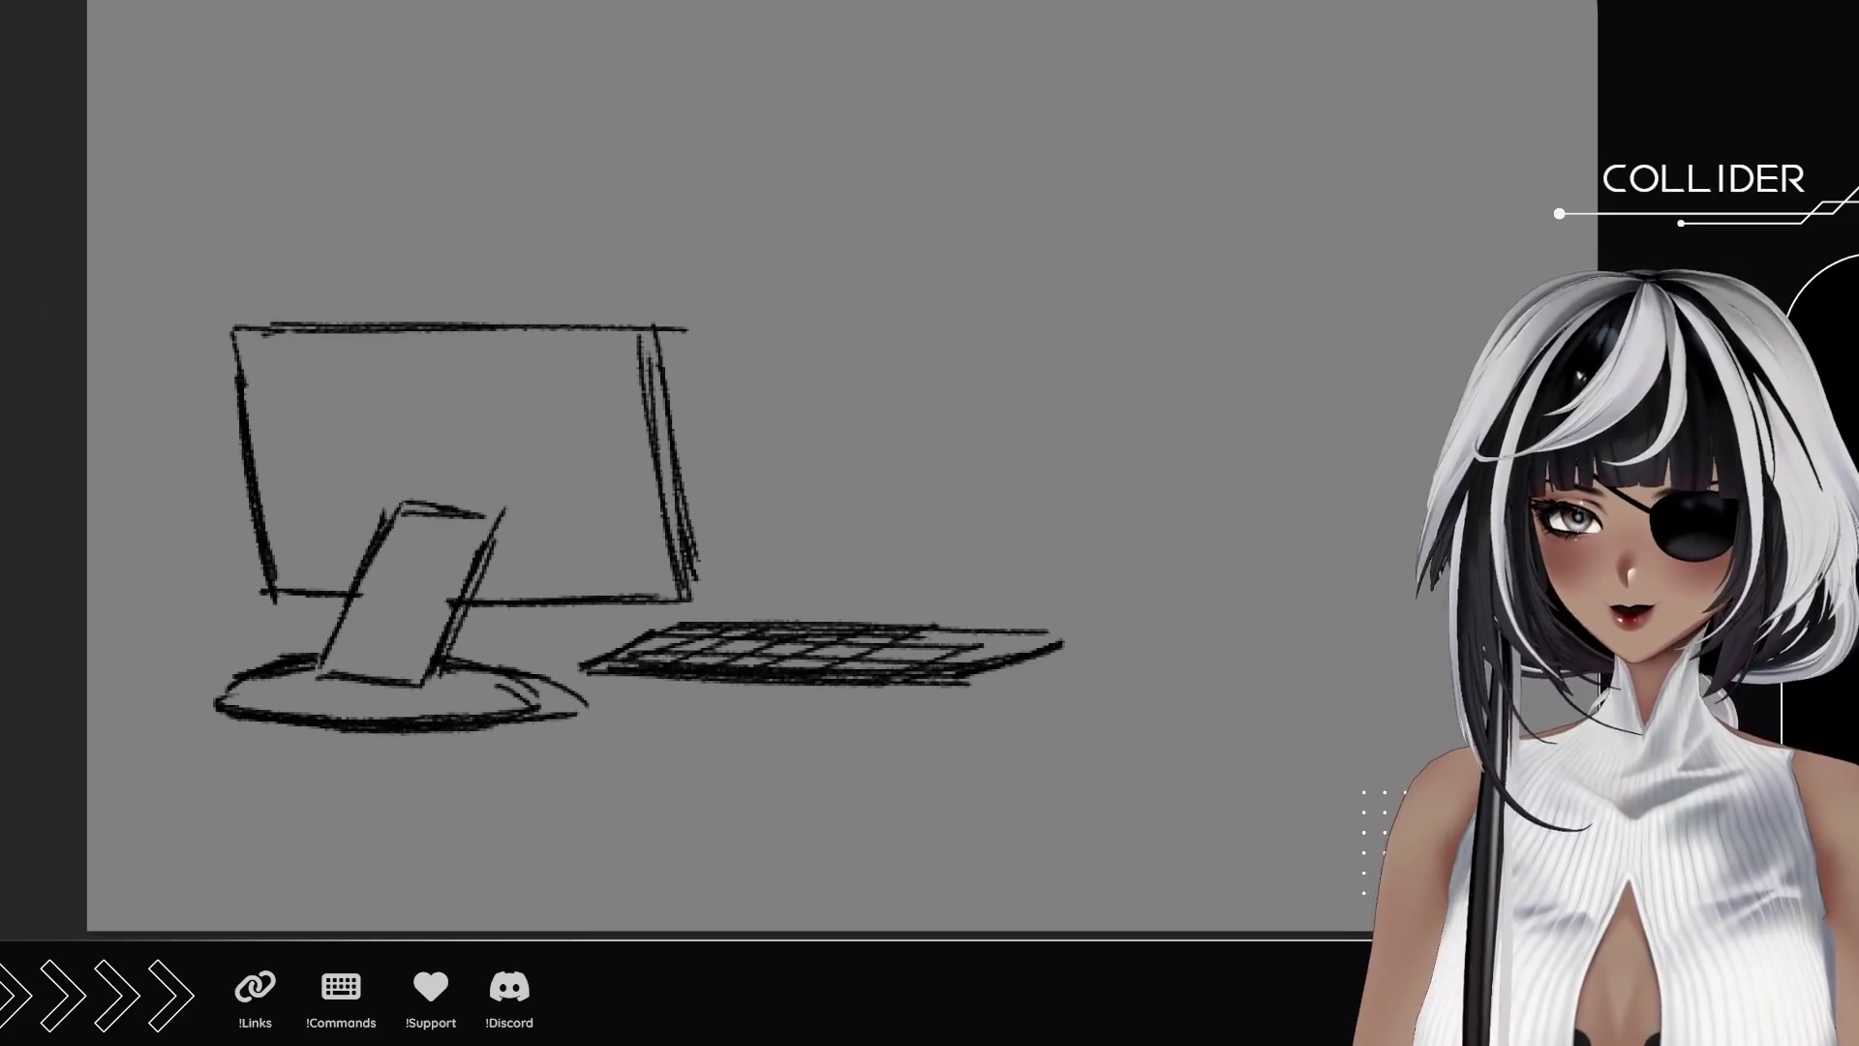
pyautogui.moveTo(221, 699)
pyautogui.mouseDown()
pyautogui.moveTo(319, 663)
pyautogui.moveTo(339, 605)
pyautogui.moveTo(277, 602)
pyautogui.moveTo(241, 506)
pyautogui.mouseUp()
pyautogui.moveTo(260, 586); pyautogui.dragTo(235, 326)
pyautogui.moveTo(229, 416)
pyautogui.mouseDown()
pyautogui.moveTo(225, 327)
pyautogui.moveTo(416, 328)
pyautogui.mouseUp()
pyautogui.moveTo(213, 326); pyautogui.dragTo(625, 325)
pyautogui.moveTo(416, 329); pyautogui.dragTo(613, 324)
pyautogui.moveTo(596, 324); pyautogui.dragTo(630, 324)
# Darken the stand, base arc and monitor's bottom and right edges, then begin a head outline.
pyautogui.moveTo(458, 661)
pyautogui.mouseDown()
pyautogui.moveTo(467, 618)
pyautogui.moveTo(454, 627)
pyautogui.mouseUp()
pyautogui.moveTo(488, 664); pyautogui.dragTo(505, 667)
pyautogui.moveTo(511, 679); pyautogui.dragTo(531, 718)
pyautogui.moveTo(463, 614)
pyautogui.mouseDown()
pyautogui.moveTo(672, 610)
pyautogui.moveTo(633, 391)
pyautogui.mouseUp()
pyautogui.moveTo(675, 605); pyautogui.dragTo(625, 334)
pyautogui.moveTo(663, 465); pyautogui.dragTo(647, 345)
pyautogui.moveTo(668, 525); pyautogui.dragTo(658, 499)
pyautogui.moveTo(817, 455); pyautogui.dragTo(695, 462)
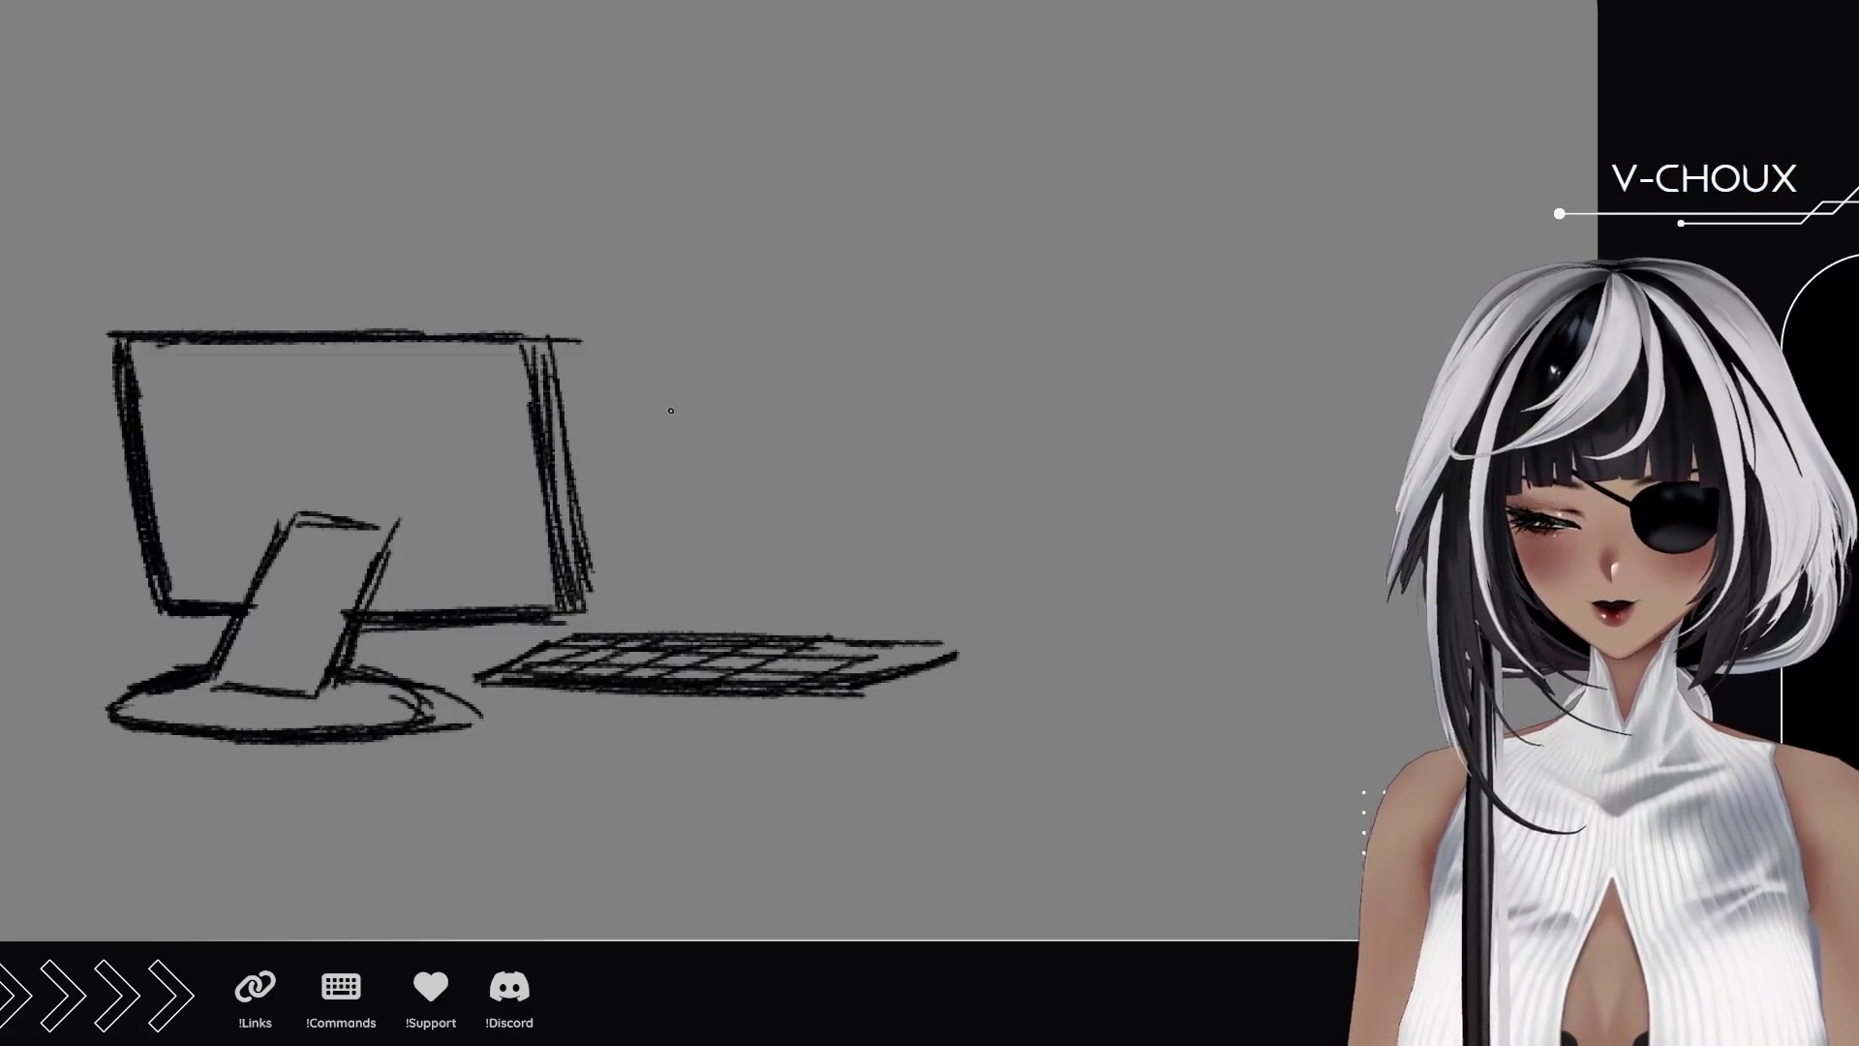
pyautogui.moveTo(655, 374)
pyautogui.mouseDown()
pyautogui.moveTo(682, 447)
pyautogui.moveTo(670, 495)
pyautogui.moveTo(771, 541)
pyautogui.moveTo(907, 525)
pyautogui.mouseUp()
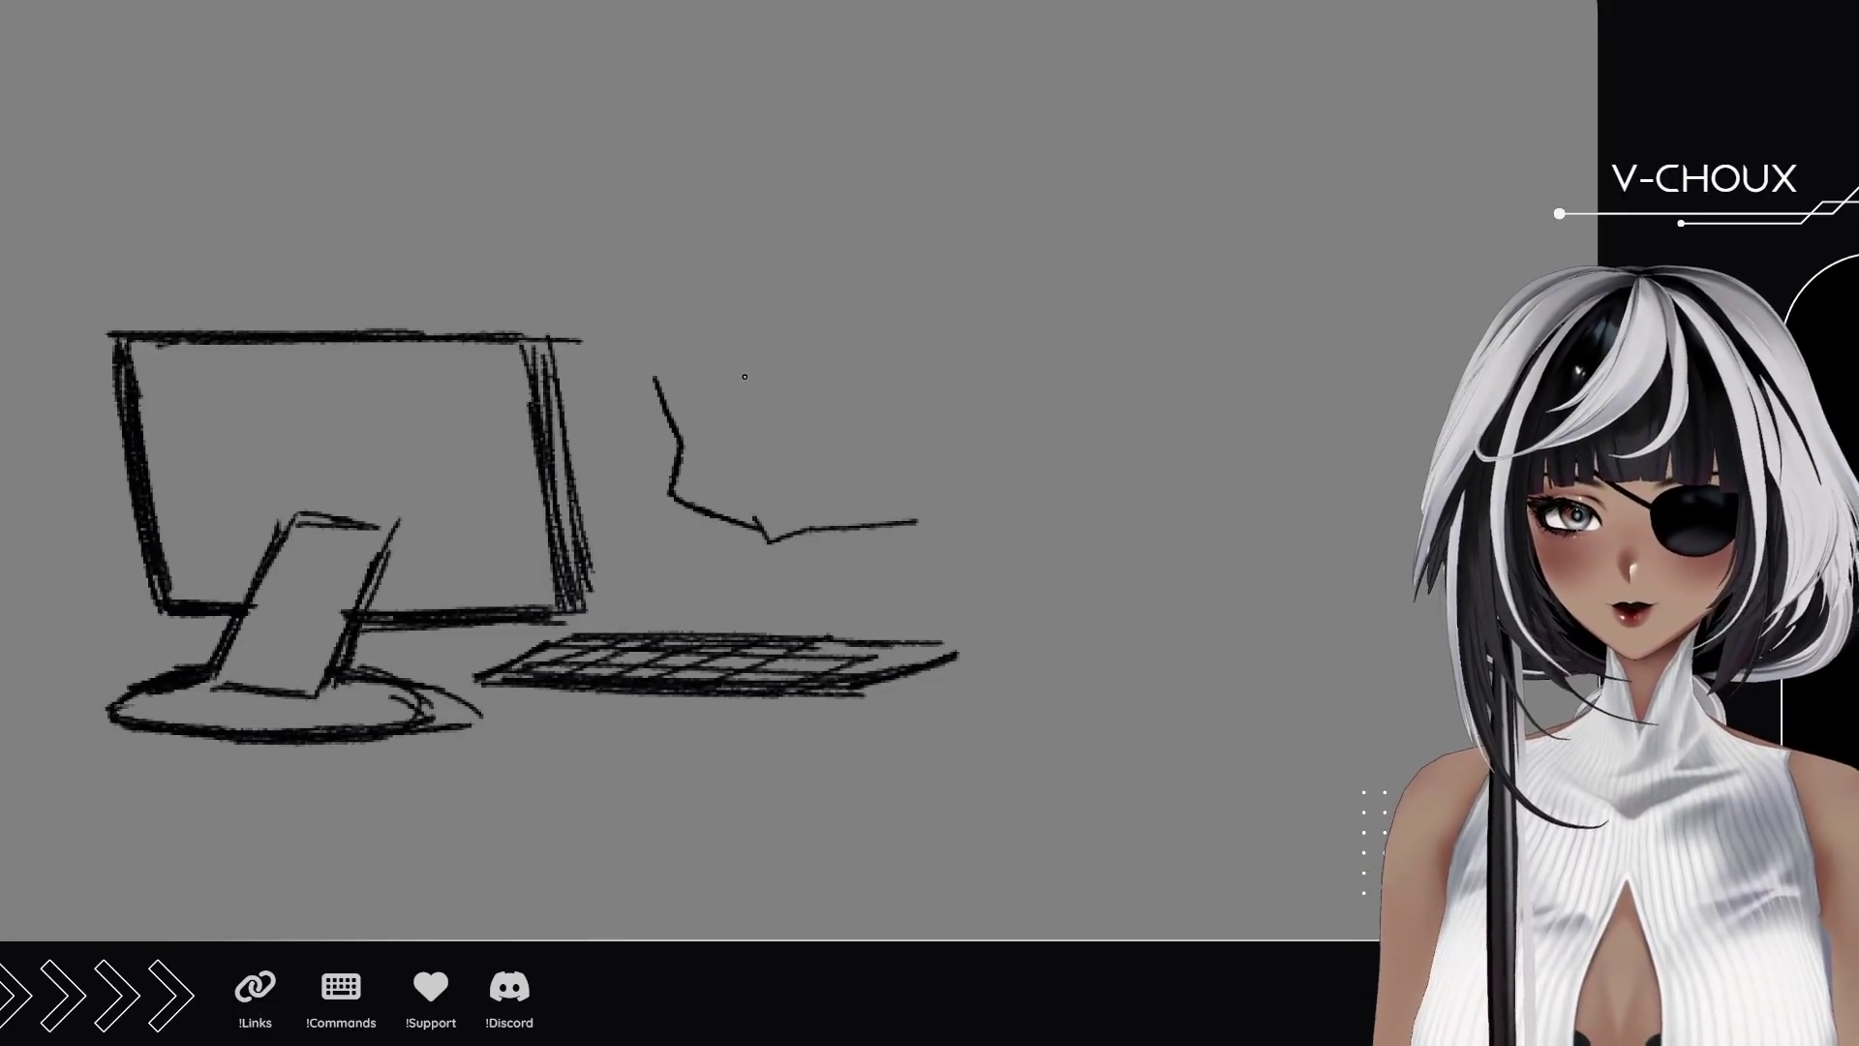
# Draw the head's lower outline and the first spiky hair strands on both sides.
pyautogui.moveTo(728, 329)
pyautogui.mouseDown()
pyautogui.moveTo(742, 463)
pyautogui.moveTo(783, 494)
pyautogui.moveTo(852, 460)
pyautogui.moveTo(818, 438)
pyautogui.moveTo(860, 381)
pyautogui.mouseUp()
pyautogui.hotkey('ctrl', 'z')
pyautogui.moveTo(823, 445)
pyautogui.mouseDown()
pyautogui.moveTo(850, 355)
pyautogui.moveTo(891, 437)
pyautogui.mouseUp()
pyautogui.moveTo(867, 360); pyautogui.dragTo(939, 441)
pyautogui.moveTo(728, 325); pyautogui.dragTo(701, 440)
pyautogui.moveTo(677, 383)
pyautogui.mouseDown()
pyautogui.moveTo(703, 436)
pyautogui.moveTo(672, 438)
pyautogui.mouseUp()
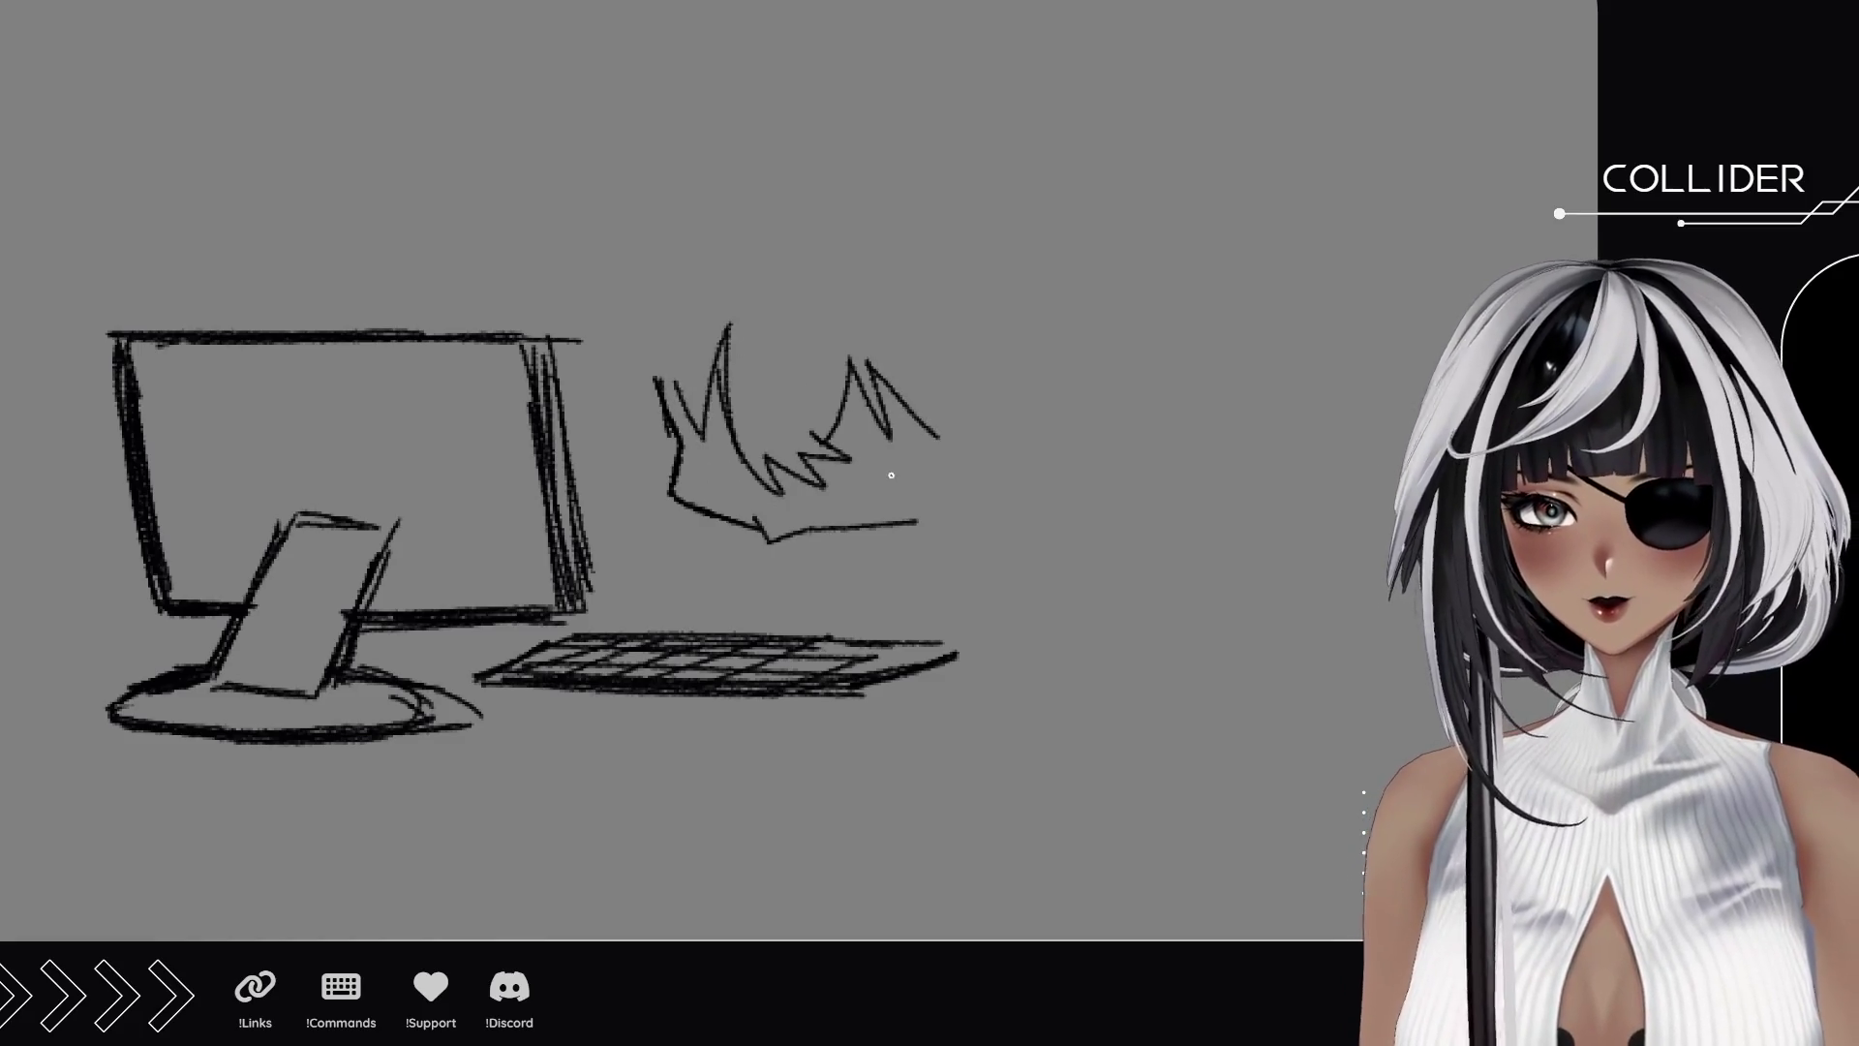
pyautogui.moveTo(892, 523); pyautogui.dragTo(924, 515)
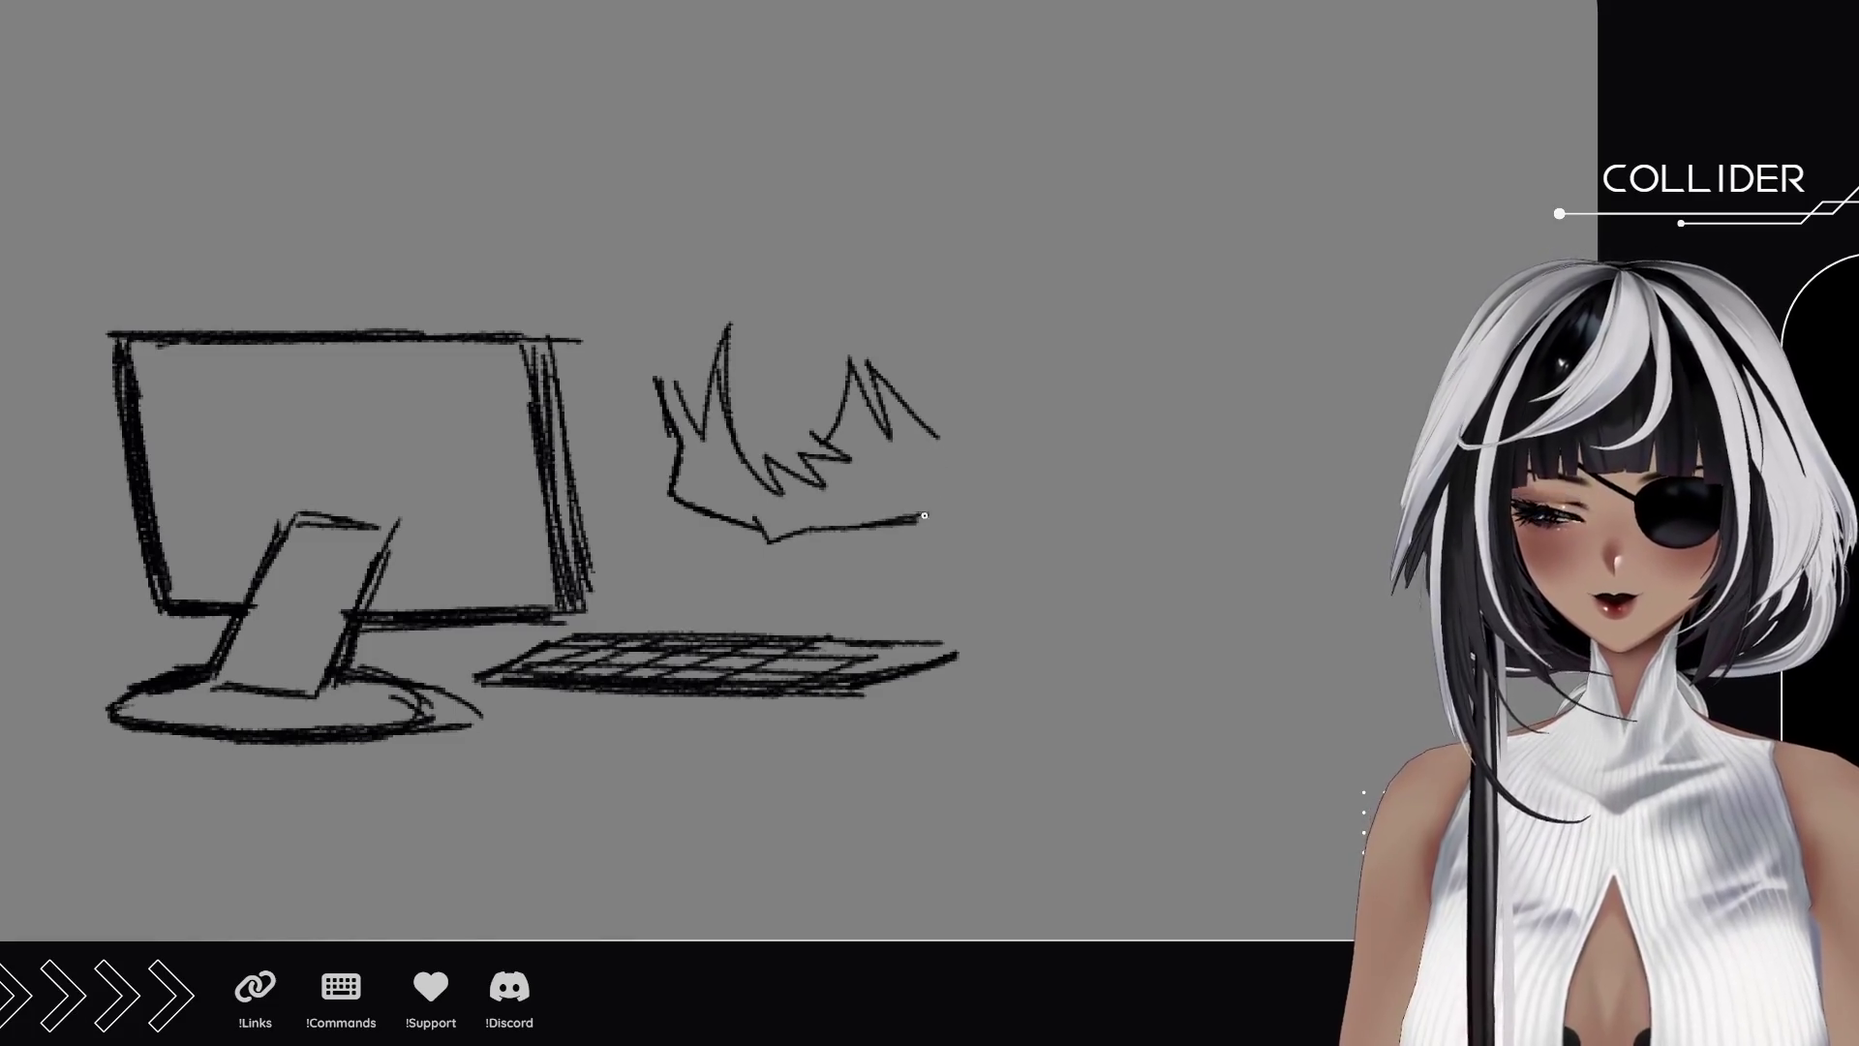
pyautogui.moveTo(718, 410); pyautogui.dragTo(726, 340)
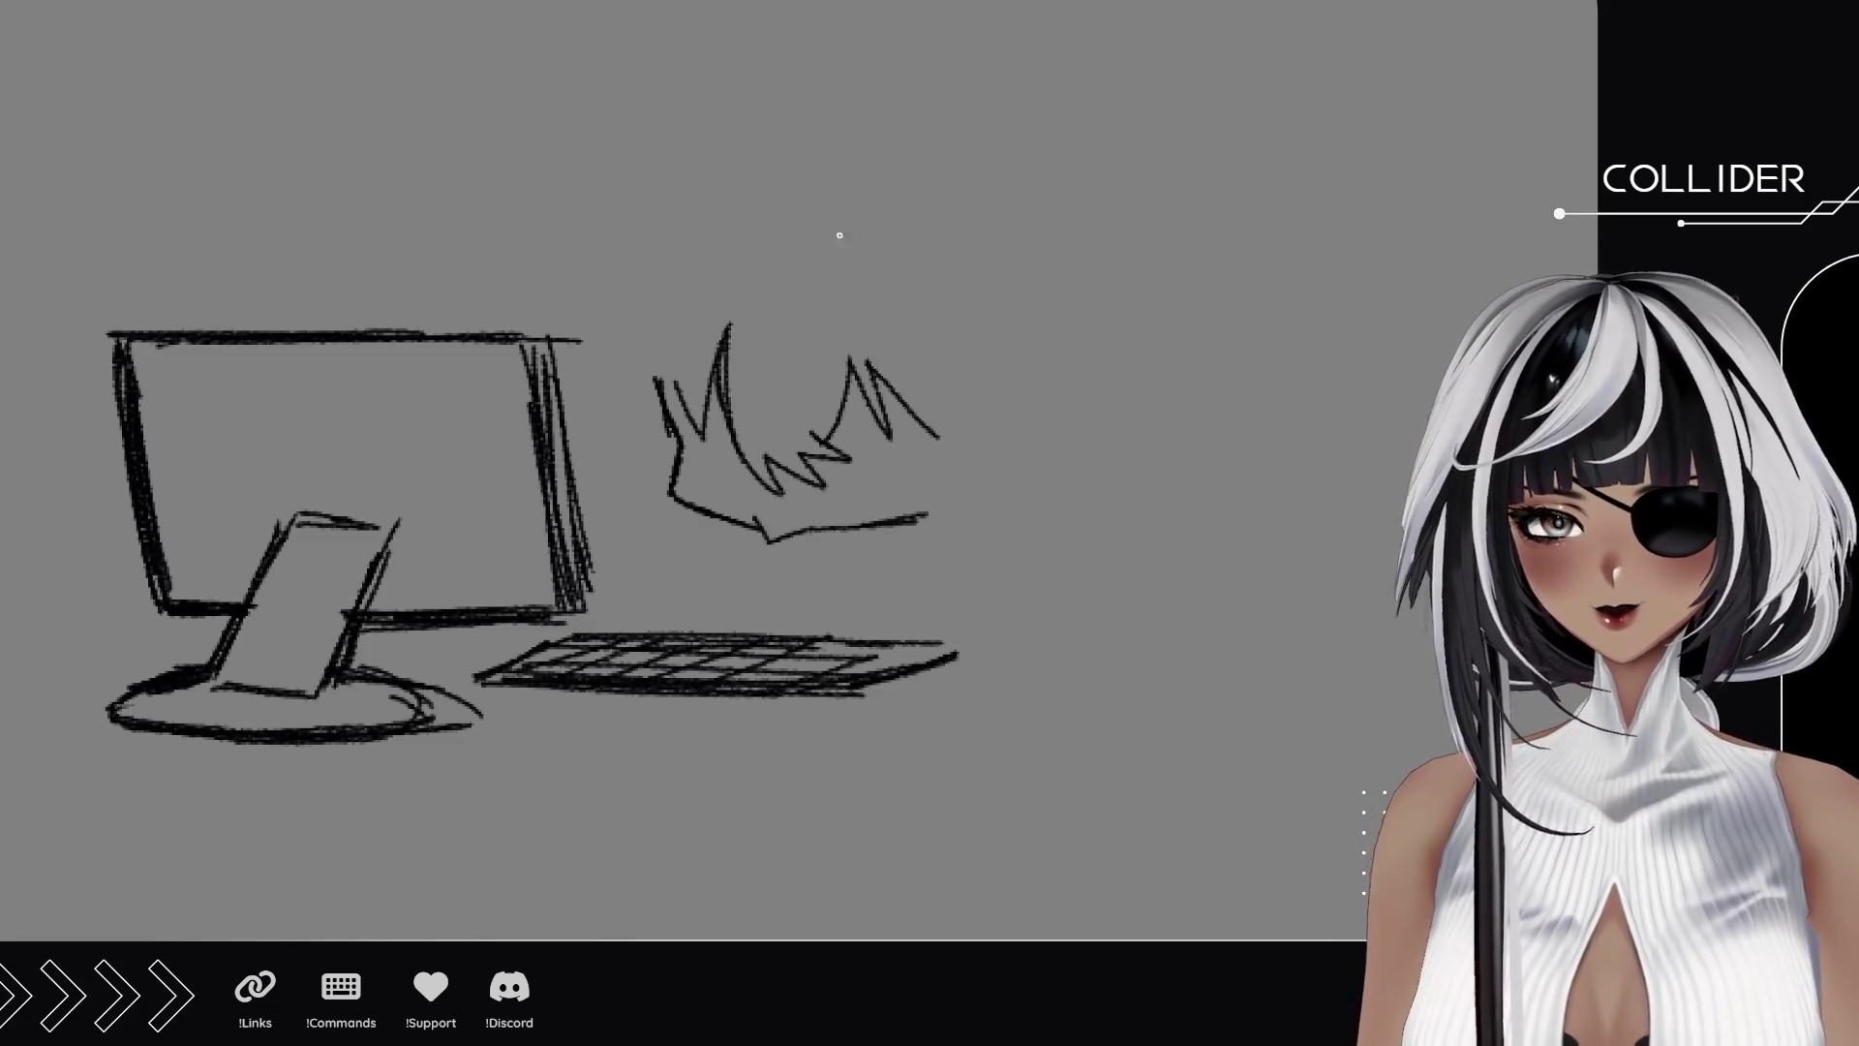
# Add the arc of the head's top, a pointed ear, a zigzag tuft and the hair's outer curve.
pyautogui.moveTo(825, 196)
pyautogui.mouseDown()
pyautogui.moveTo(886, 235)
pyautogui.moveTo(841, 189)
pyautogui.moveTo(658, 284)
pyautogui.mouseUp()
pyautogui.hotkey('ctrl', 'z')
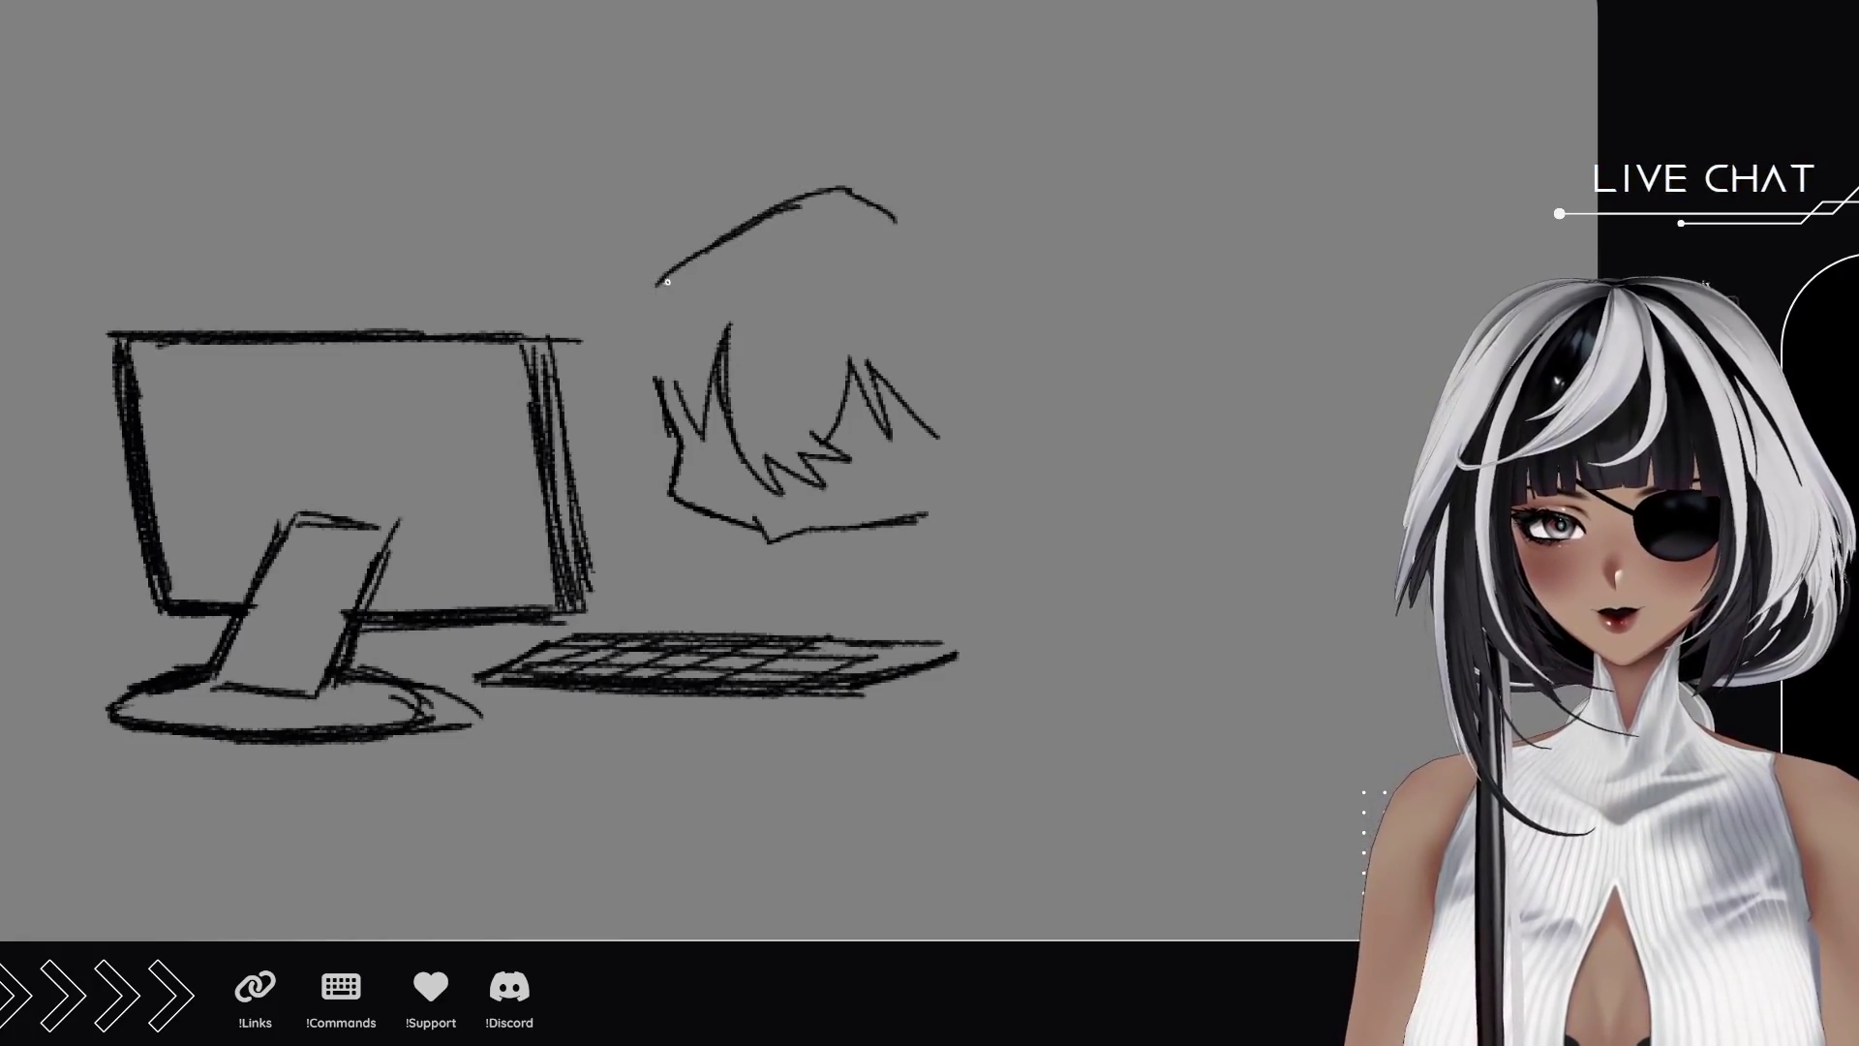
pyautogui.hotkey('ctrl', 'z')
pyautogui.hotkey('ctrl', 'z')
pyautogui.moveTo(898, 219)
pyautogui.mouseDown()
pyautogui.moveTo(824, 163)
pyautogui.moveTo(619, 277)
pyautogui.moveTo(642, 296)
pyautogui.moveTo(577, 370)
pyautogui.moveTo(625, 377)
pyautogui.moveTo(617, 416)
pyautogui.moveTo(659, 445)
pyautogui.moveTo(658, 475)
pyautogui.mouseUp()
pyautogui.moveTo(862, 240)
pyautogui.mouseDown()
pyautogui.moveTo(825, 316)
pyautogui.moveTo(760, 337)
pyautogui.moveTo(714, 306)
pyautogui.moveTo(951, 219)
pyautogui.moveTo(1022, 324)
pyautogui.mouseUp()
pyautogui.moveTo(930, 398)
pyautogui.mouseDown()
pyautogui.moveTo(1010, 467)
pyautogui.moveTo(919, 503)
pyautogui.moveTo(954, 484)
pyautogui.moveTo(973, 505)
pyautogui.moveTo(974, 489)
pyautogui.mouseUp()
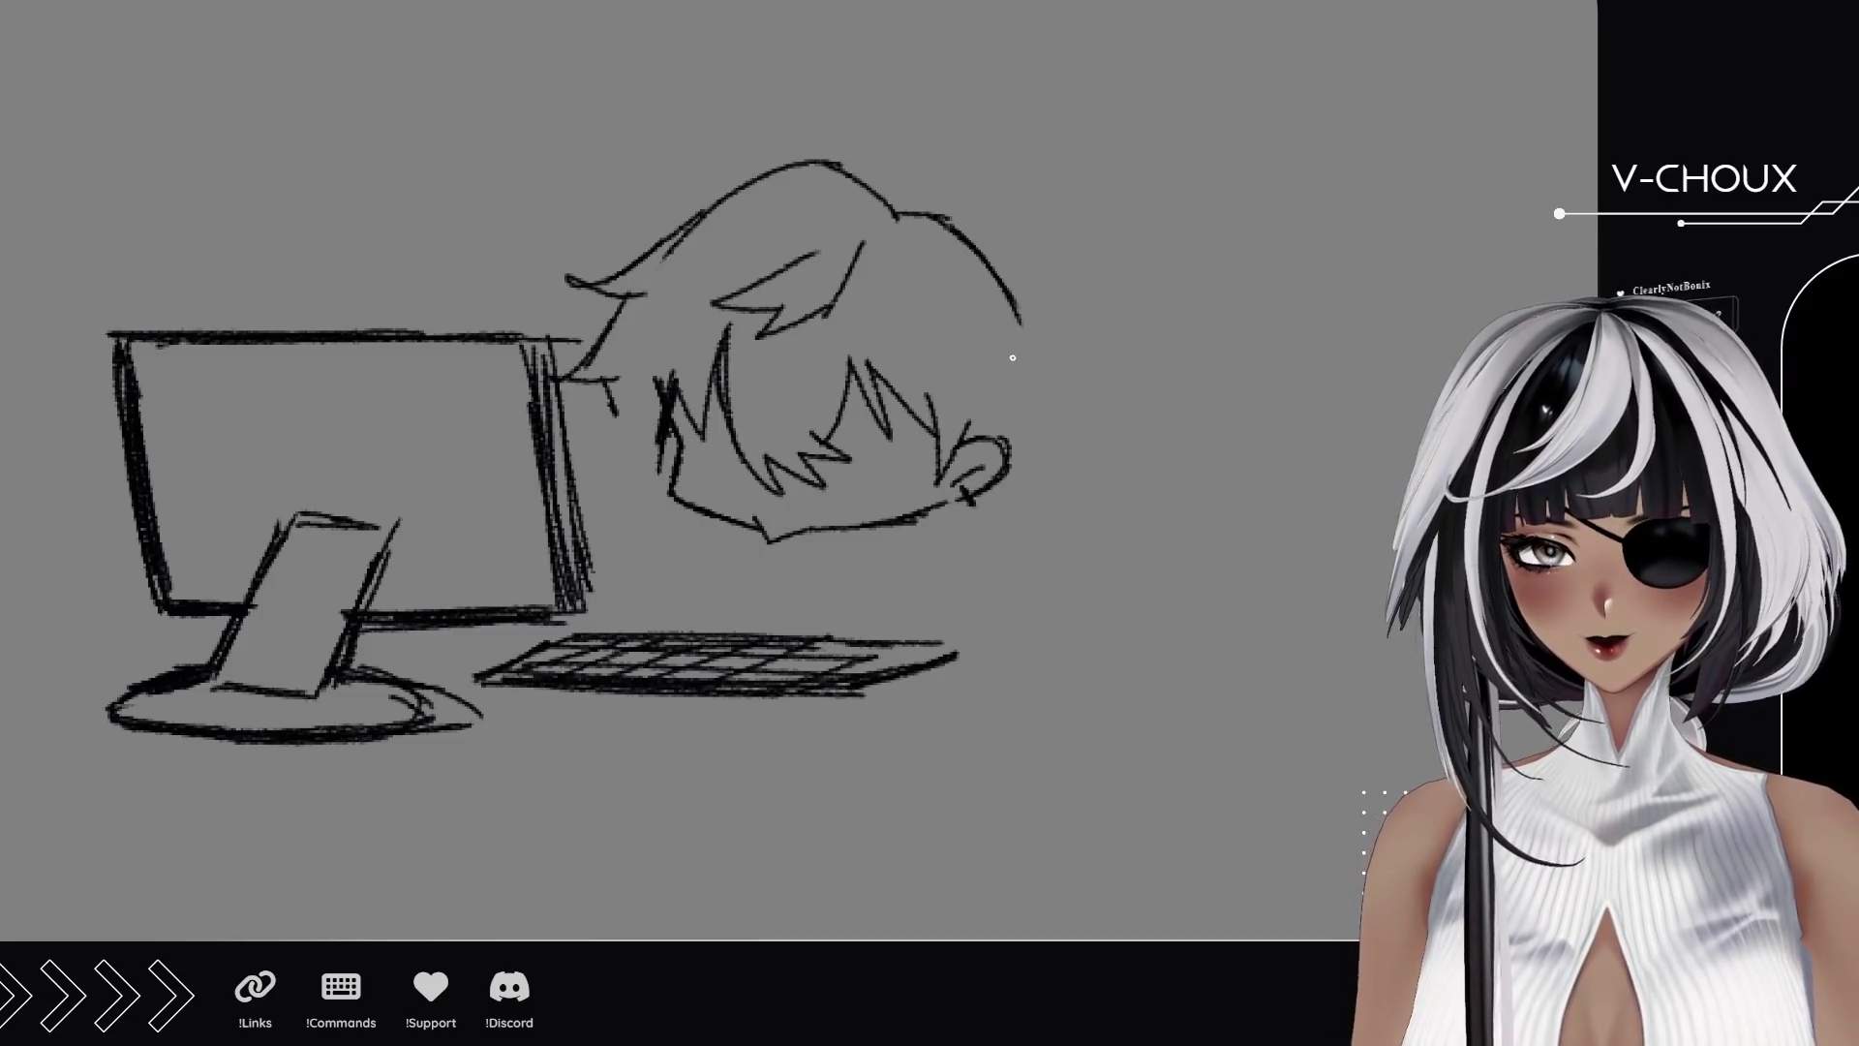
pyautogui.moveTo(947, 218)
pyautogui.mouseDown()
pyautogui.moveTo(1070, 363)
pyautogui.moveTo(1026, 368)
pyautogui.moveTo(1015, 468)
pyautogui.mouseUp()
# Add hair strands beside the face, an ear on top of the head, and darken the strands.
pyautogui.moveTo(609, 383); pyautogui.dragTo(619, 416)
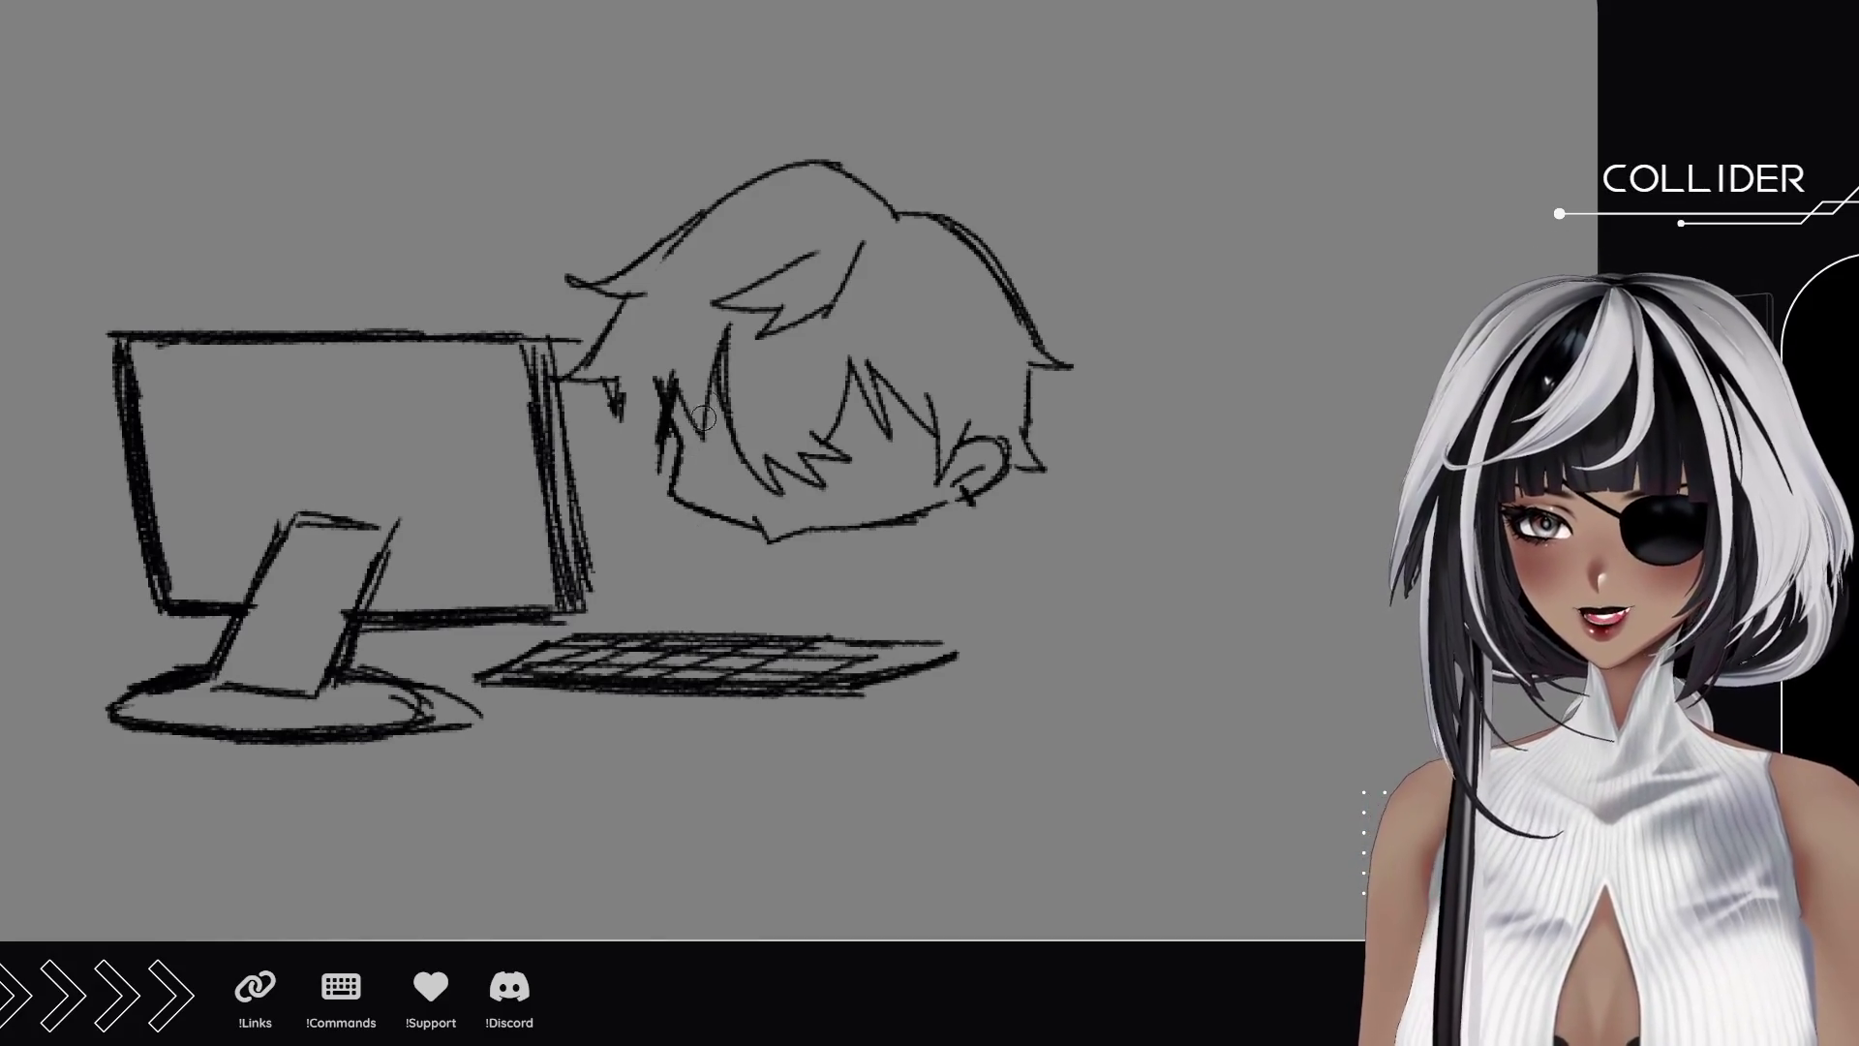
pyautogui.hotkey('ctrl', 'z')
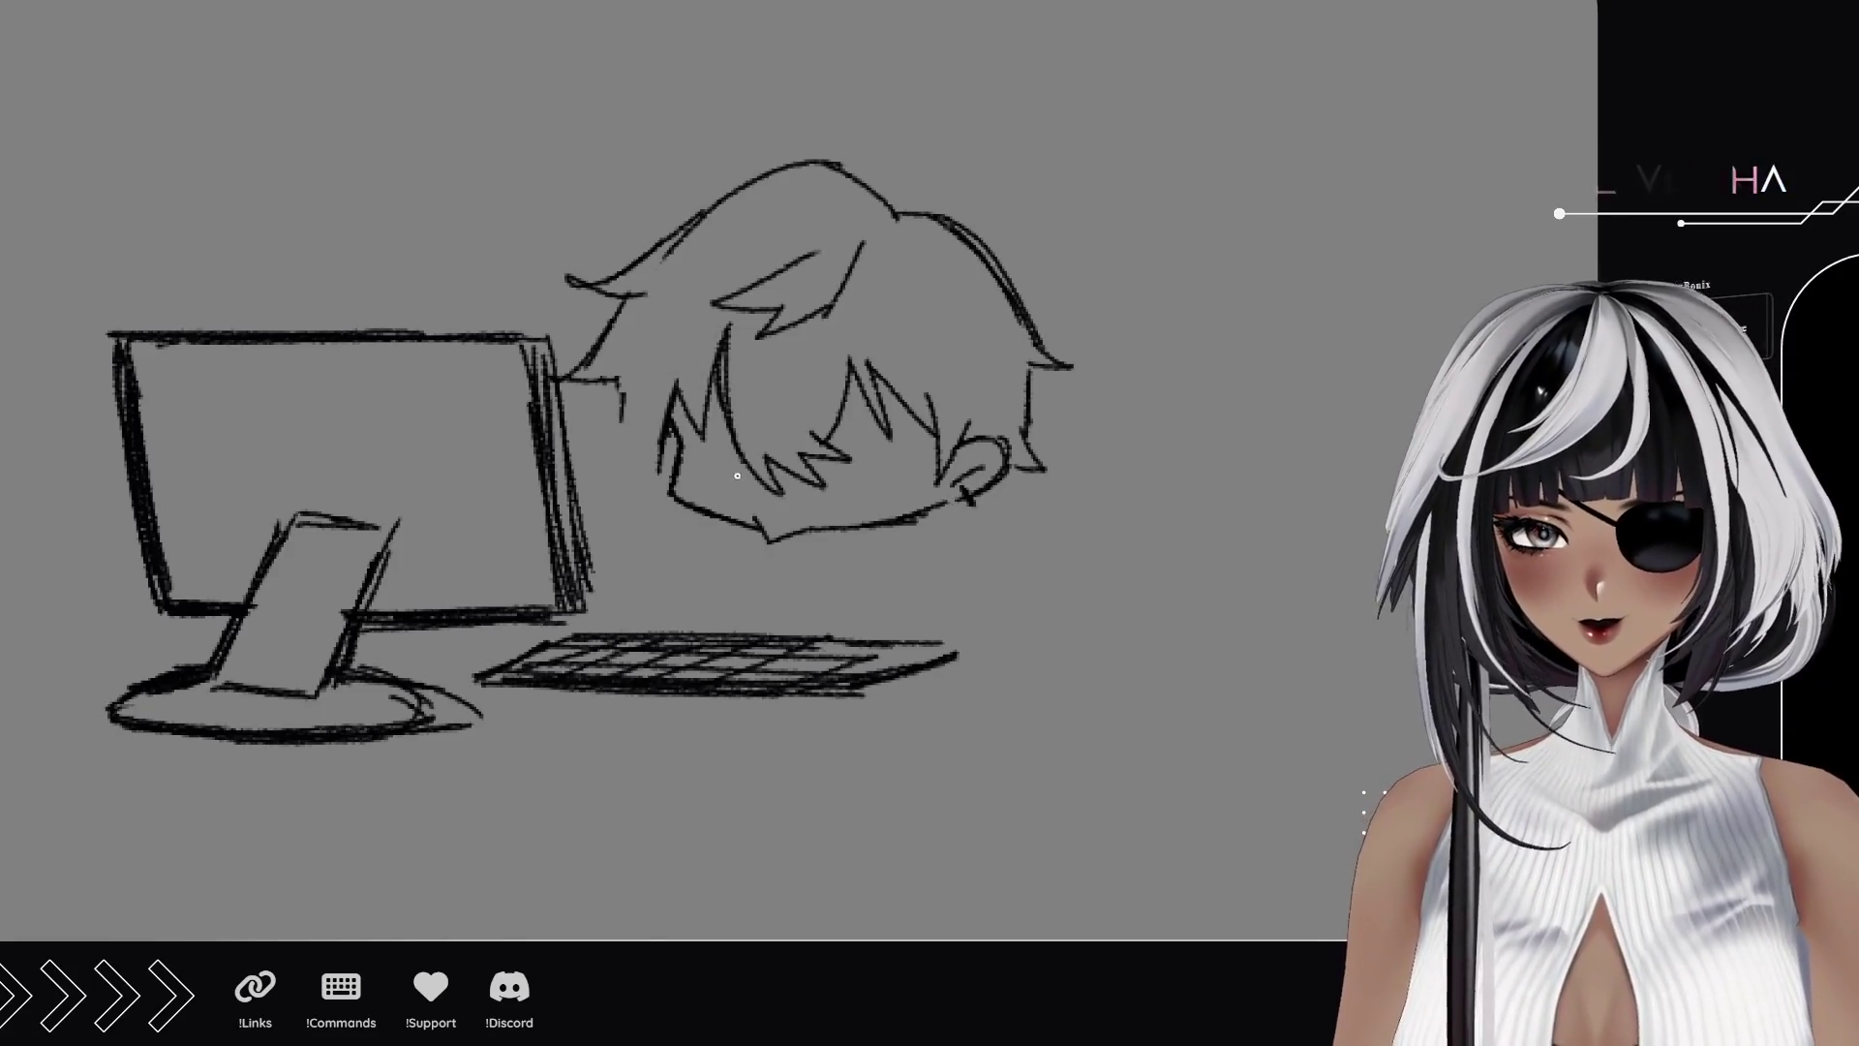
pyautogui.moveTo(619, 385)
pyautogui.mouseDown()
pyautogui.moveTo(604, 470)
pyautogui.moveTo(654, 474)
pyautogui.mouseUp()
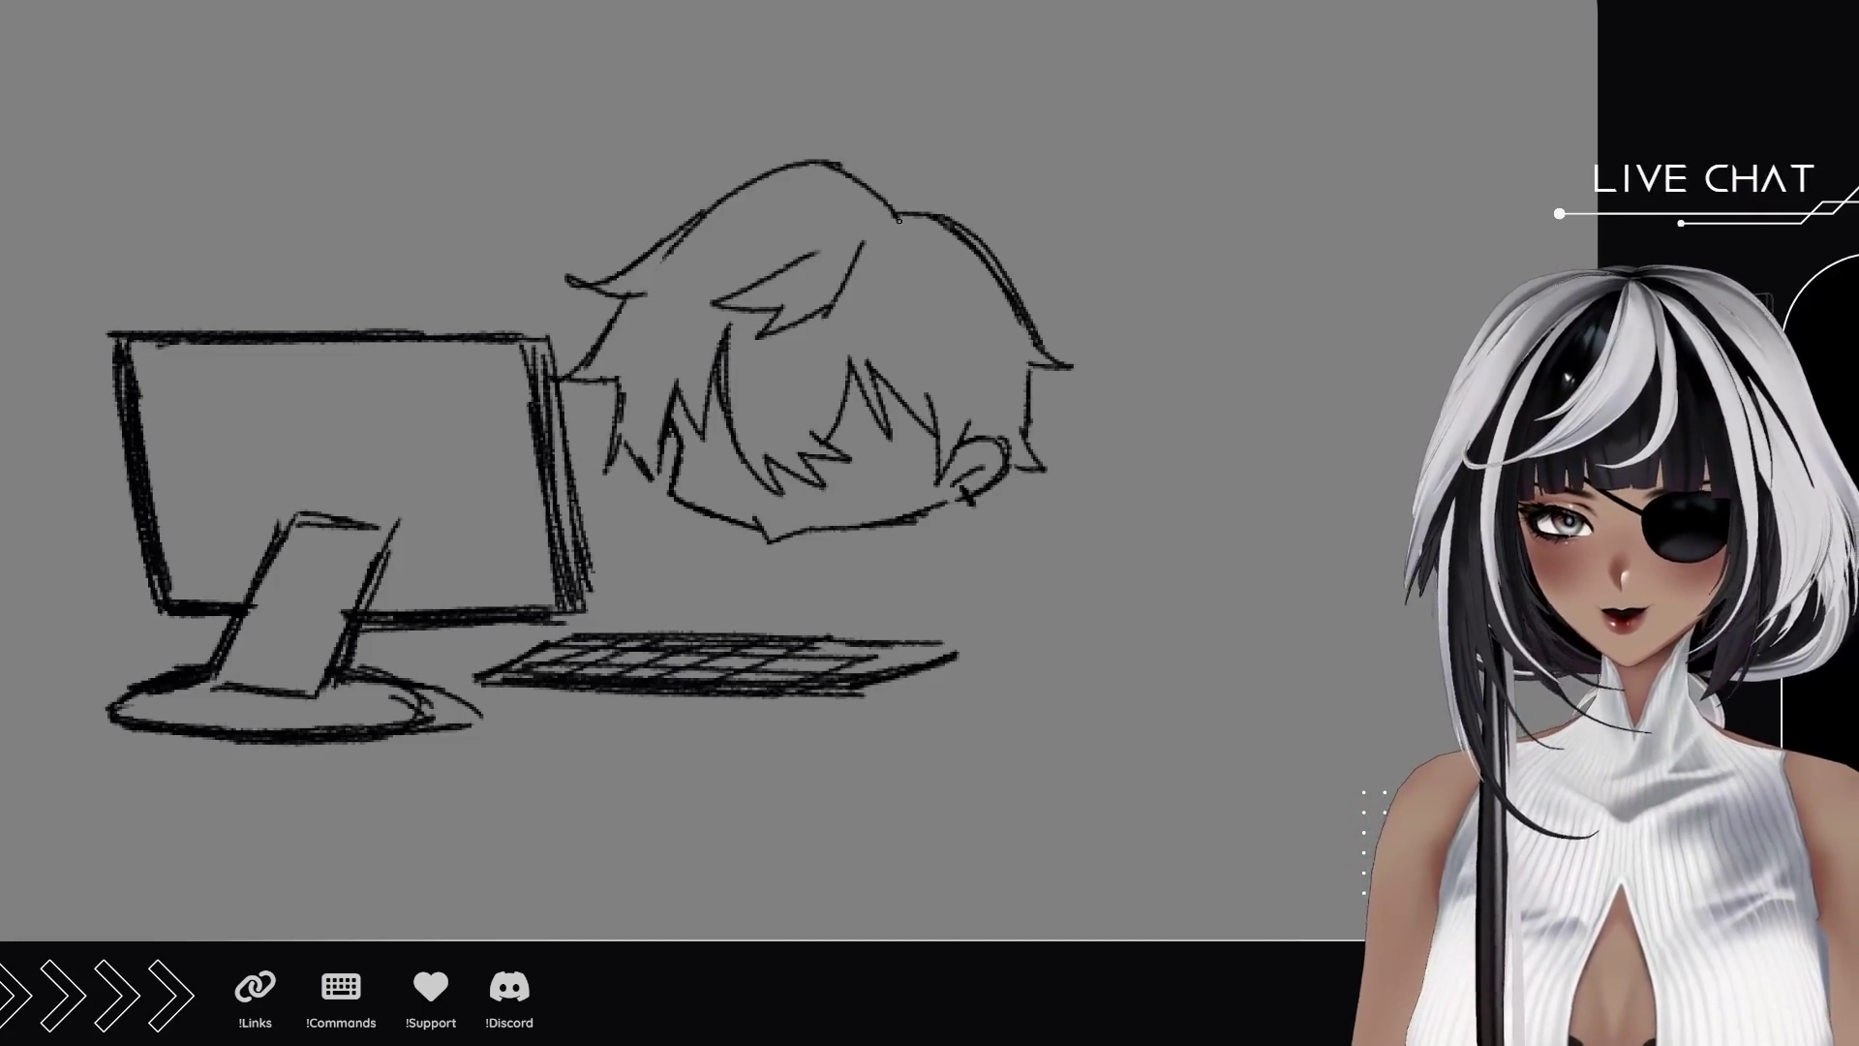
pyautogui.moveTo(803, 213)
pyautogui.mouseDown()
pyautogui.moveTo(786, 204)
pyautogui.moveTo(753, 232)
pyautogui.moveTo(839, 217)
pyautogui.mouseUp()
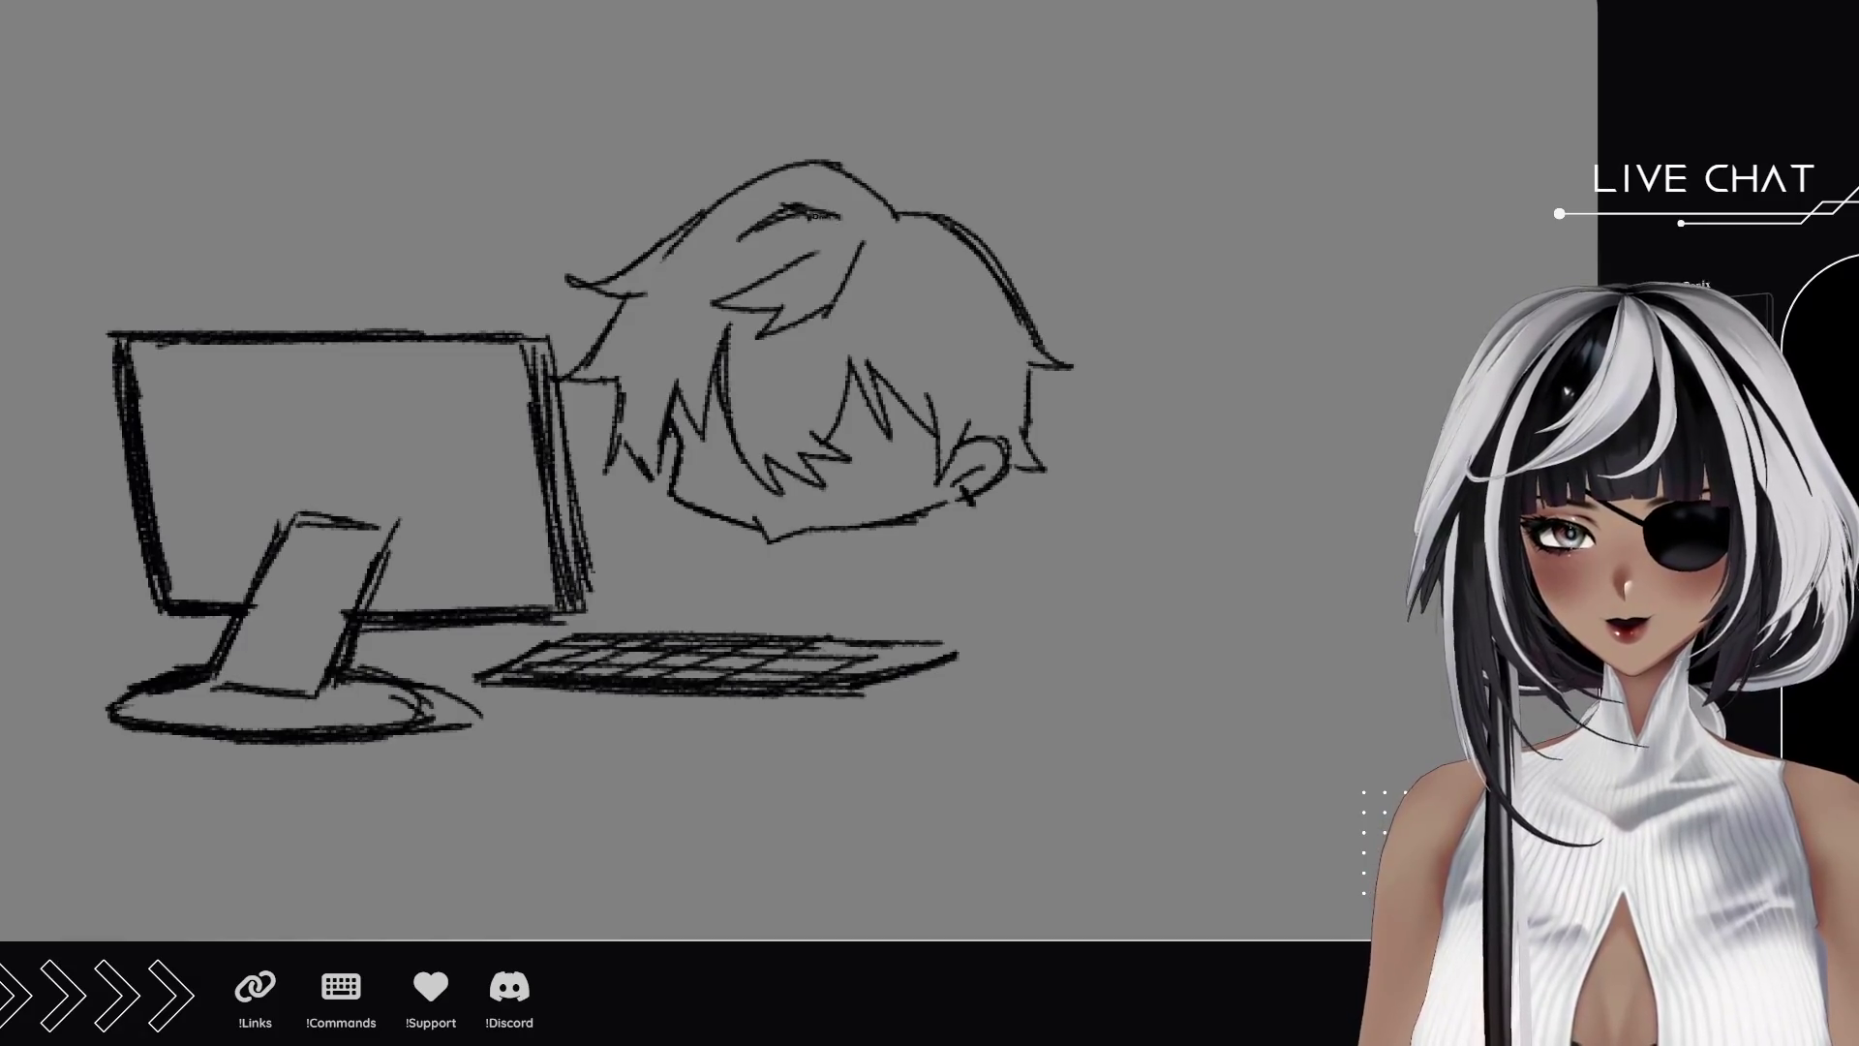
pyautogui.moveTo(838, 327); pyautogui.dragTo(850, 379)
pyautogui.moveTo(676, 408); pyautogui.dragTo(672, 448)
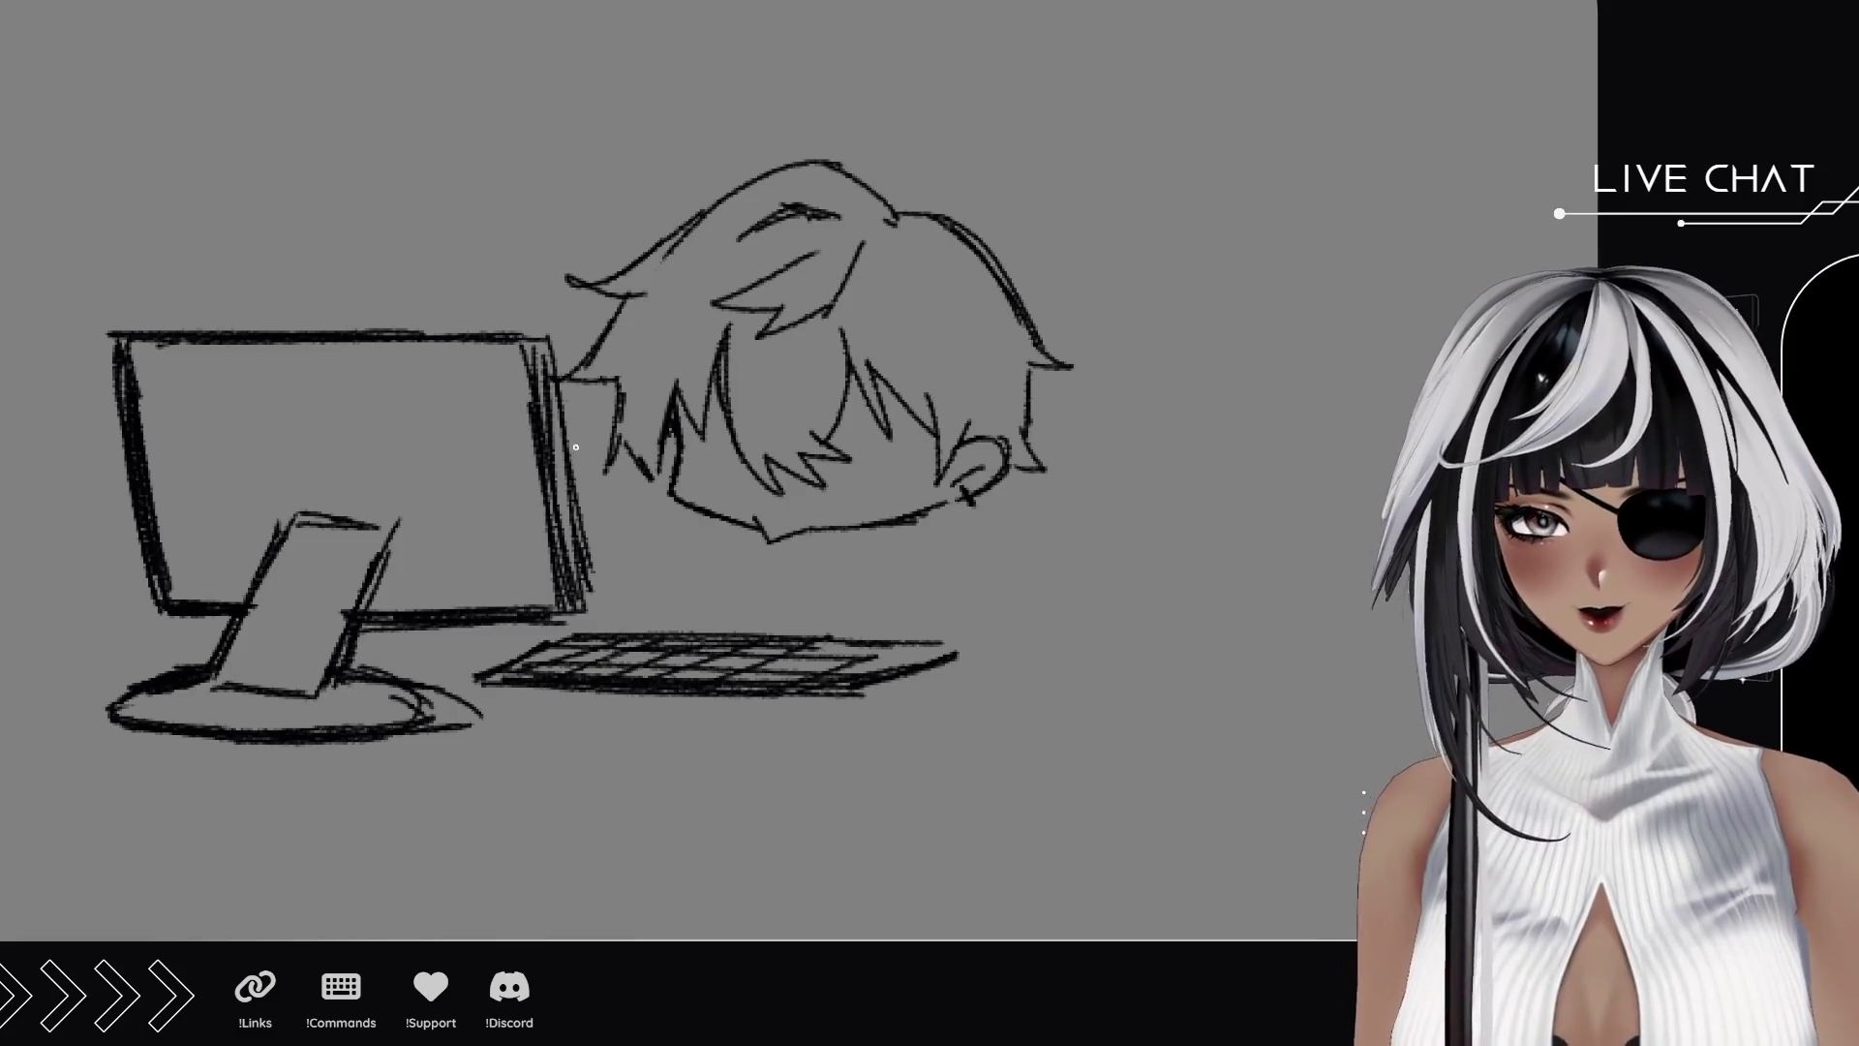
pyautogui.moveTo(830, 614); pyautogui.dragTo(768, 634)
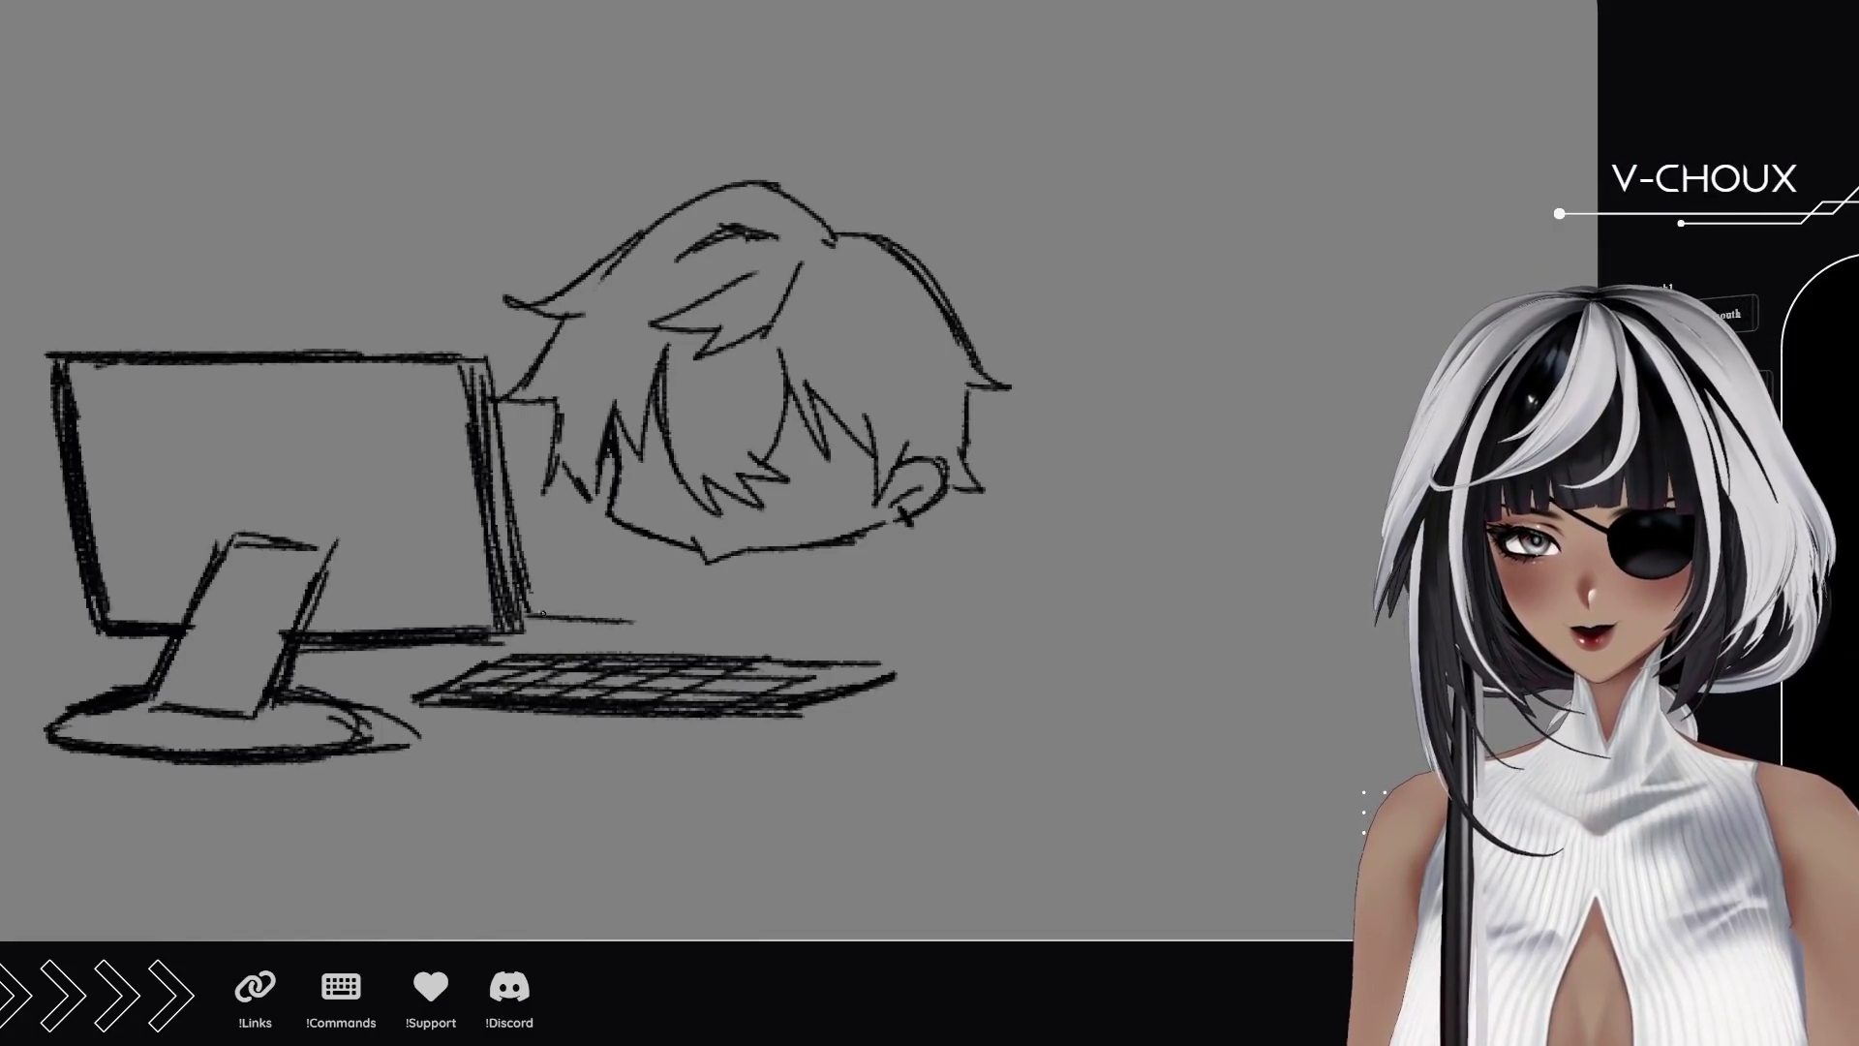
# Draw a long desk edge line beneath the monitor and head, redrawing it until it reaches right.
pyautogui.moveTo(523, 630); pyautogui.dragTo(714, 630)
pyautogui.hotkey('ctrl', 'z')
pyautogui.moveTo(526, 630); pyautogui.dragTo(868, 636)
pyautogui.hotkey('ctrl', 'z')
pyautogui.moveTo(717, 629); pyautogui.dragTo(963, 639)
pyautogui.moveTo(813, 640); pyautogui.dragTo(1017, 637)
# Sketch the striped shoulder below the head and a small light-bulb shape by the desk.
pyautogui.moveTo(194, 623)
pyautogui.mouseDown()
pyautogui.moveTo(365, 614)
pyautogui.moveTo(190, 607)
pyautogui.mouseUp()
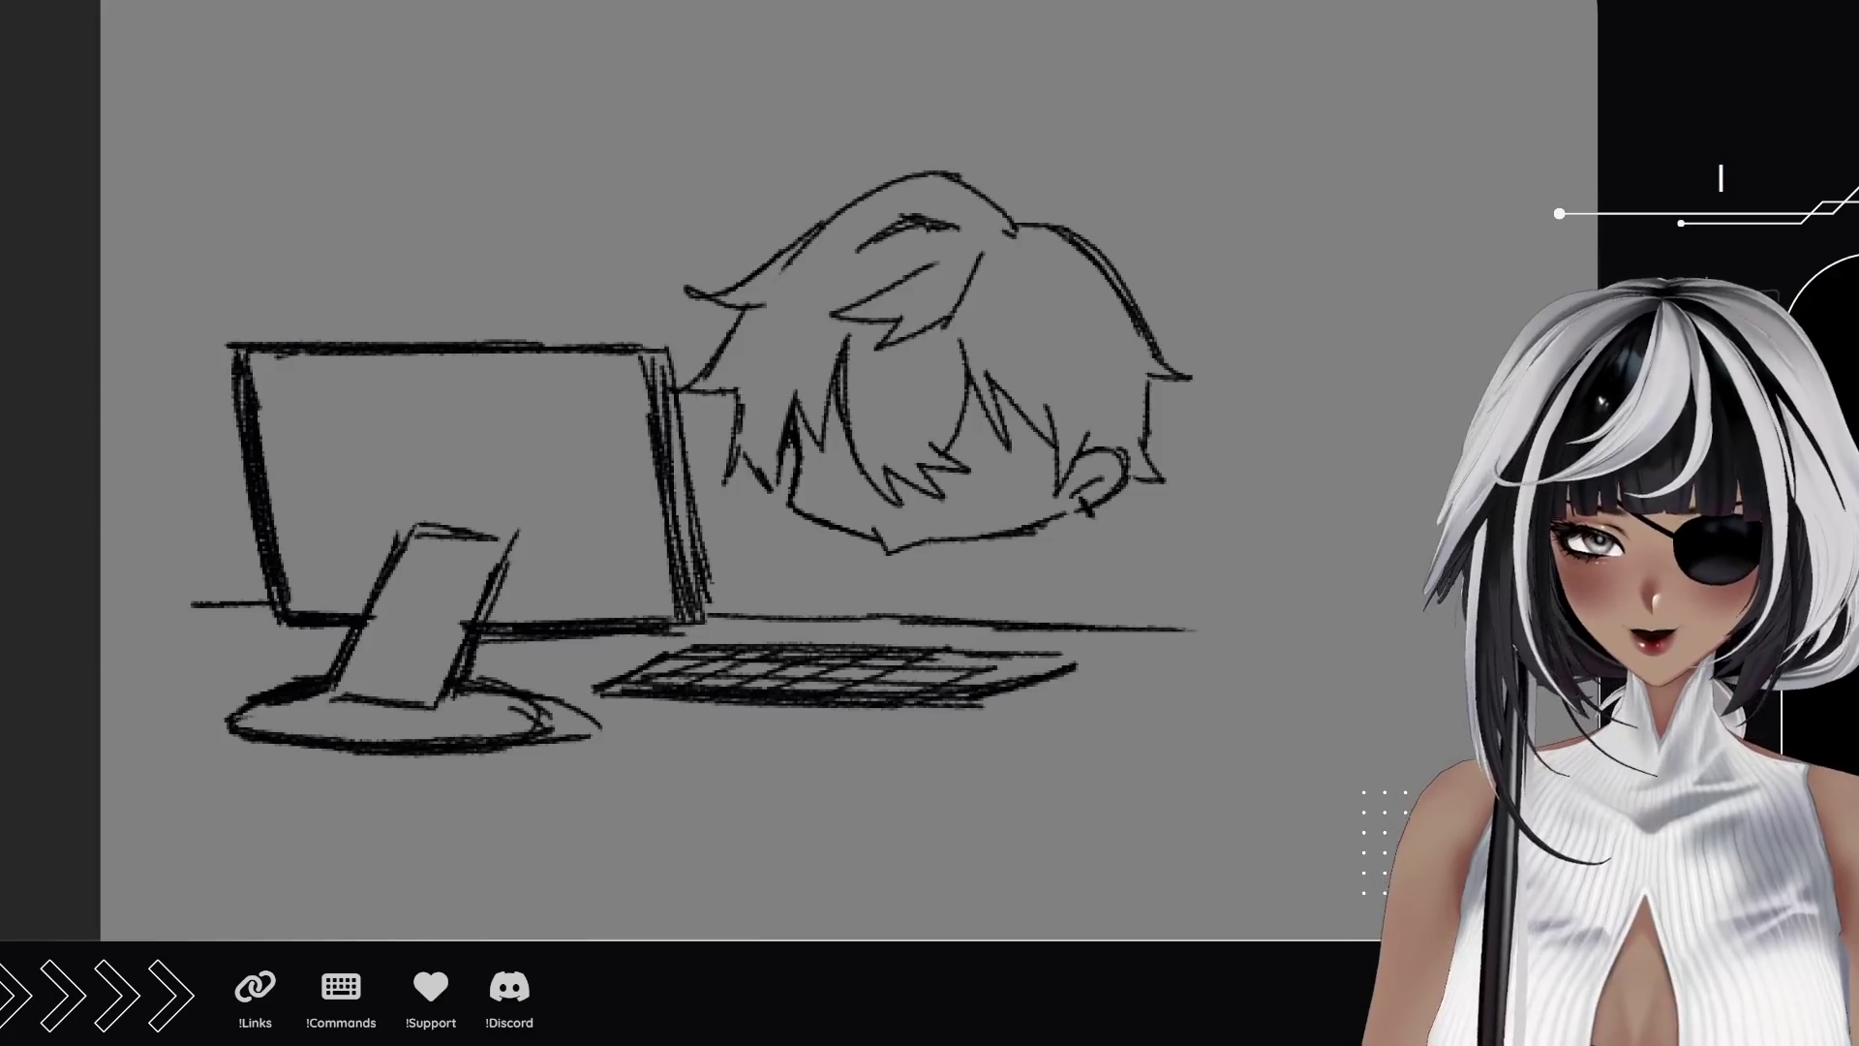
pyautogui.moveTo(936, 601)
pyautogui.mouseDown()
pyautogui.moveTo(896, 627)
pyautogui.moveTo(917, 627)
pyautogui.mouseUp()
pyautogui.moveTo(993, 570); pyautogui.dragTo(1034, 647)
pyautogui.moveTo(925, 621)
pyautogui.mouseDown()
pyautogui.moveTo(971, 647)
pyautogui.moveTo(1011, 581)
pyautogui.moveTo(924, 572)
pyautogui.moveTo(1032, 643)
pyautogui.moveTo(1007, 562)
pyautogui.moveTo(1024, 612)
pyautogui.moveTo(997, 567)
pyautogui.moveTo(921, 574)
pyautogui.mouseUp()
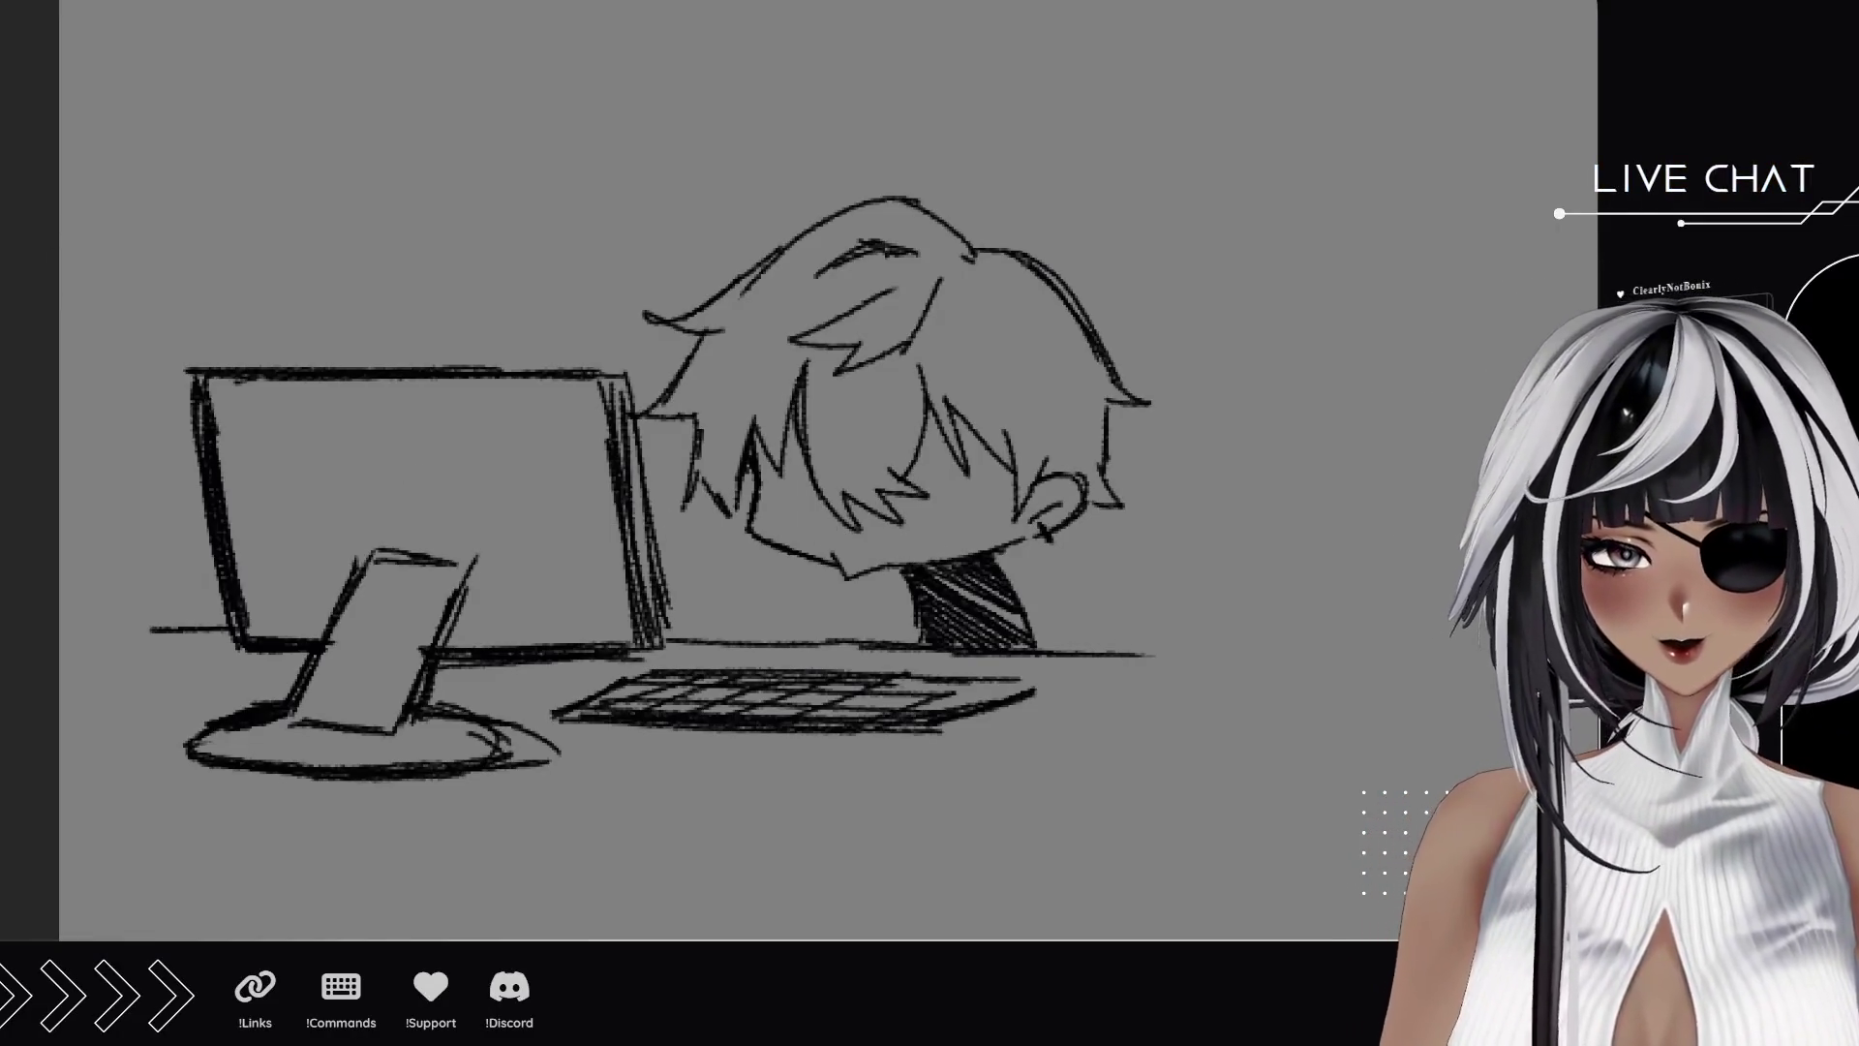
pyautogui.moveTo(707, 607)
pyautogui.mouseDown()
pyautogui.moveTo(714, 573)
pyautogui.moveTo(752, 595)
pyautogui.moveTo(718, 637)
pyautogui.moveTo(741, 580)
pyautogui.moveTo(734, 619)
pyautogui.moveTo(702, 581)
pyautogui.moveTo(721, 635)
pyautogui.mouseUp()
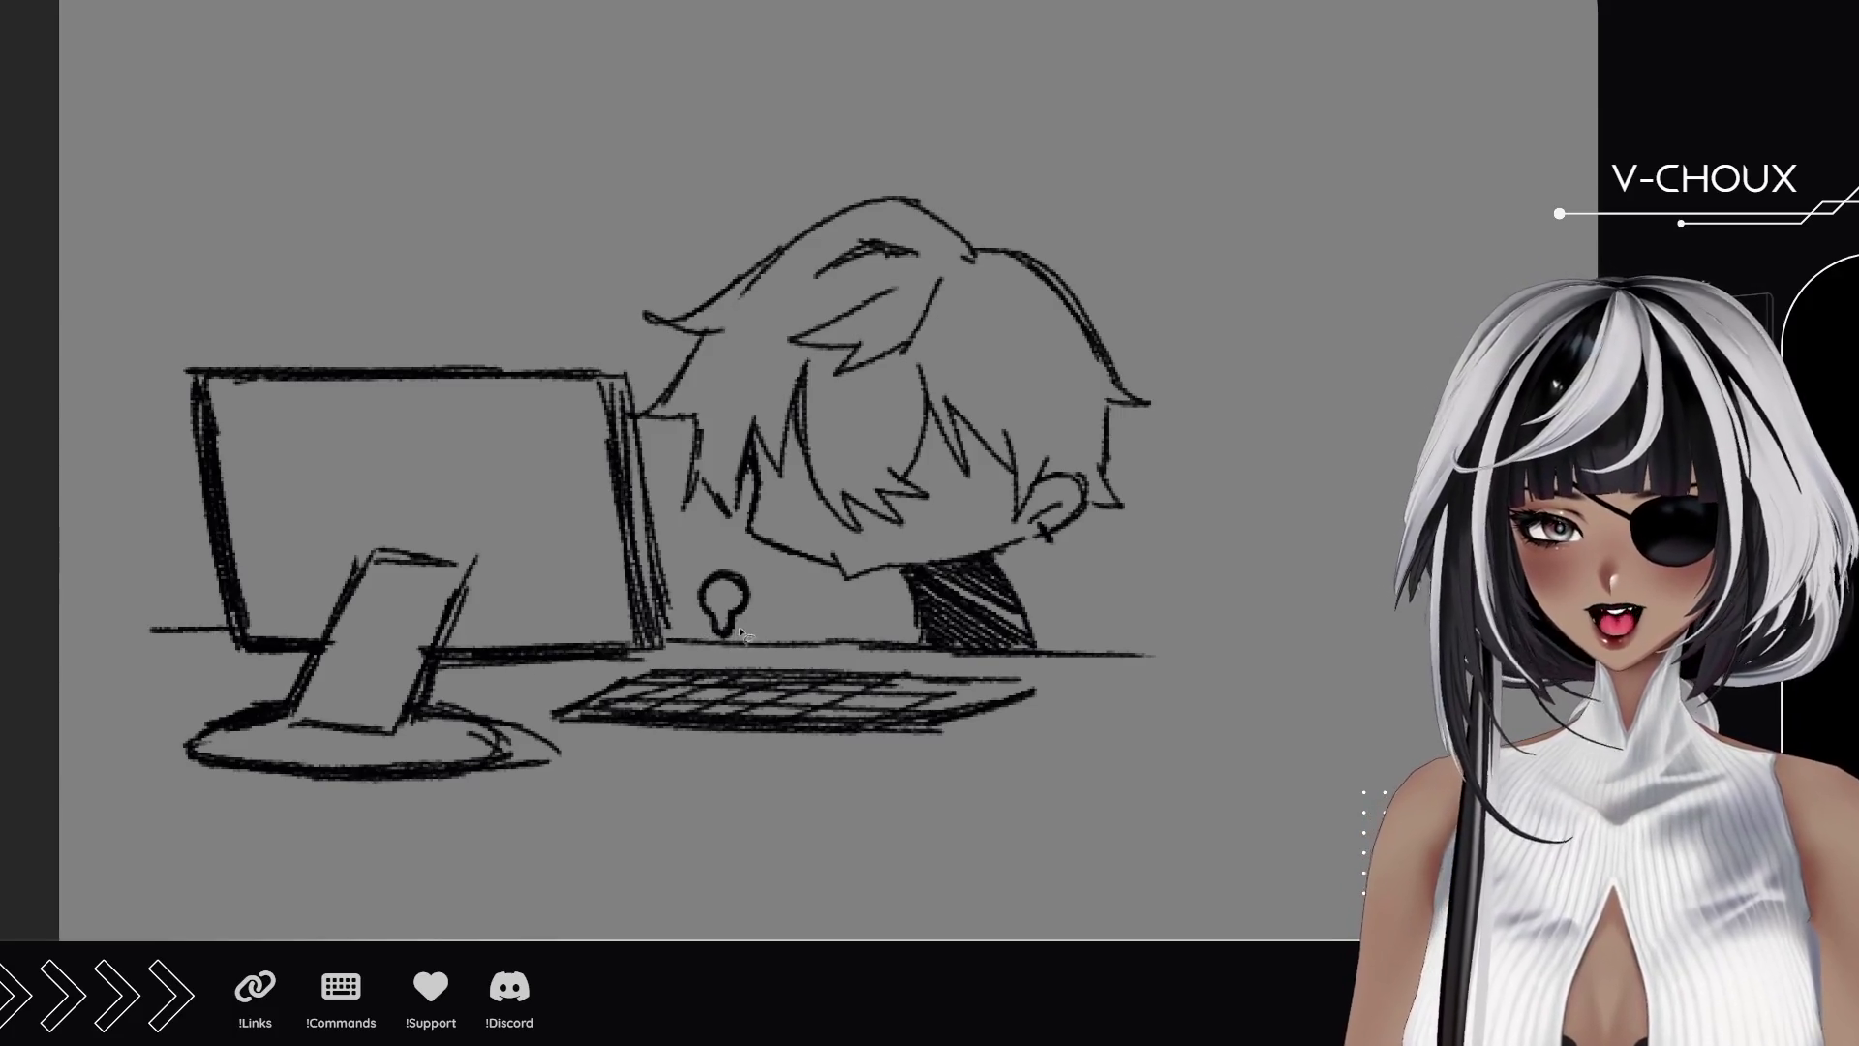
# Duplicate the light-bulb doodle and move copies around the keyboard and head.
pyautogui.moveTo(691, 607)
pyautogui.mouseDown()
pyautogui.moveTo(770, 585)
pyautogui.moveTo(727, 647)
pyautogui.mouseUp()
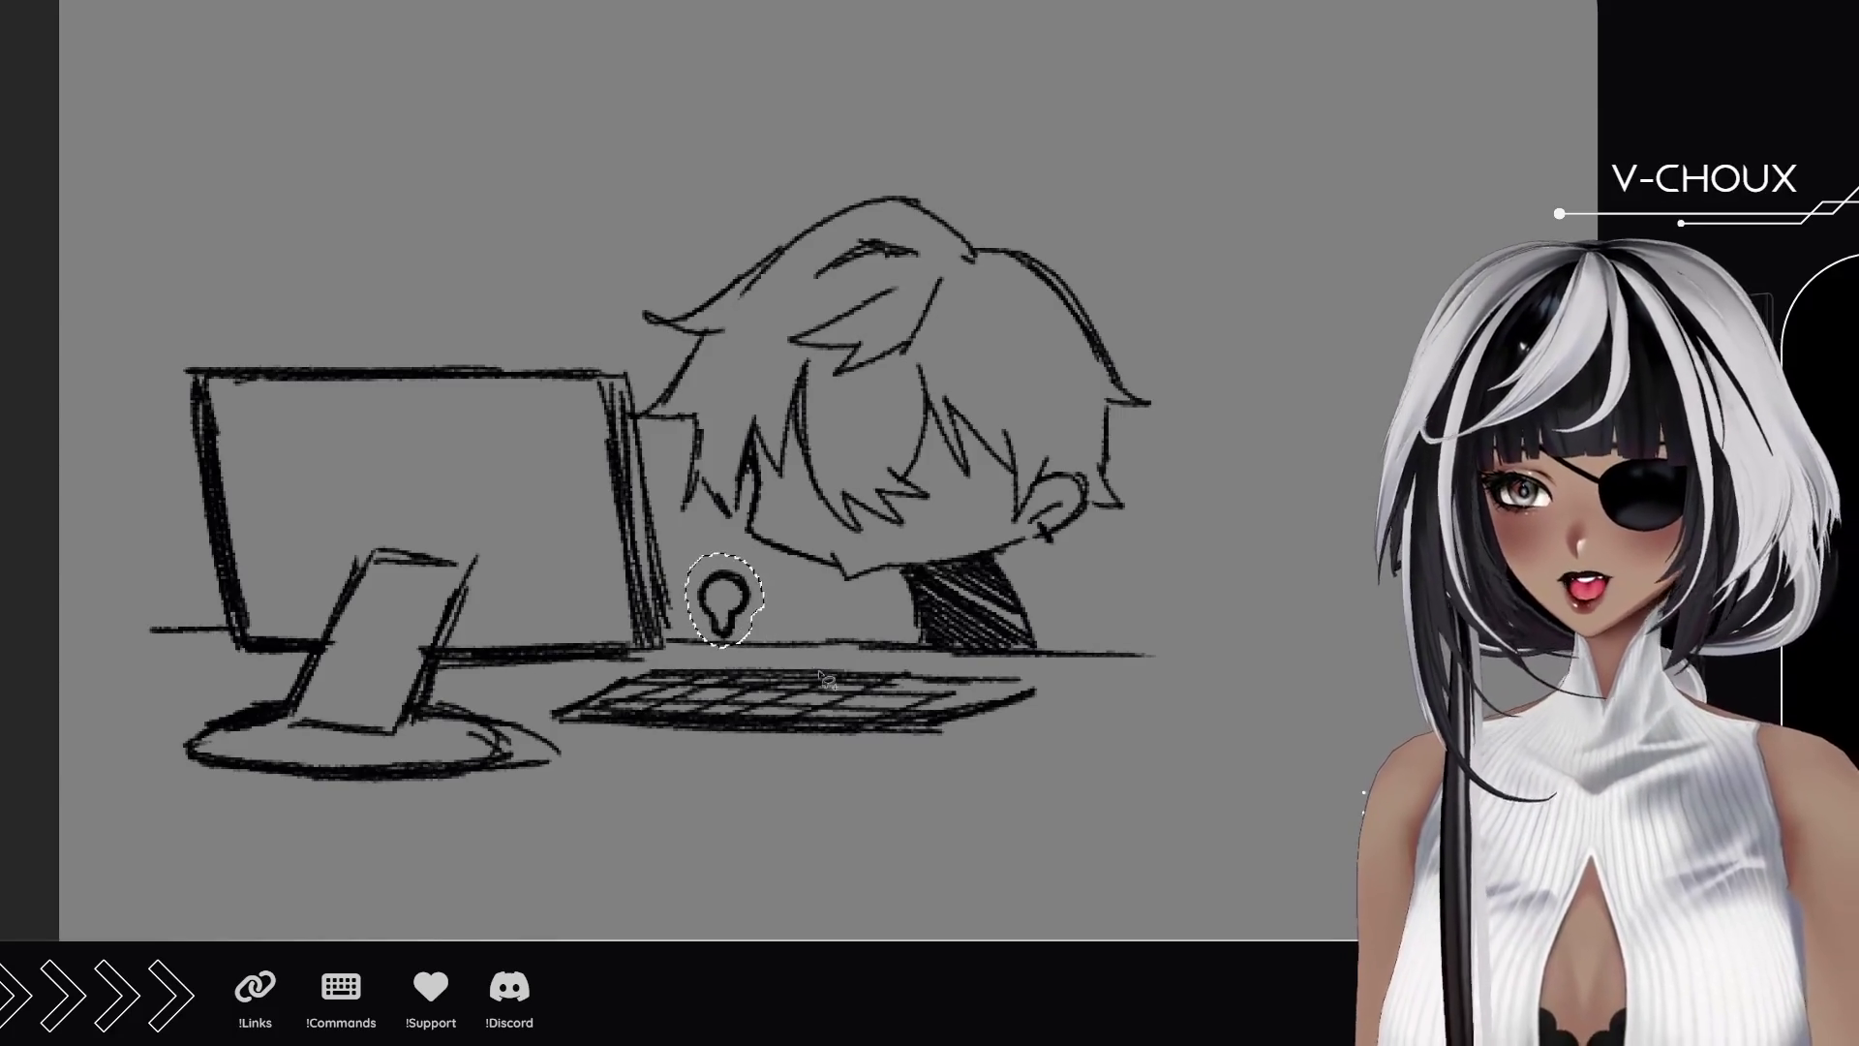
pyautogui.hotkey('ctrl', 'd')
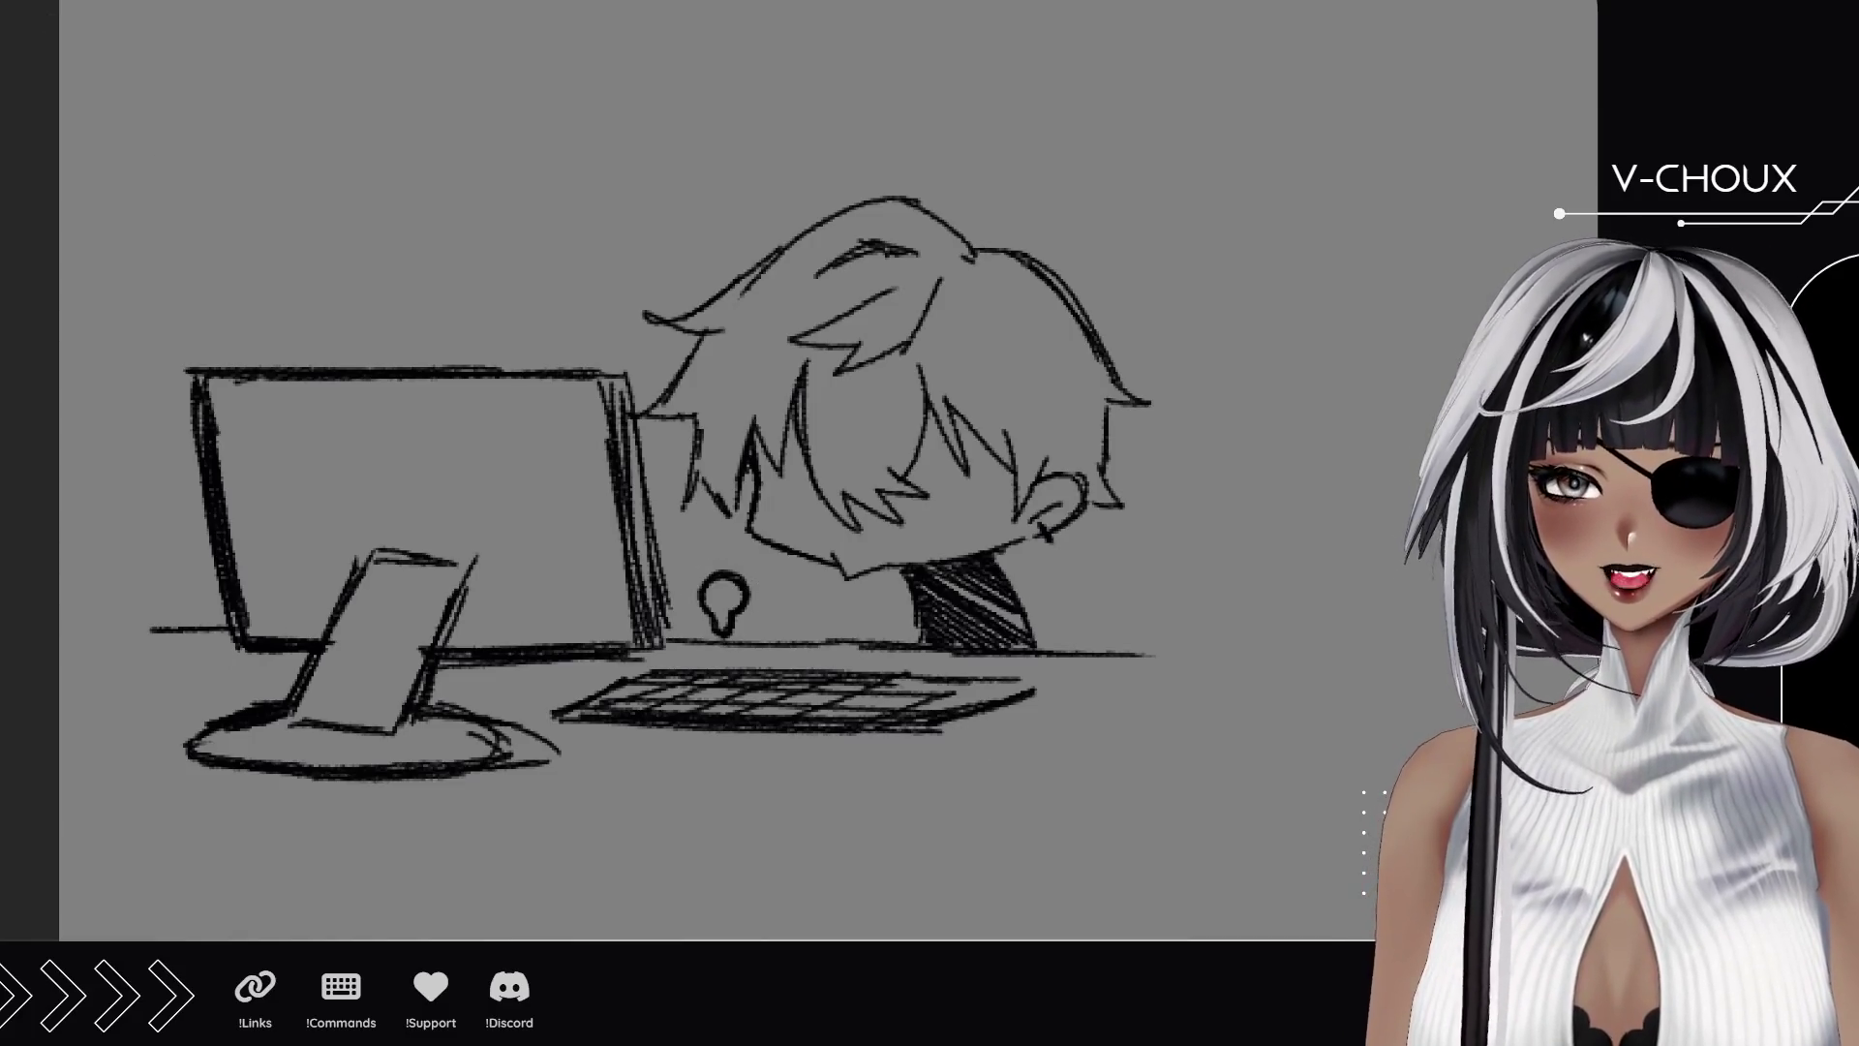
pyautogui.moveTo(723, 603)
pyautogui.mouseDown()
pyautogui.moveTo(719, 635)
pyautogui.moveTo(951, 560)
pyautogui.moveTo(1004, 629)
pyautogui.mouseUp()
pyautogui.moveTo(882, 648)
pyautogui.mouseDown()
pyautogui.moveTo(815, 657)
pyautogui.moveTo(682, 562)
pyautogui.moveTo(944, 512)
pyautogui.moveTo(1060, 431)
pyautogui.moveTo(741, 372)
pyautogui.moveTo(663, 382)
pyautogui.mouseUp()
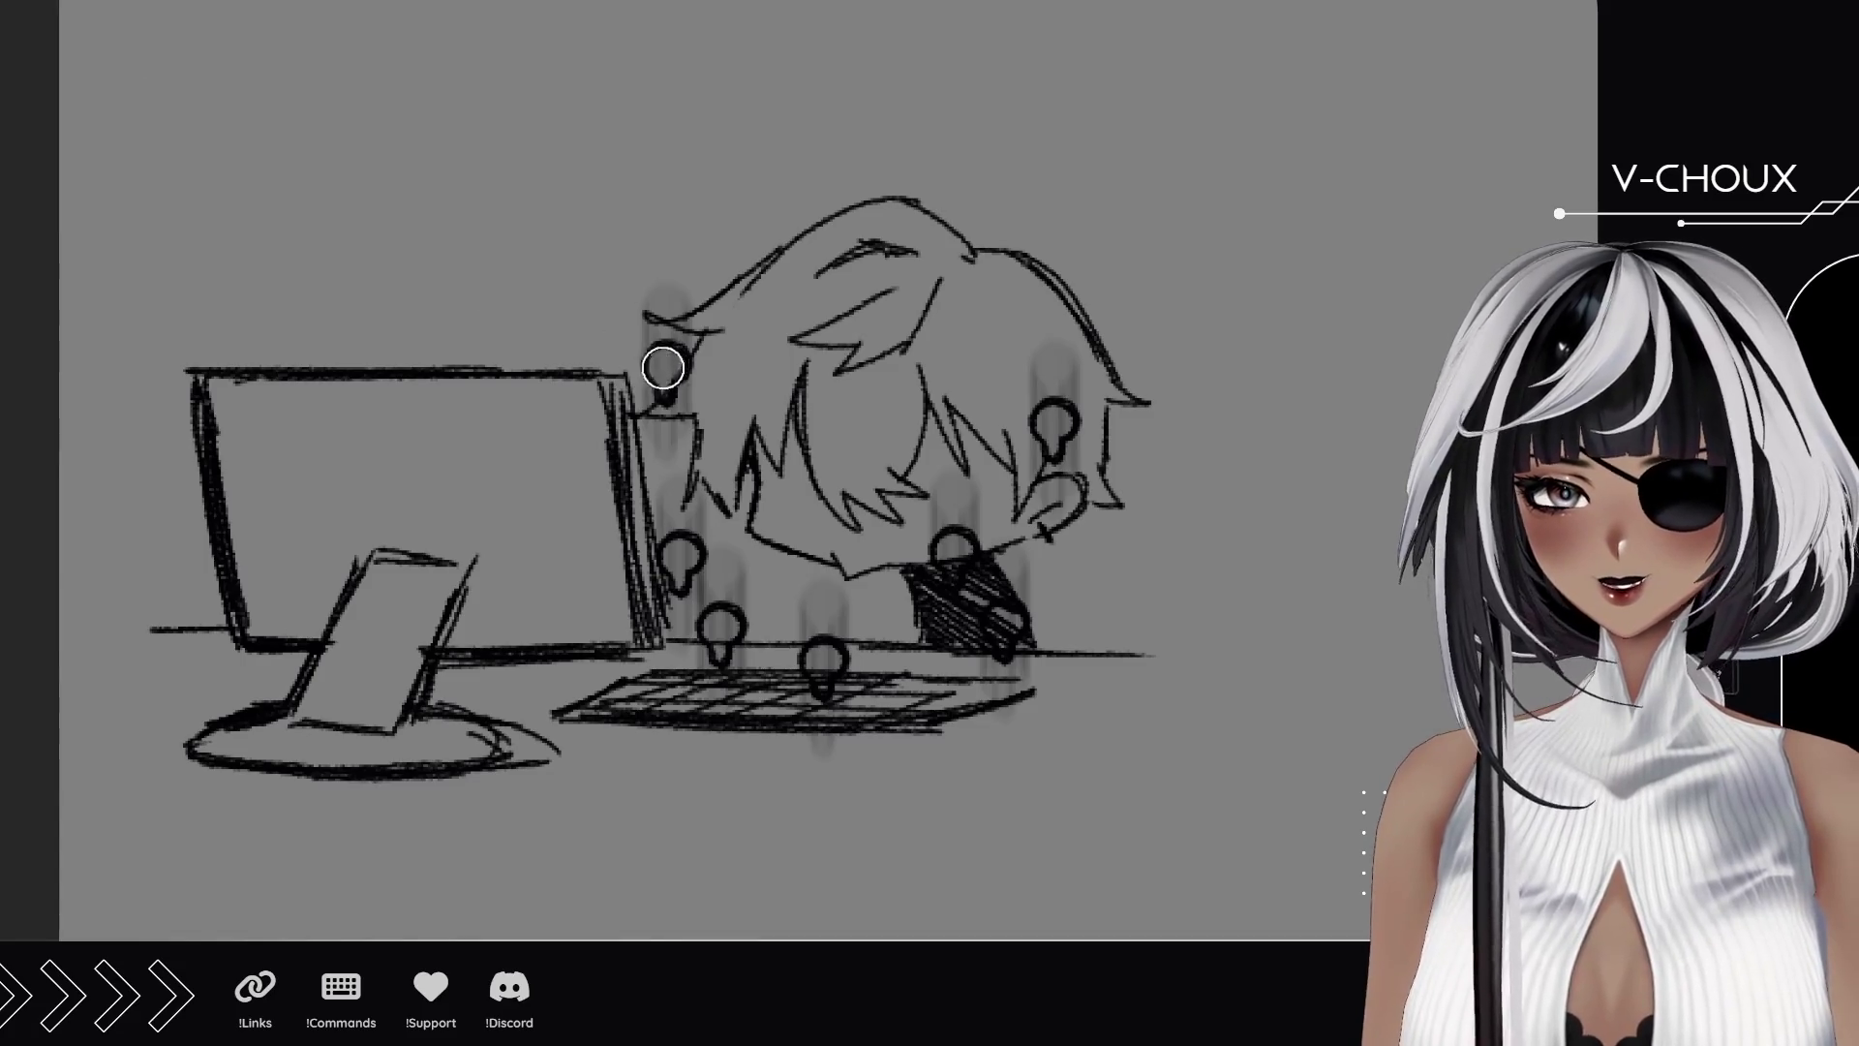
pyautogui.press('space')
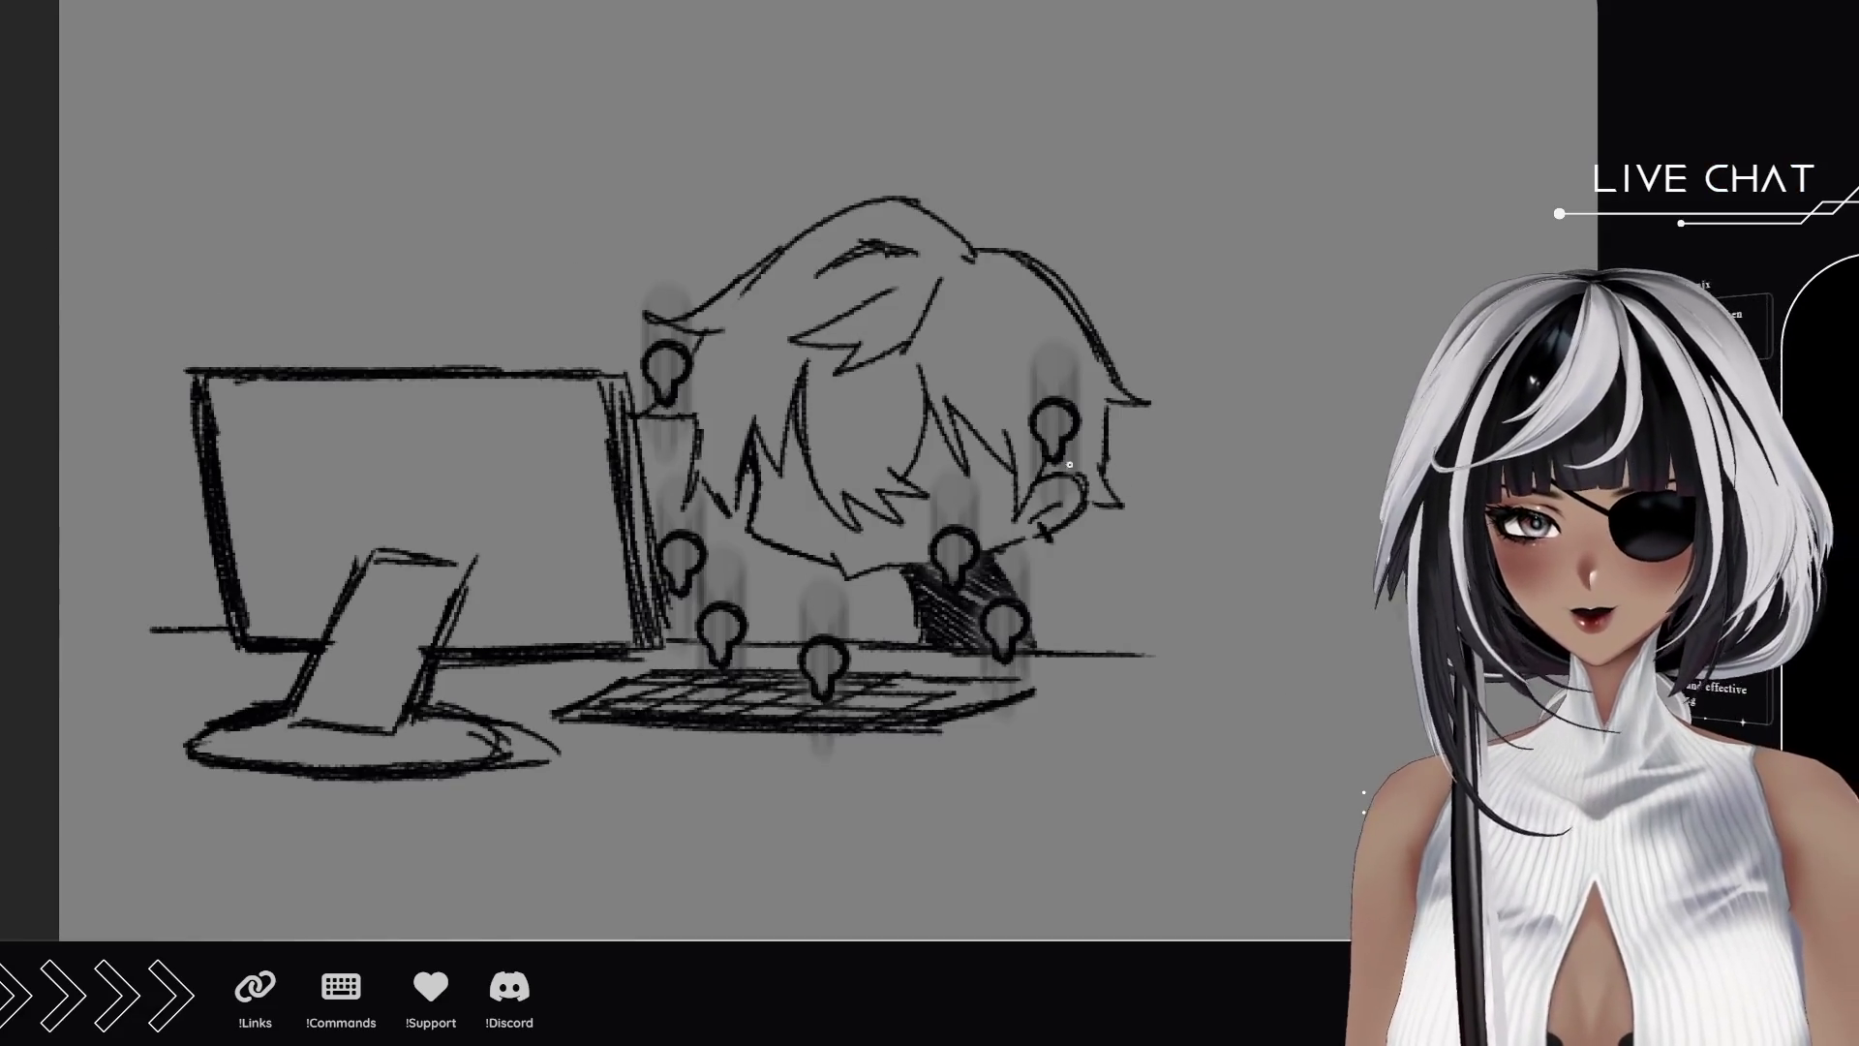
# Sketch an arm and pillow right of the head, adding short lines along the arm and desk.
pyautogui.moveTo(1091, 477)
pyautogui.mouseDown()
pyautogui.moveTo(1186, 407)
pyautogui.moveTo(1132, 527)
pyautogui.moveTo(962, 615)
pyautogui.mouseUp()
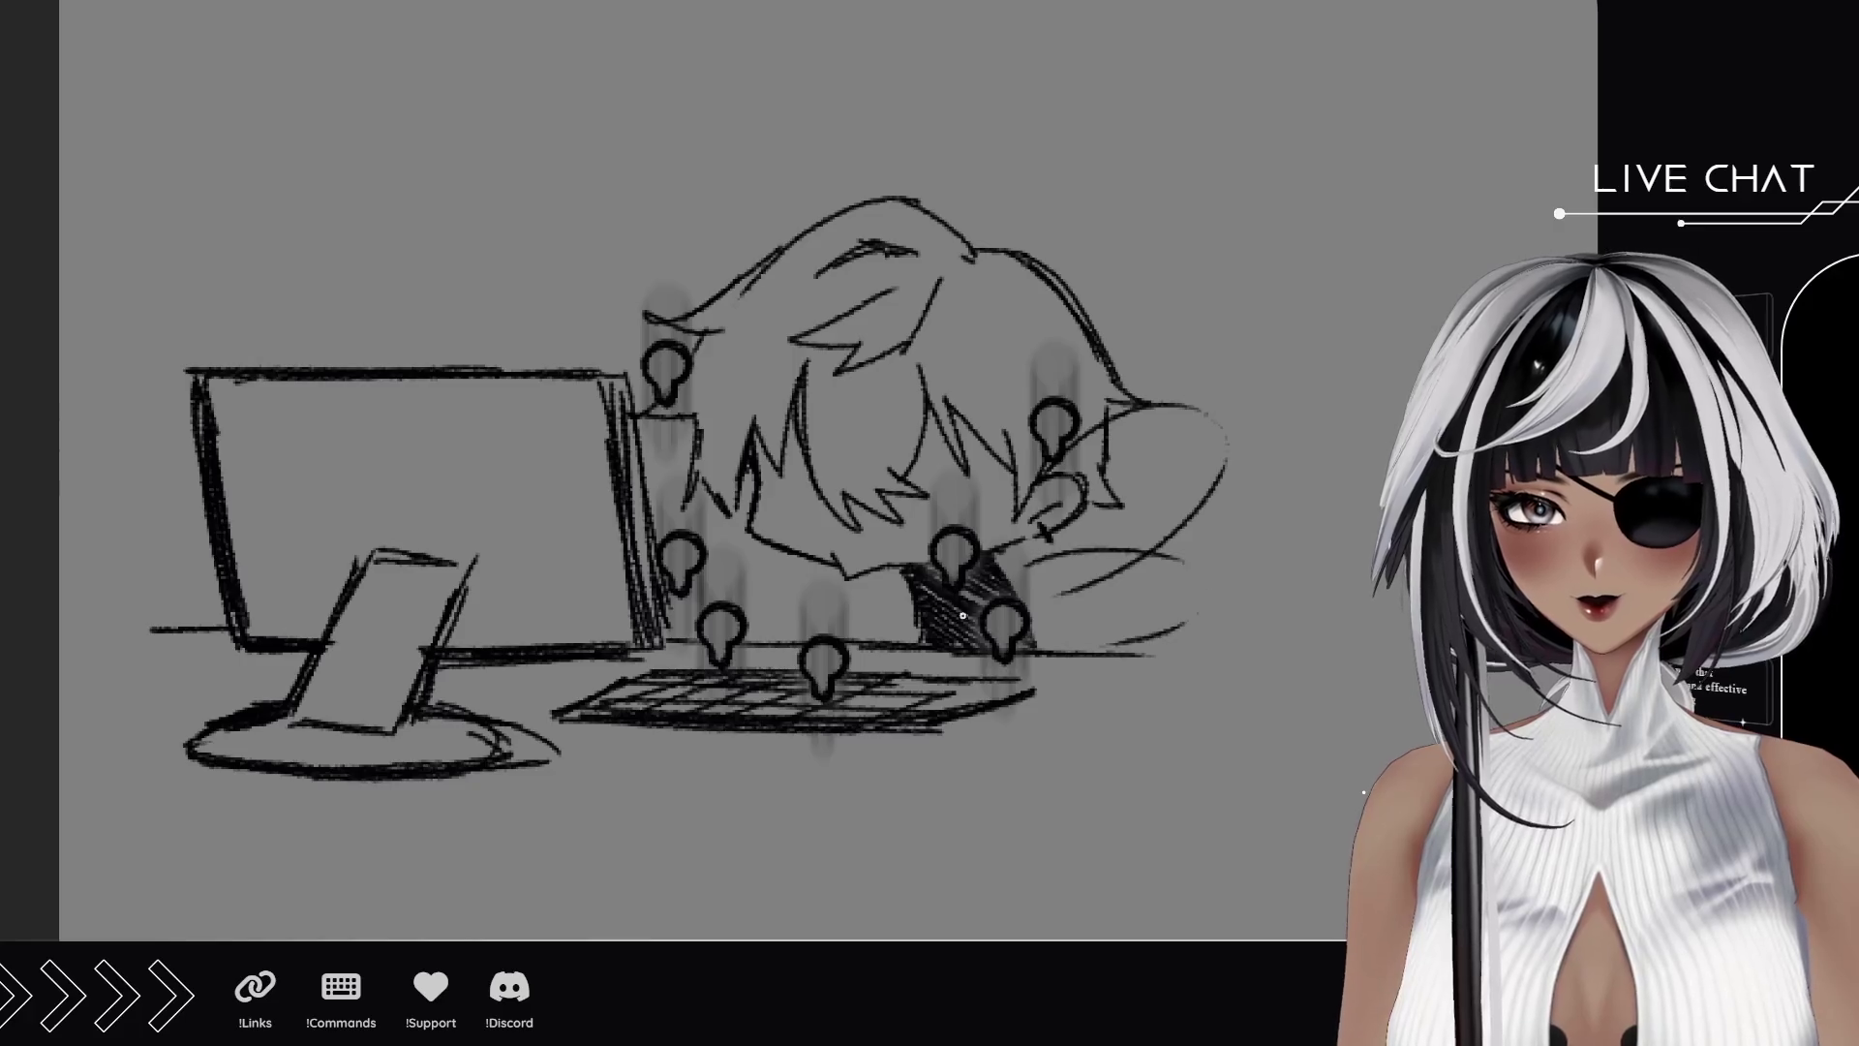
pyautogui.moveTo(733, 573); pyautogui.dragTo(794, 605)
pyautogui.moveTo(692, 527)
pyautogui.mouseDown()
pyautogui.moveTo(650, 438)
pyautogui.moveTo(659, 540)
pyautogui.mouseUp()
pyautogui.moveTo(1108, 252); pyautogui.dragTo(1060, 474)
pyautogui.hotkey('ctrl', 'z')
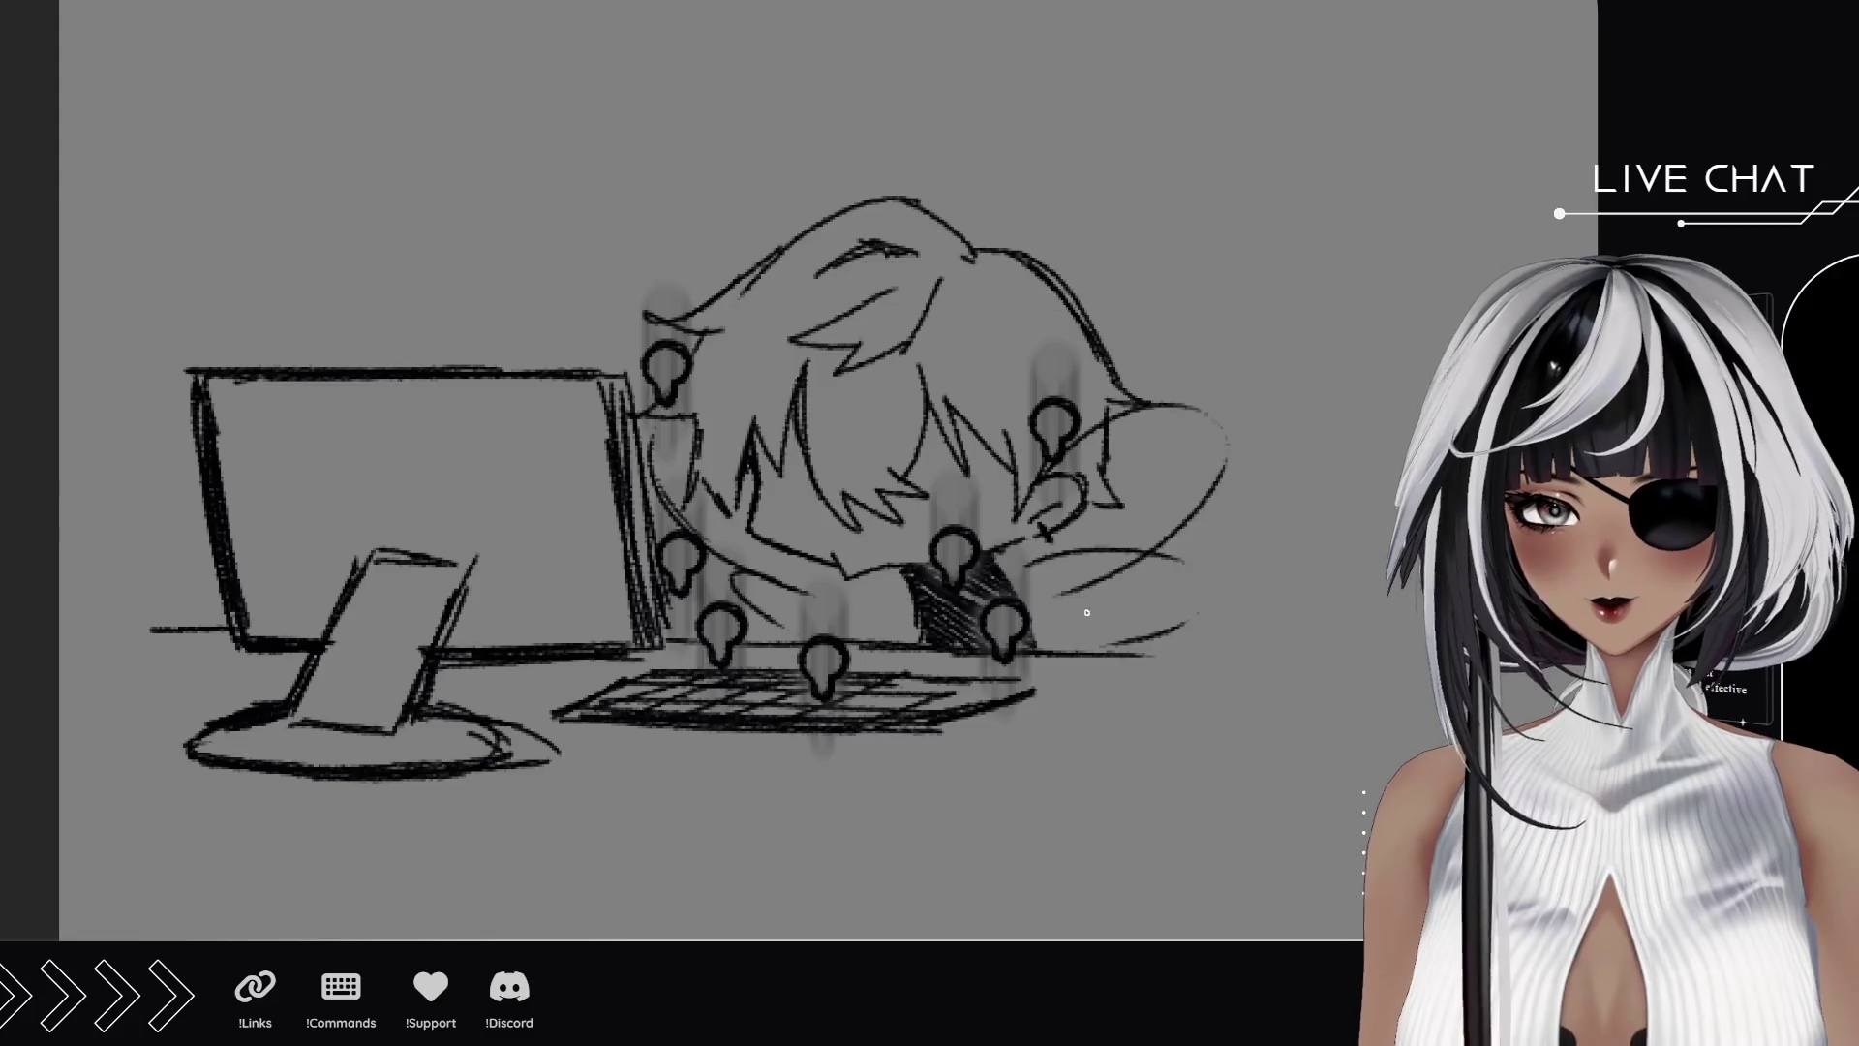
pyautogui.moveTo(857, 655); pyautogui.dragTo(913, 617)
pyautogui.moveTo(1025, 603); pyautogui.dragTo(1099, 597)
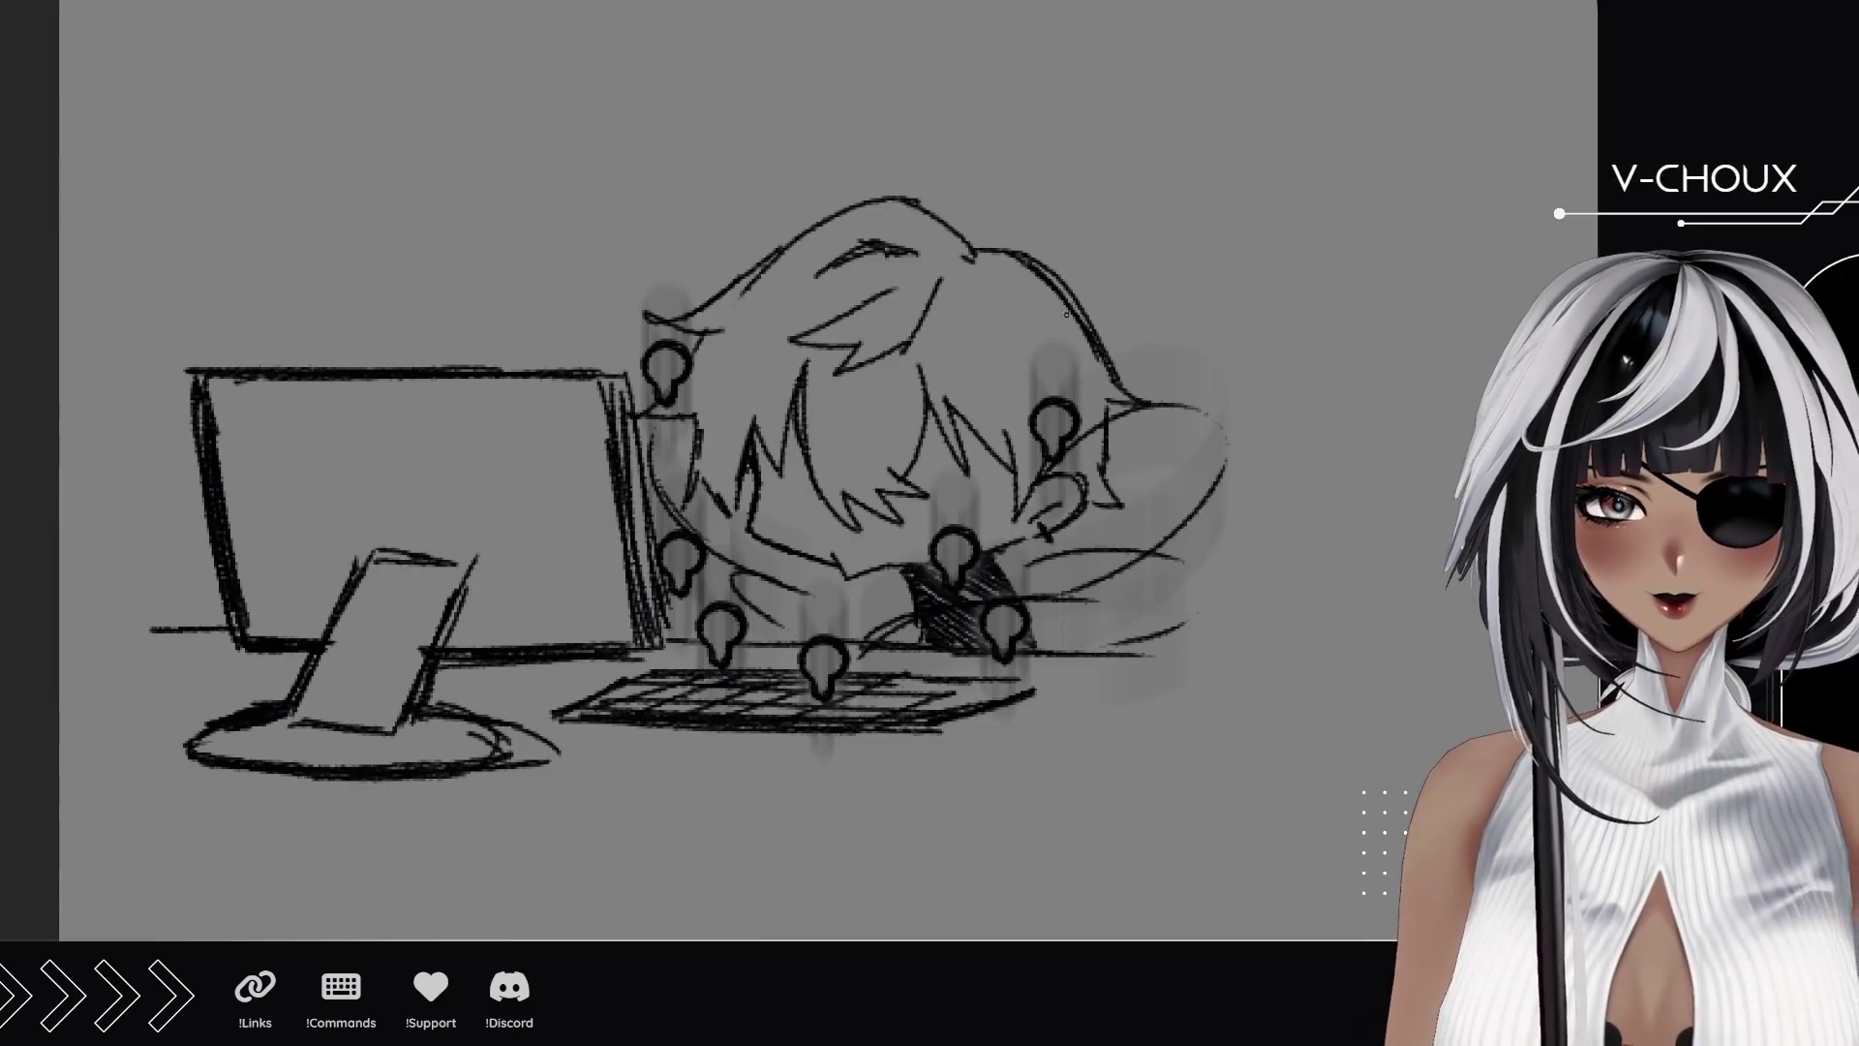
# Paint a white four-point sparkle over one eye and paste a copy over the other eye.
pyautogui.moveTo(796, 511)
pyautogui.mouseDown()
pyautogui.moveTo(793, 473)
pyautogui.moveTo(797, 528)
pyautogui.moveTo(794, 431)
pyautogui.moveTo(802, 562)
pyautogui.mouseUp()
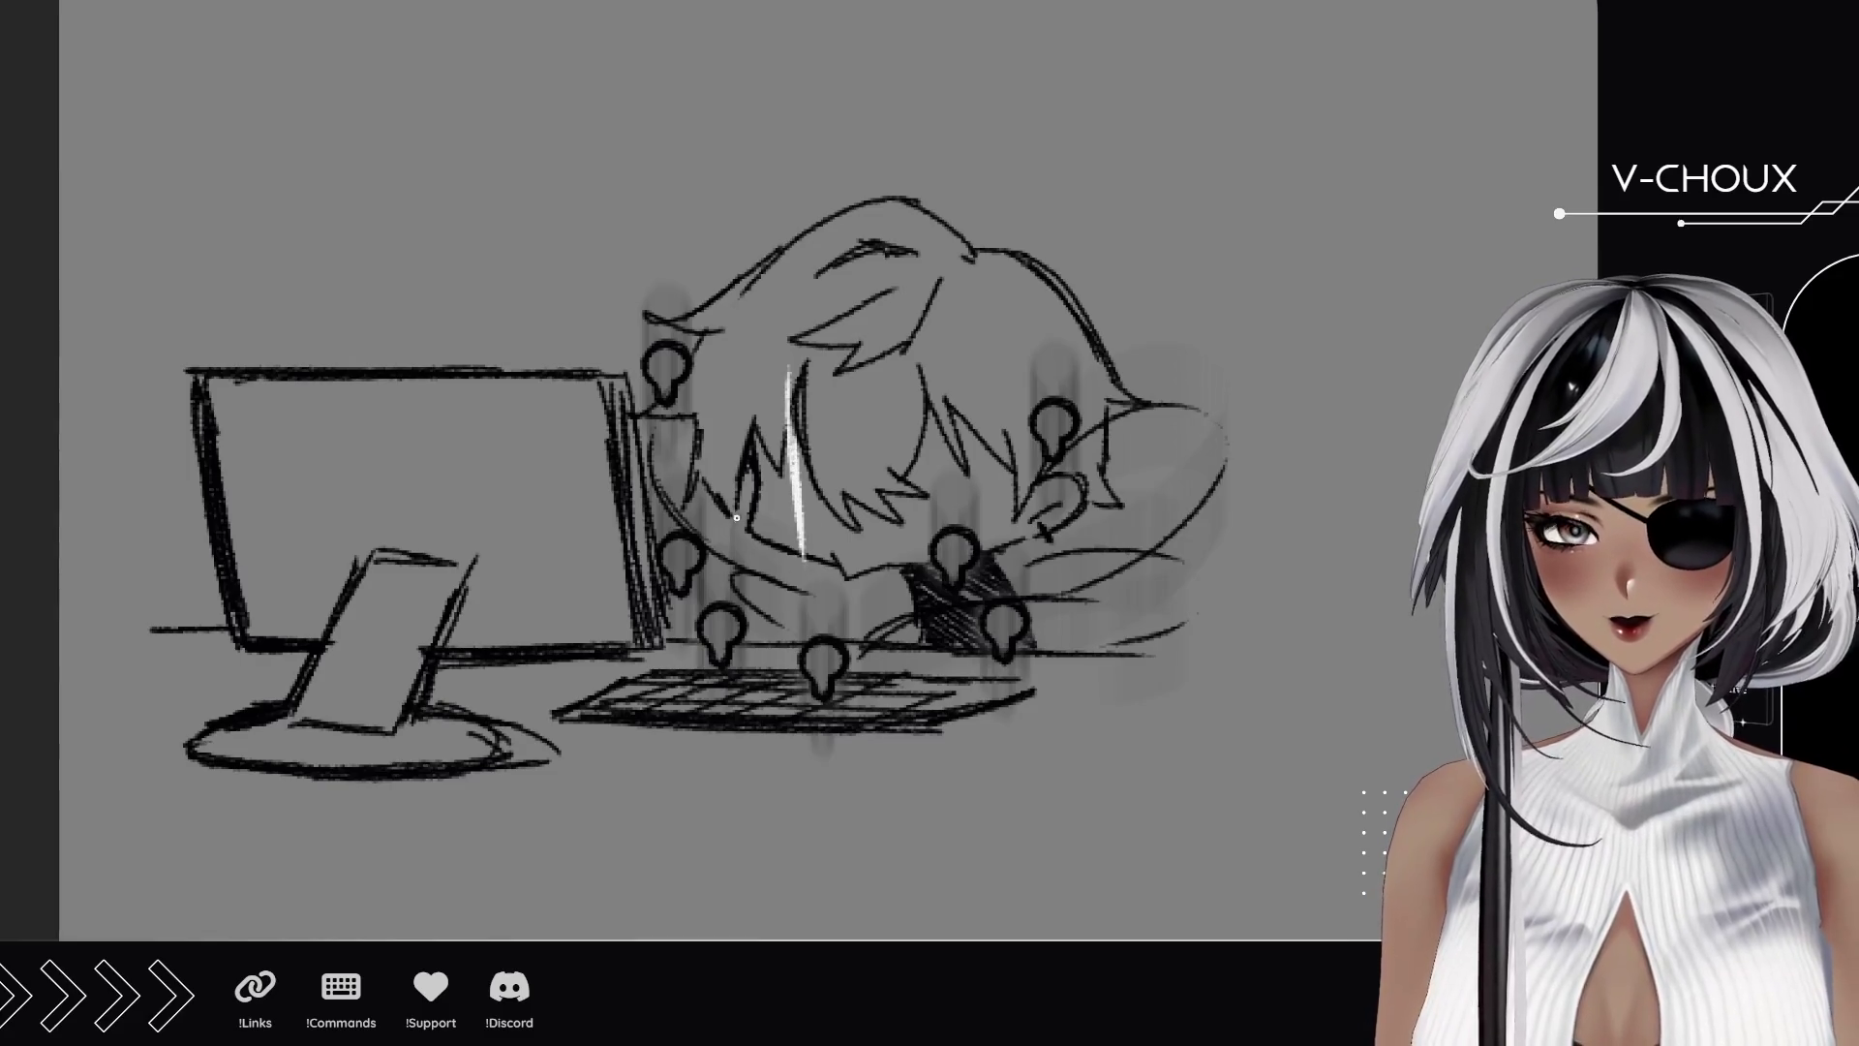
pyautogui.moveTo(778, 494)
pyautogui.mouseDown()
pyautogui.moveTo(823, 491)
pyautogui.moveTo(765, 493)
pyautogui.mouseUp()
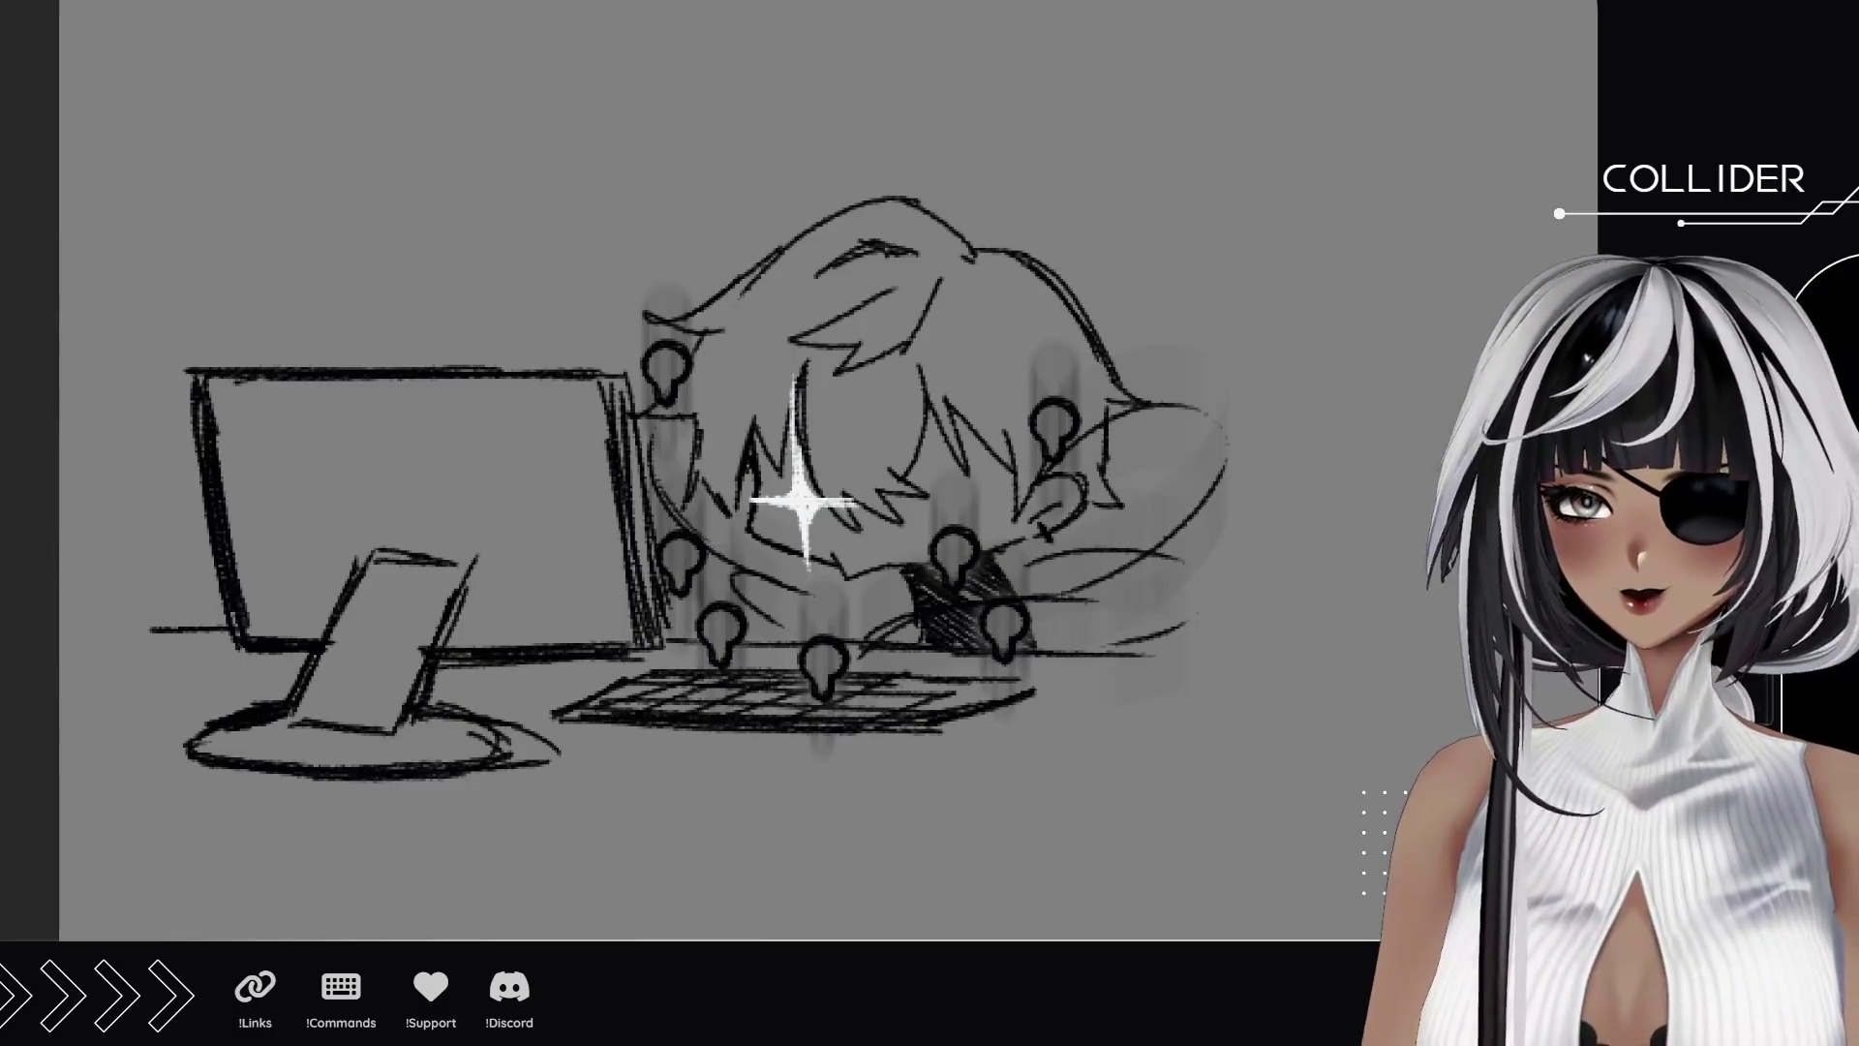
pyautogui.moveTo(689, 326)
pyautogui.mouseDown()
pyautogui.moveTo(784, 360)
pyautogui.moveTo(899, 607)
pyautogui.mouseUp()
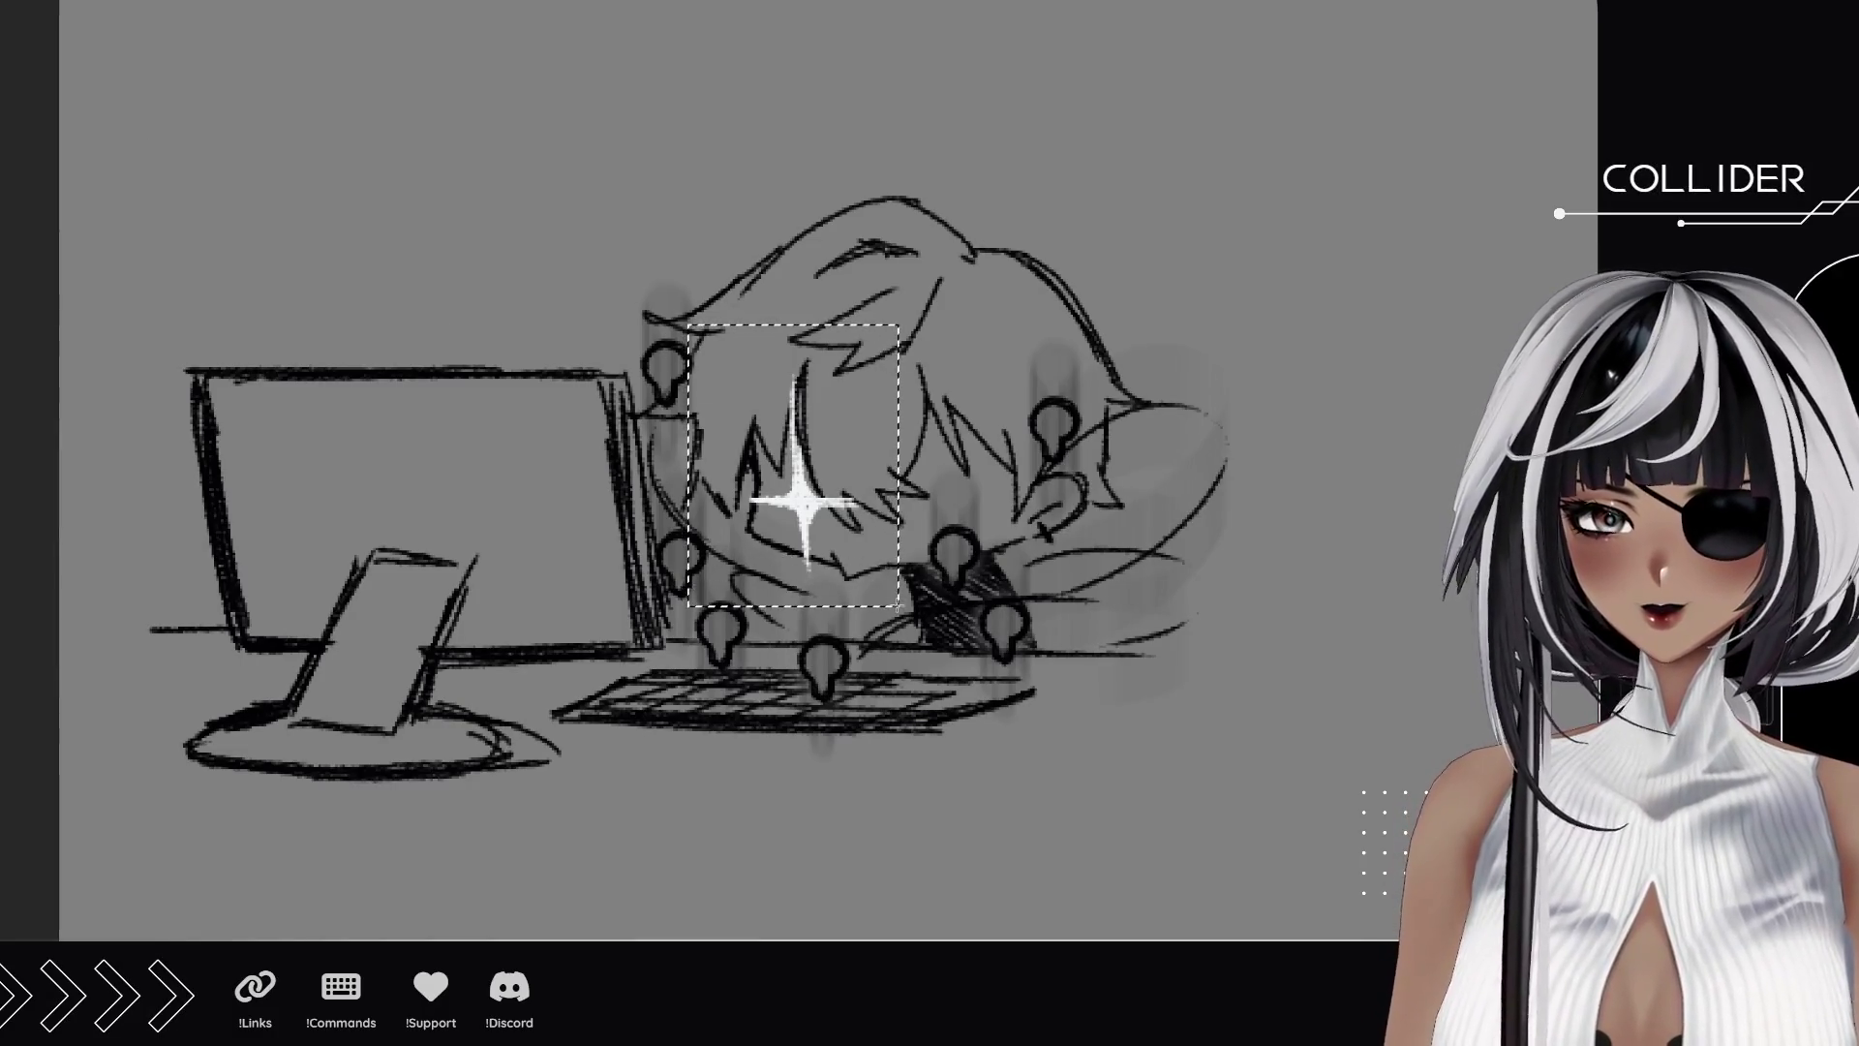
pyautogui.hotkey('ctrl', 'd')
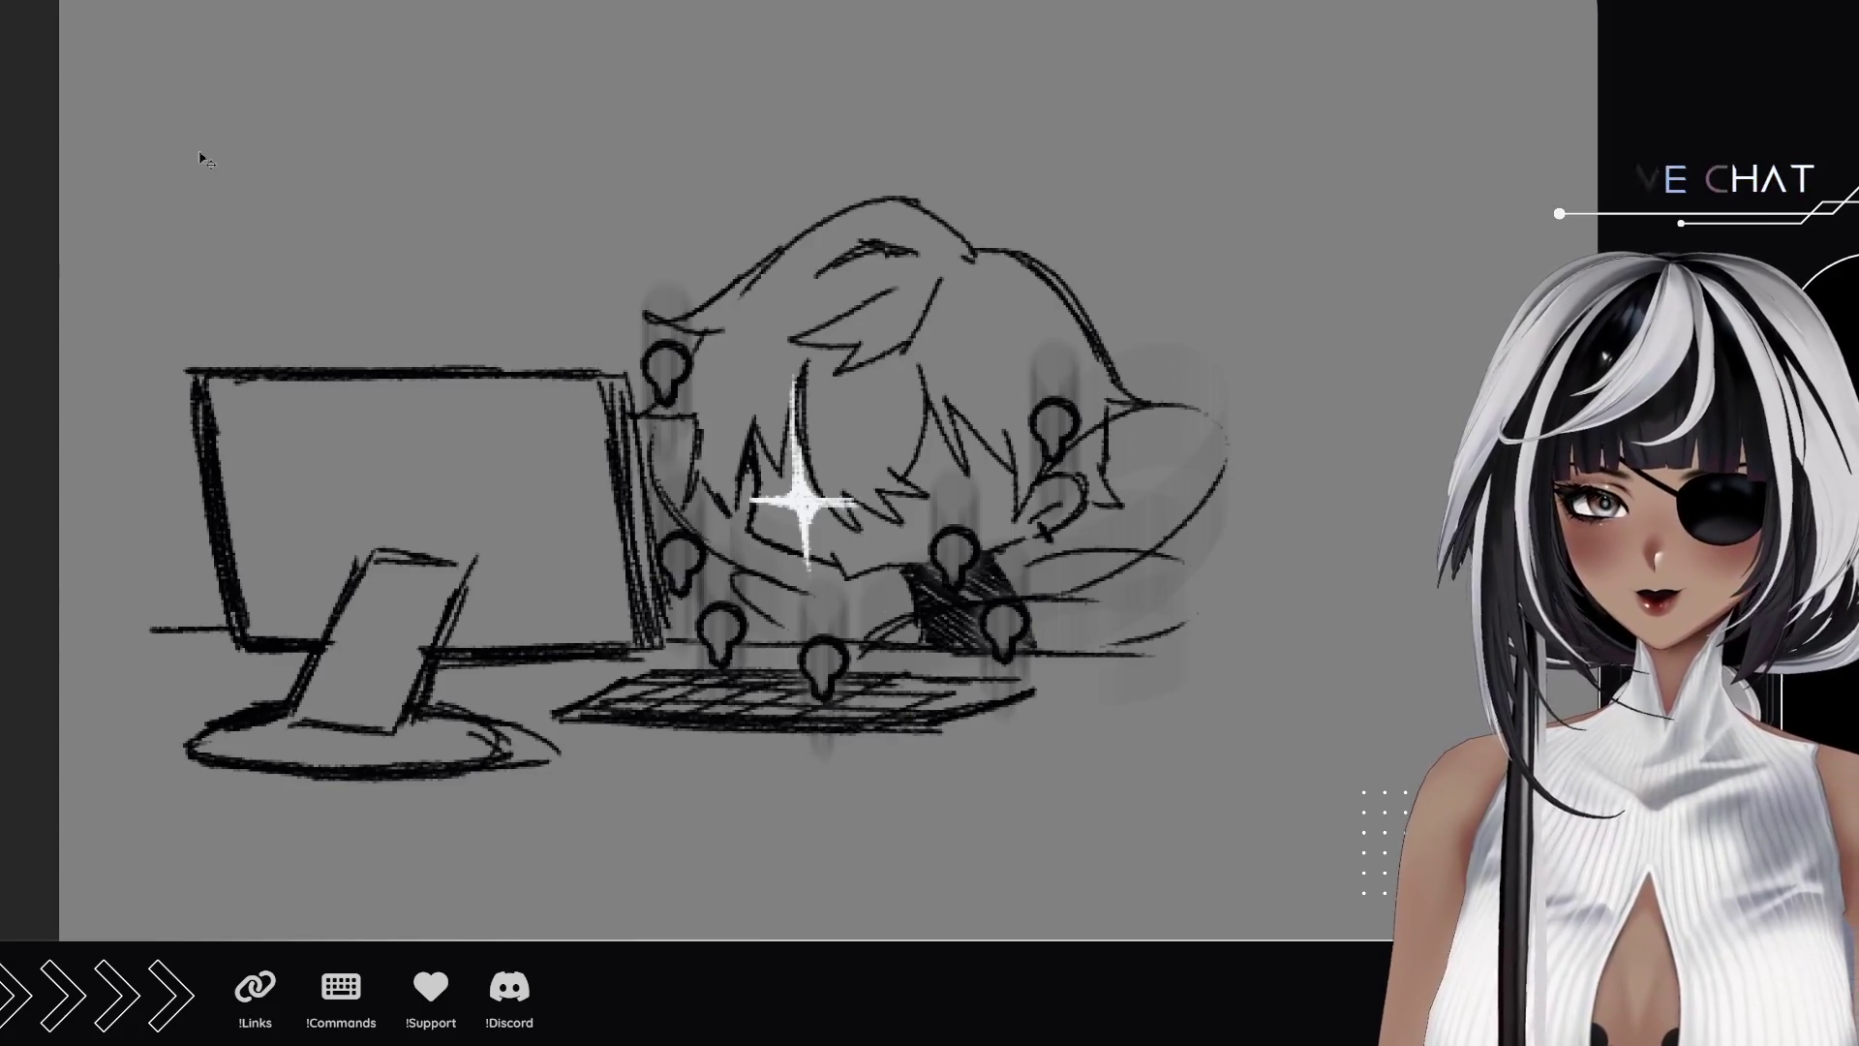
pyautogui.hotkey('ctrl', 'v')
pyautogui.moveTo(806, 509); pyautogui.dragTo(943, 514)
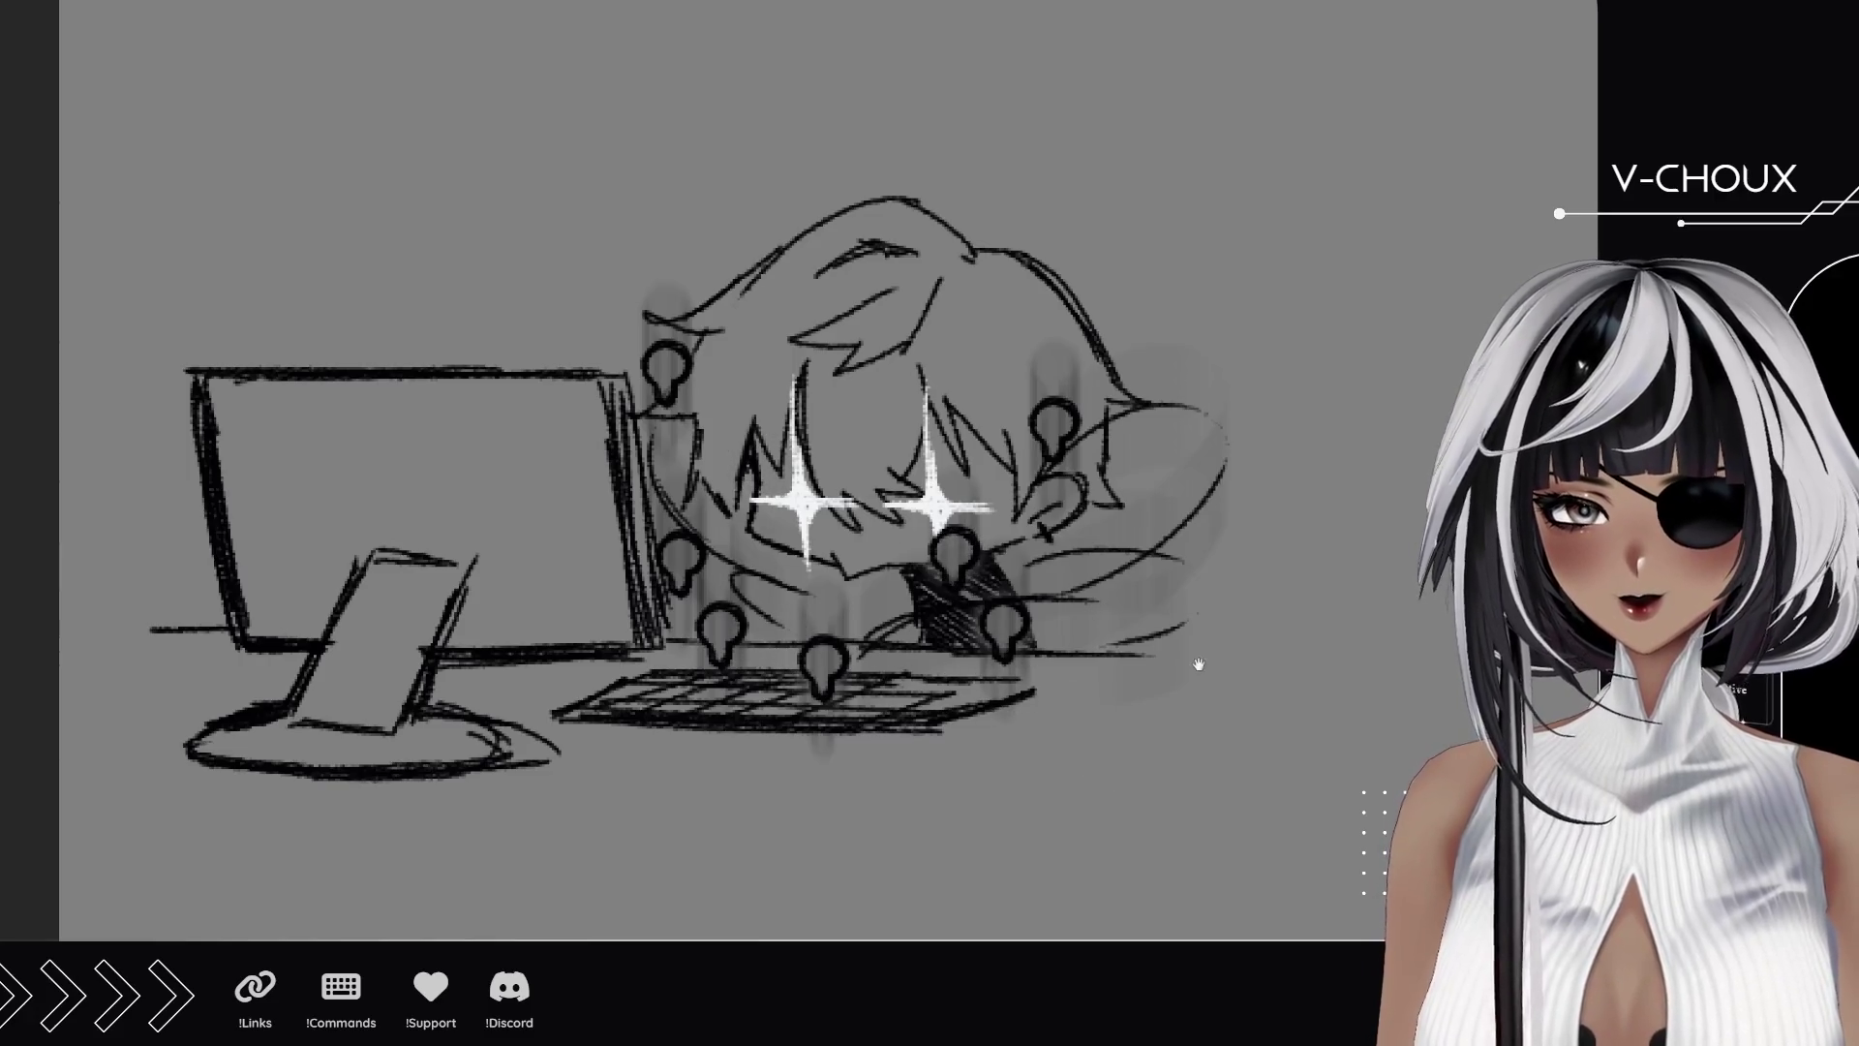
pyautogui.moveTo(1200, 664); pyautogui.dragTo(1054, 639)
pyautogui.hotkey('ctrl', '0')
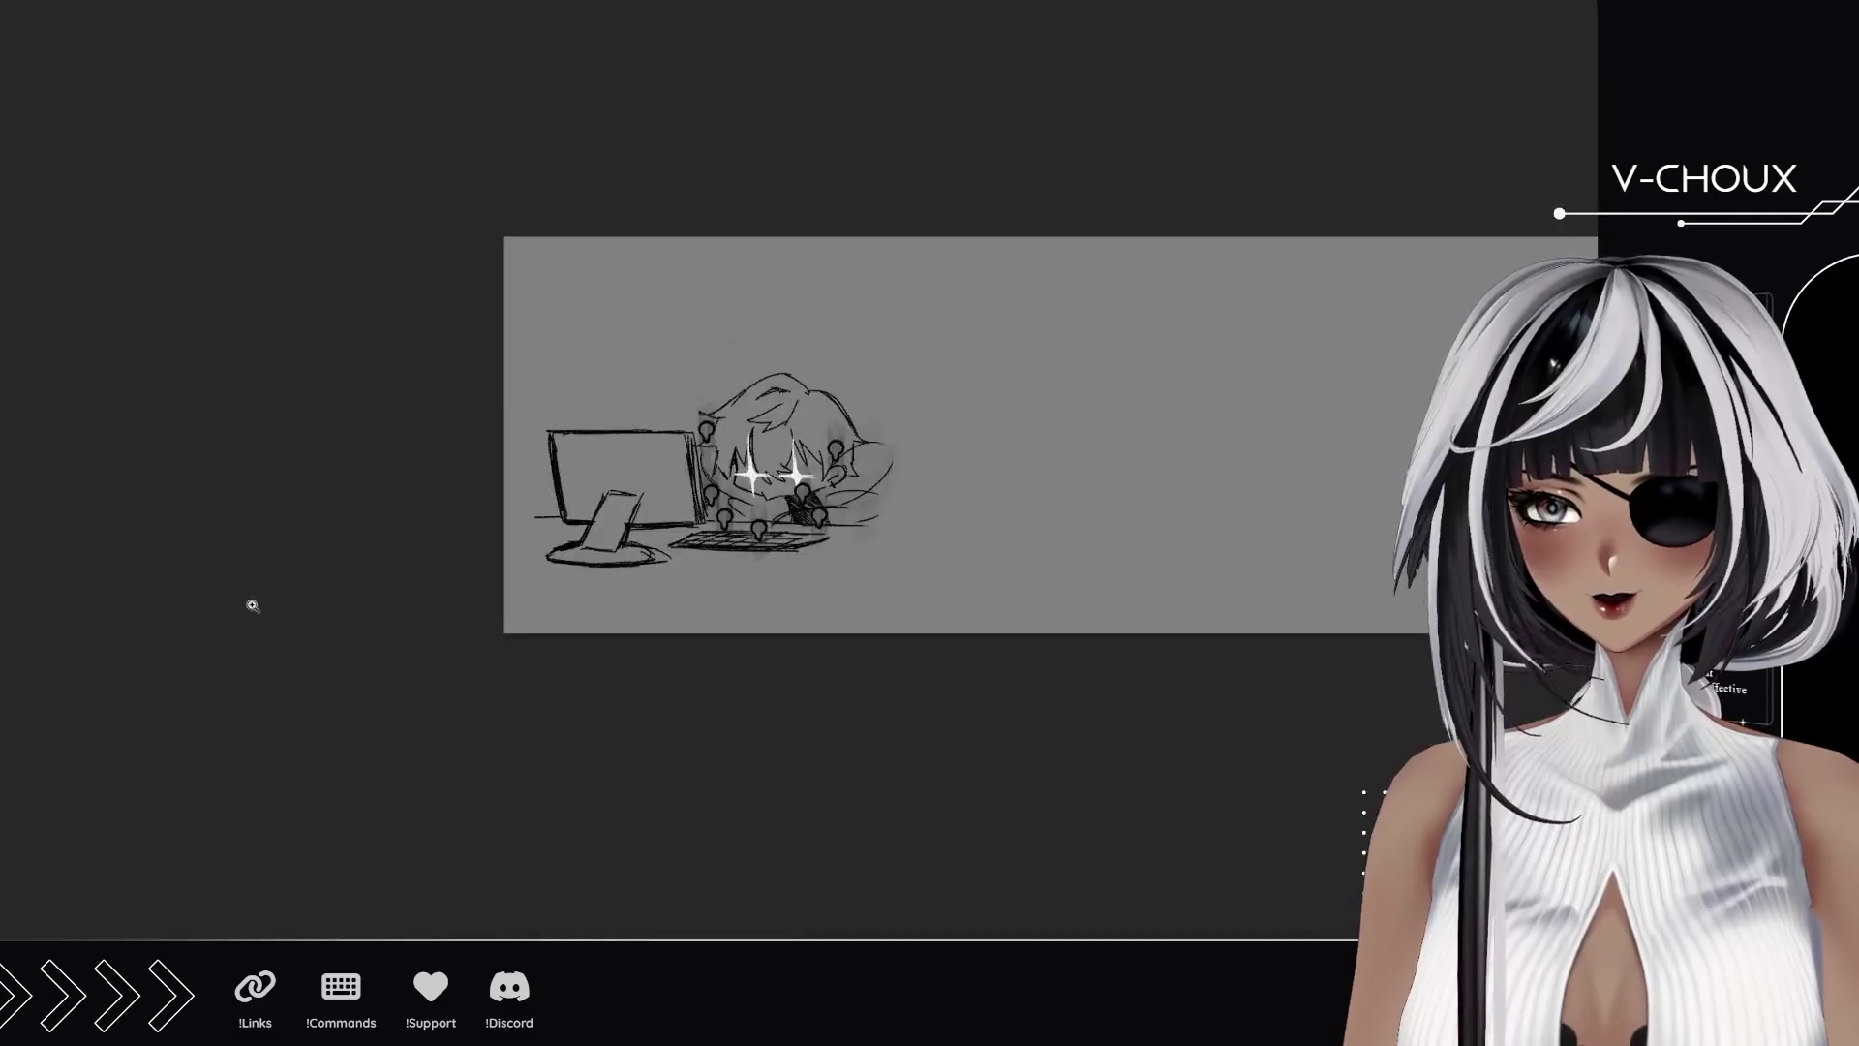
pyautogui.click(910, 536)
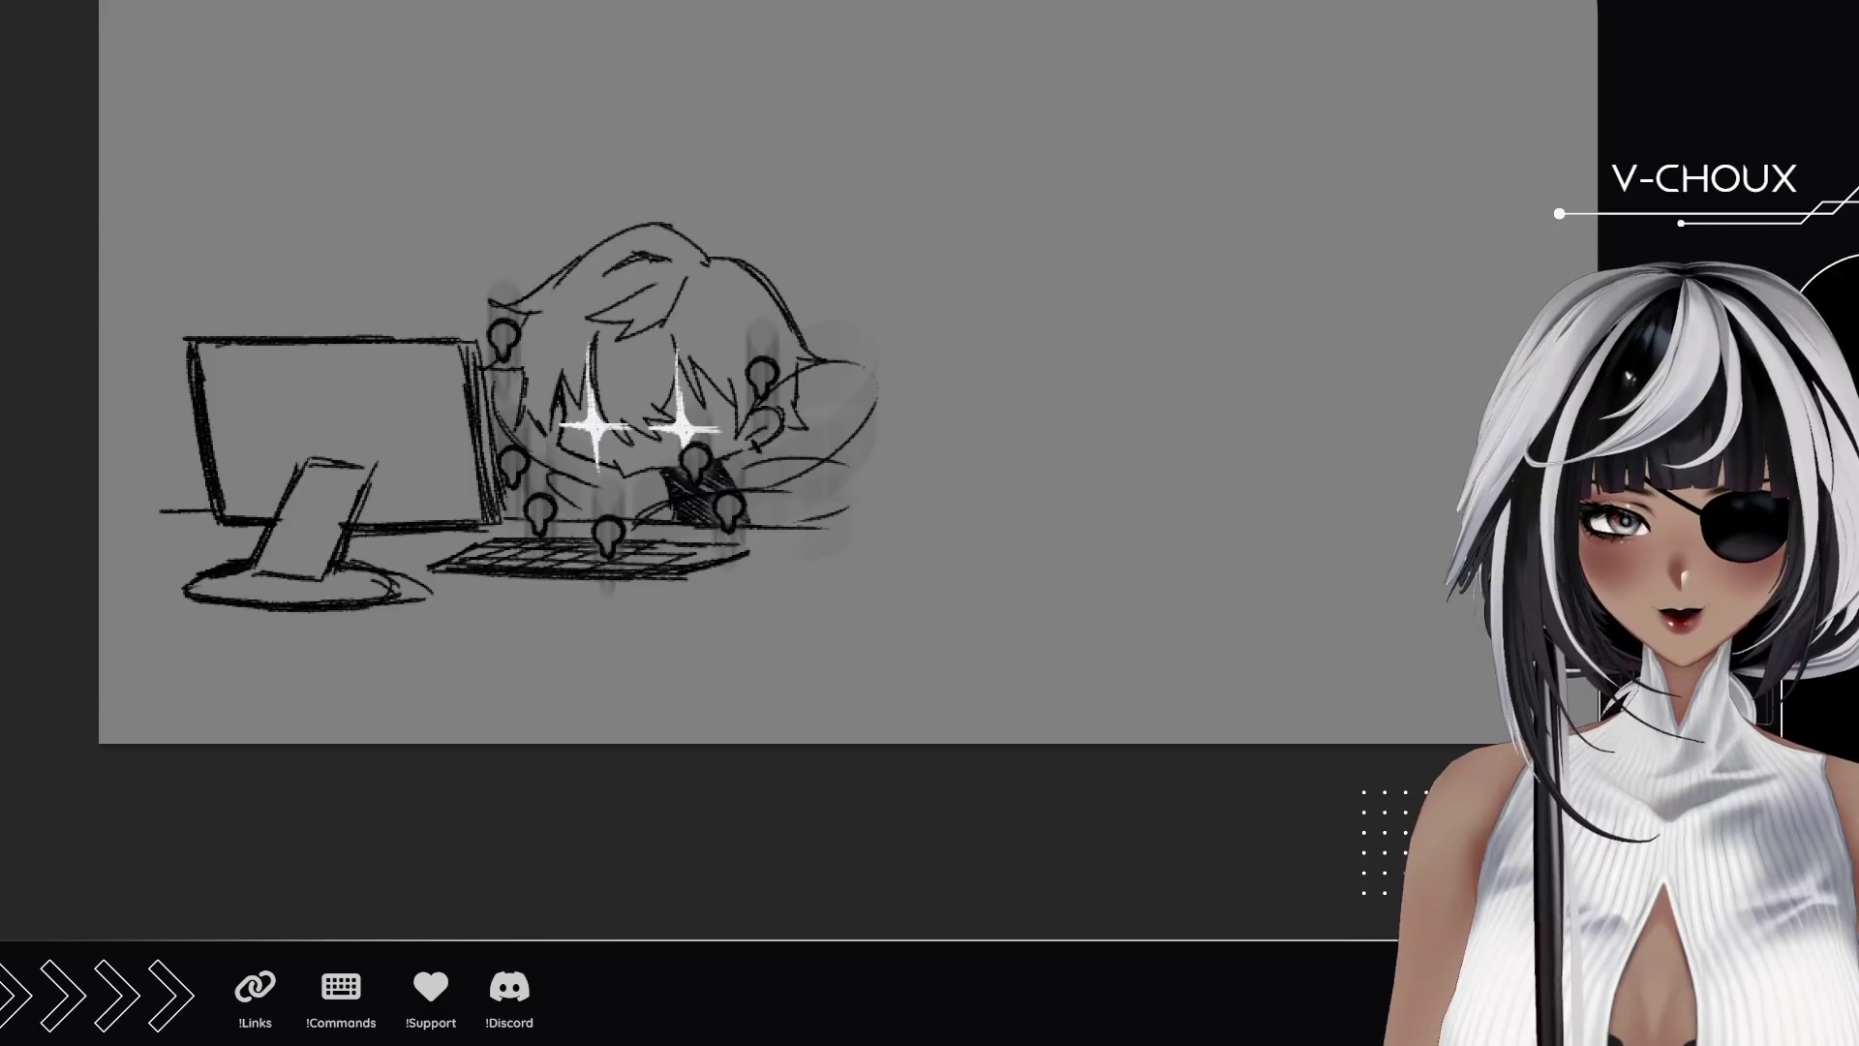
pyautogui.moveTo(1135, 497); pyautogui.dragTo(1058, 515)
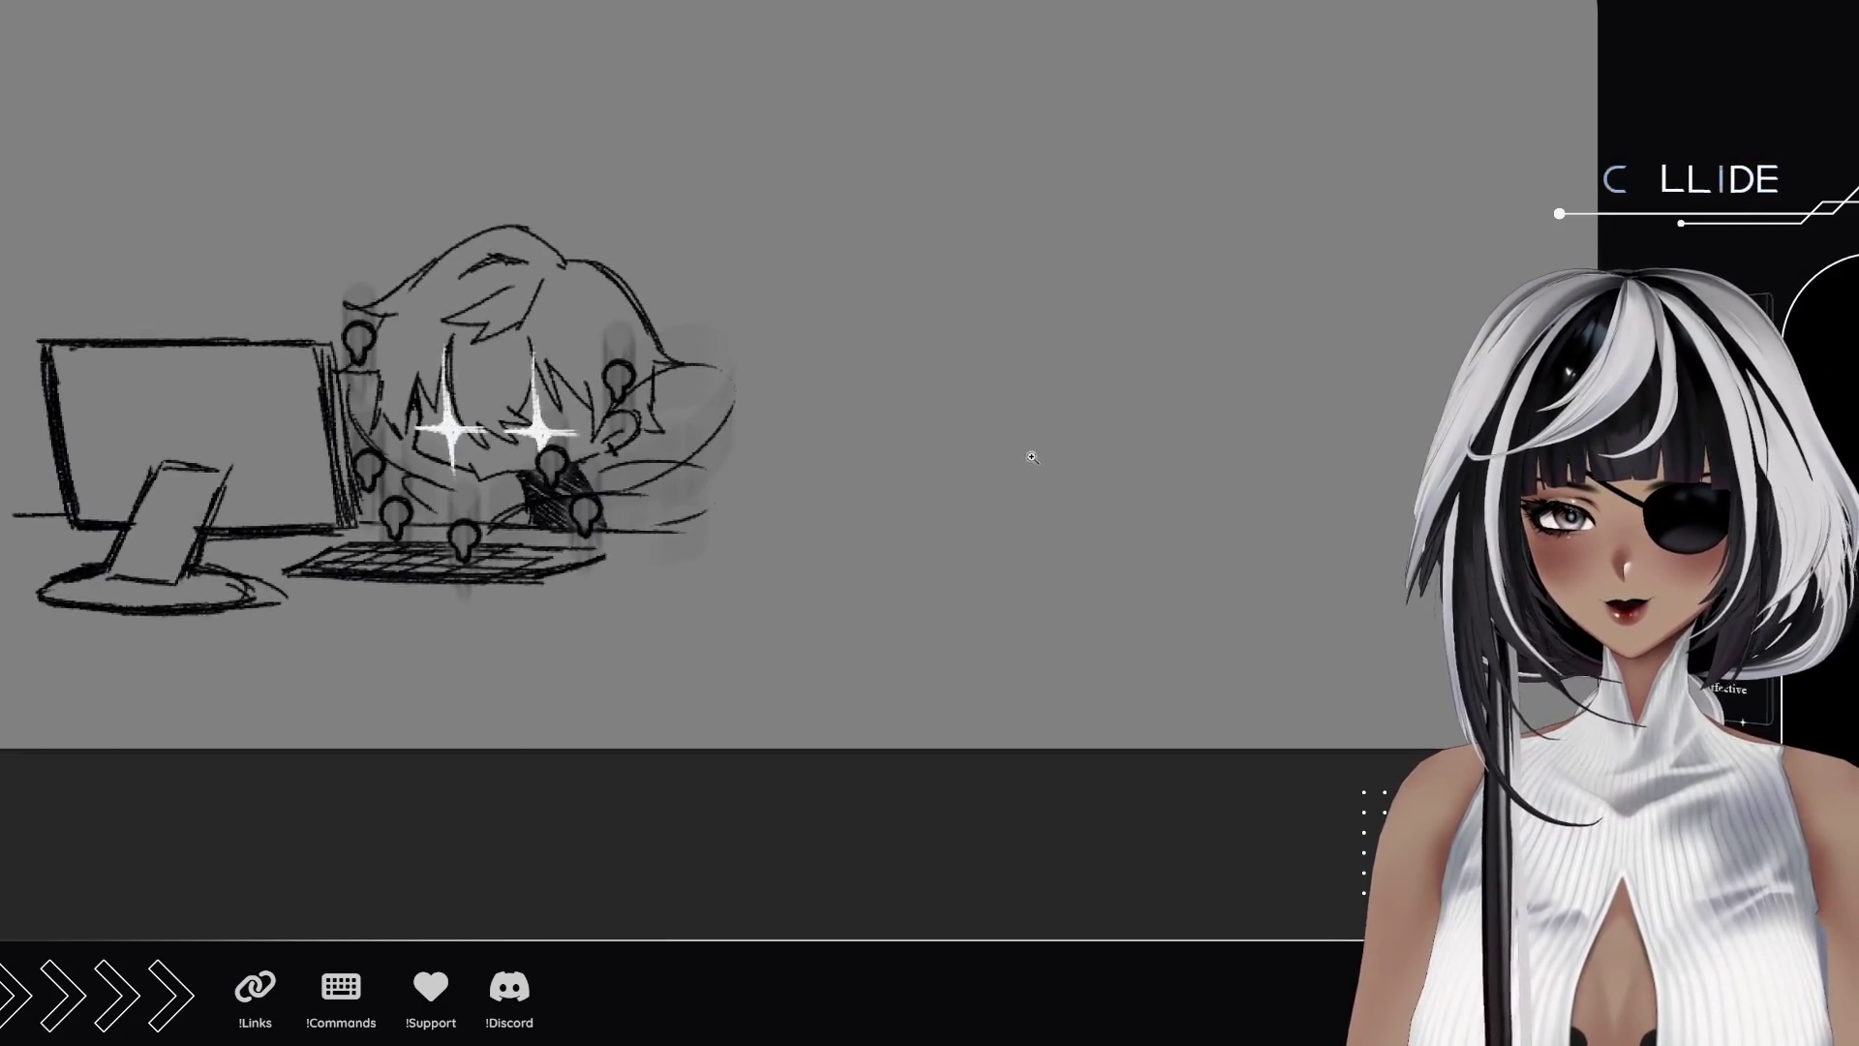
# Letter TIC to the right of, below, and left of the keyboard.
pyautogui.click(406, 440)
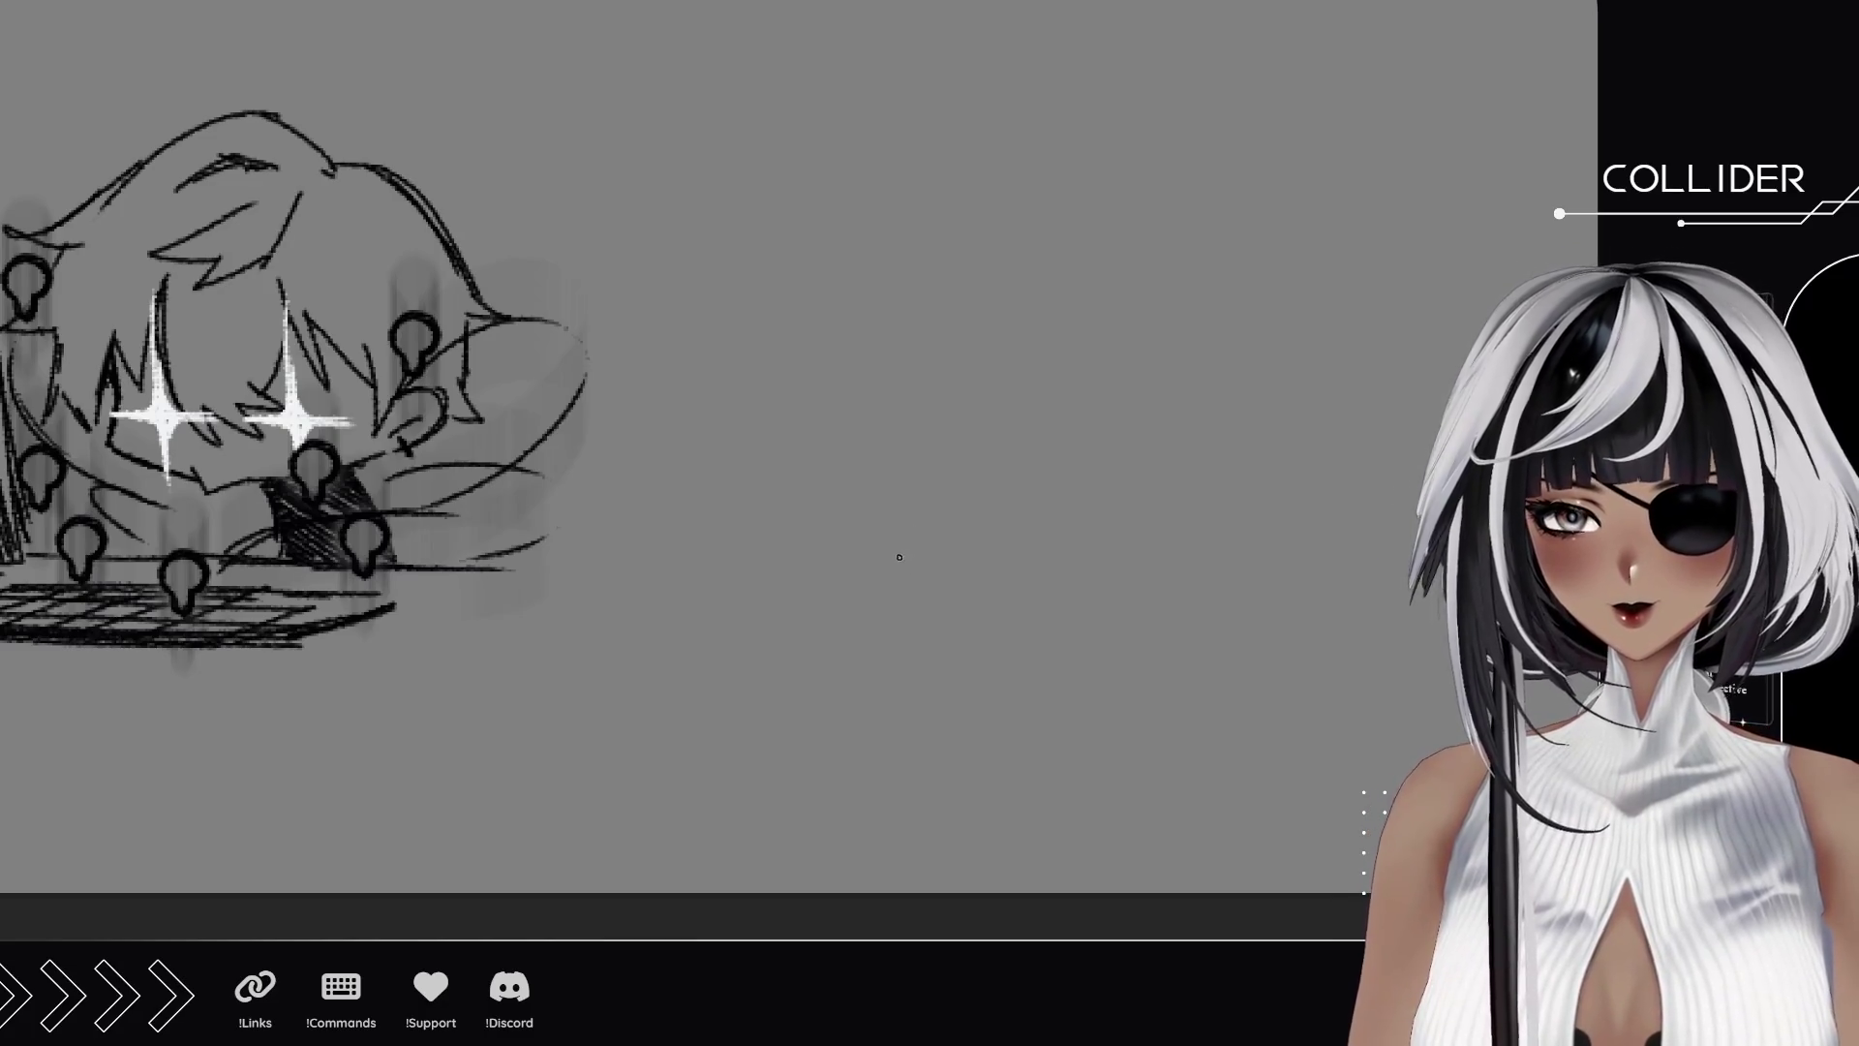
pyautogui.moveTo(474, 627); pyautogui.dragTo(609, 630)
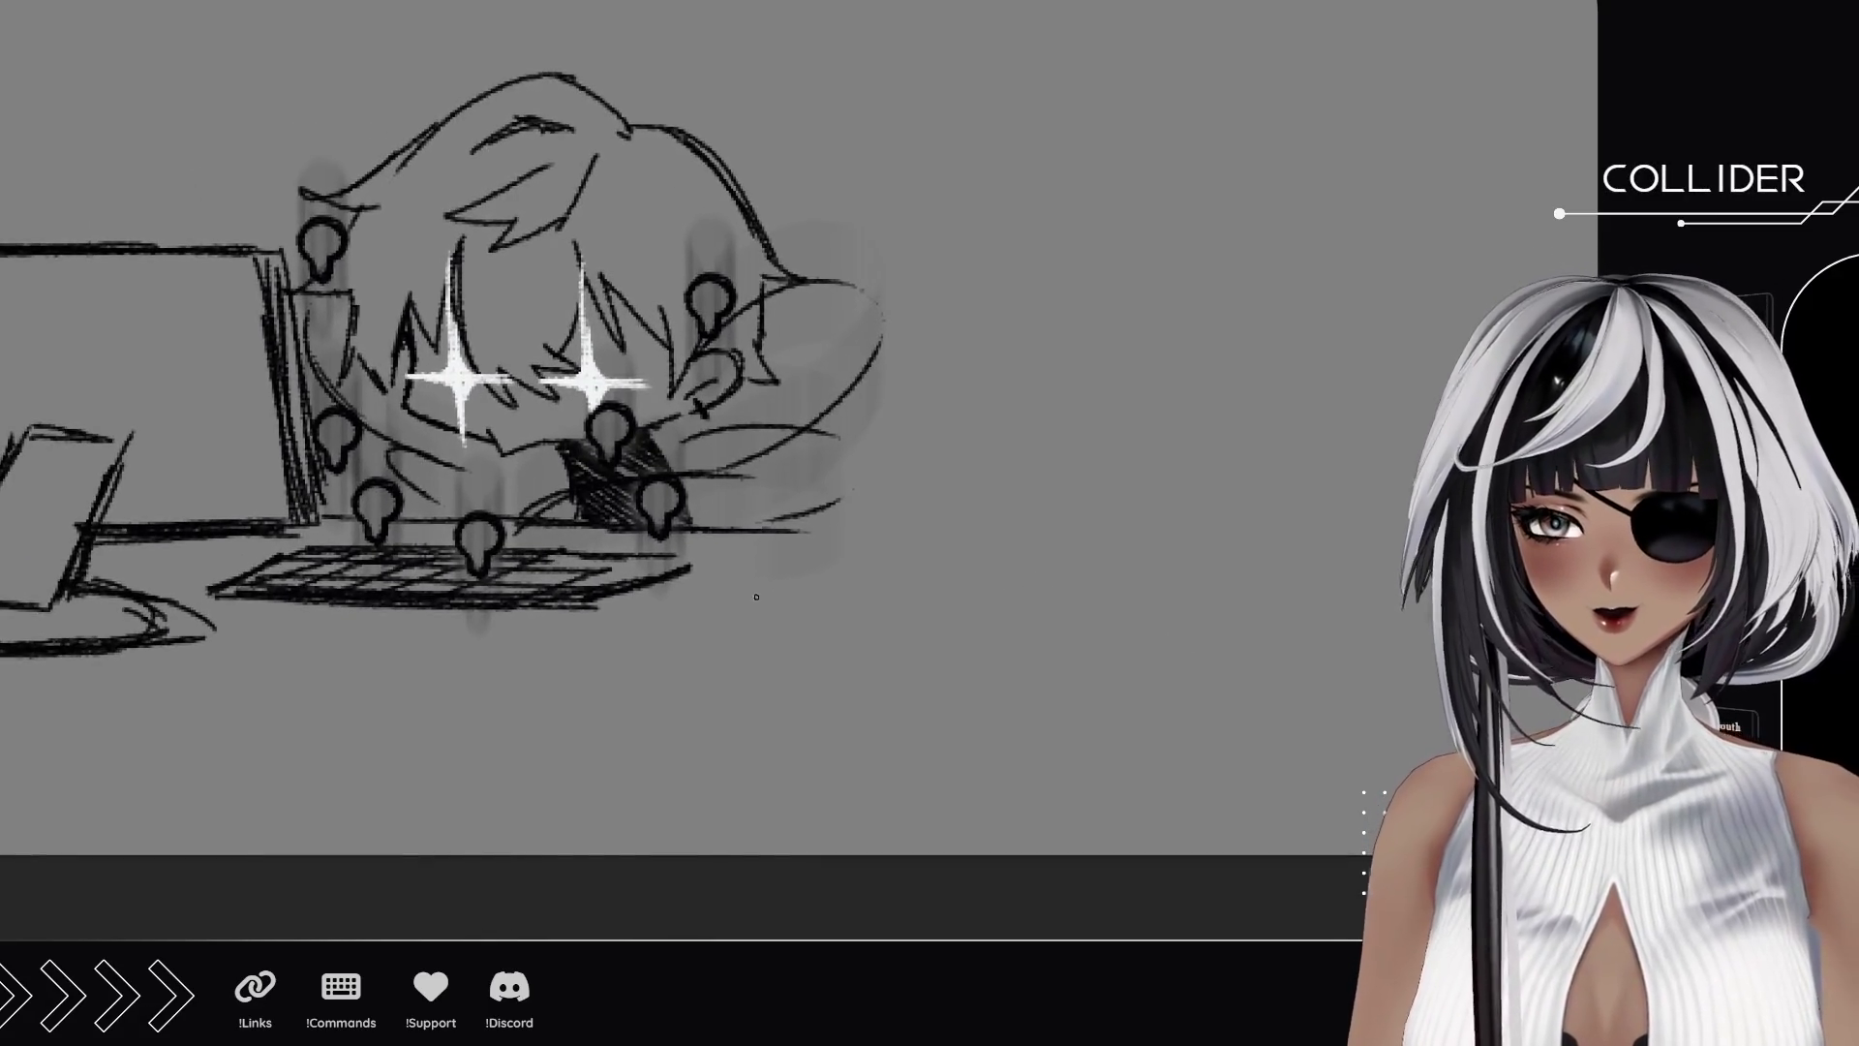
pyautogui.moveTo(727, 580)
pyautogui.mouseDown()
pyautogui.moveTo(726, 598)
pyautogui.moveTo(740, 577)
pyautogui.moveTo(770, 591)
pyautogui.mouseUp()
pyautogui.moveTo(610, 644); pyautogui.dragTo(639, 641)
pyautogui.moveTo(624, 644)
pyautogui.mouseDown()
pyautogui.moveTo(627, 664)
pyautogui.moveTo(649, 662)
pyautogui.mouseUp()
pyautogui.moveTo(685, 646); pyautogui.dragTo(678, 661)
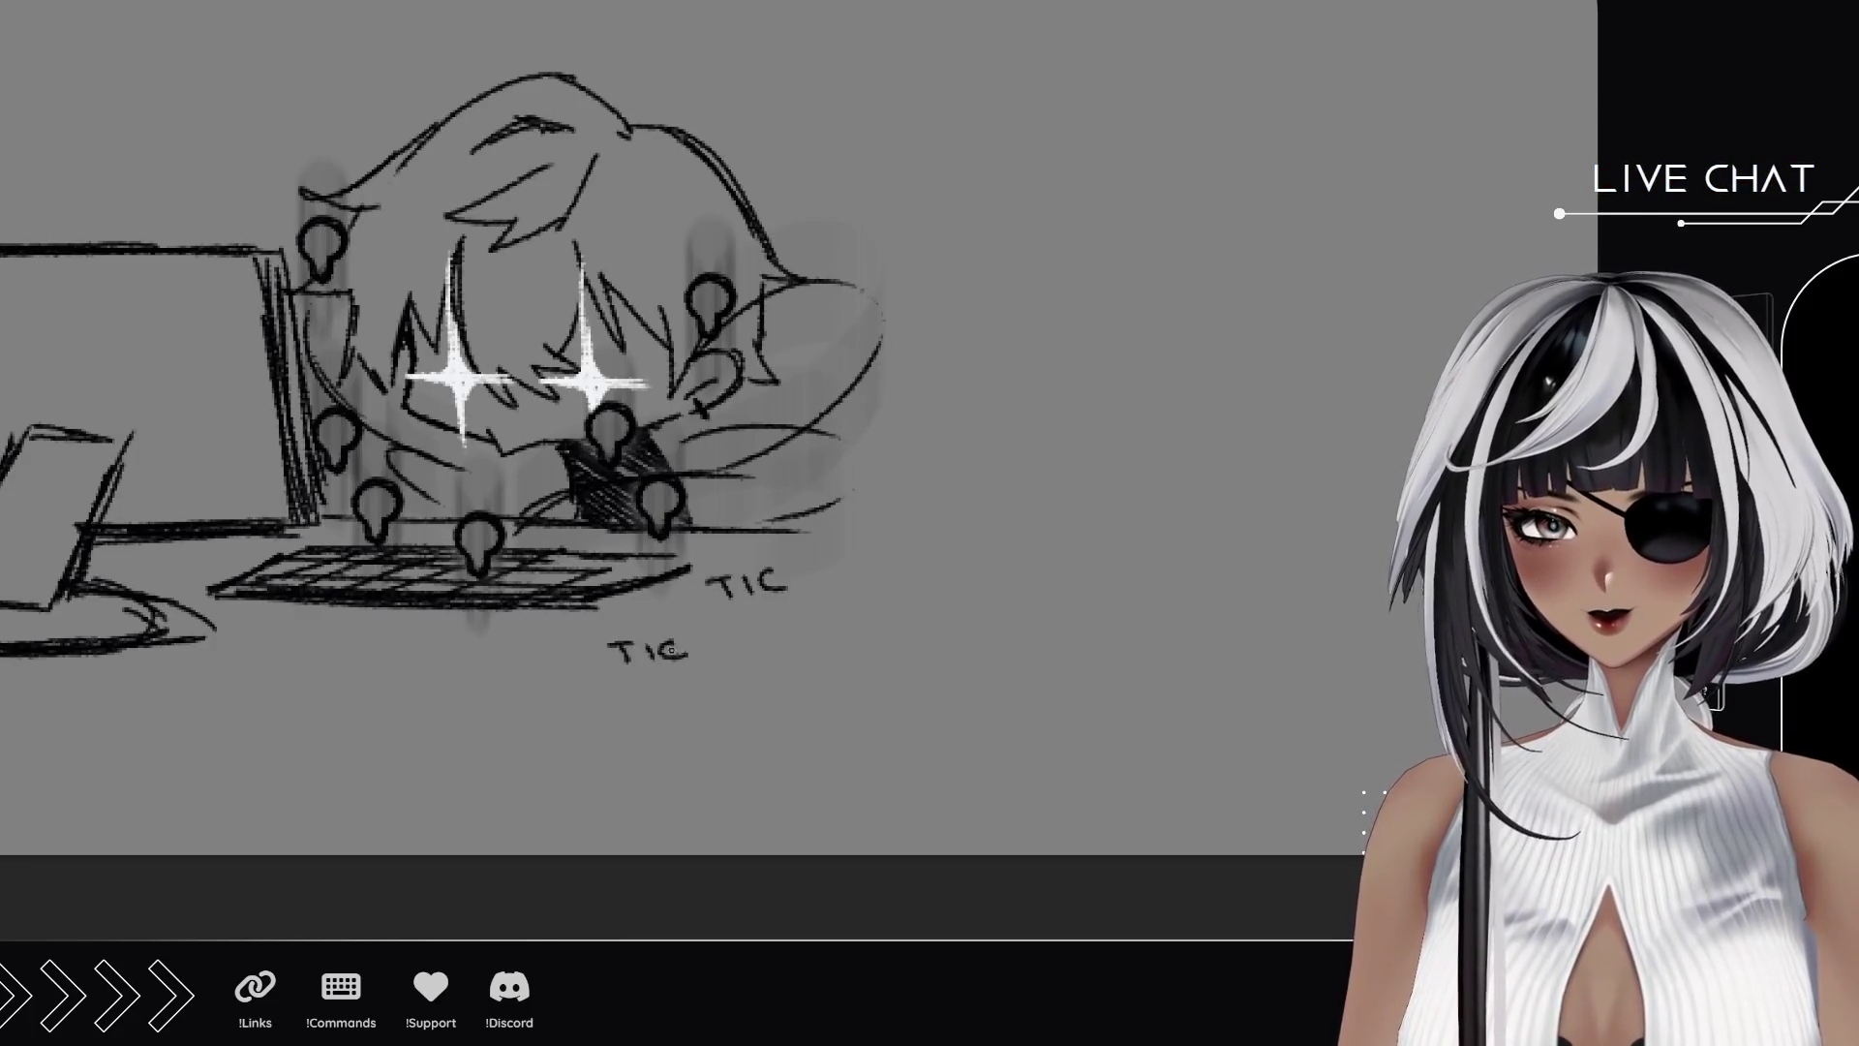
pyautogui.moveTo(285, 646); pyautogui.dragTo(286, 662)
pyautogui.moveTo(271, 643); pyautogui.dragTo(353, 662)
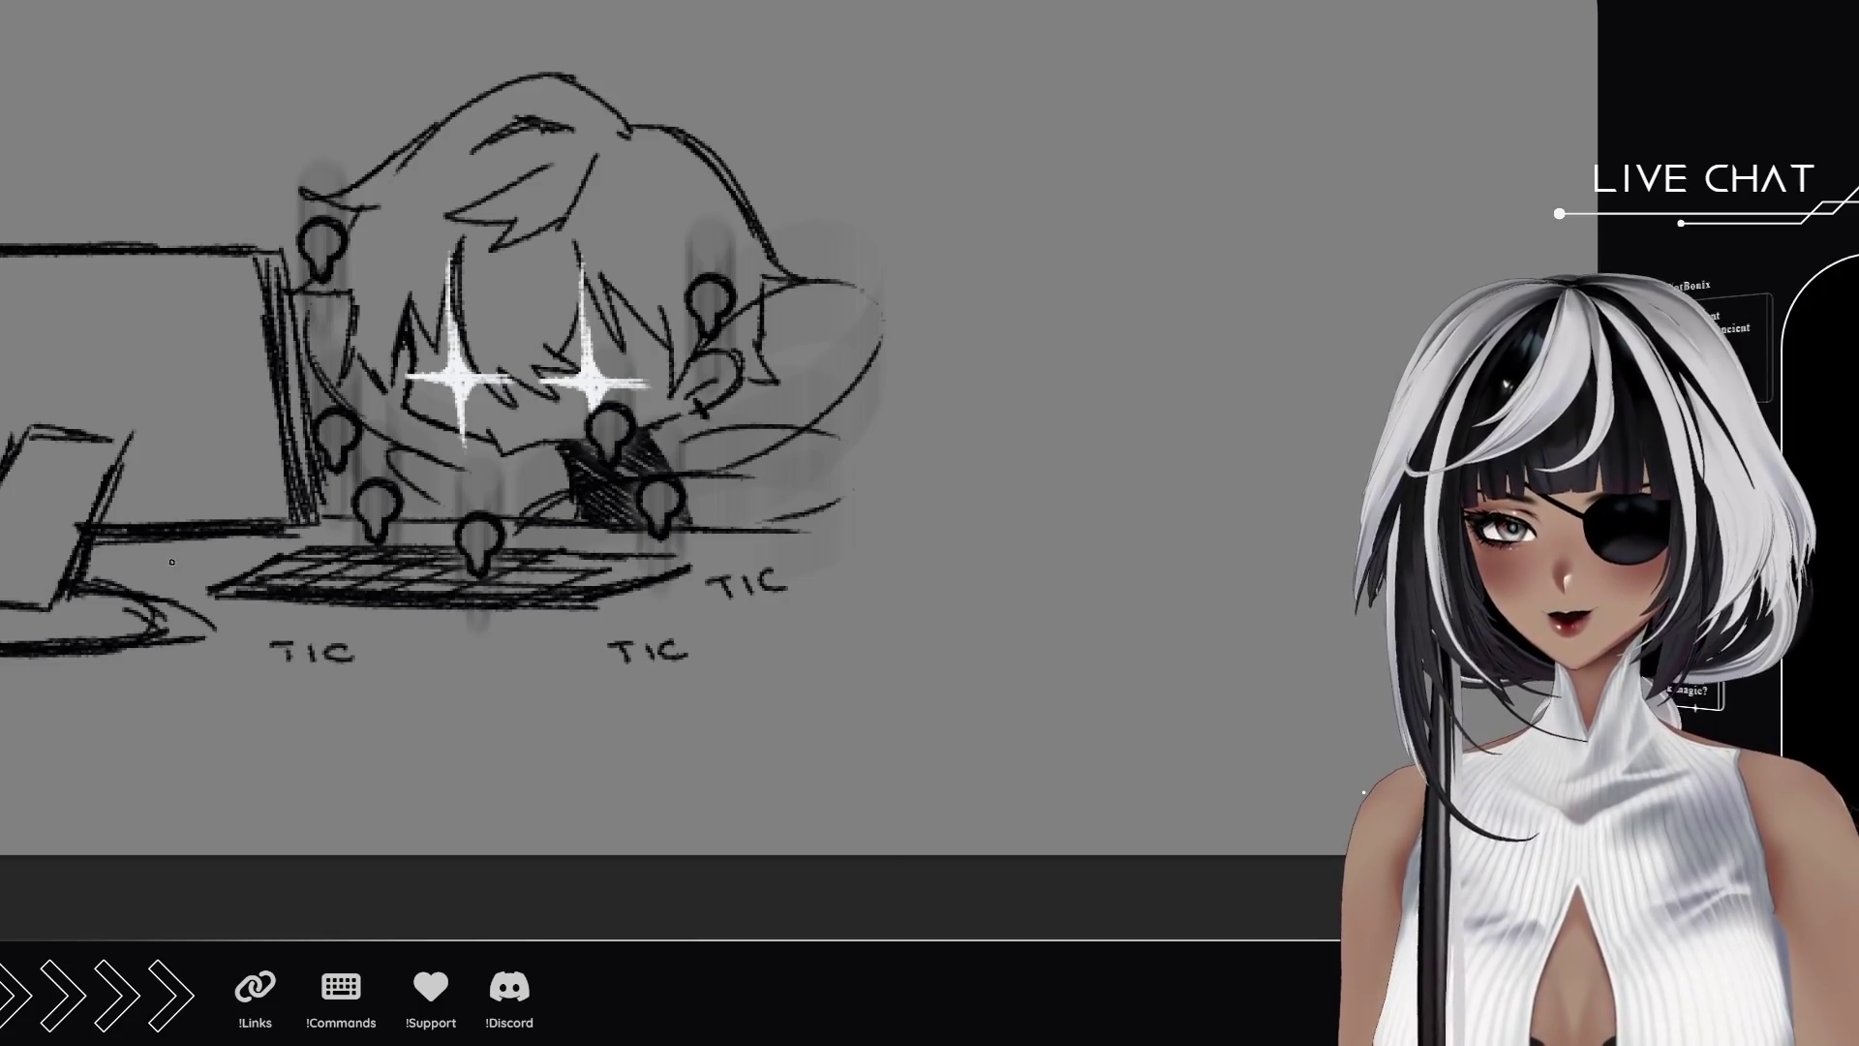
pyautogui.moveTo(225, 560); pyautogui.dragTo(225, 573)
# Letter more TICs at the top left, above the head, beside the hair and right of the pillow.
pyautogui.moveTo(137, 178); pyautogui.dragTo(137, 200)
pyautogui.moveTo(120, 180); pyautogui.dragTo(158, 199)
pyautogui.moveTo(195, 180); pyautogui.dragTo(196, 197)
pyautogui.moveTo(278, 100); pyautogui.dragTo(280, 124)
pyautogui.moveTo(256, 100); pyautogui.dragTo(345, 122)
pyautogui.moveTo(833, 219)
pyautogui.mouseDown()
pyautogui.moveTo(835, 246)
pyautogui.moveTo(845, 212)
pyautogui.mouseUp()
pyautogui.moveTo(861, 223)
pyautogui.mouseDown()
pyautogui.moveTo(862, 247)
pyautogui.moveTo(901, 243)
pyautogui.mouseUp()
pyautogui.moveTo(757, 148); pyautogui.dragTo(758, 168)
pyautogui.moveTo(735, 151); pyautogui.dragTo(784, 166)
pyautogui.moveTo(816, 149)
pyautogui.mouseDown()
pyautogui.moveTo(794, 155)
pyautogui.moveTo(824, 168)
pyautogui.mouseUp()
pyautogui.moveTo(895, 402); pyautogui.dragTo(897, 424)
pyautogui.moveTo(879, 401)
pyautogui.mouseDown()
pyautogui.moveTo(910, 398)
pyautogui.moveTo(921, 422)
pyautogui.mouseUp()
pyautogui.moveTo(954, 399); pyautogui.dragTo(958, 423)
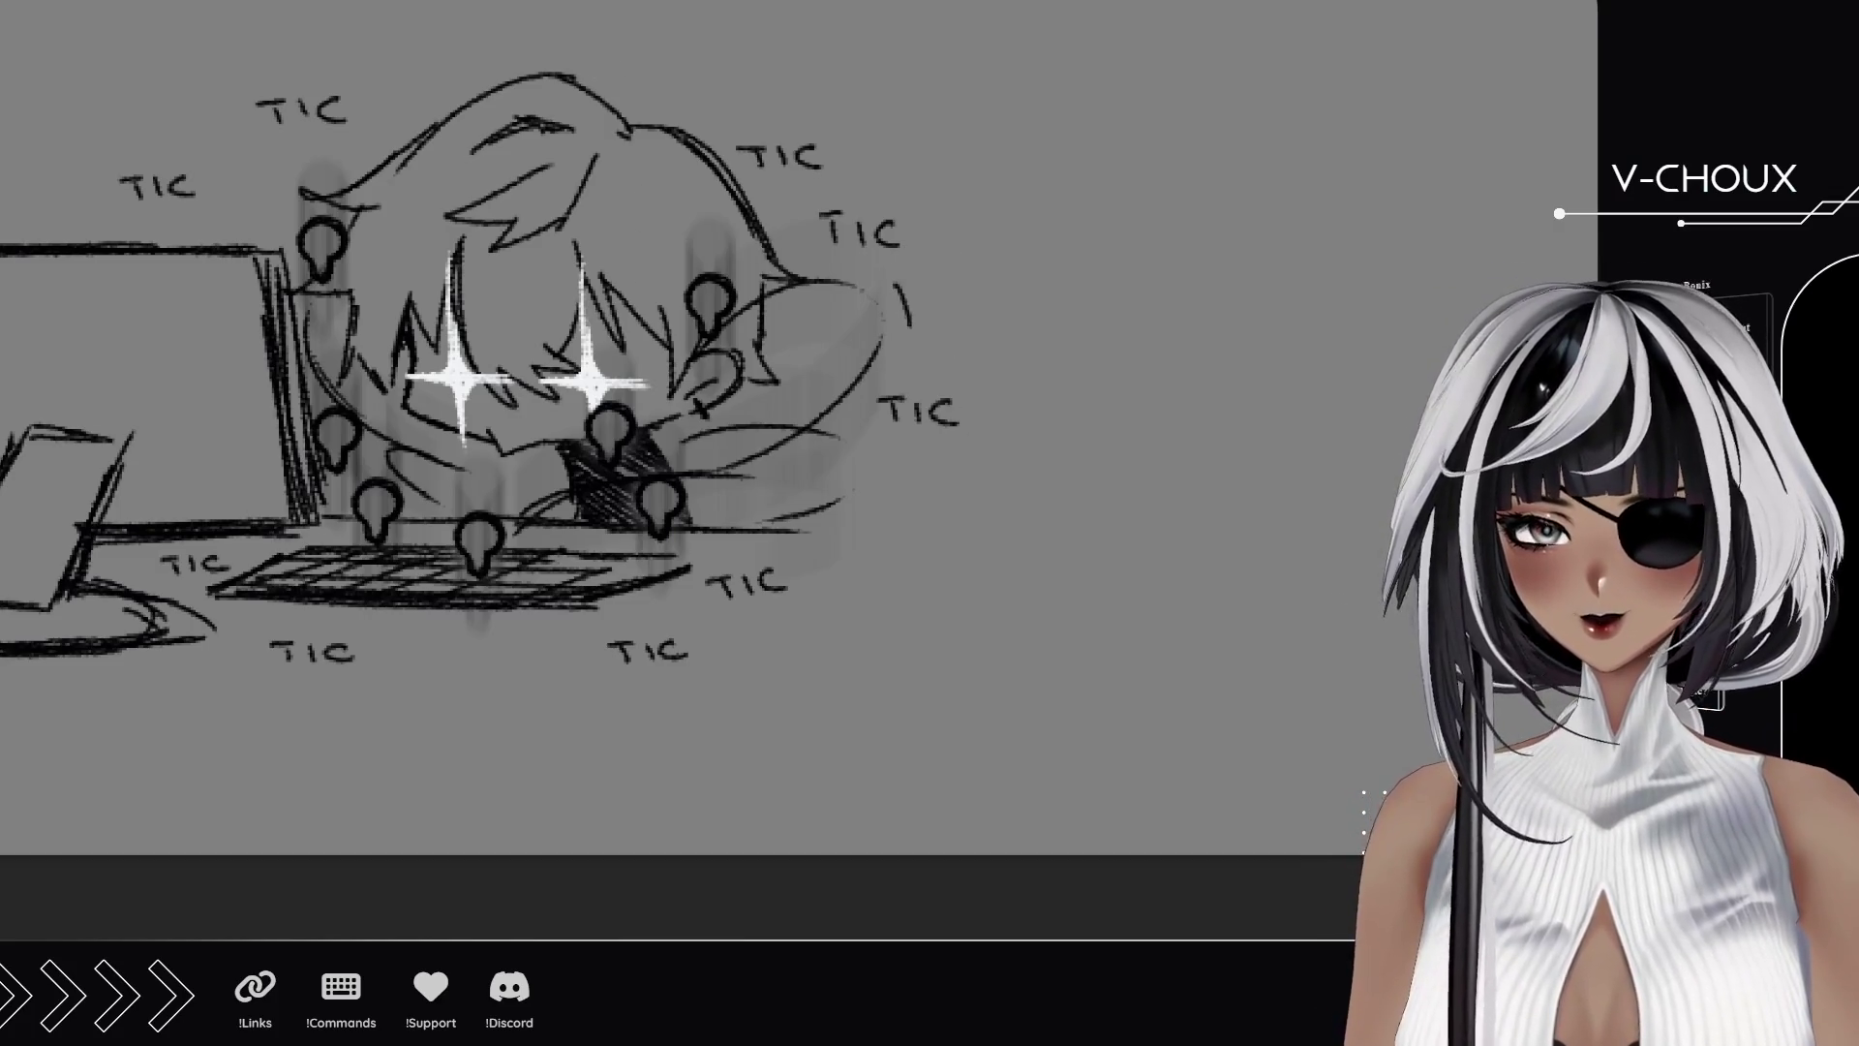
# Try small motion marks beside the head and pillow, then undo them.
pyautogui.moveTo(891, 283); pyautogui.dragTo(898, 321)
pyautogui.moveTo(900, 286); pyautogui.dragTo(918, 327)
pyautogui.moveTo(865, 470); pyautogui.dragTo(868, 504)
pyautogui.moveTo(876, 467); pyautogui.dragTo(880, 508)
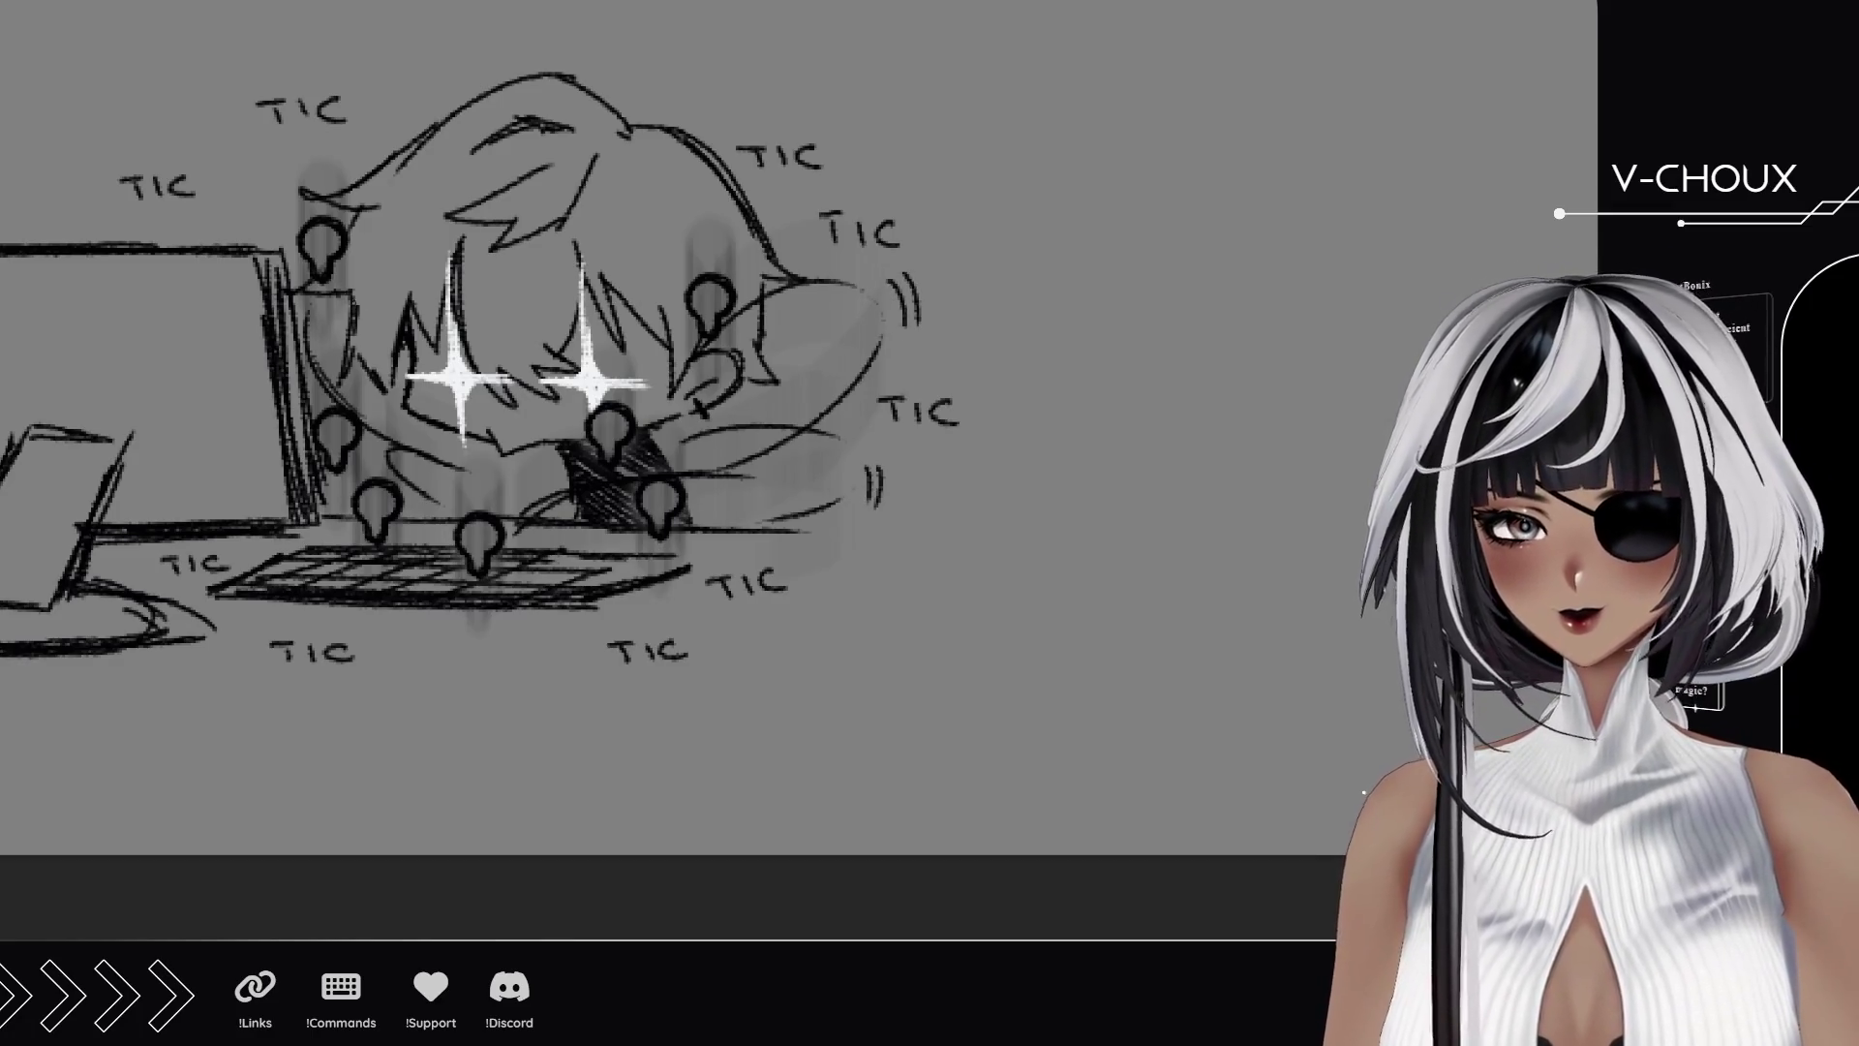
pyautogui.hotkey('ctrl', 'z')
pyautogui.hotkey('ctrl', 'z')
pyautogui.hotkey('ctrl', 'z')
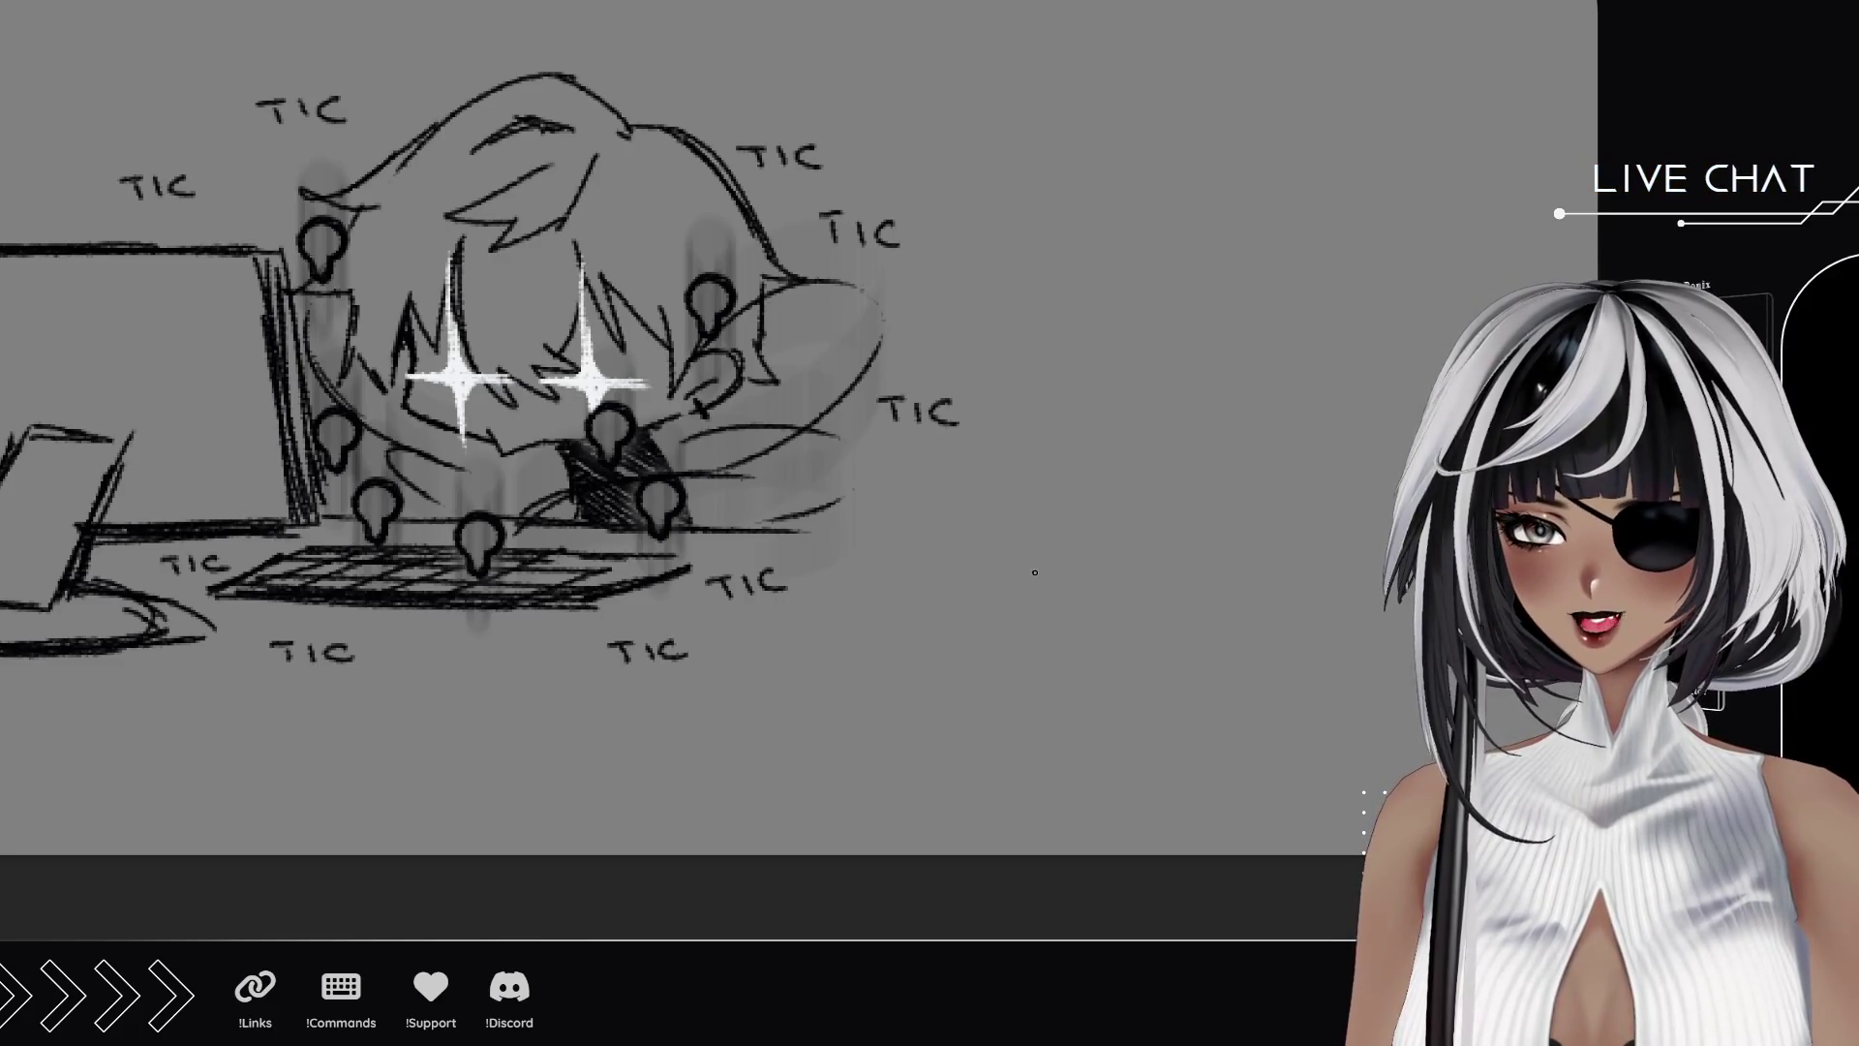
# In the empty canvas, sketch the table's right leg, the side of the head, a mouth dot and both closed eyes.
pyautogui.moveTo(780, 489)
pyautogui.mouseDown()
pyautogui.moveTo(946, 481)
pyautogui.moveTo(1071, 511)
pyautogui.moveTo(1081, 478)
pyautogui.moveTo(999, 494)
pyautogui.moveTo(944, 567)
pyautogui.moveTo(1224, 651)
pyautogui.moveTo(1124, 561)
pyautogui.moveTo(871, 527)
pyautogui.moveTo(864, 560)
pyautogui.moveTo(823, 450)
pyautogui.moveTo(850, 518)
pyautogui.moveTo(831, 438)
pyautogui.moveTo(1165, 429)
pyautogui.moveTo(1185, 438)
pyautogui.moveTo(1210, 559)
pyautogui.moveTo(1200, 523)
pyautogui.mouseUp()
pyautogui.moveTo(1169, 384); pyautogui.dragTo(1042, 419)
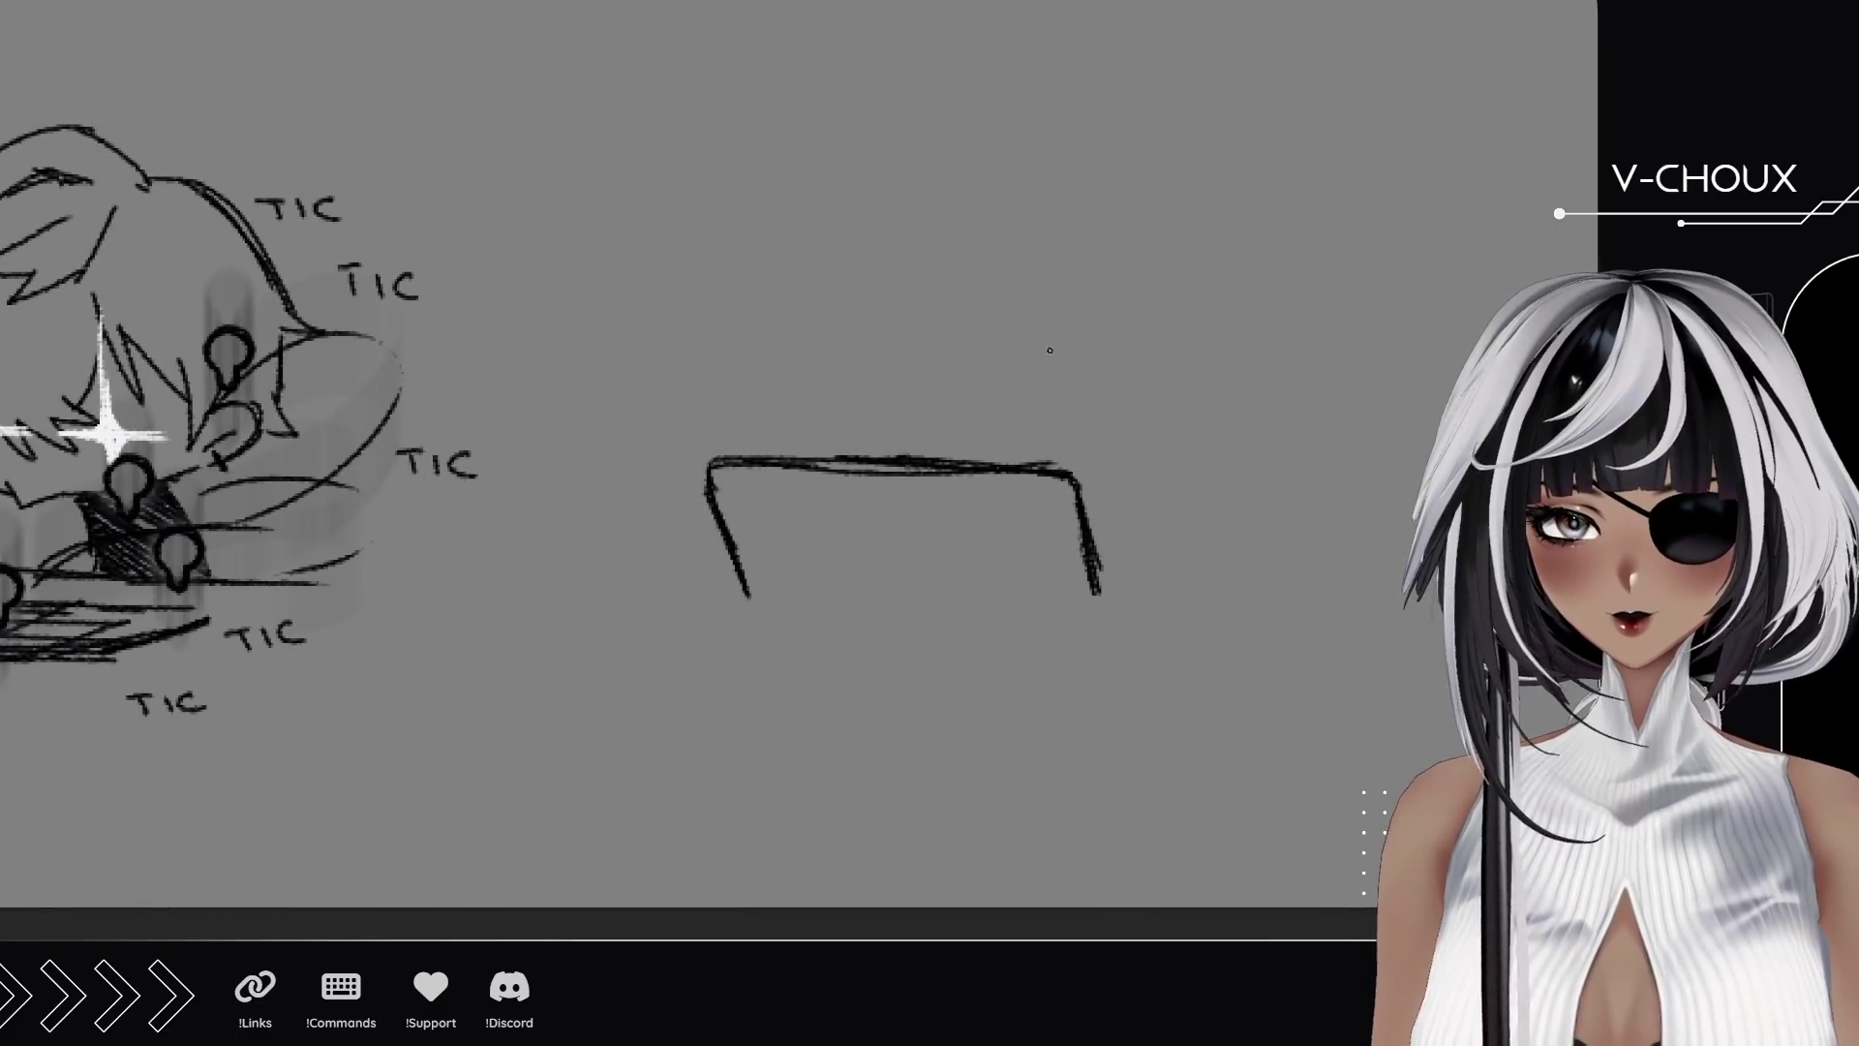
pyautogui.moveTo(1050, 322)
pyautogui.mouseDown()
pyautogui.moveTo(1042, 462)
pyautogui.moveTo(1099, 503)
pyautogui.moveTo(1142, 518)
pyautogui.moveTo(1307, 489)
pyautogui.mouseUp()
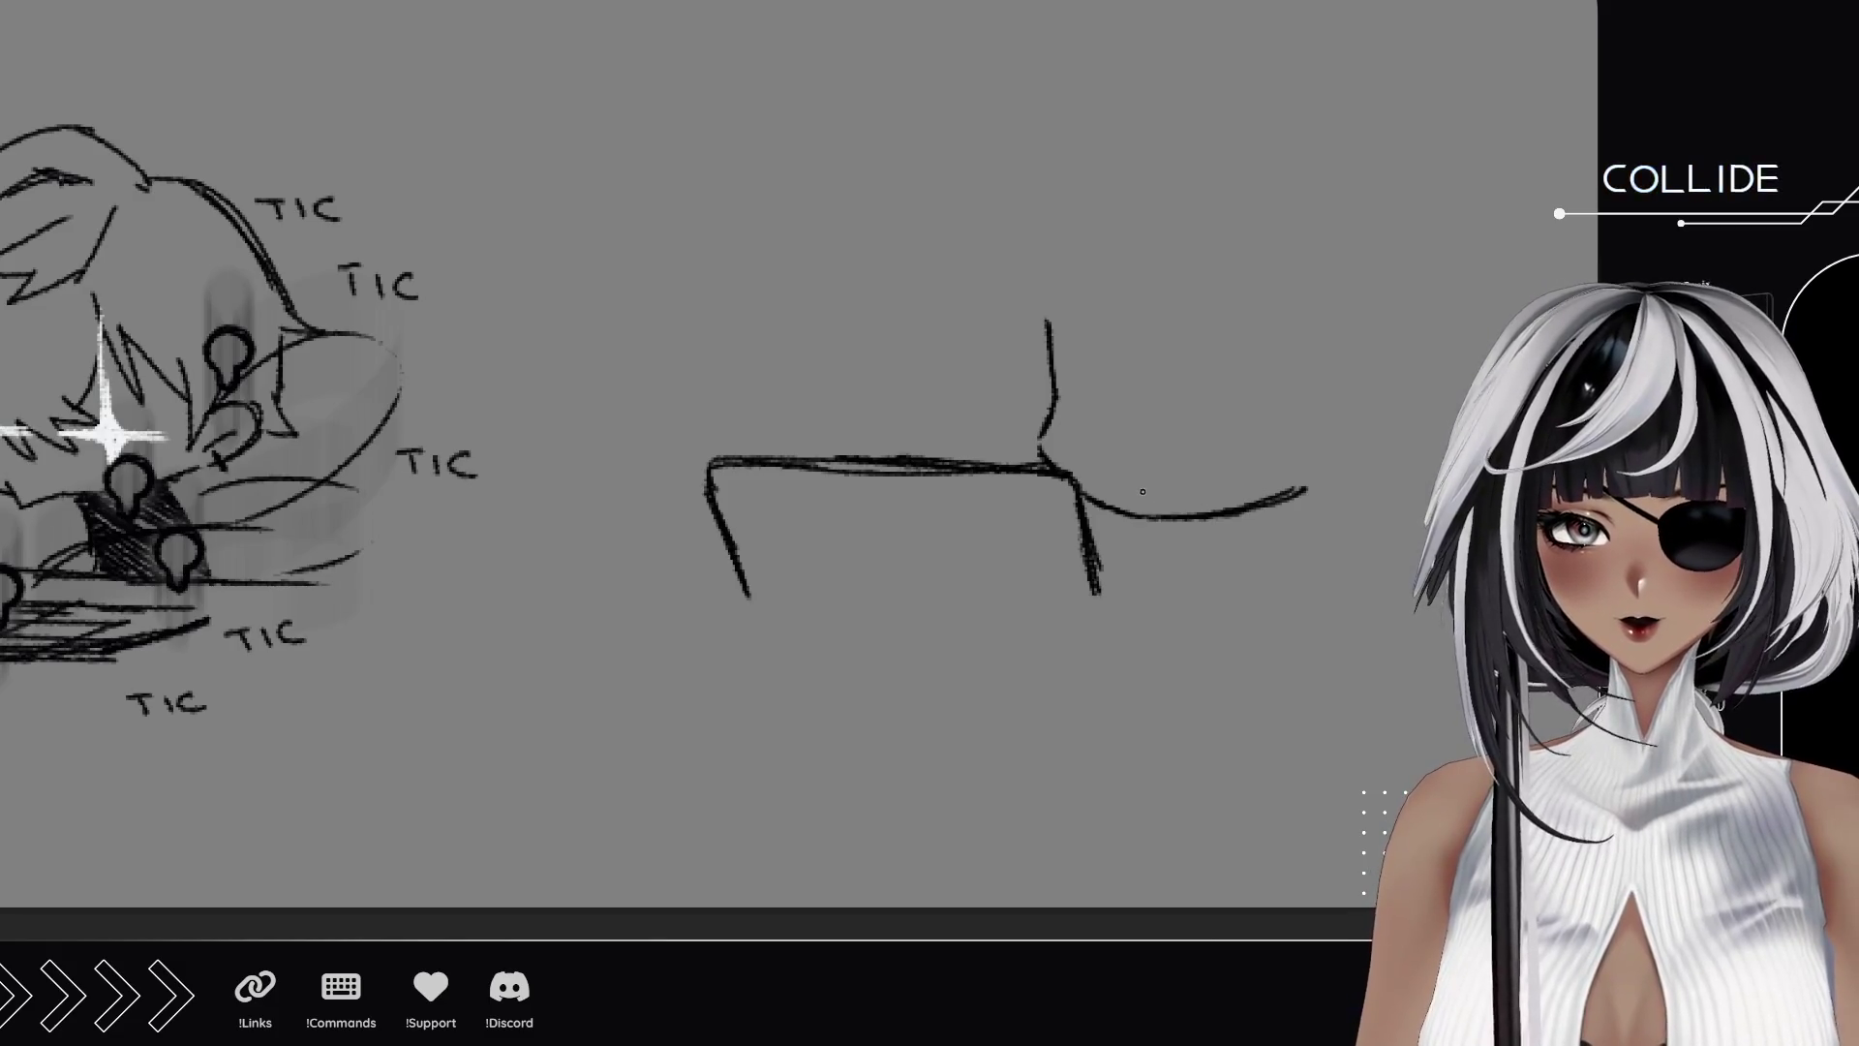
pyautogui.click(1146, 493)
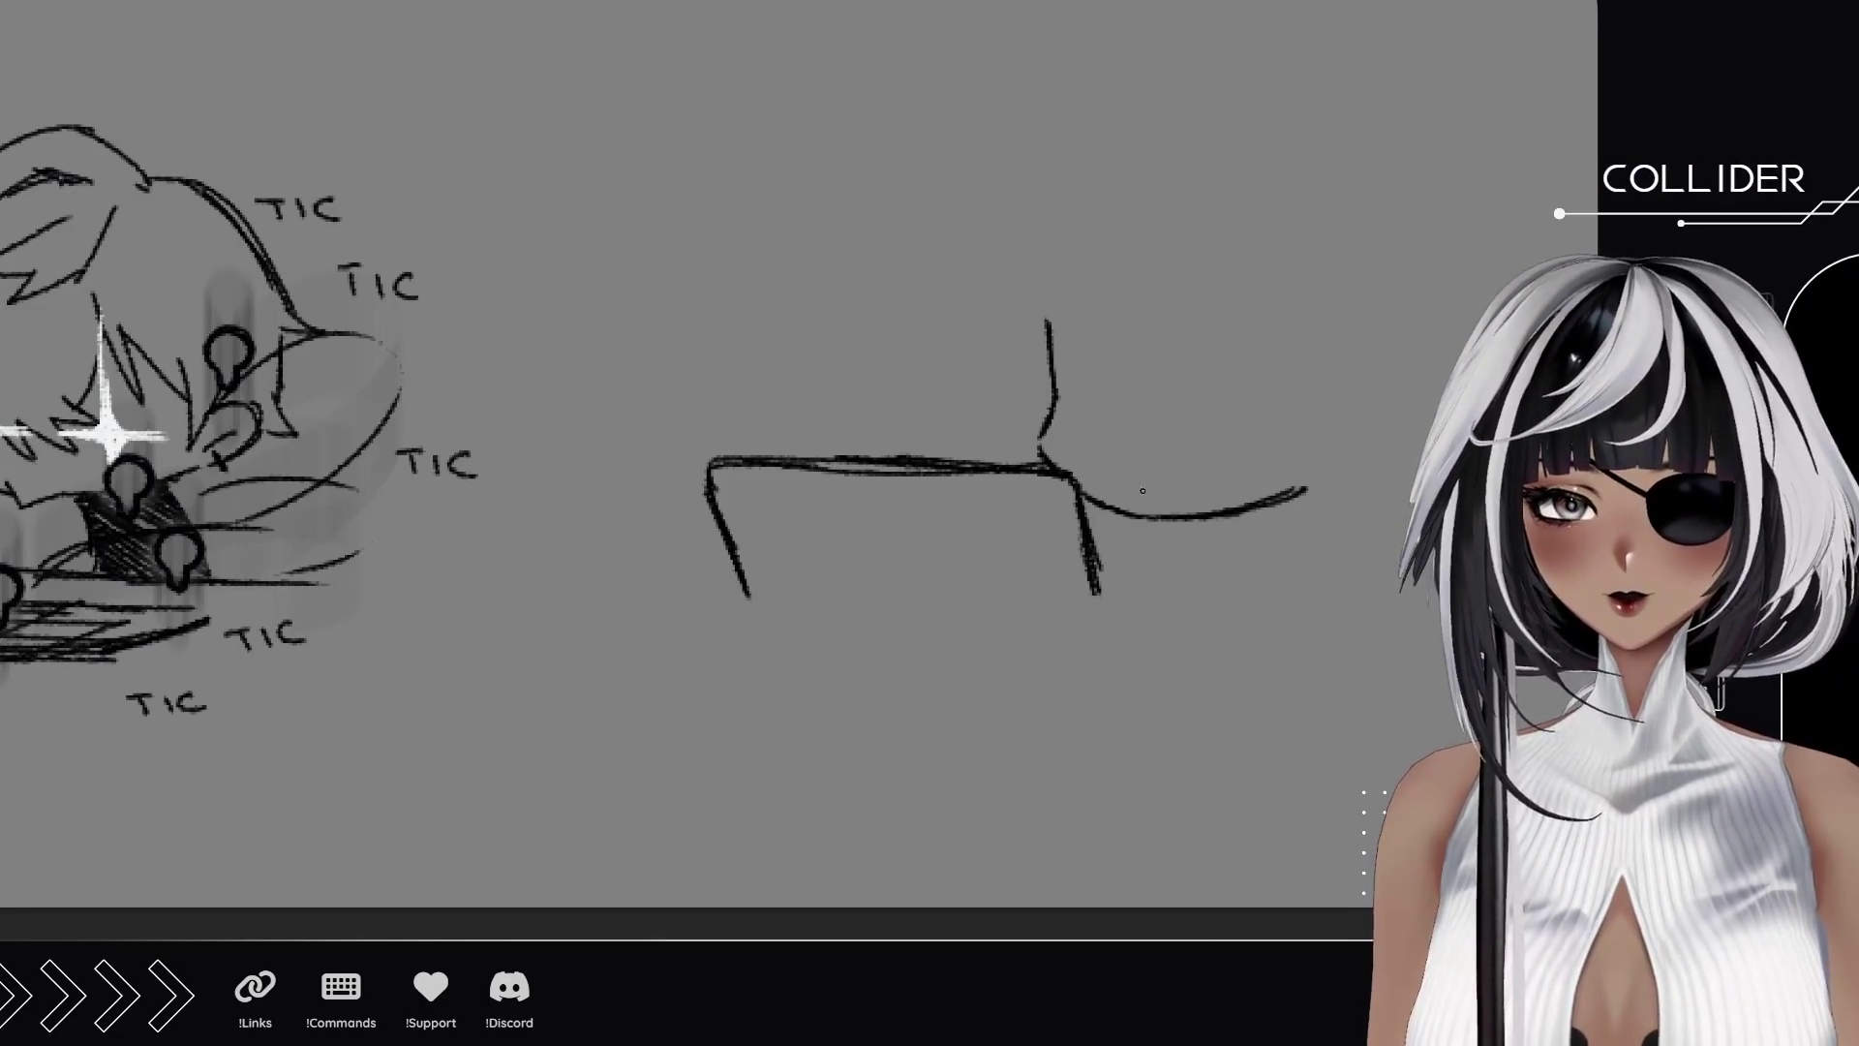
pyautogui.moveTo(1068, 419)
pyautogui.mouseDown()
pyautogui.moveTo(1119, 424)
pyautogui.moveTo(1064, 430)
pyautogui.moveTo(1100, 440)
pyautogui.moveTo(1068, 415)
pyautogui.mouseUp()
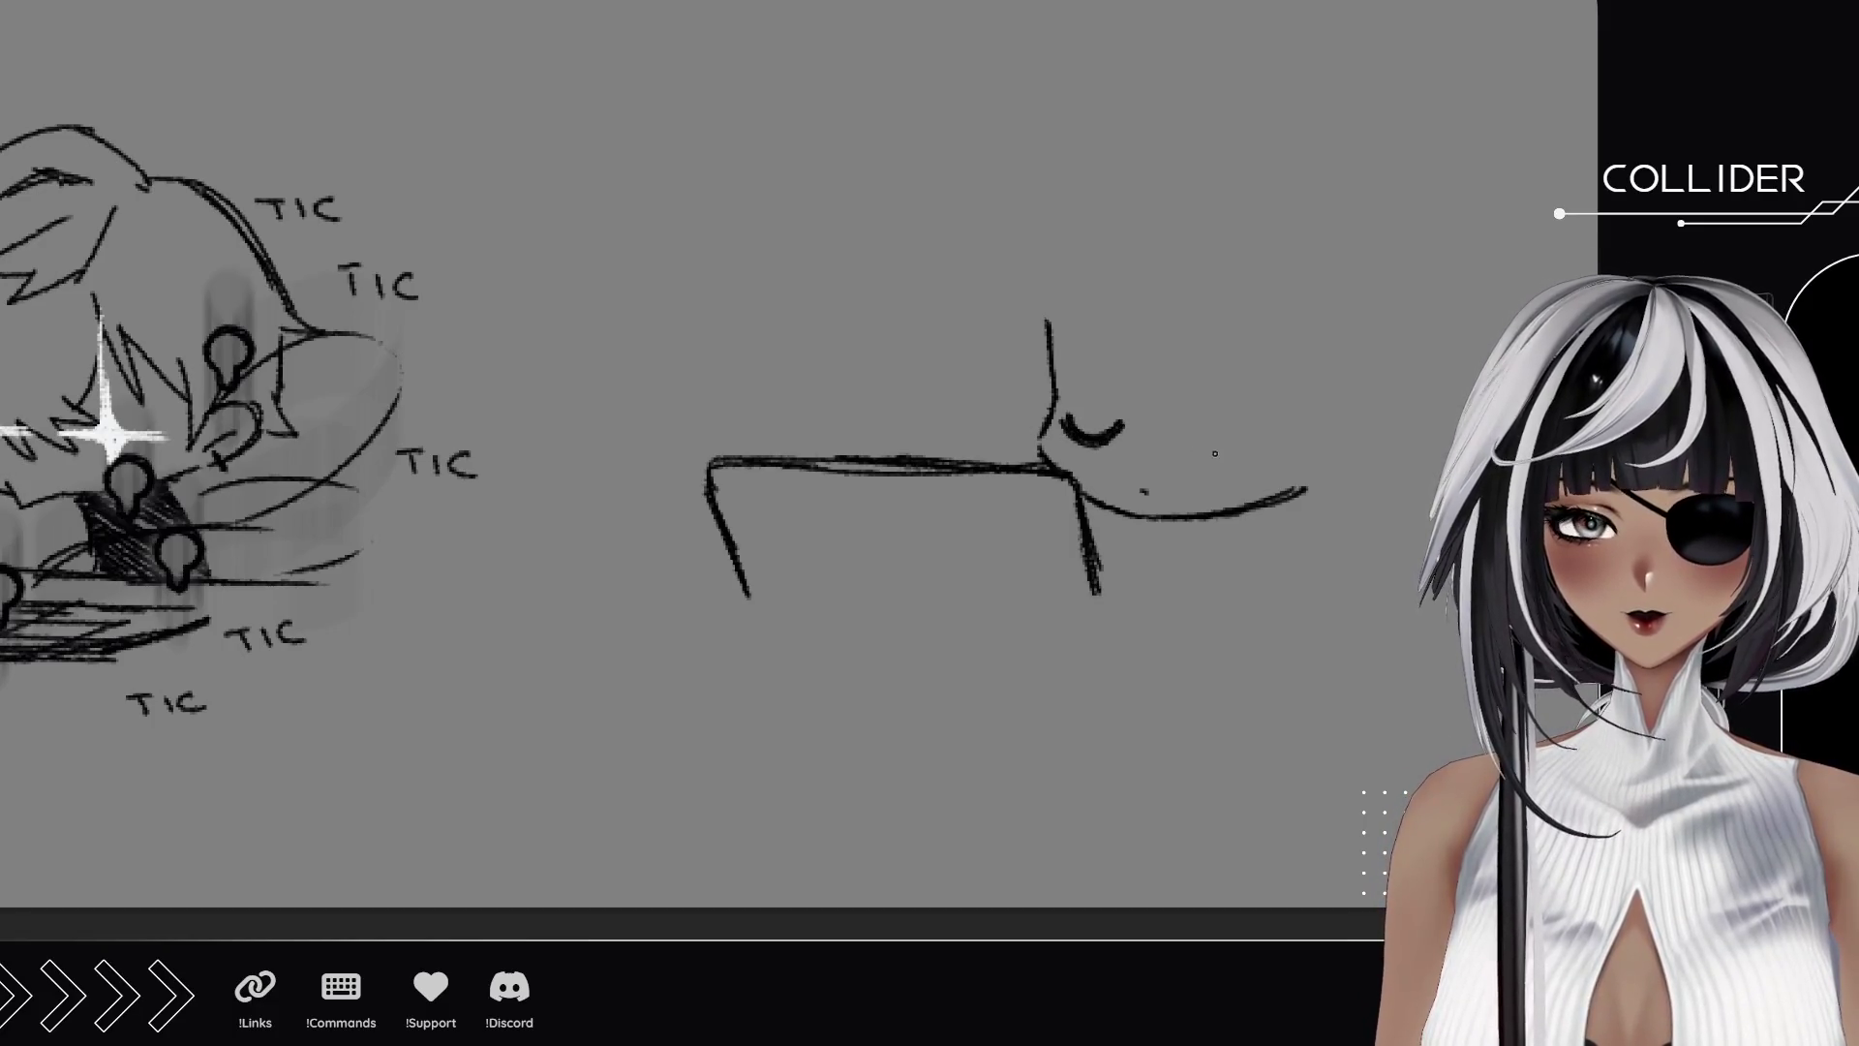
pyautogui.moveTo(1222, 441)
pyautogui.mouseDown()
pyautogui.moveTo(1287, 447)
pyautogui.moveTo(1215, 438)
pyautogui.mouseUp()
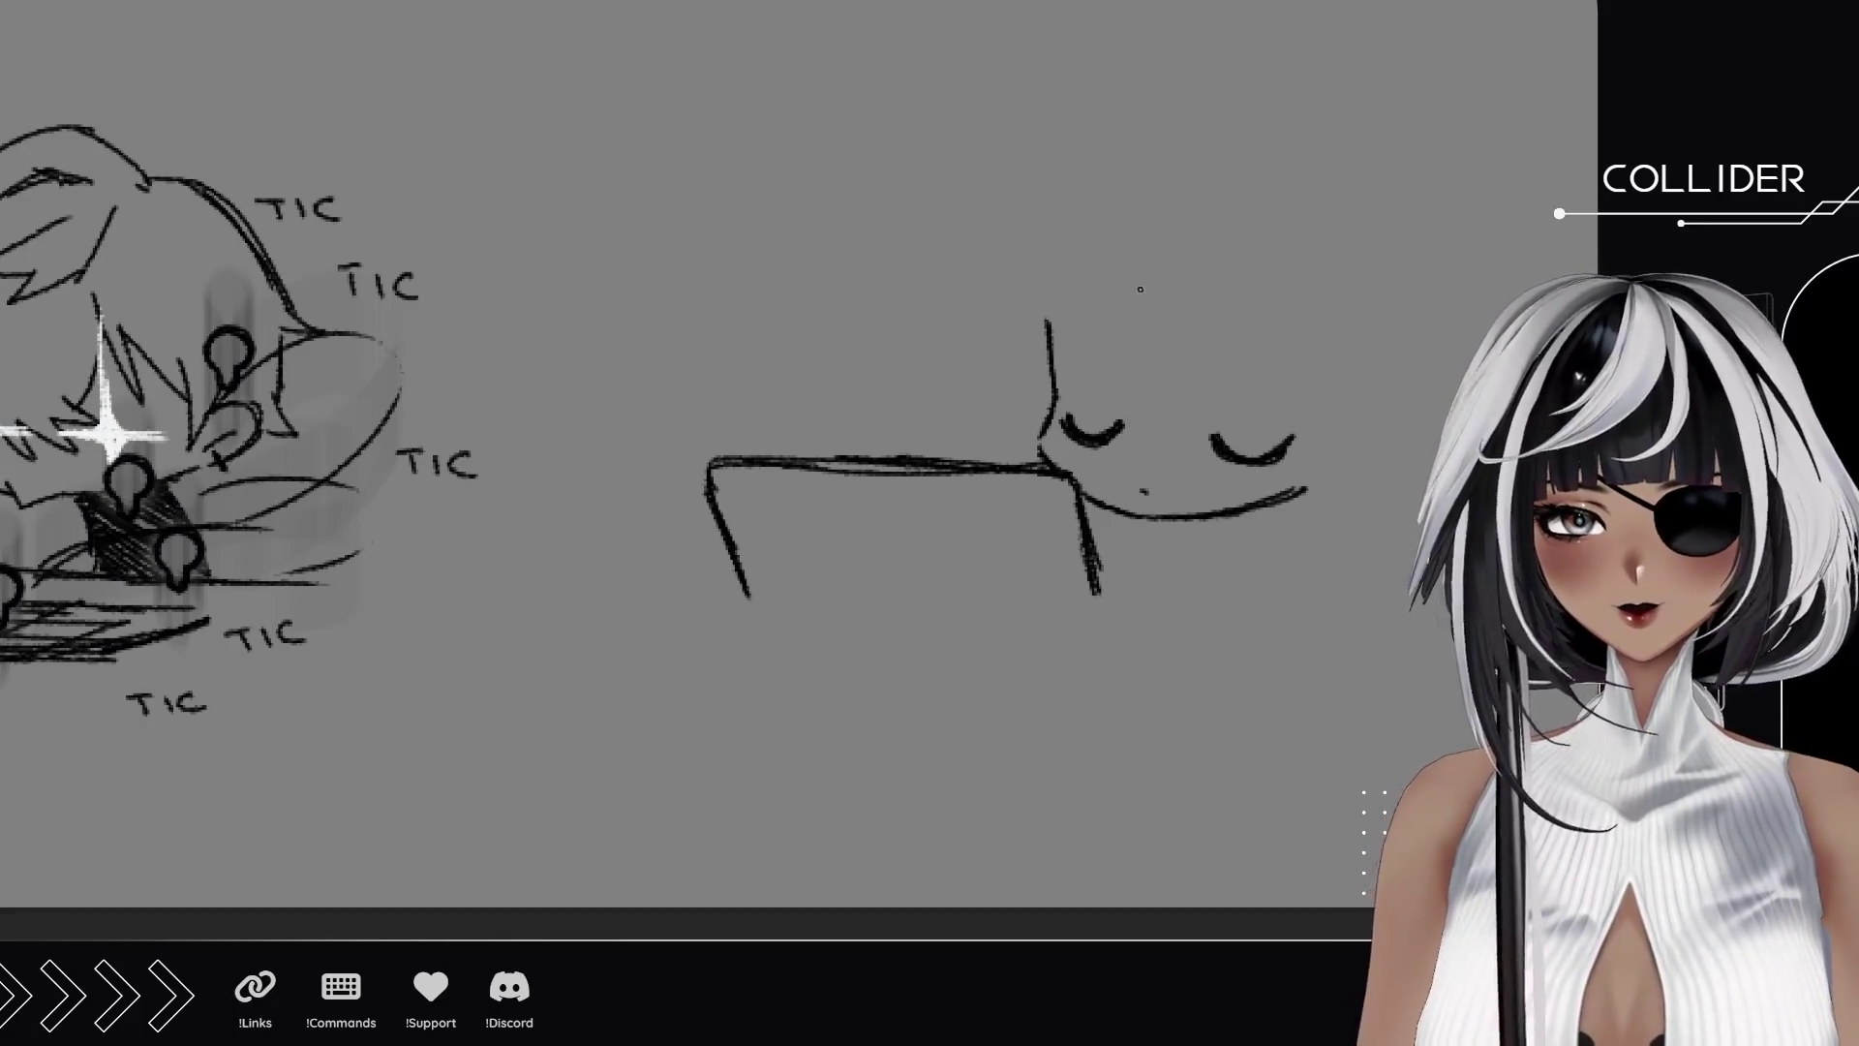
# Draw a hair strand over the forehead, zigzag bangs on the left and long hair strokes.
pyautogui.moveTo(1135, 271)
pyautogui.mouseDown()
pyautogui.moveTo(1123, 405)
pyautogui.moveTo(1196, 416)
pyautogui.moveTo(1226, 295)
pyautogui.moveTo(1253, 397)
pyautogui.moveTo(1264, 363)
pyautogui.moveTo(1300, 422)
pyautogui.mouseUp()
pyautogui.moveTo(1121, 304)
pyautogui.mouseDown()
pyautogui.moveTo(1081, 395)
pyautogui.moveTo(1051, 385)
pyautogui.moveTo(1040, 300)
pyautogui.mouseUp()
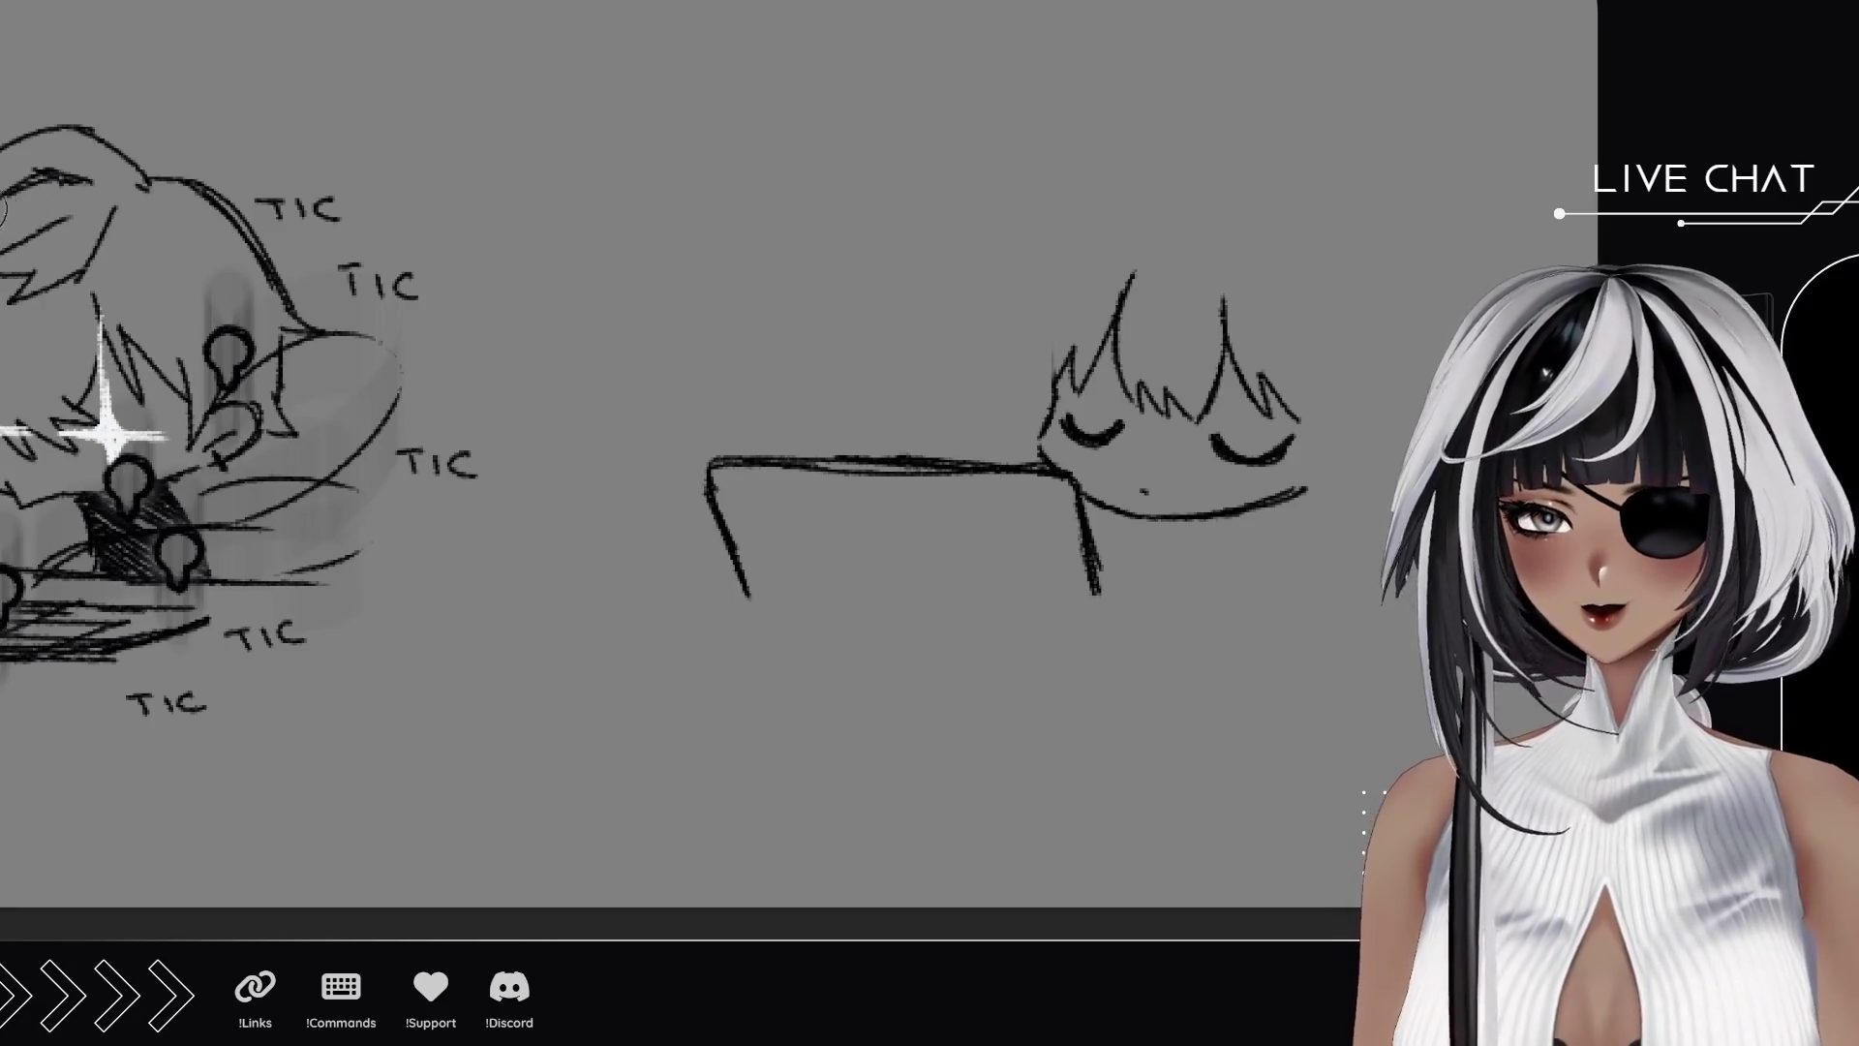
pyautogui.moveTo(1288, 285)
pyautogui.mouseDown()
pyautogui.moveTo(1313, 400)
pyautogui.moveTo(1311, 484)
pyautogui.moveTo(1286, 521)
pyautogui.moveTo(1317, 428)
pyautogui.moveTo(1356, 431)
pyautogui.moveTo(1326, 486)
pyautogui.moveTo(1351, 454)
pyautogui.mouseUp()
pyautogui.hotkey('ctrl', 'z')
pyautogui.hotkey('ctrl', 'z')
pyautogui.hotkey('ctrl', 'z')
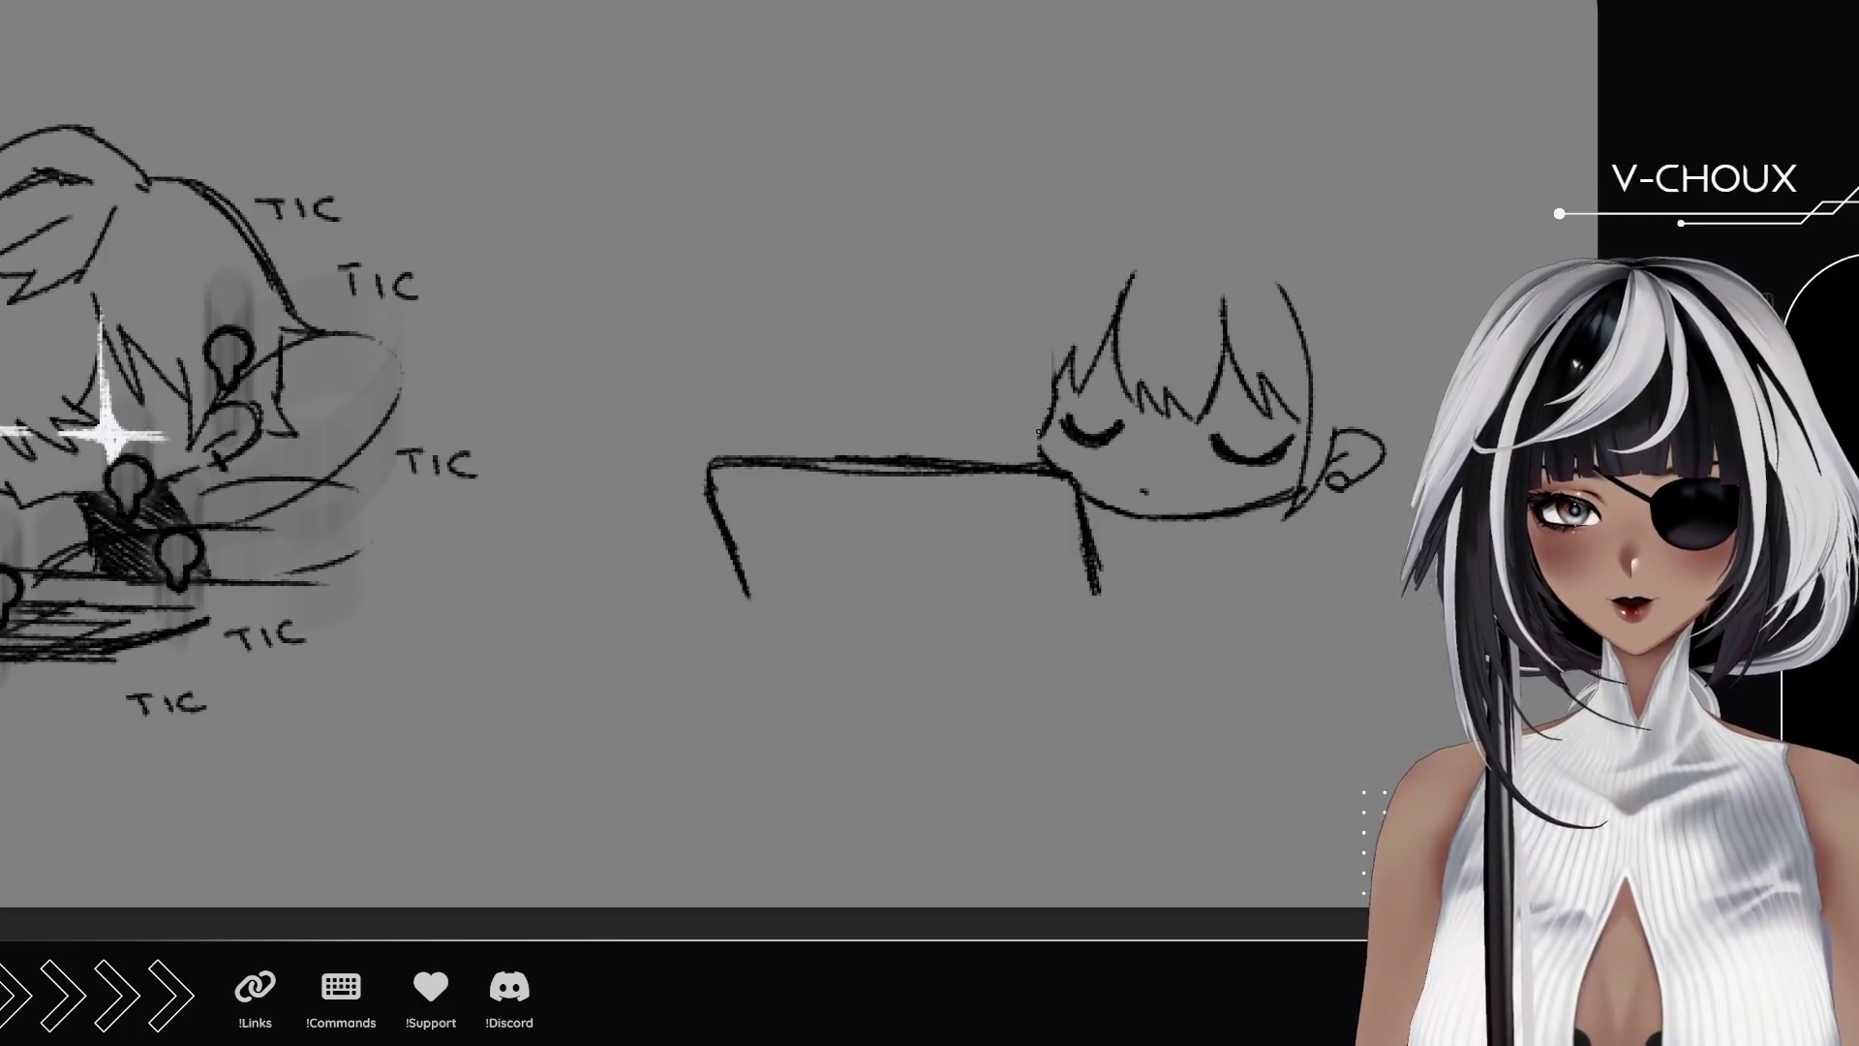
pyautogui.moveTo(1038, 455)
pyautogui.mouseDown()
pyautogui.moveTo(1057, 317)
pyautogui.moveTo(1040, 468)
pyautogui.mouseUp()
# Draw the arc for the top of the head and settle the large arc over it.
pyautogui.hotkey('ctrl', 'z')
pyautogui.moveTo(1076, 279); pyautogui.dragTo(1197, 200)
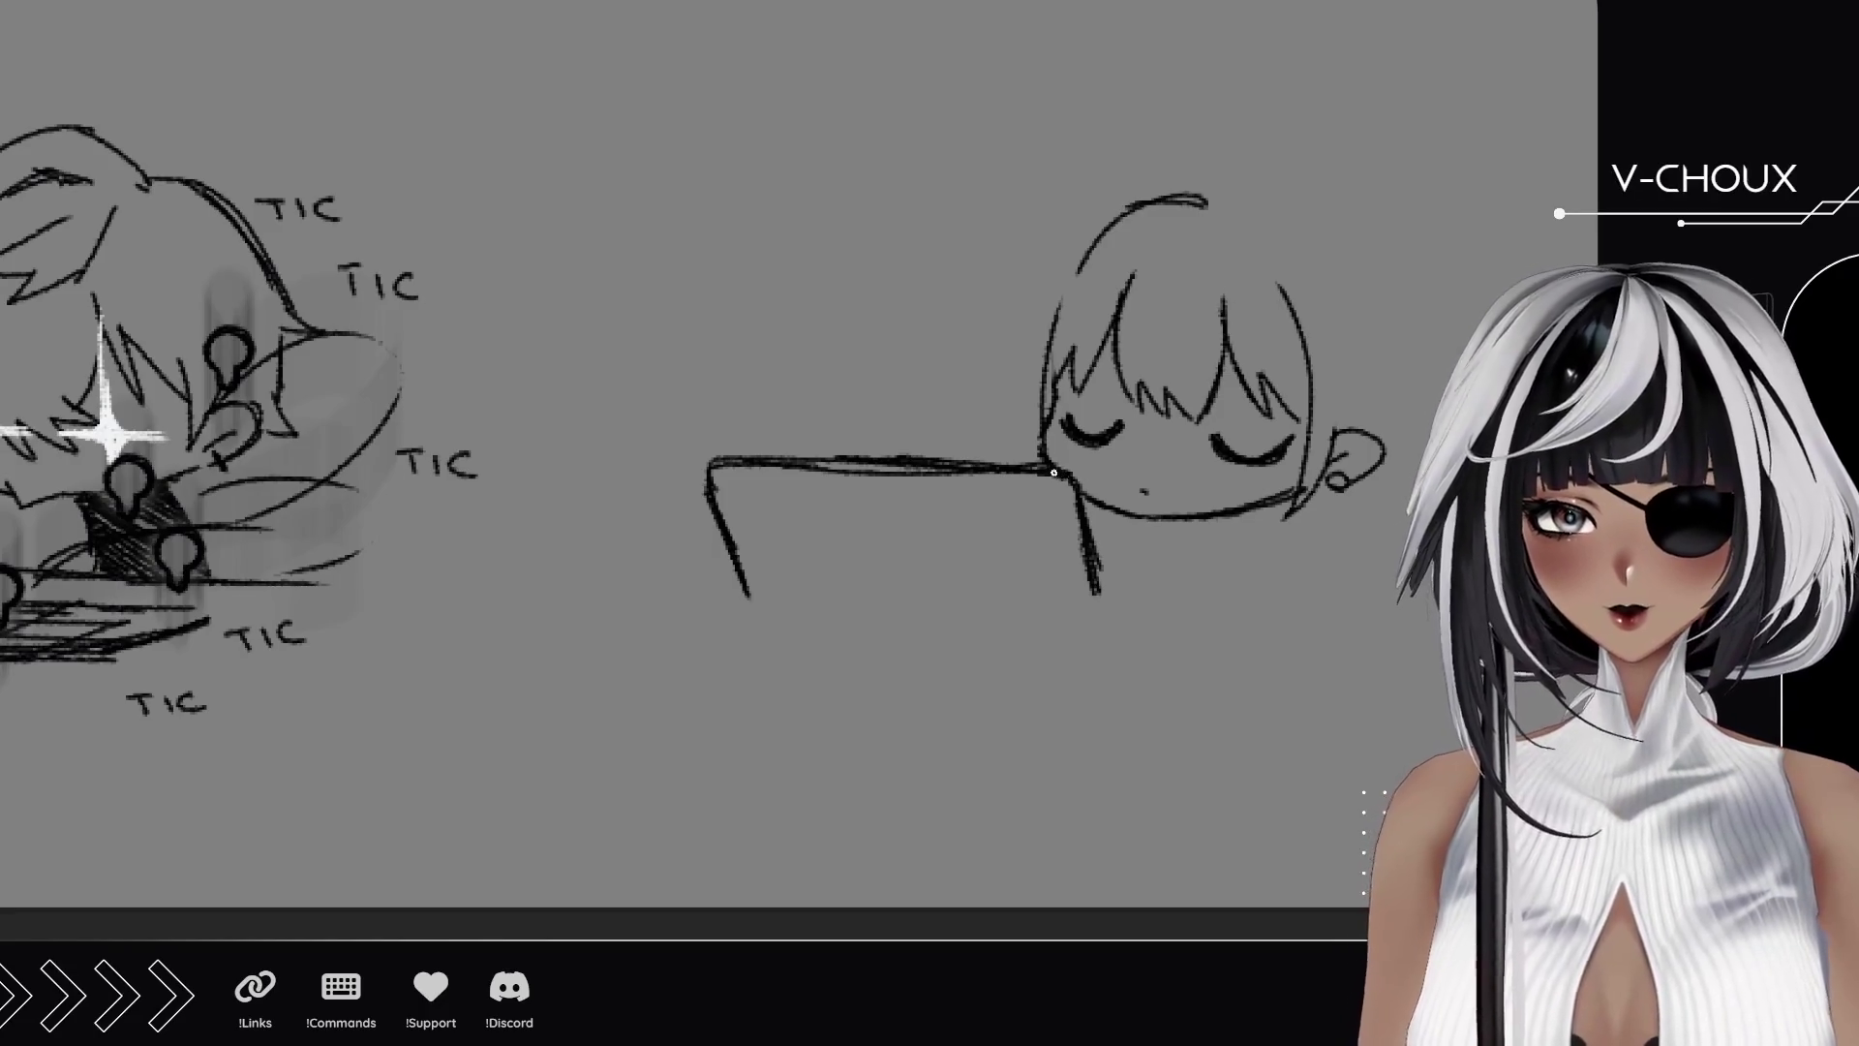
pyautogui.moveTo(1083, 484); pyautogui.dragTo(1104, 585)
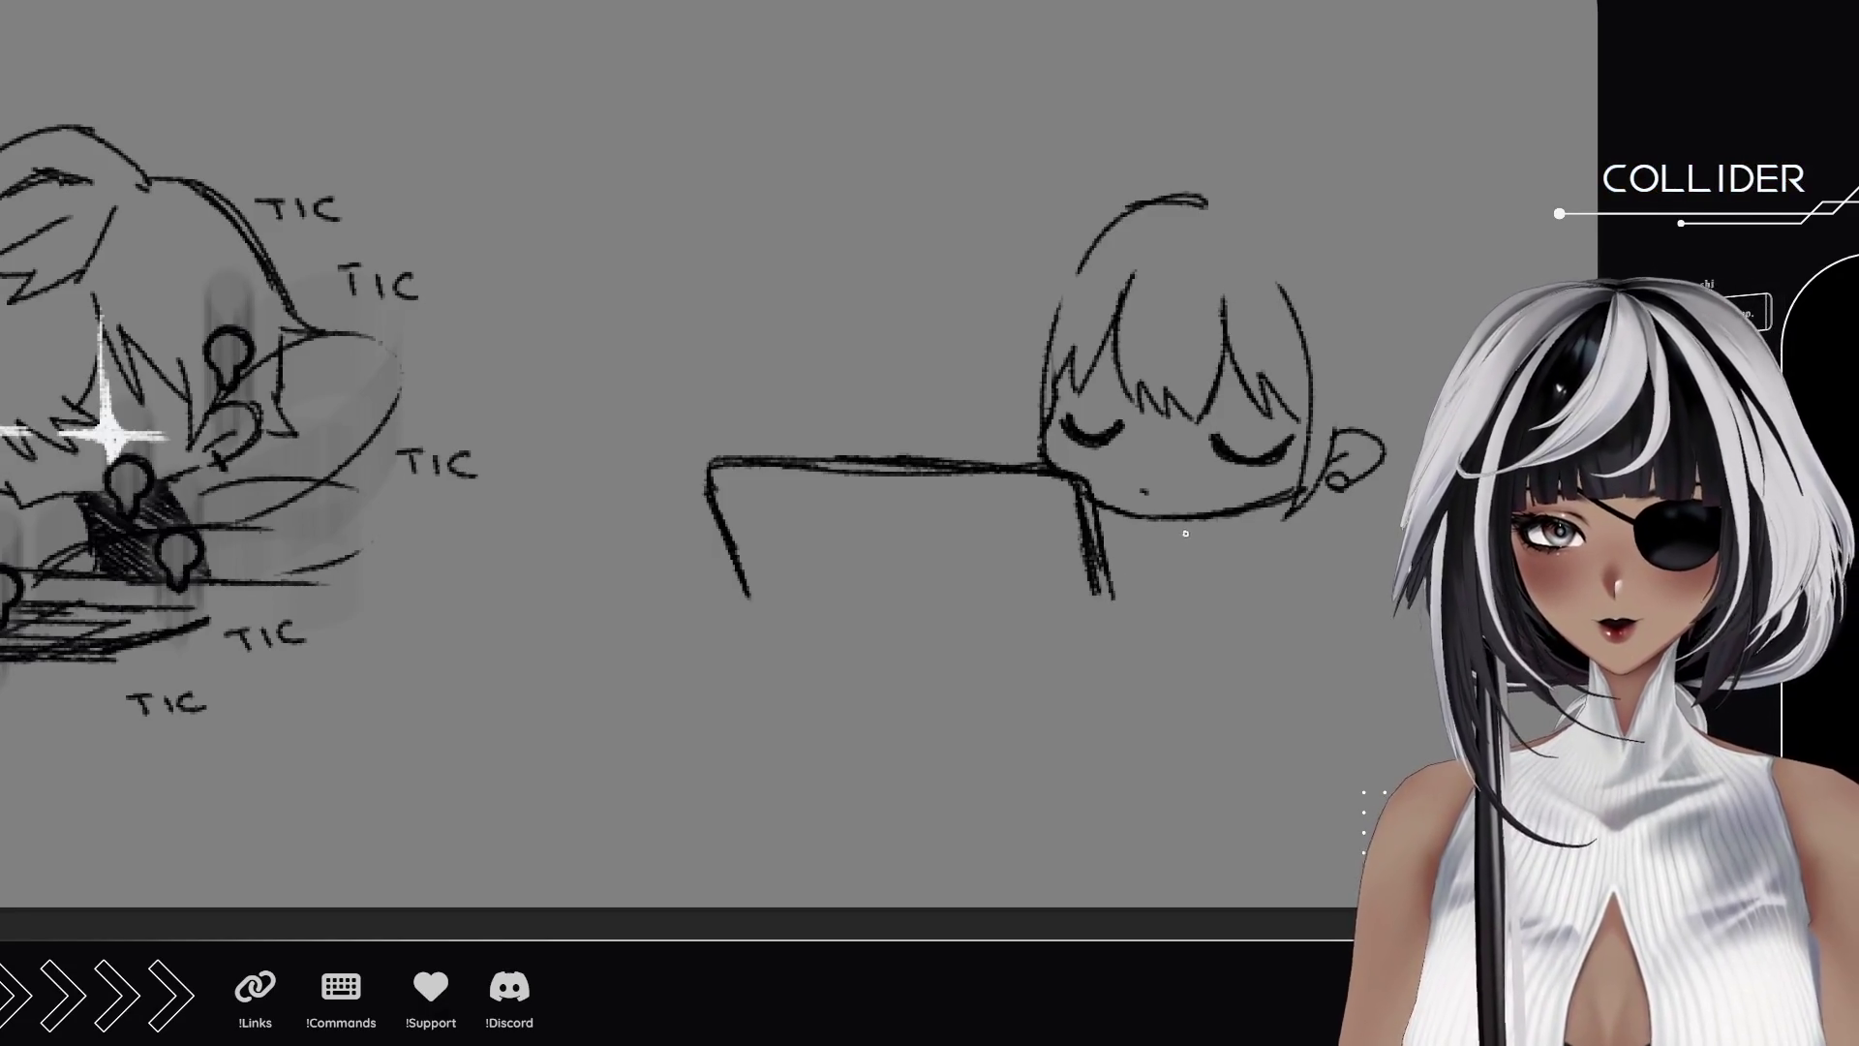
pyautogui.moveTo(1293, 178); pyautogui.dragTo(1127, 174)
pyautogui.hotkey('ctrl', 'z')
pyautogui.moveTo(1295, 186)
pyautogui.mouseDown()
pyautogui.moveTo(1200, 126)
pyautogui.moveTo(1044, 189)
pyautogui.mouseUp()
pyautogui.hotkey('ctrl', 'z')
pyautogui.moveTo(1284, 194); pyautogui.dragTo(1007, 286)
pyautogui.hotkey('ctrl', 'z')
pyautogui.moveTo(1287, 188); pyautogui.dragTo(1028, 280)
pyautogui.hotkey('ctrl', 'z')
pyautogui.moveTo(1284, 189); pyautogui.dragTo(1017, 266)
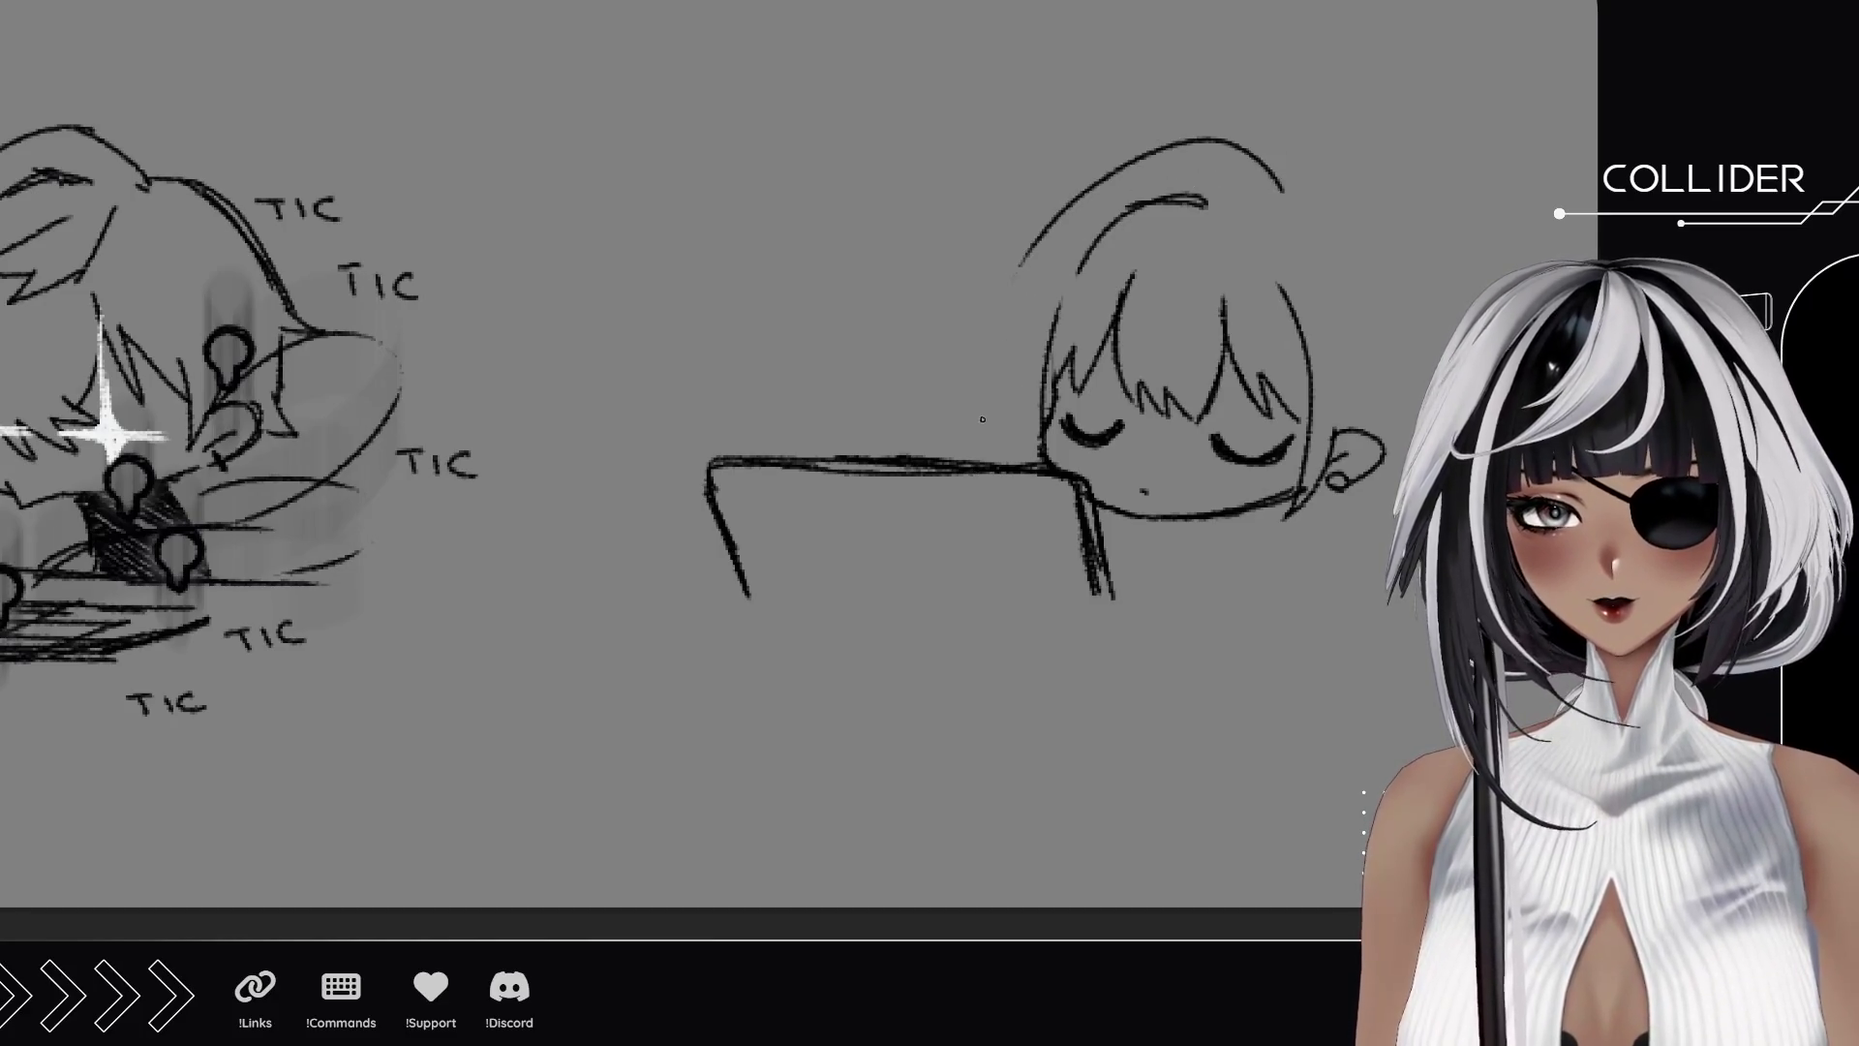
# Add long spiky hair with zigzag tips on both sides and a neck line below the chin.
pyautogui.moveTo(959, 430)
pyautogui.mouseDown()
pyautogui.moveTo(956, 467)
pyautogui.moveTo(1005, 291)
pyautogui.moveTo(954, 387)
pyautogui.mouseUp()
pyautogui.moveTo(1030, 243); pyautogui.dragTo(980, 338)
pyautogui.moveTo(774, 484); pyautogui.dragTo(624, 435)
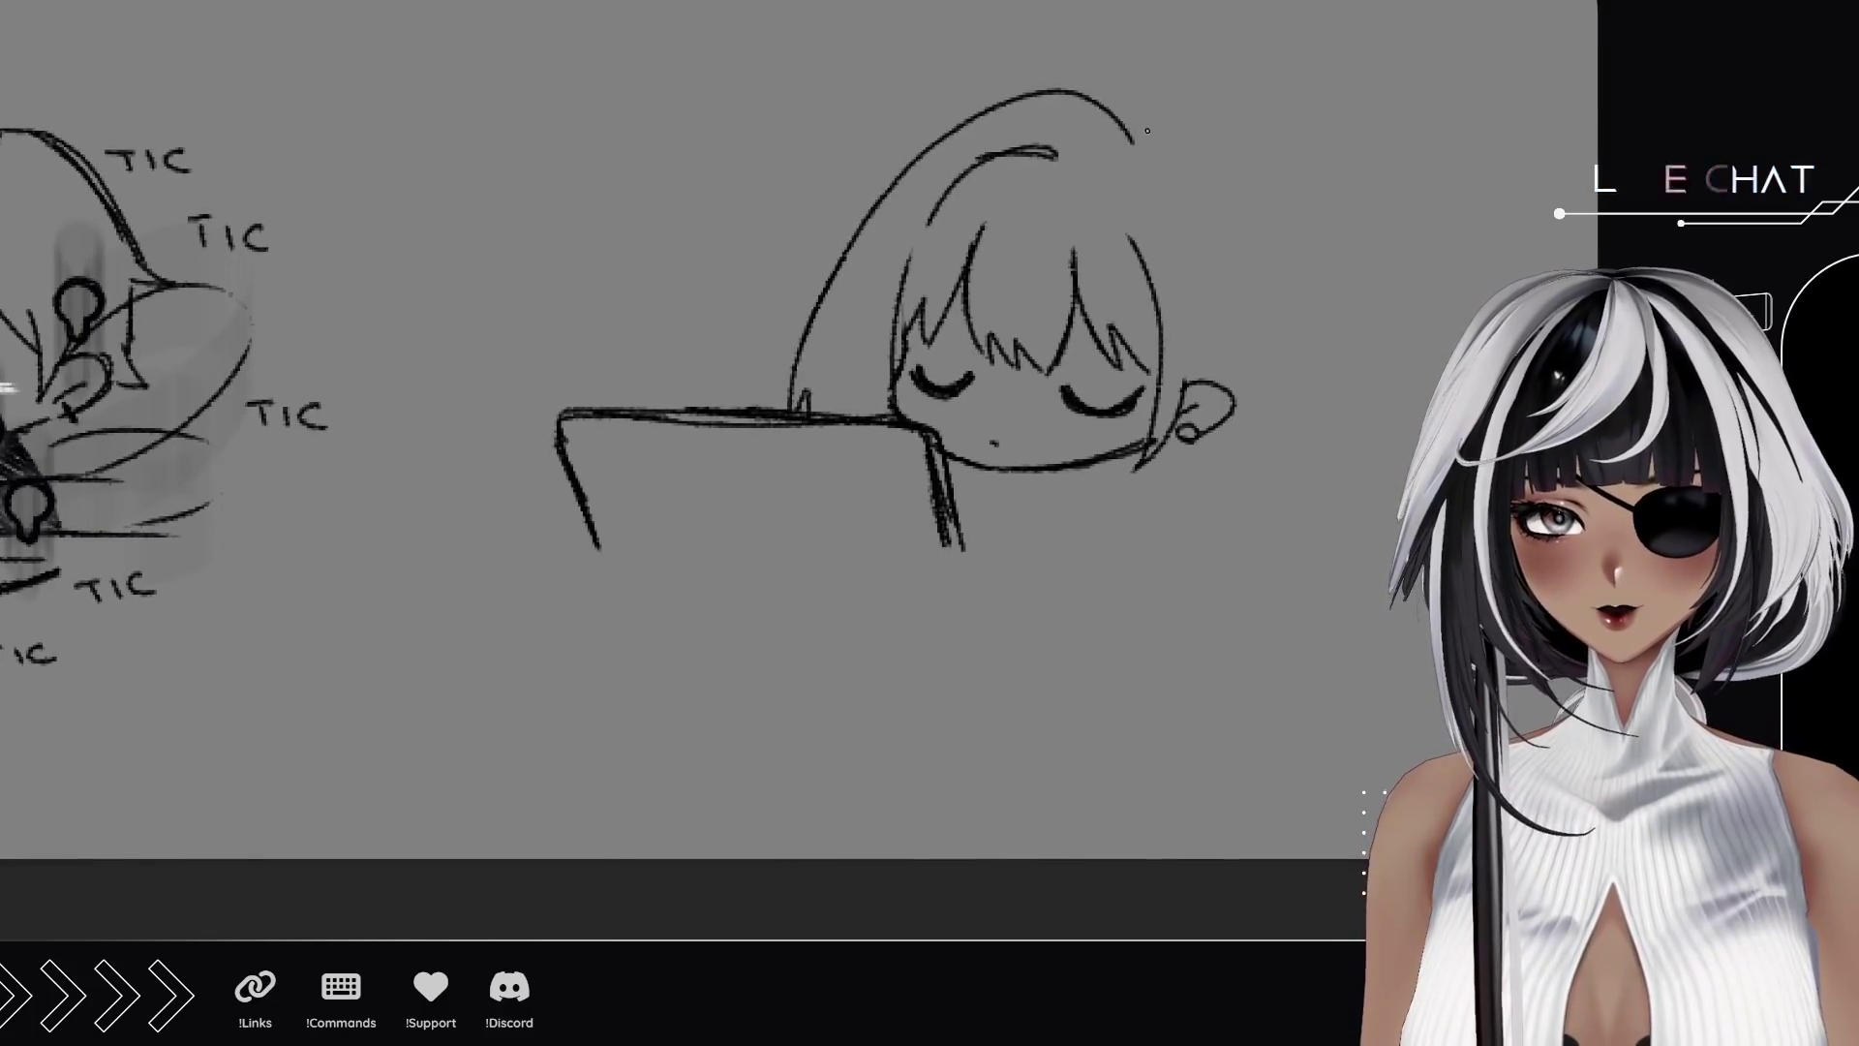
pyautogui.moveTo(1133, 125)
pyautogui.mouseDown()
pyautogui.moveTo(1248, 218)
pyautogui.moveTo(1280, 312)
pyautogui.mouseUp()
pyautogui.moveTo(1229, 213); pyautogui.dragTo(1297, 397)
pyautogui.moveTo(1261, 283)
pyautogui.mouseDown()
pyautogui.moveTo(1306, 489)
pyautogui.moveTo(1242, 511)
pyautogui.mouseUp()
pyautogui.moveTo(1244, 479); pyautogui.dragTo(1202, 494)
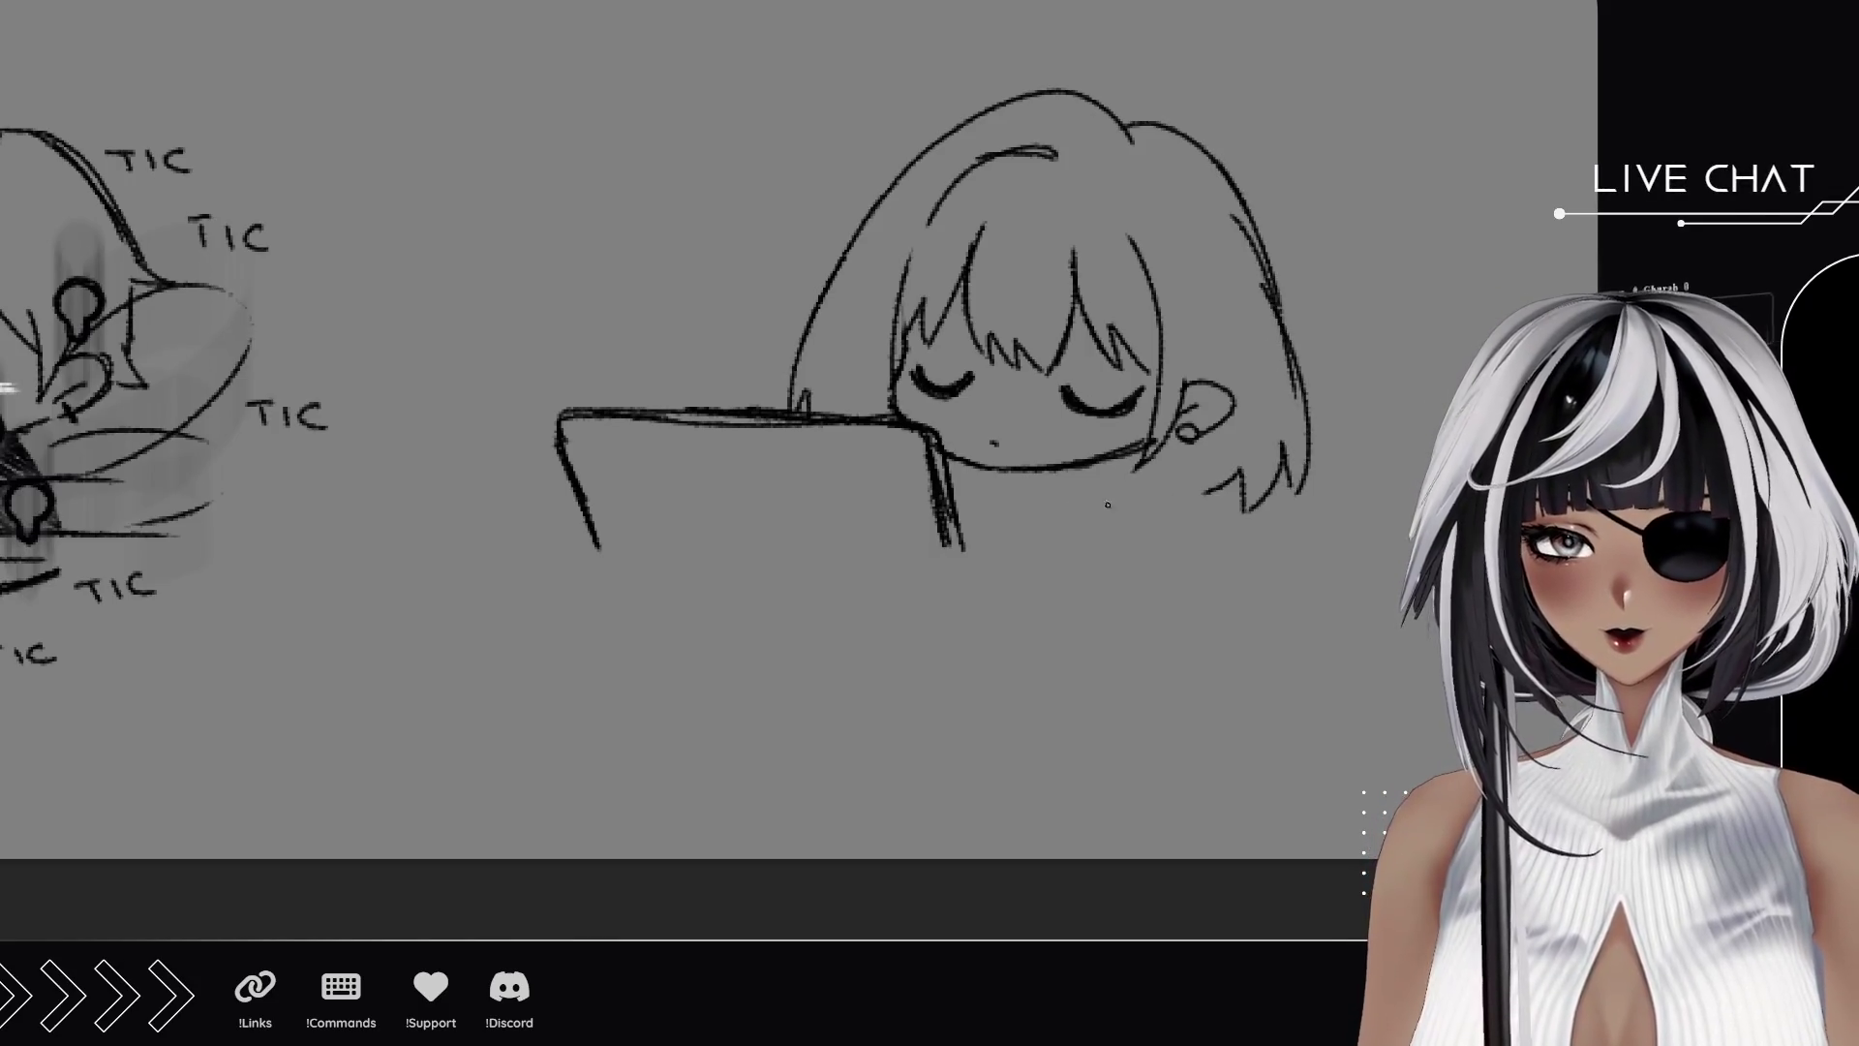
pyautogui.moveTo(1027, 470); pyautogui.dragTo(1032, 538)
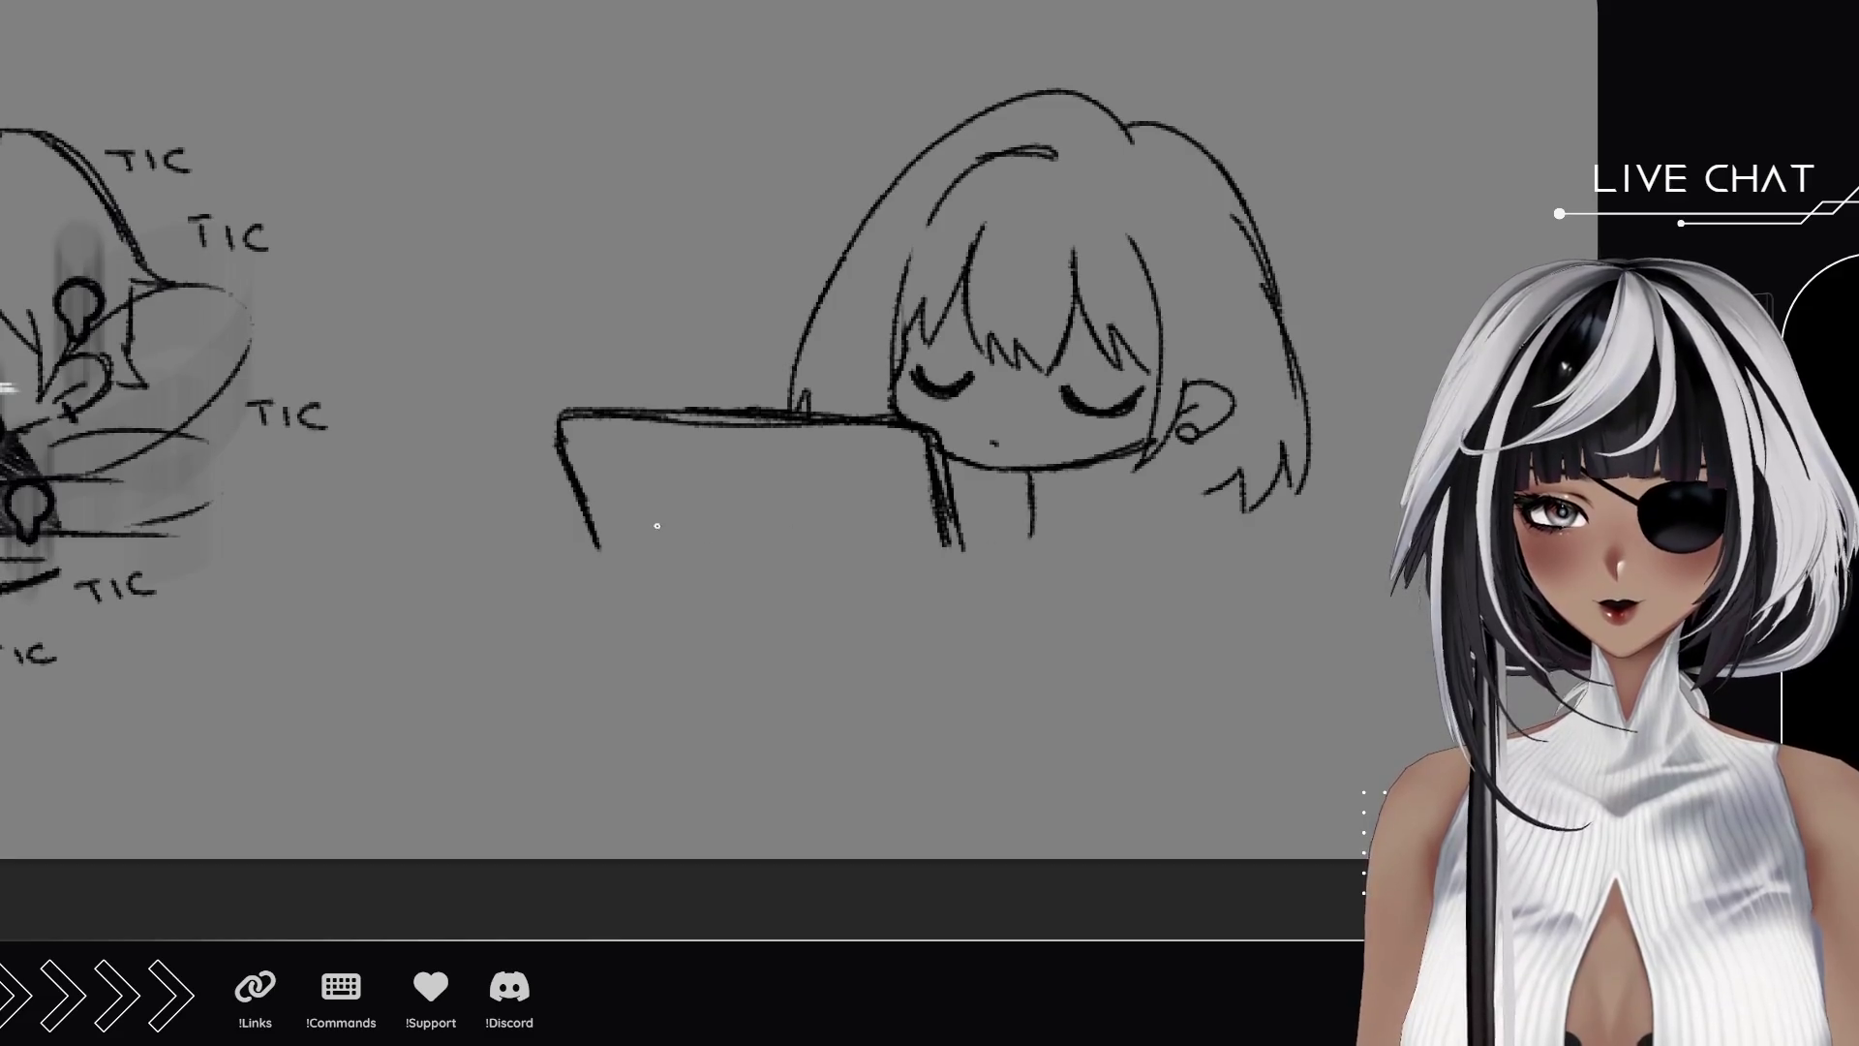
# Extend the tablet's sides down into small feet and sketch a little stand box beneath it.
pyautogui.moveTo(586, 518); pyautogui.dragTo(604, 590)
pyautogui.moveTo(560, 467); pyautogui.dragTo(608, 596)
pyautogui.moveTo(579, 513); pyautogui.dragTo(625, 606)
pyautogui.moveTo(937, 528)
pyautogui.mouseDown()
pyautogui.moveTo(940, 592)
pyautogui.moveTo(968, 584)
pyautogui.mouseUp()
pyautogui.moveTo(712, 558)
pyautogui.mouseDown()
pyautogui.moveTo(695, 616)
pyautogui.moveTo(790, 558)
pyautogui.moveTo(831, 562)
pyautogui.mouseUp()
pyautogui.moveTo(828, 569); pyautogui.dragTo(816, 615)
pyautogui.moveTo(681, 626); pyautogui.dragTo(810, 619)
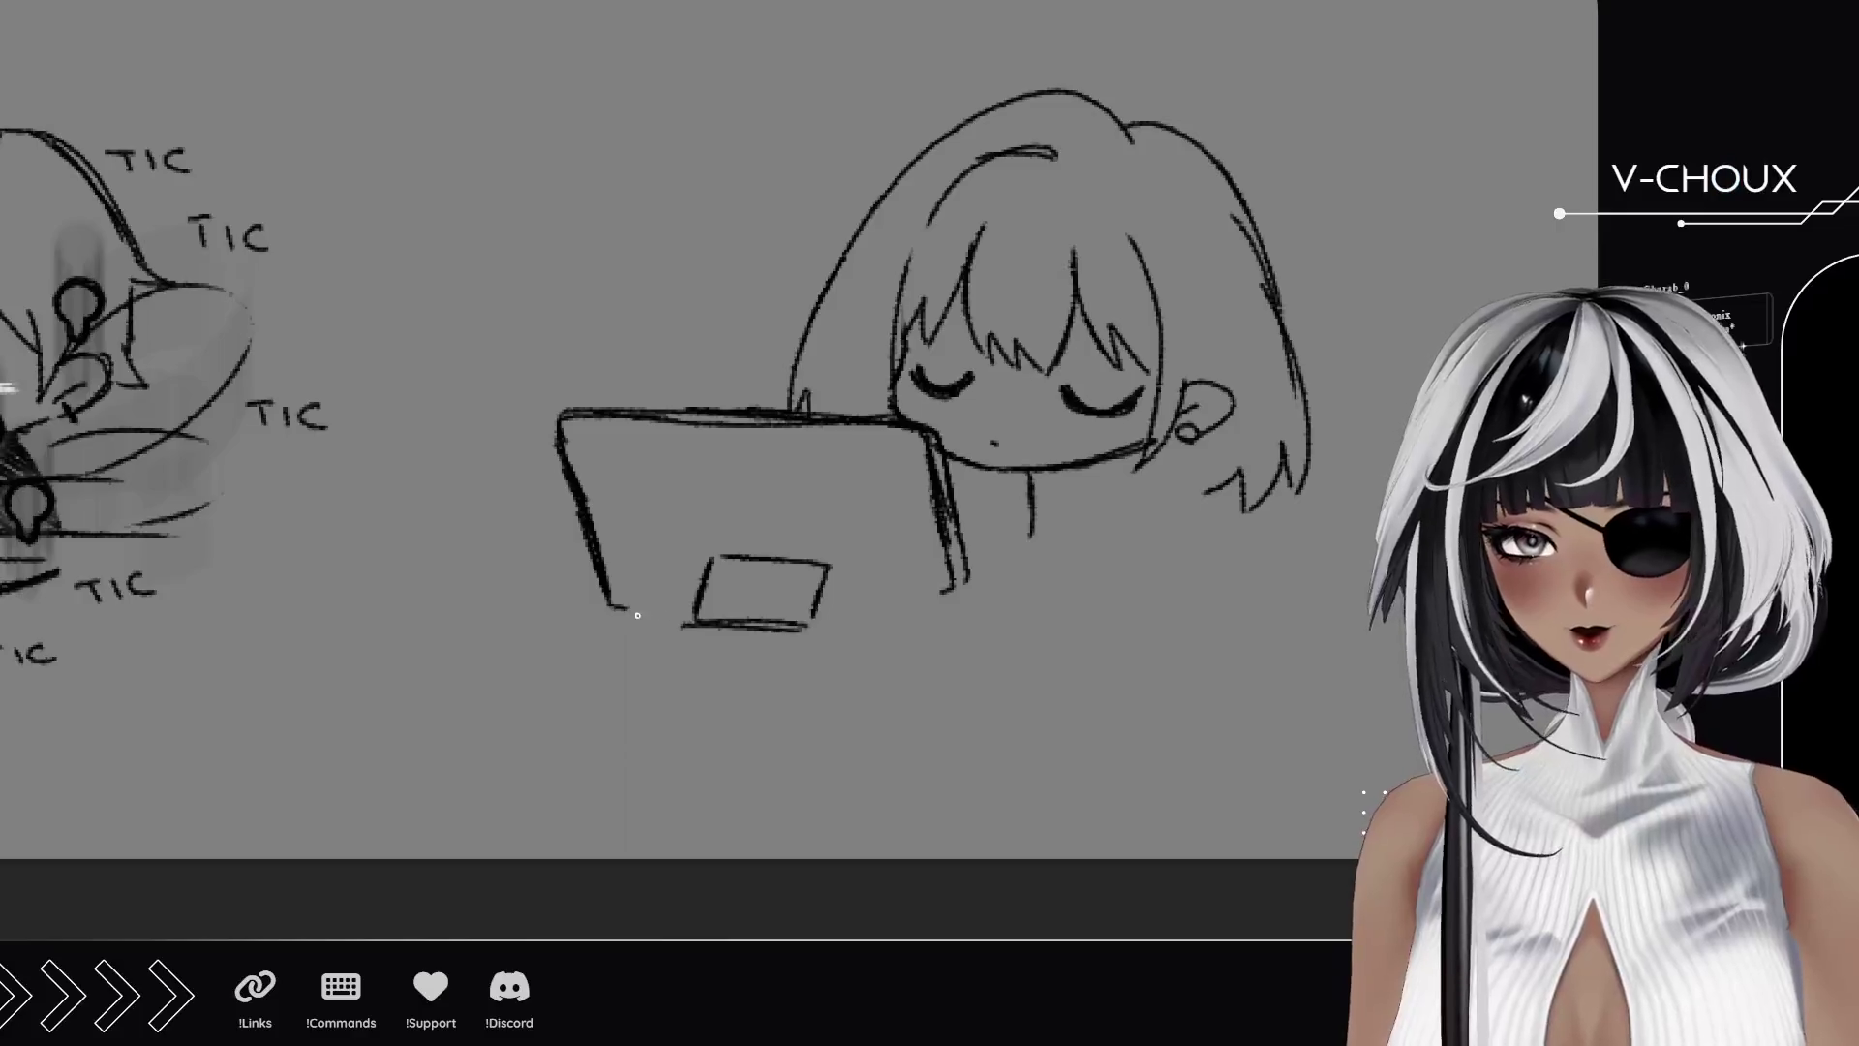
# Draw the baseline under the tablet, both sides of the neck and the table line.
pyautogui.moveTo(606, 610); pyautogui.dragTo(698, 620)
pyautogui.moveTo(923, 610)
pyautogui.mouseDown()
pyautogui.moveTo(818, 617)
pyautogui.moveTo(956, 610)
pyautogui.mouseUp()
pyautogui.moveTo(952, 535); pyautogui.dragTo(976, 608)
pyautogui.moveTo(1031, 474); pyautogui.dragTo(1018, 573)
pyautogui.moveTo(1084, 472); pyautogui.dragTo(1120, 566)
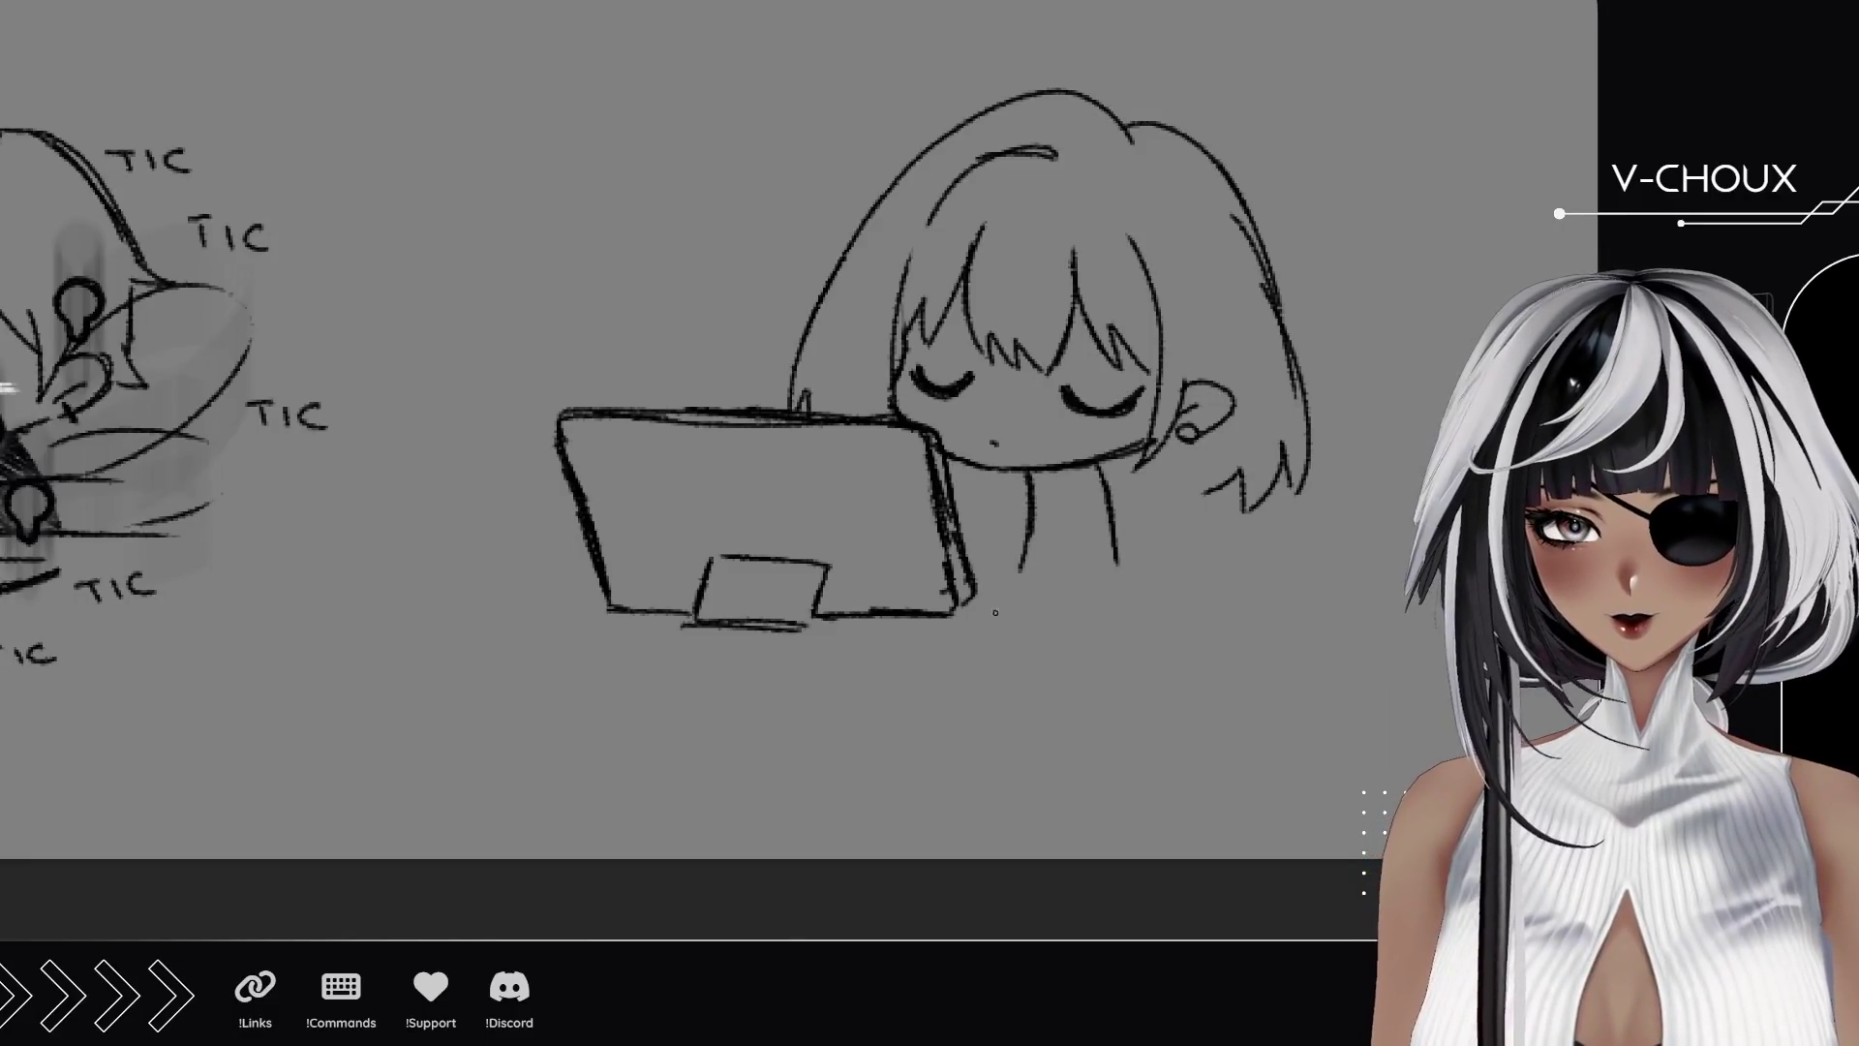
pyautogui.moveTo(988, 581); pyautogui.dragTo(1250, 587)
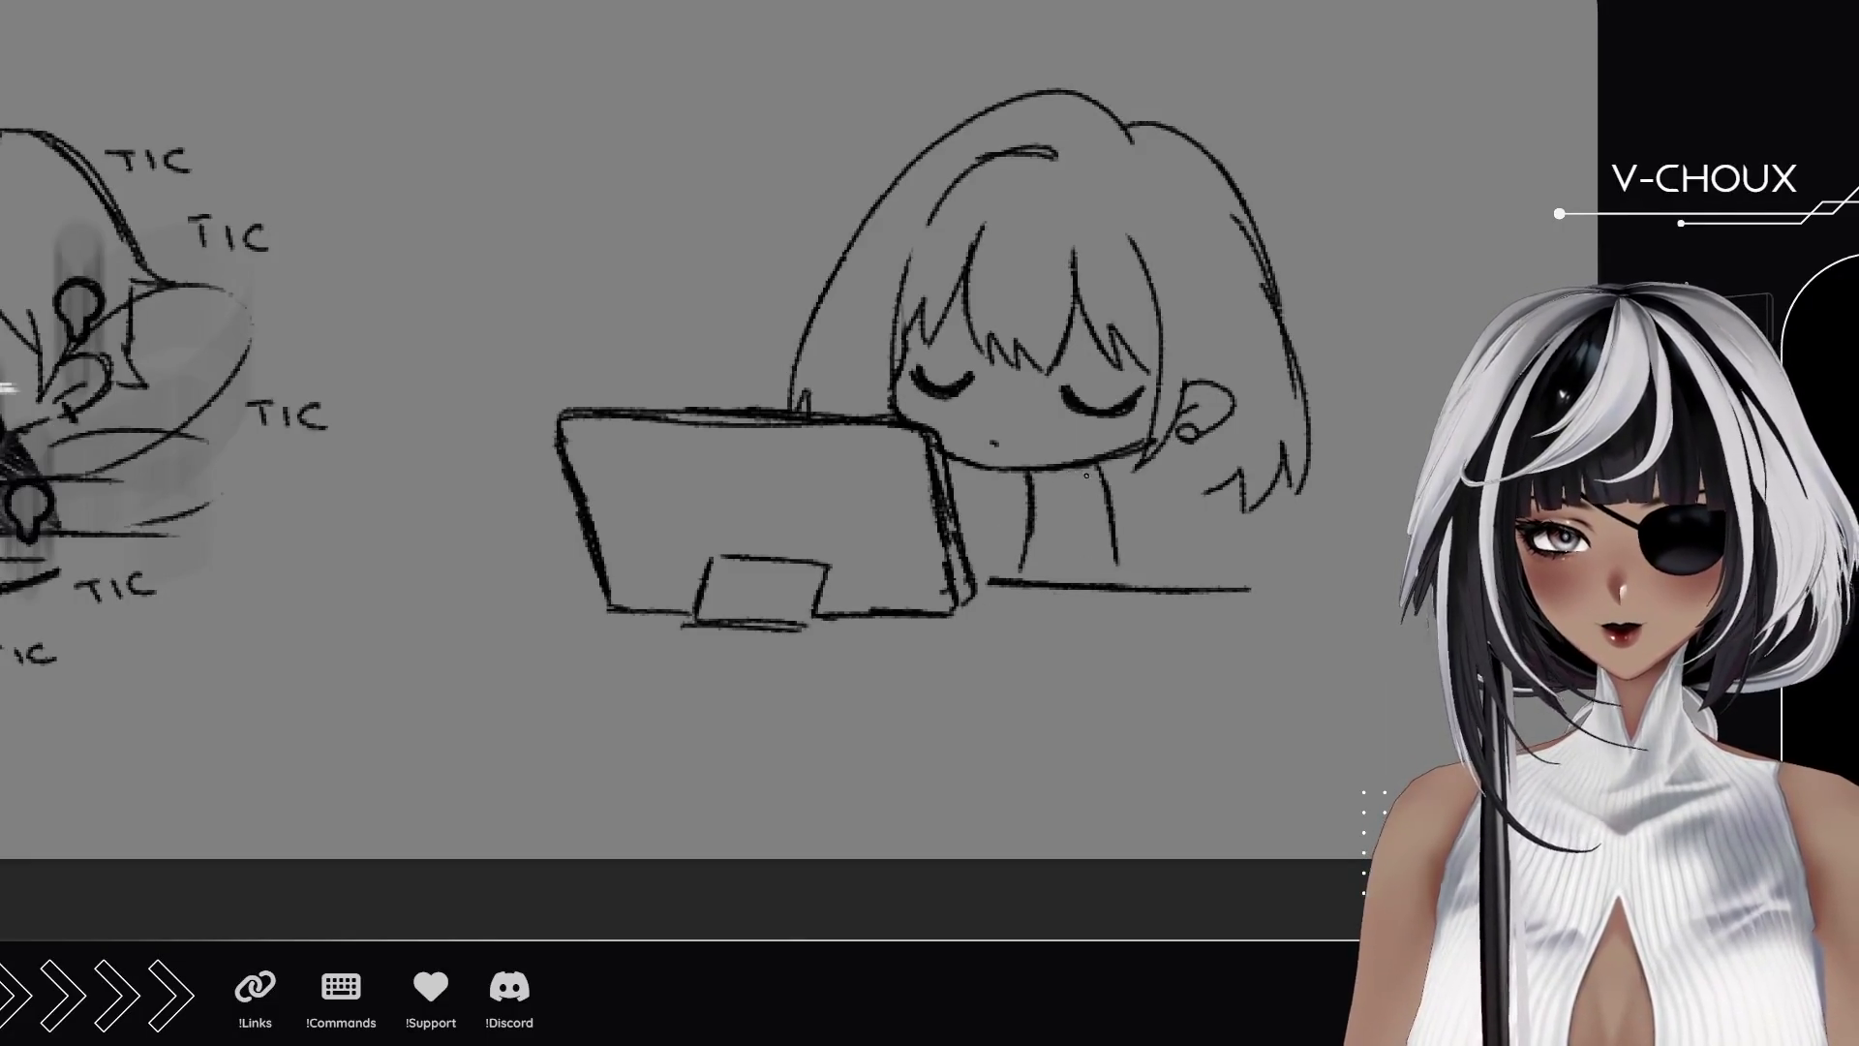
# Hatch shading below the chin and add eyelashes under both closed eyes.
pyautogui.moveTo(1087, 461); pyautogui.dragTo(1119, 585)
pyautogui.moveTo(1082, 467)
pyautogui.mouseDown()
pyautogui.moveTo(1101, 544)
pyautogui.moveTo(1026, 586)
pyautogui.mouseUp()
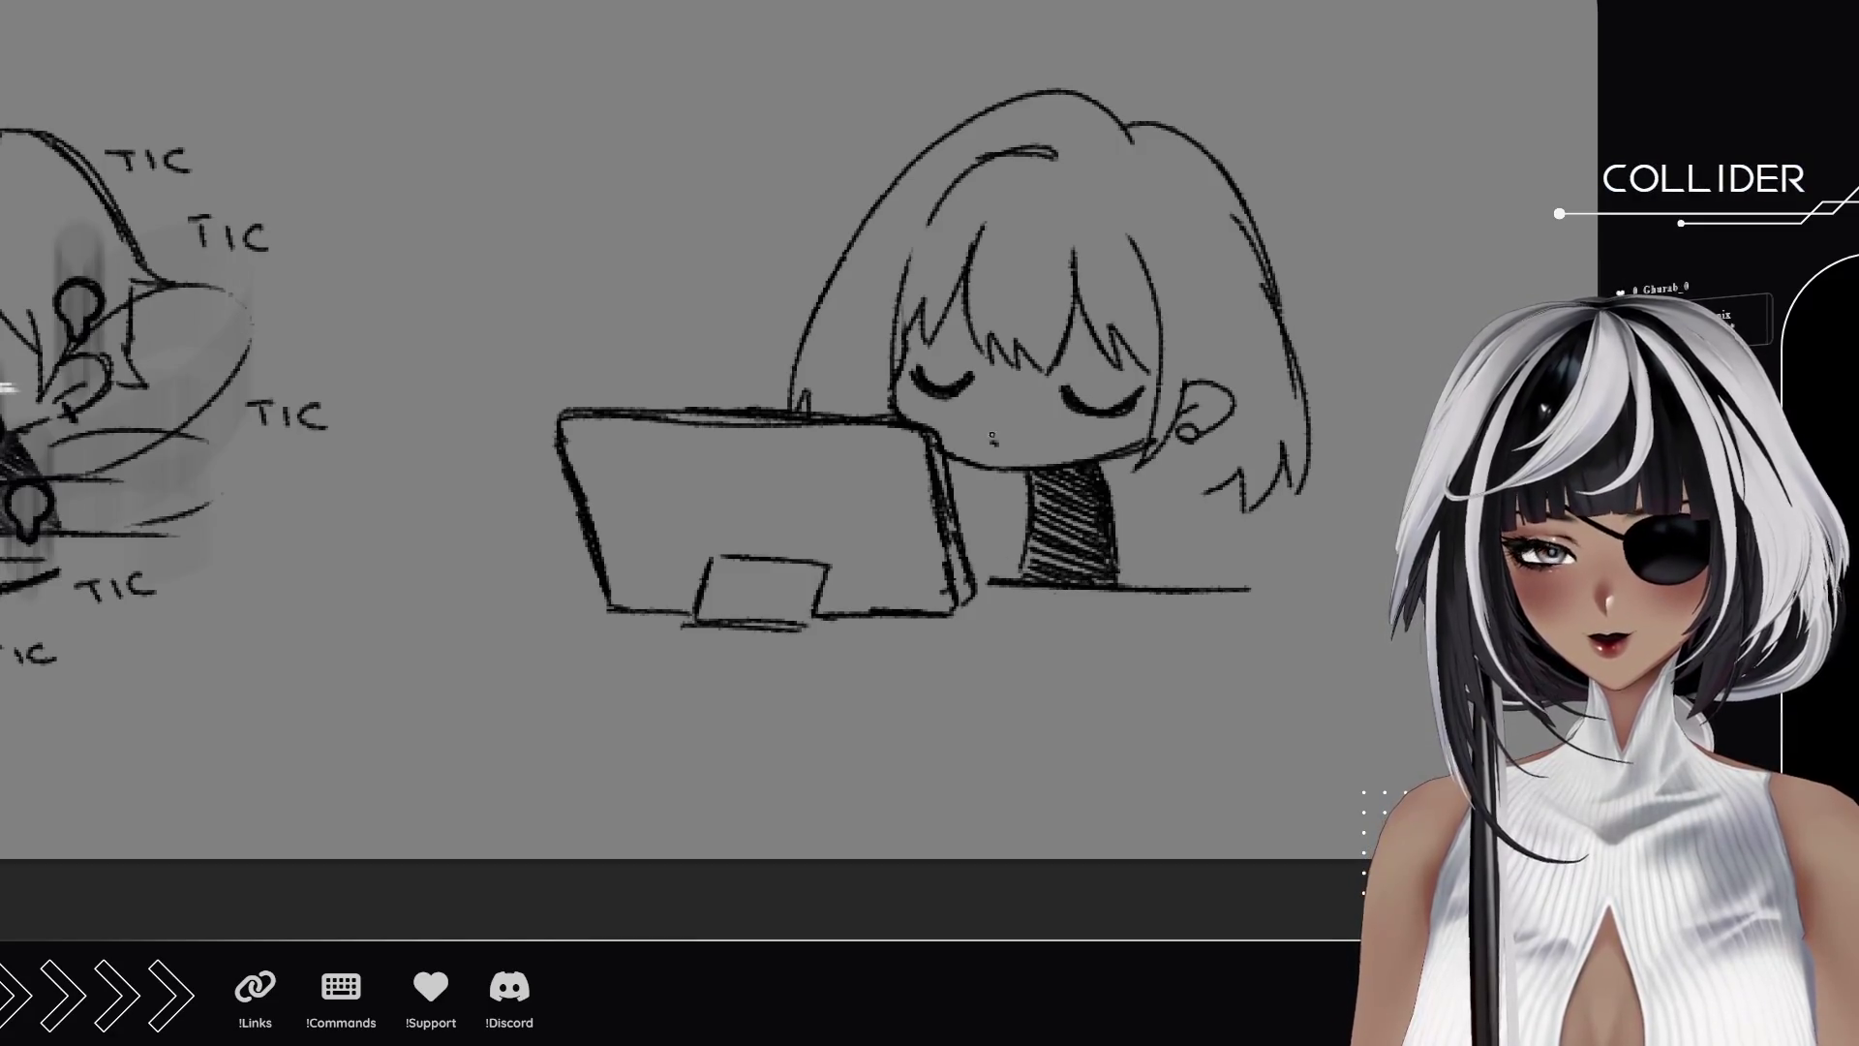
pyautogui.moveTo(1075, 406); pyautogui.dragTo(1105, 430)
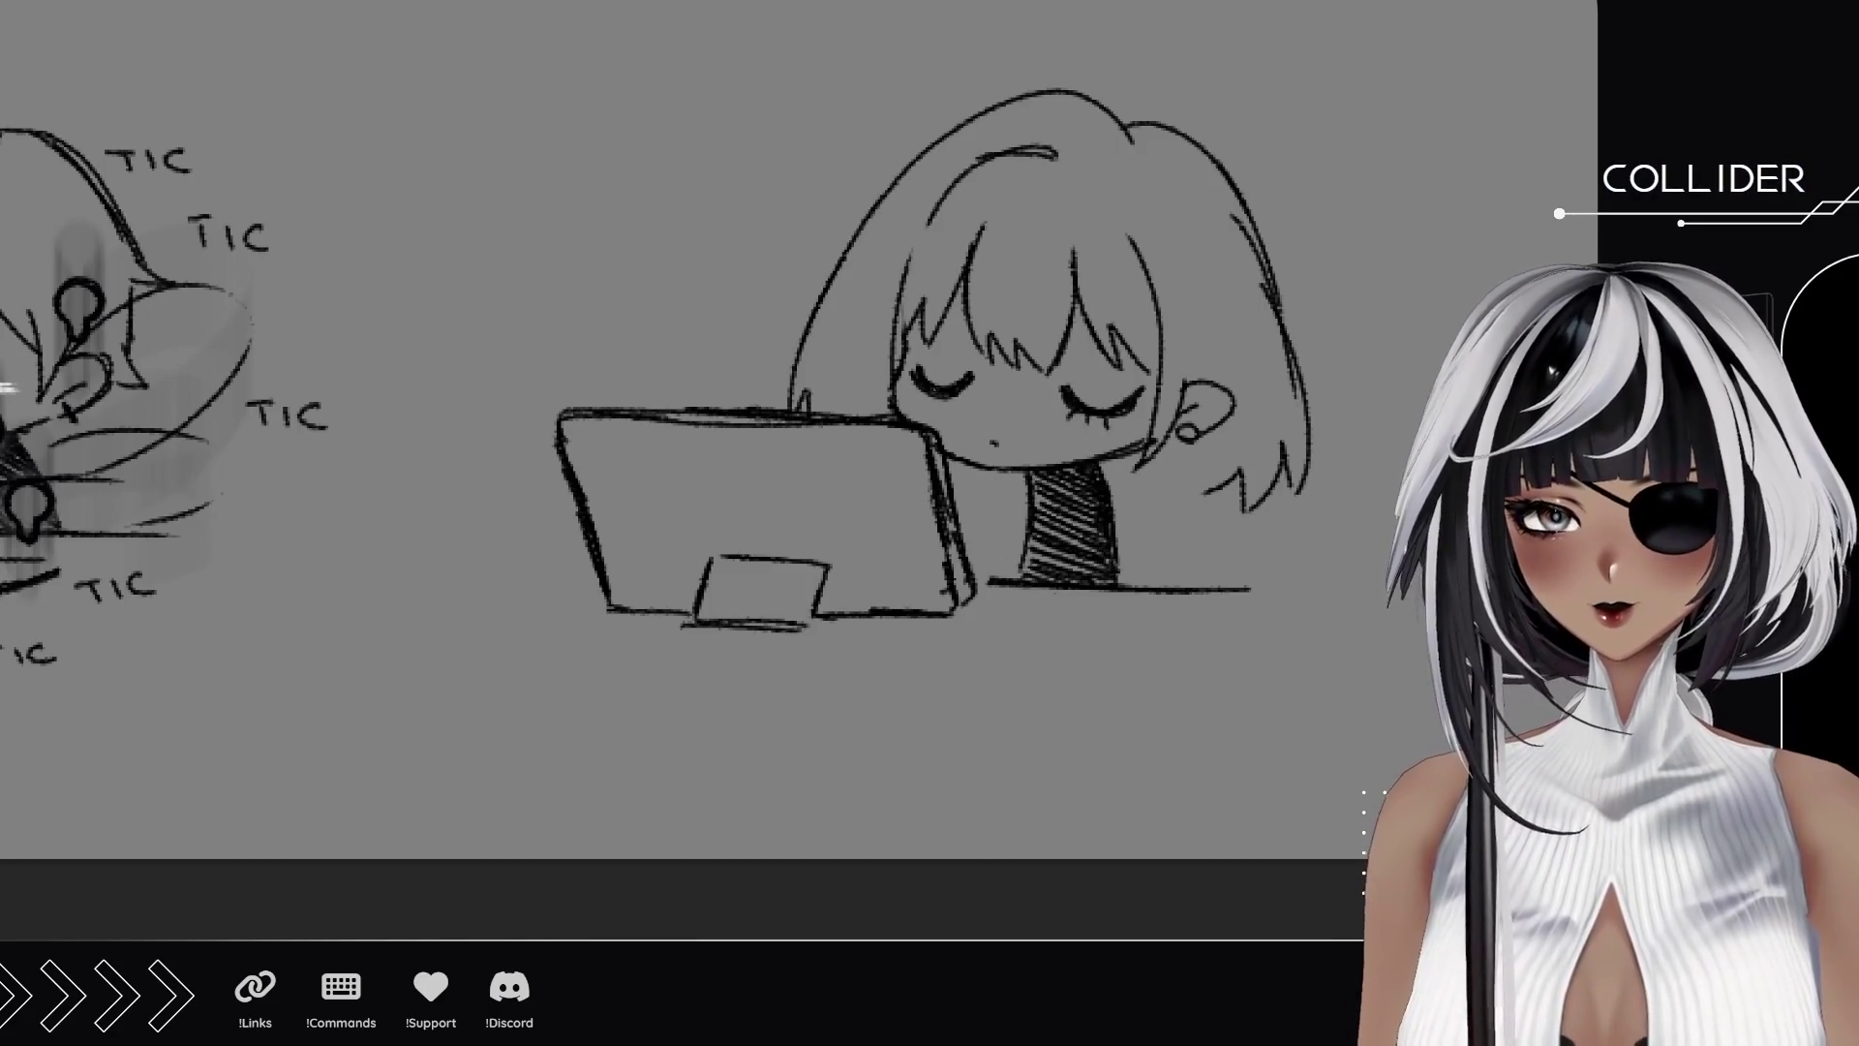
pyautogui.moveTo(920, 391); pyautogui.dragTo(927, 403)
pyautogui.moveTo(935, 396); pyautogui.dragTo(956, 413)
# Add short strokes to refine the hair tips on both sides of the face.
pyautogui.moveTo(1197, 474)
pyautogui.mouseDown()
pyautogui.moveTo(1201, 499)
pyautogui.moveTo(1142, 502)
pyautogui.mouseUp()
pyautogui.moveTo(955, 480); pyautogui.dragTo(980, 503)
pyautogui.moveTo(976, 482)
pyautogui.mouseDown()
pyautogui.moveTo(997, 504)
pyautogui.moveTo(976, 581)
pyautogui.mouseUp()
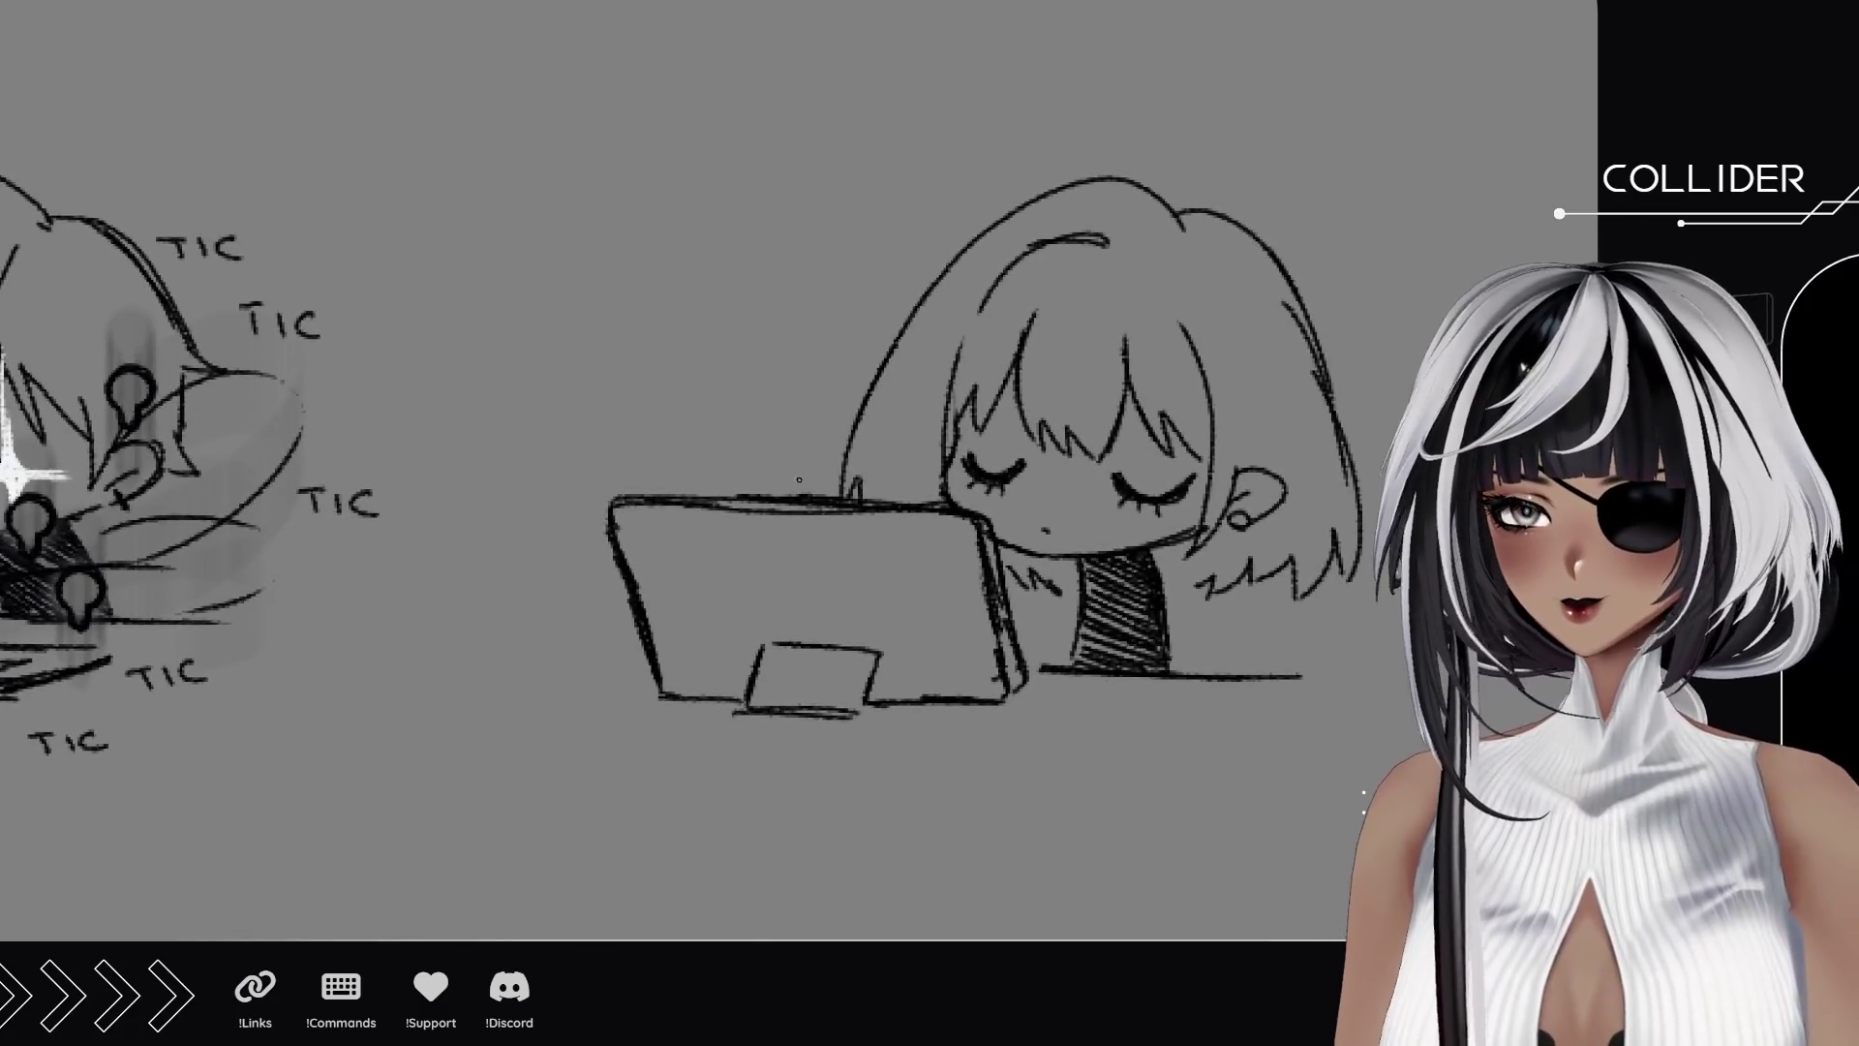
pyautogui.moveTo(779, 457); pyautogui.dragTo(758, 495)
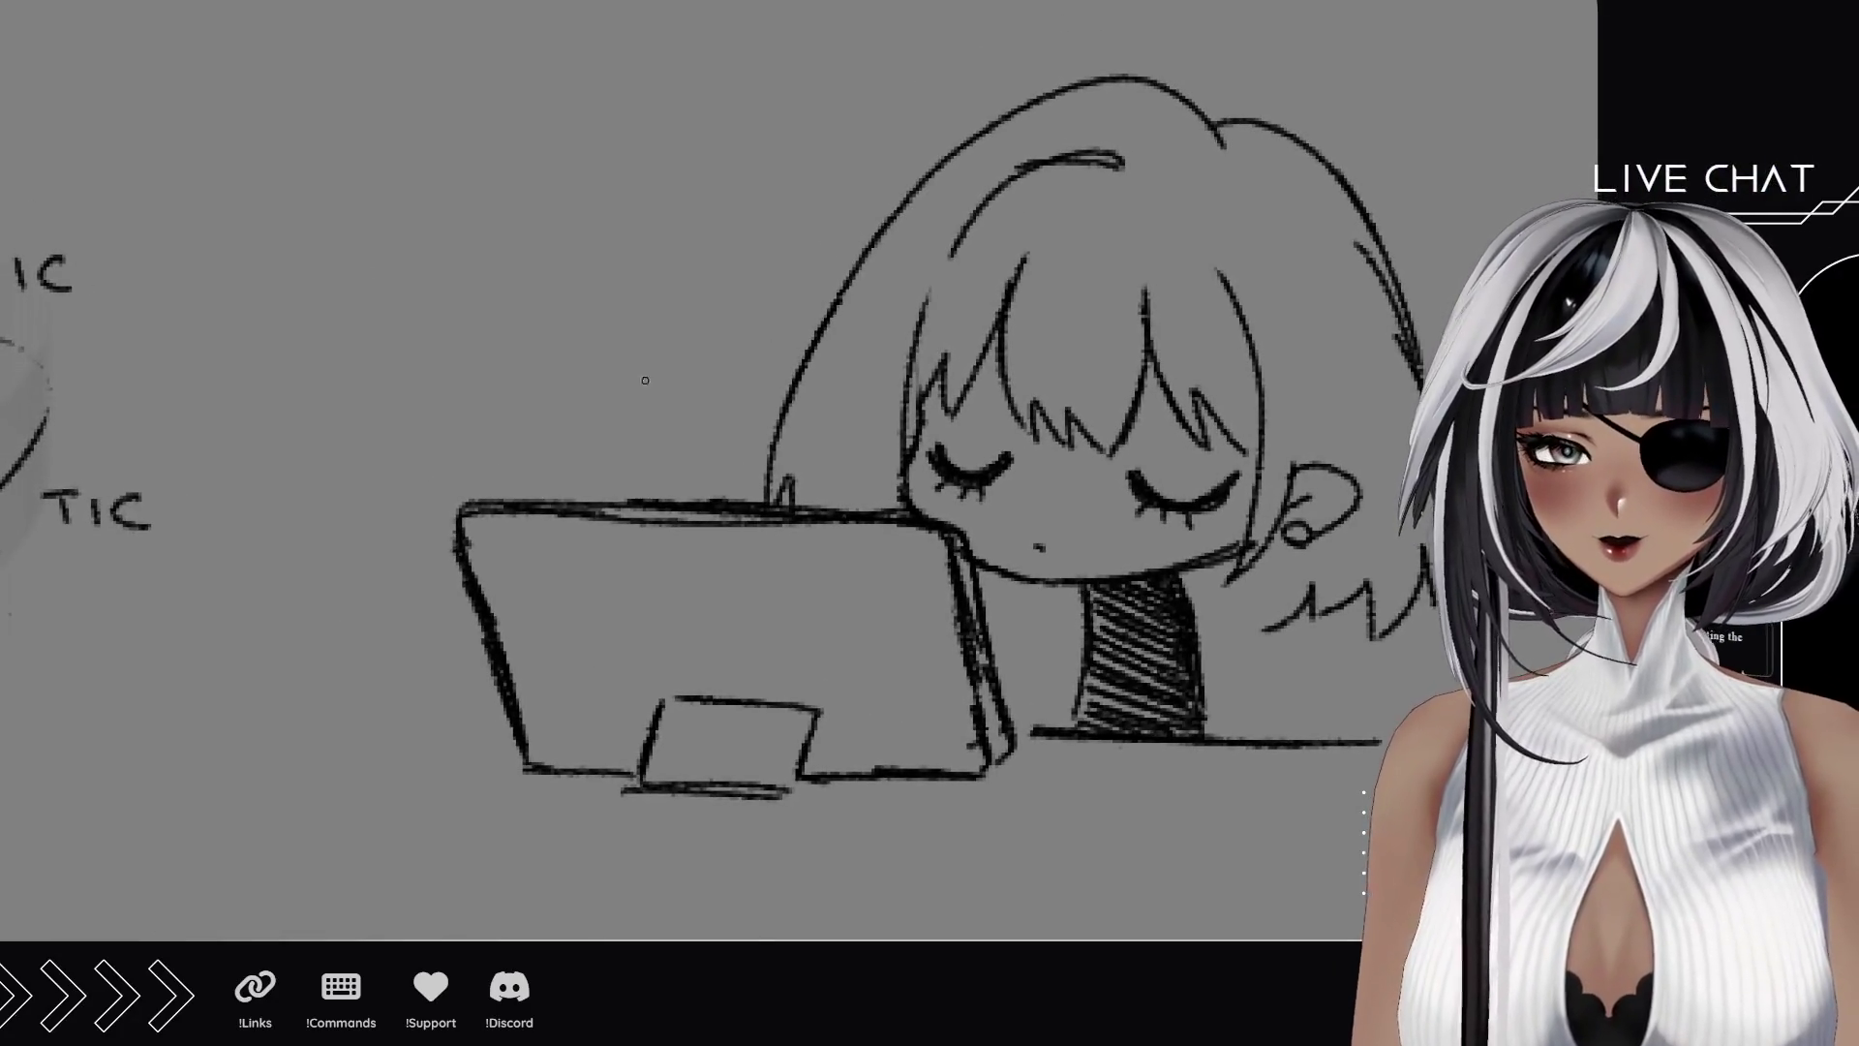
pyautogui.moveTo(990, 628); pyautogui.dragTo(1084, 617)
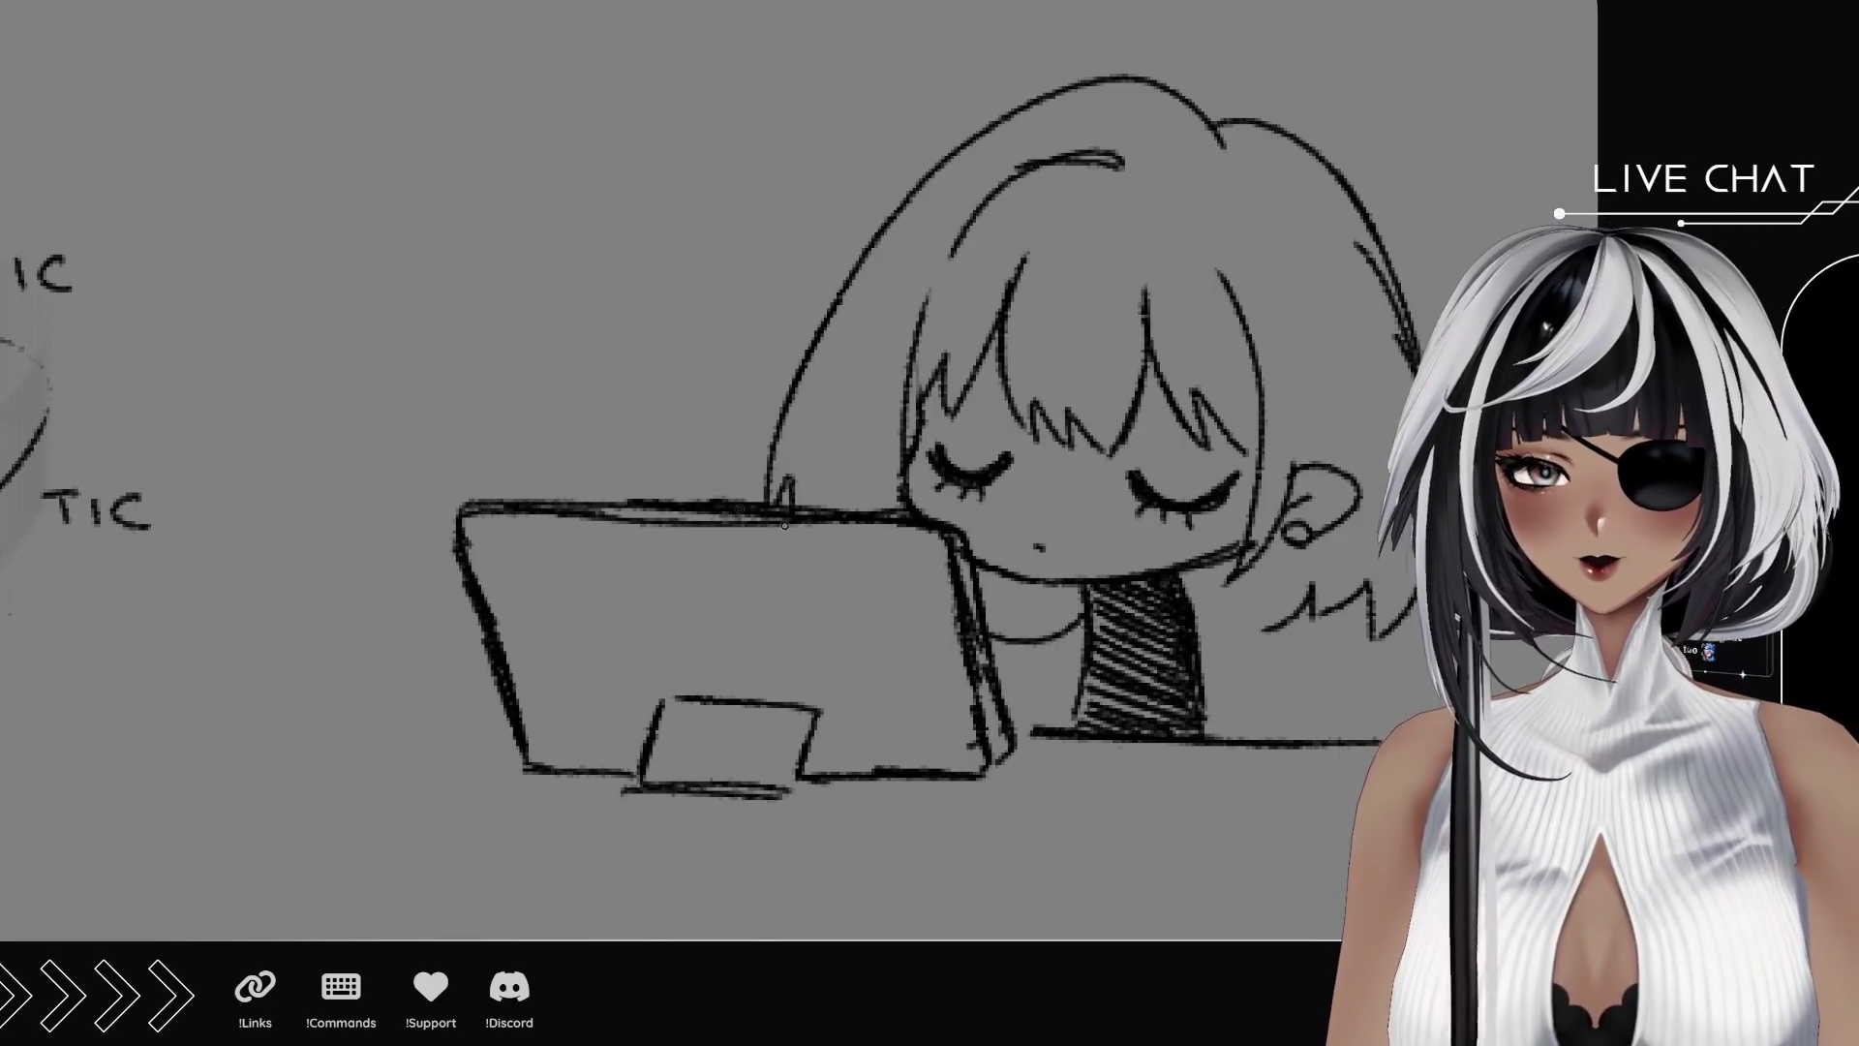
# Try a diagonal arm stroke and a fist gripping a pen, then undo the pen attempt.
pyautogui.moveTo(814, 509); pyautogui.dragTo(760, 371)
pyautogui.hotkey('ctrl', 'z')
pyautogui.moveTo(835, 511)
pyautogui.mouseDown()
pyautogui.moveTo(716, 310)
pyautogui.moveTo(704, 330)
pyautogui.moveTo(729, 205)
pyautogui.moveTo(705, 320)
pyautogui.moveTo(659, 379)
pyautogui.mouseUp()
pyautogui.moveTo(676, 302)
pyautogui.mouseDown()
pyautogui.moveTo(662, 319)
pyautogui.moveTo(721, 373)
pyautogui.moveTo(748, 351)
pyautogui.moveTo(666, 348)
pyautogui.moveTo(736, 223)
pyautogui.mouseUp()
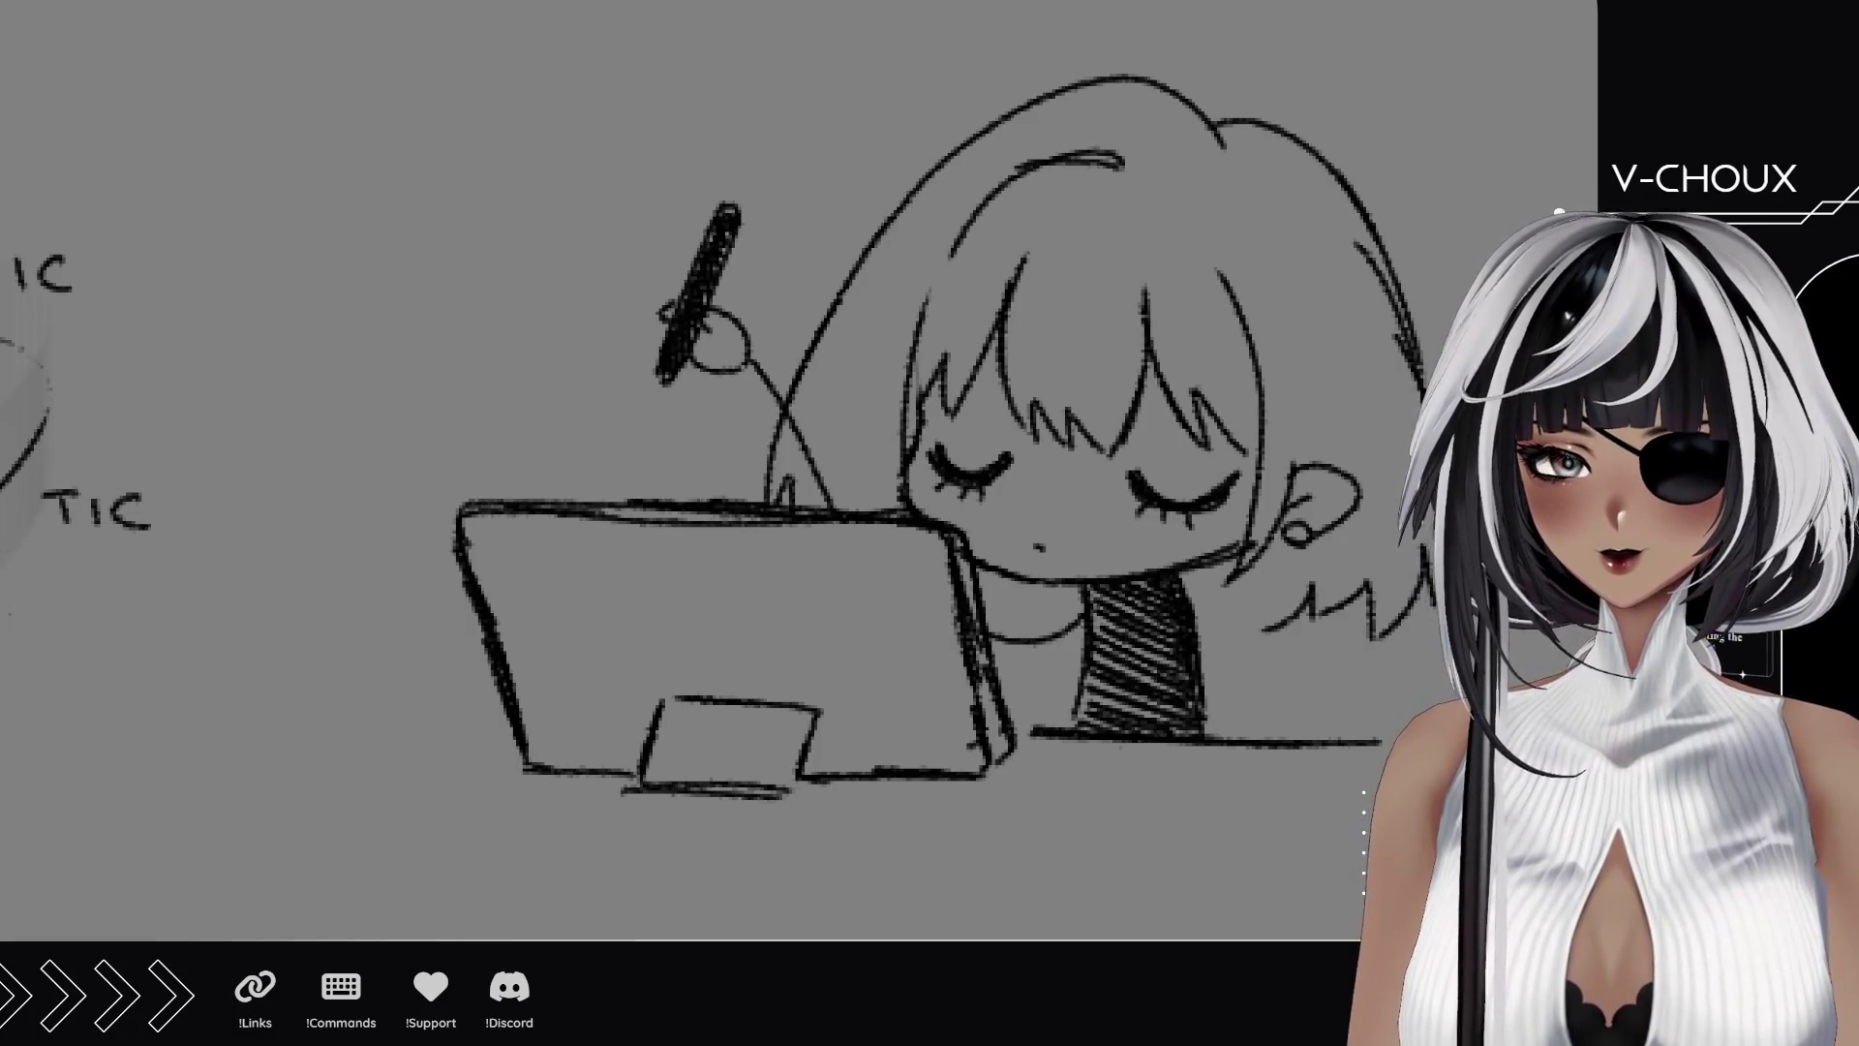
pyautogui.hotkey('ctrl', '0')
pyautogui.hotkey('ctrl', 'z')
pyautogui.hotkey('ctrl', 'z')
pyautogui.hotkey('ctrl', 'z')
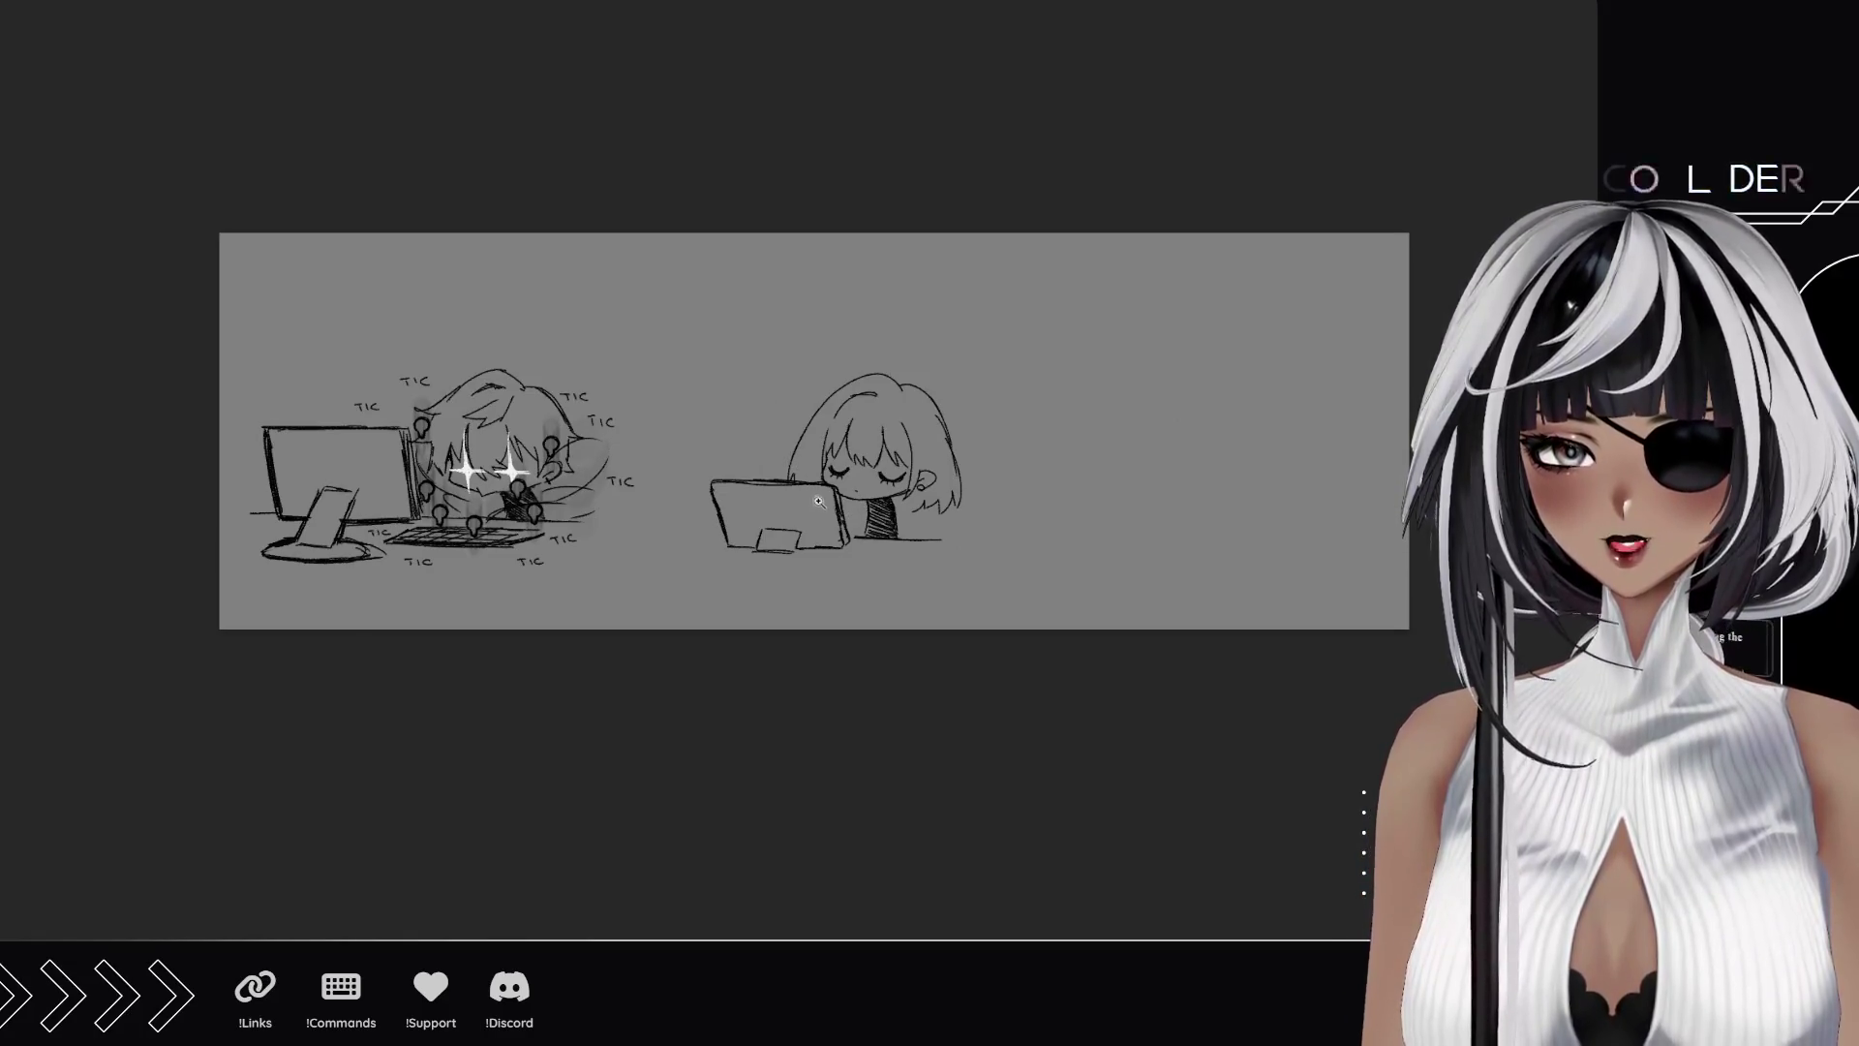
pyautogui.scroll(5, 818, 501)
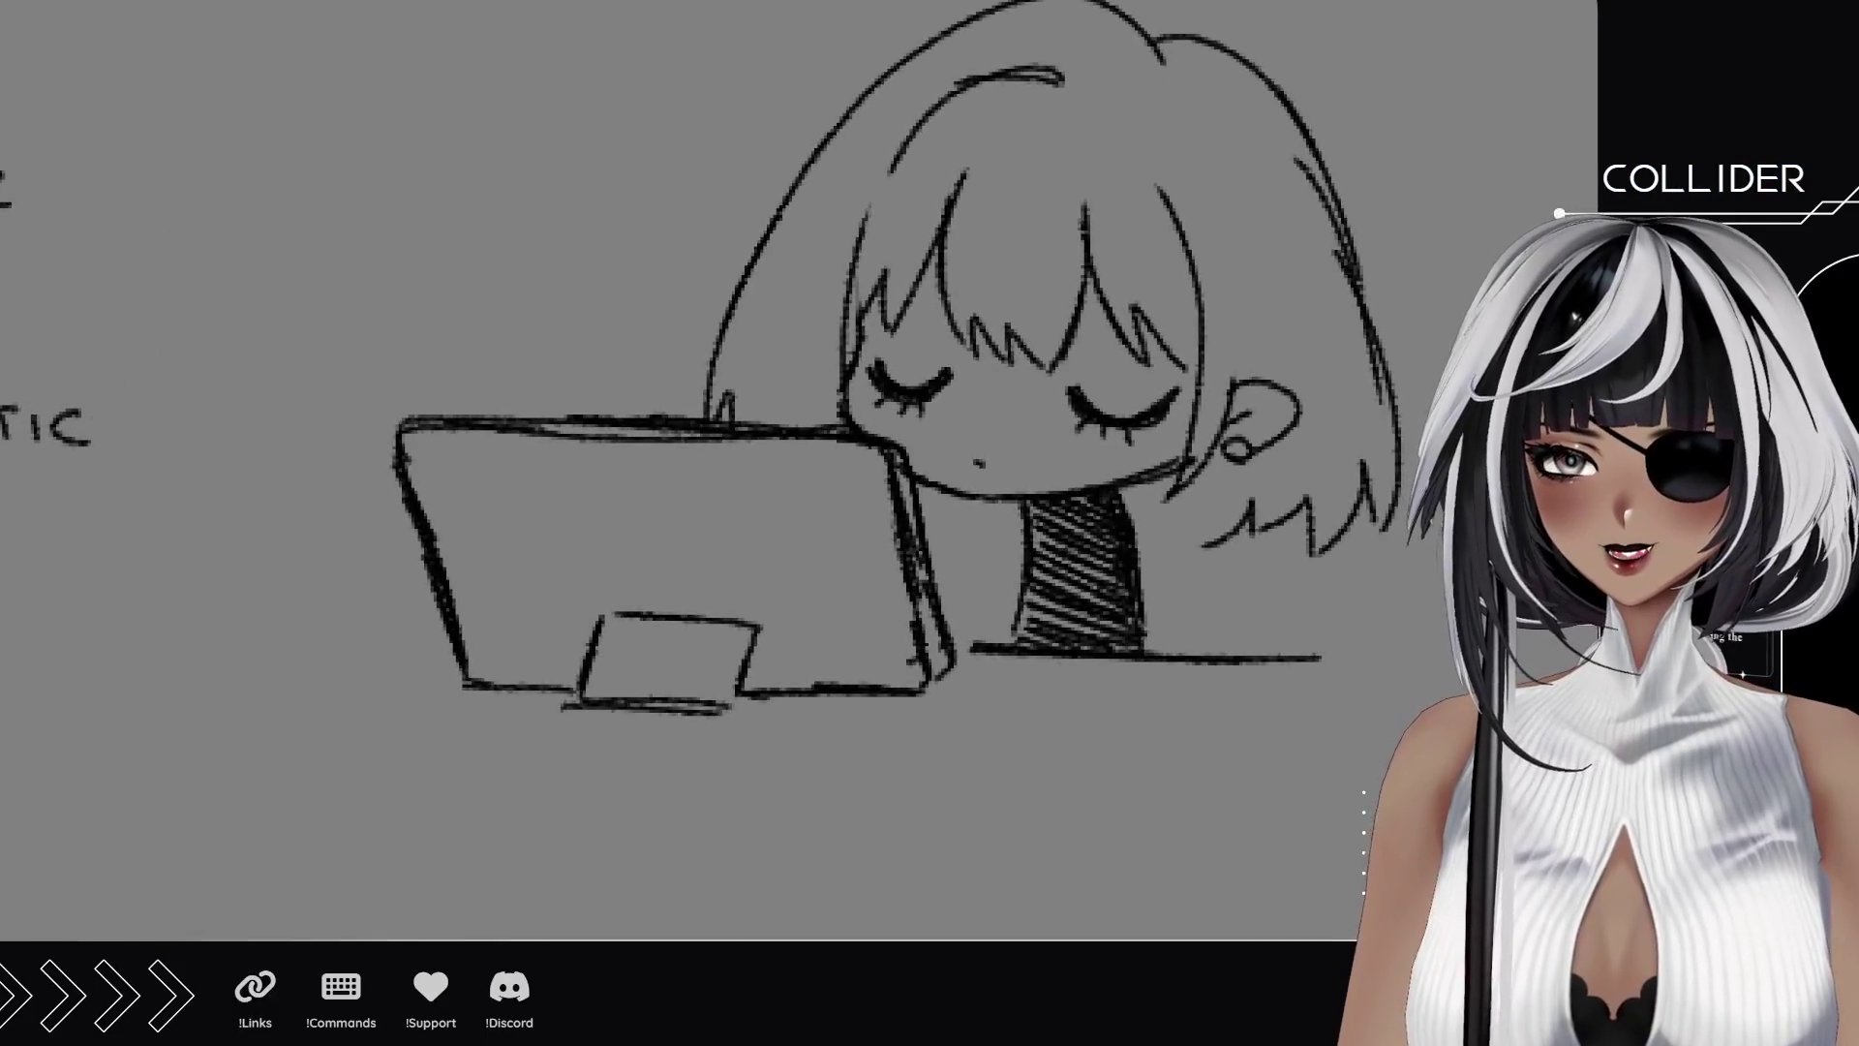
# Draw the arm outline left of the neck and a stylus poking up above the tablet.
pyautogui.moveTo(1016, 537); pyautogui.dragTo(931, 569)
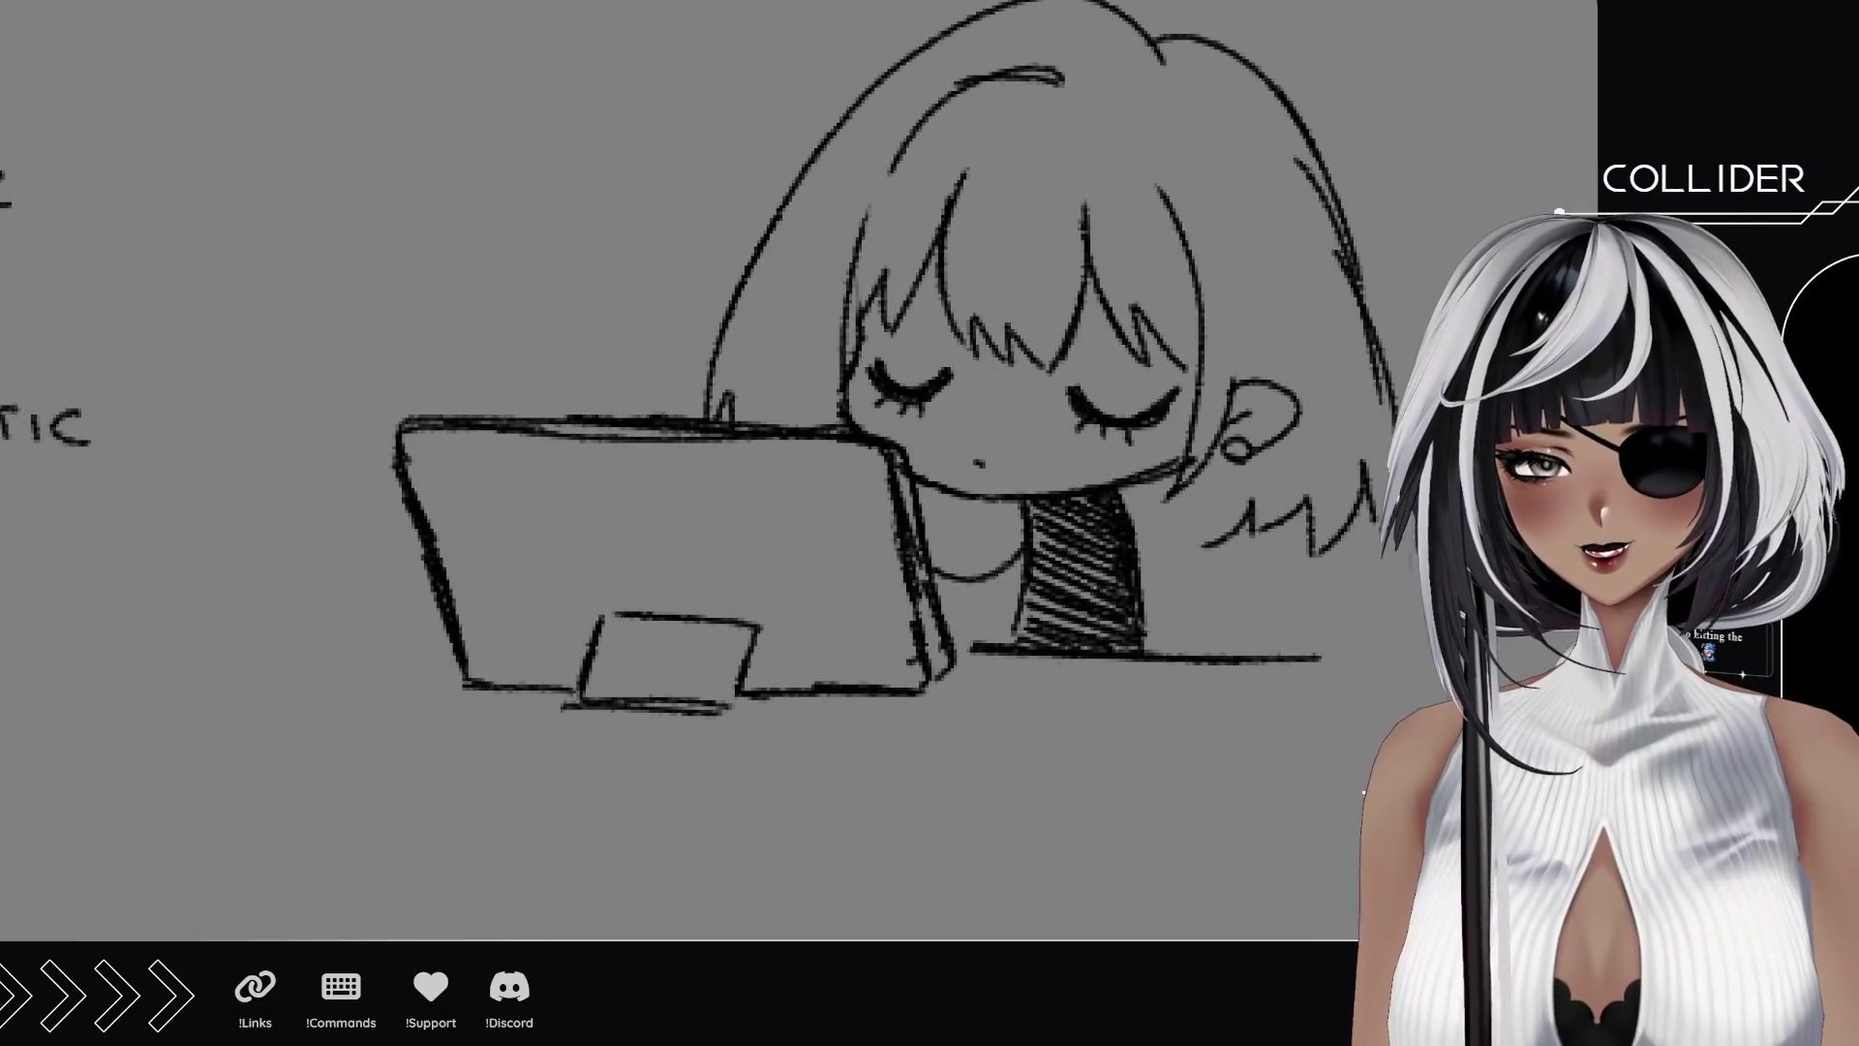
pyautogui.moveTo(632, 402); pyautogui.dragTo(648, 418)
pyautogui.moveTo(610, 336)
pyautogui.mouseDown()
pyautogui.moveTo(639, 418)
pyautogui.moveTo(626, 326)
pyautogui.moveTo(647, 414)
pyautogui.mouseUp()
pyautogui.moveTo(606, 333); pyautogui.dragTo(594, 465)
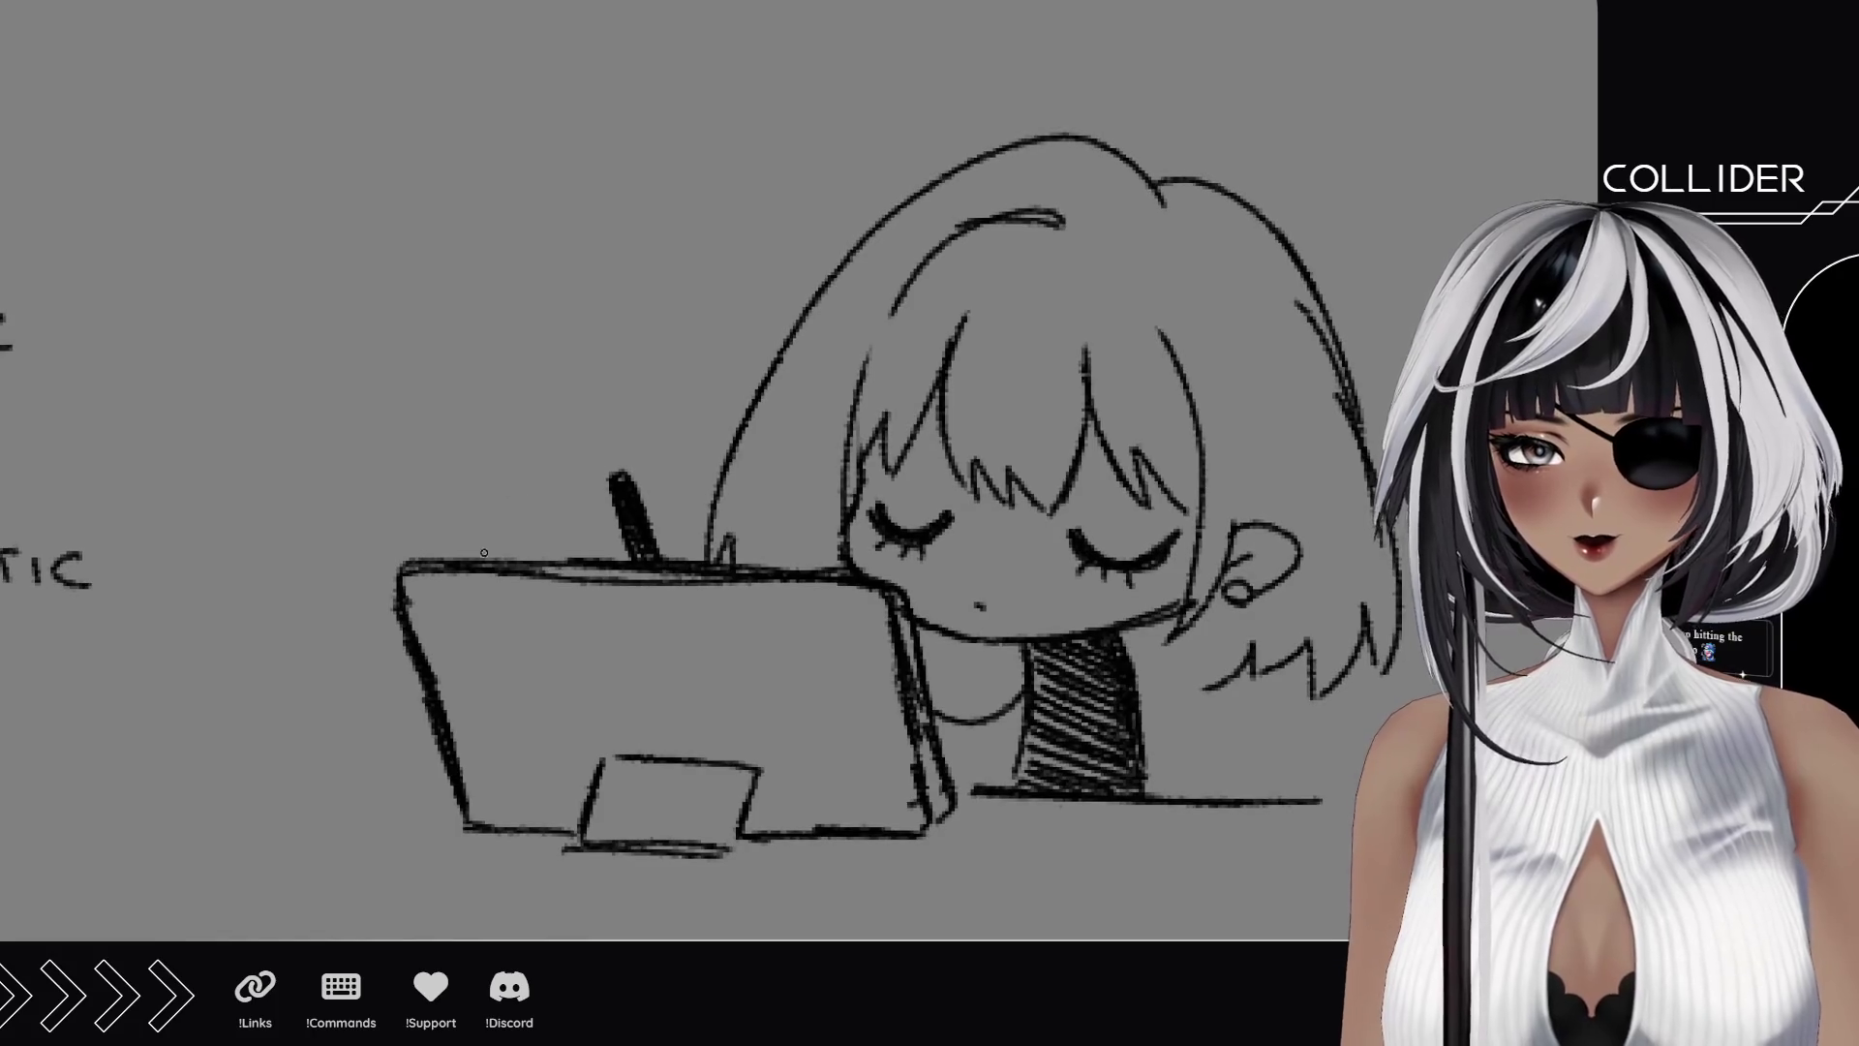
pyautogui.scroll(2, 464, 520)
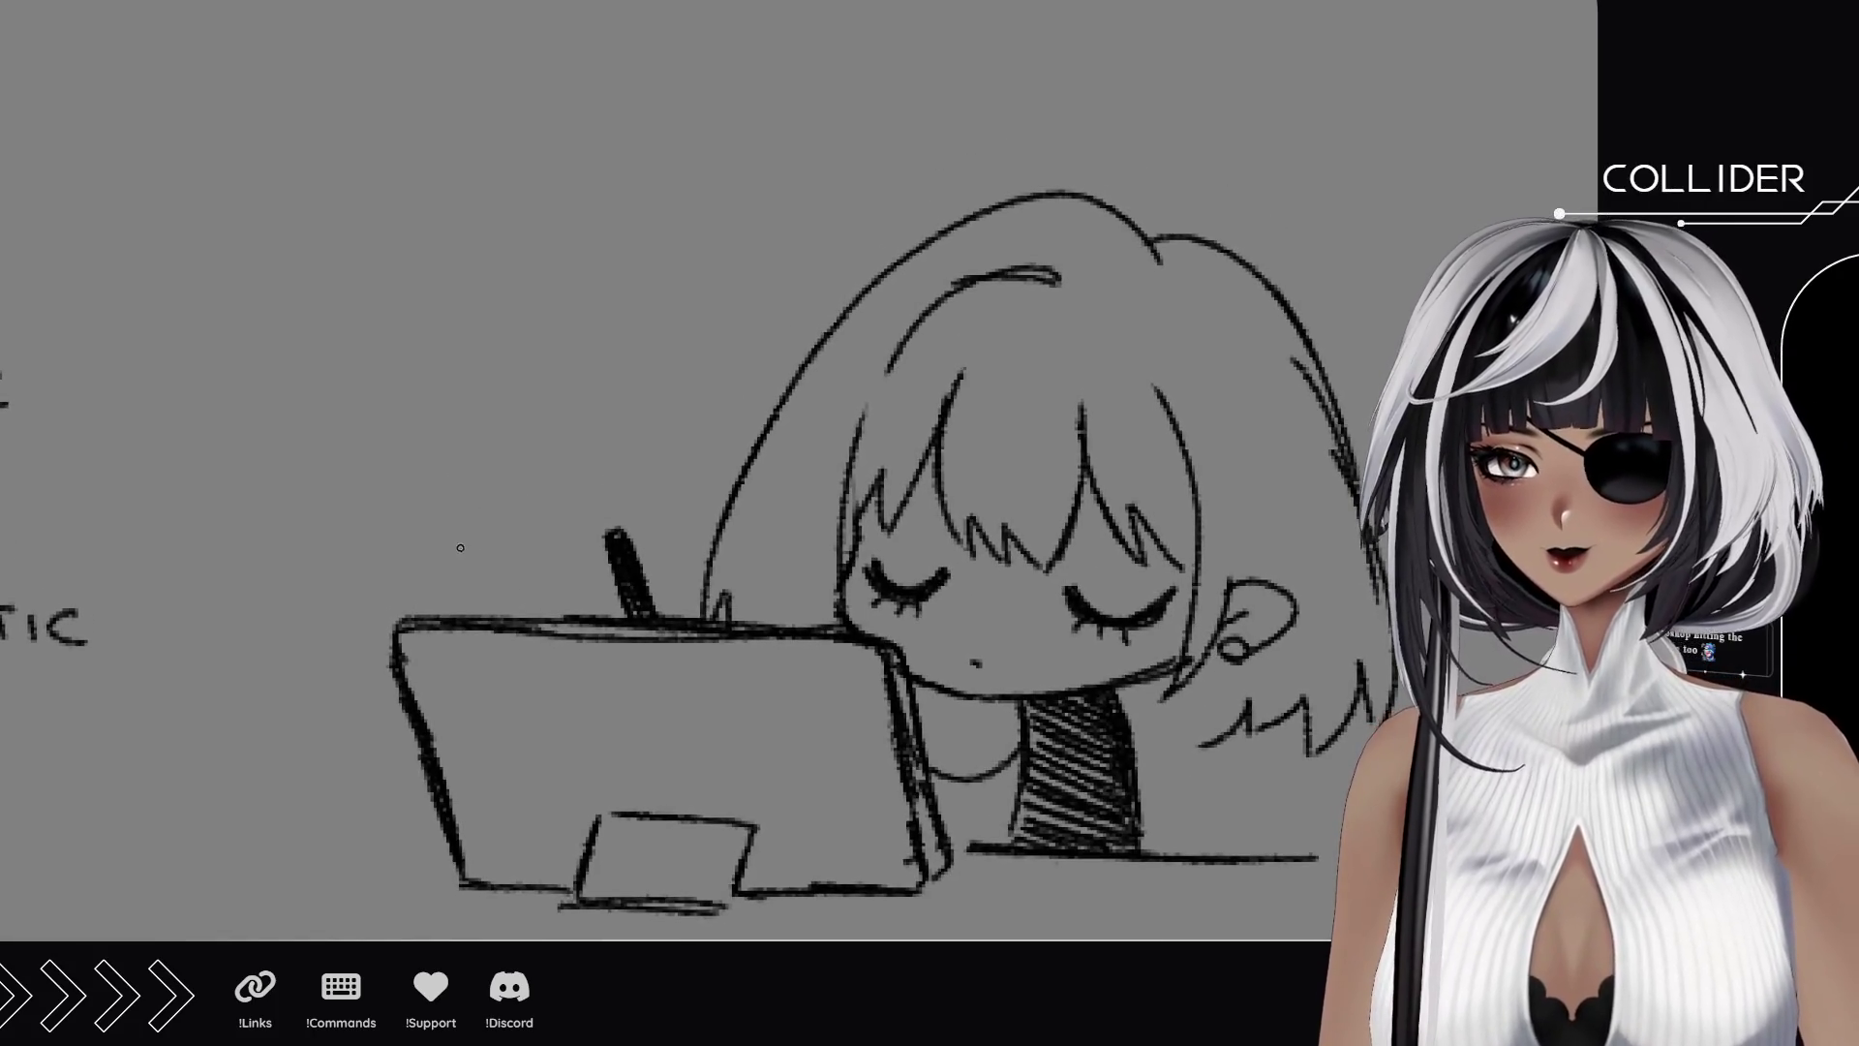
# Draw burst lines radiating from the stylus.
pyautogui.moveTo(424, 612); pyautogui.dragTo(474, 325)
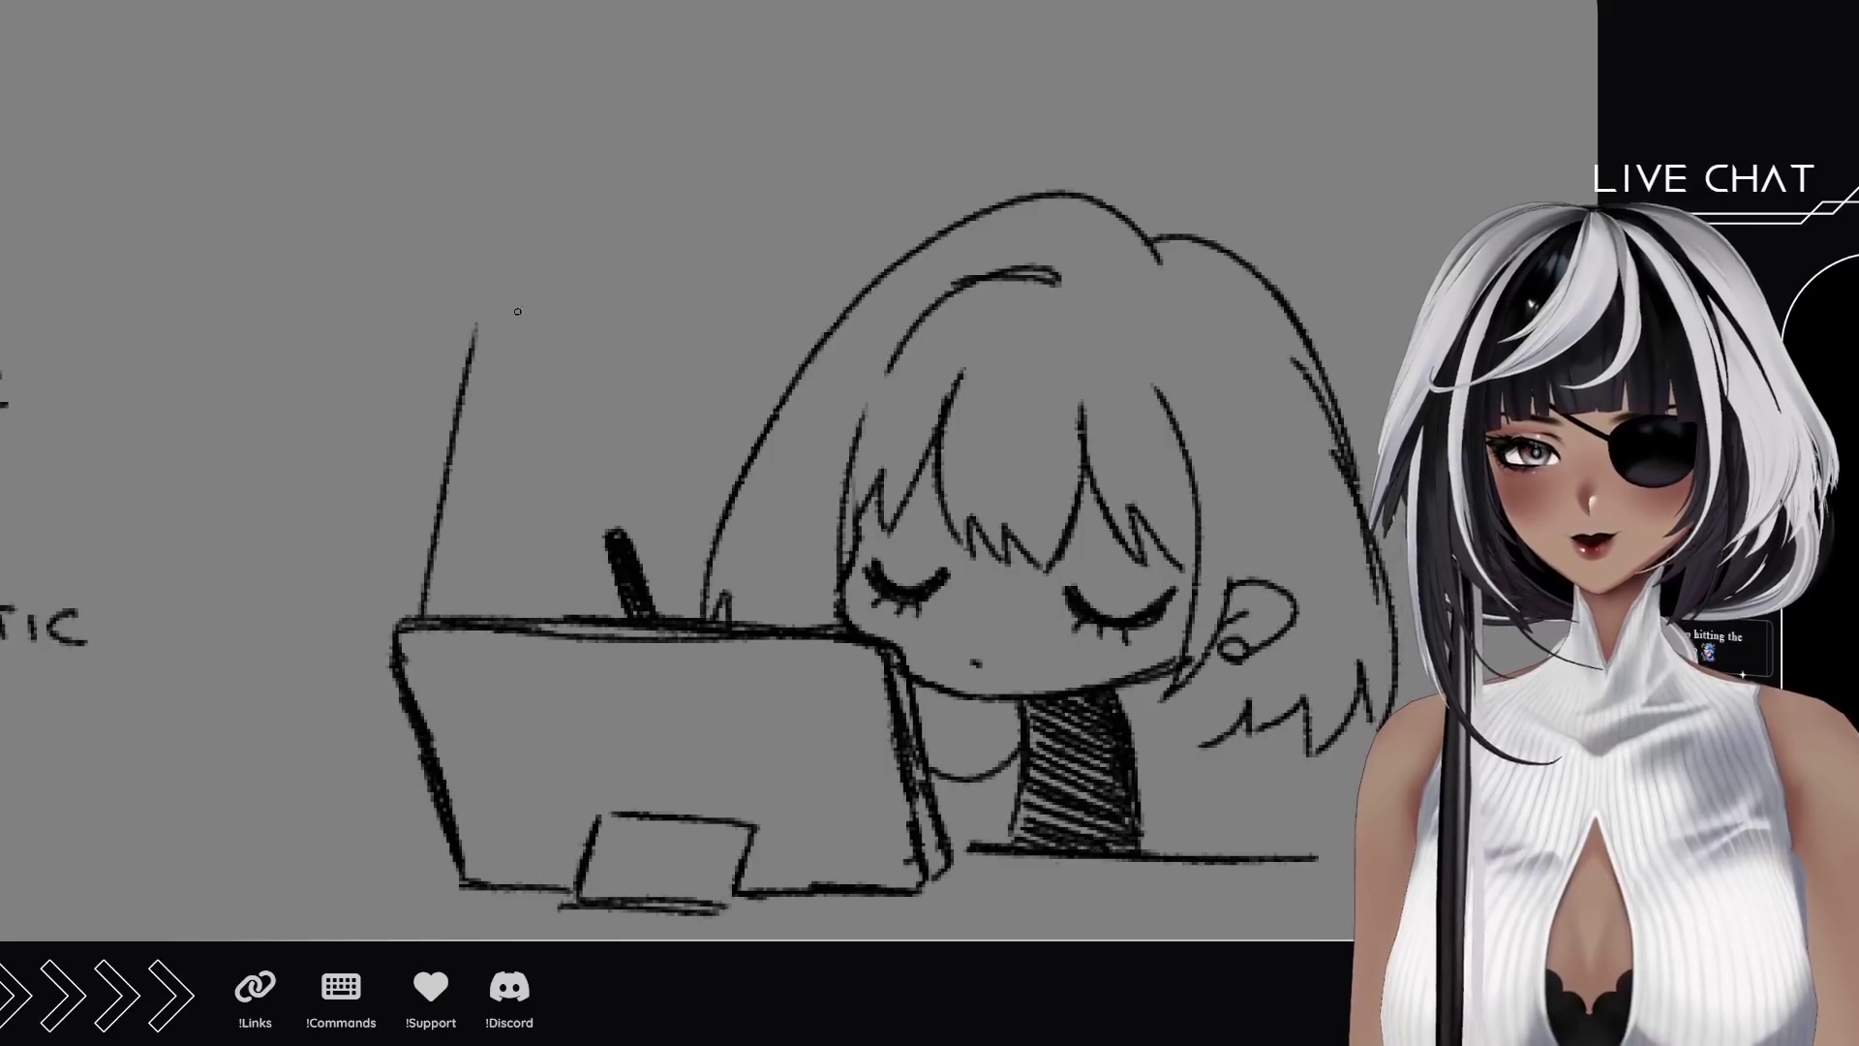
pyautogui.hotkey('ctrl', 'z')
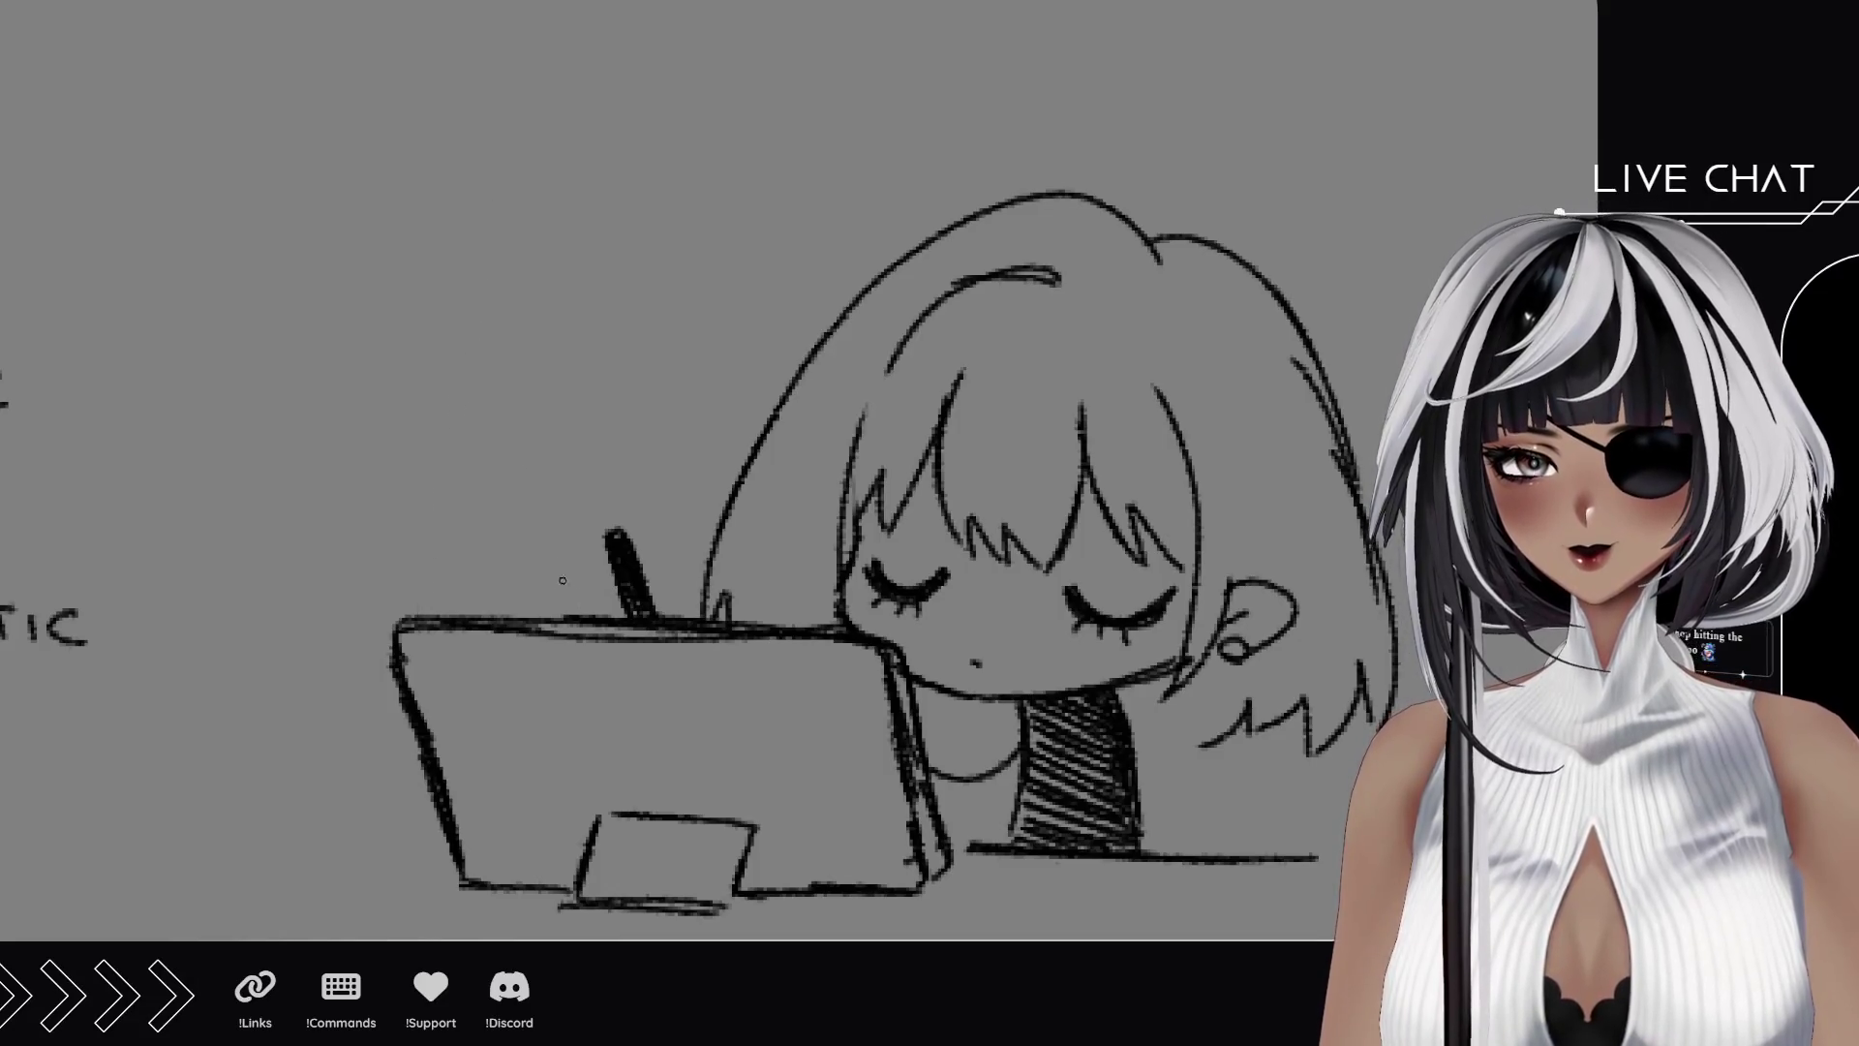
pyautogui.moveTo(586, 587)
pyautogui.mouseDown()
pyautogui.moveTo(520, 520)
pyautogui.moveTo(515, 266)
pyautogui.mouseUp()
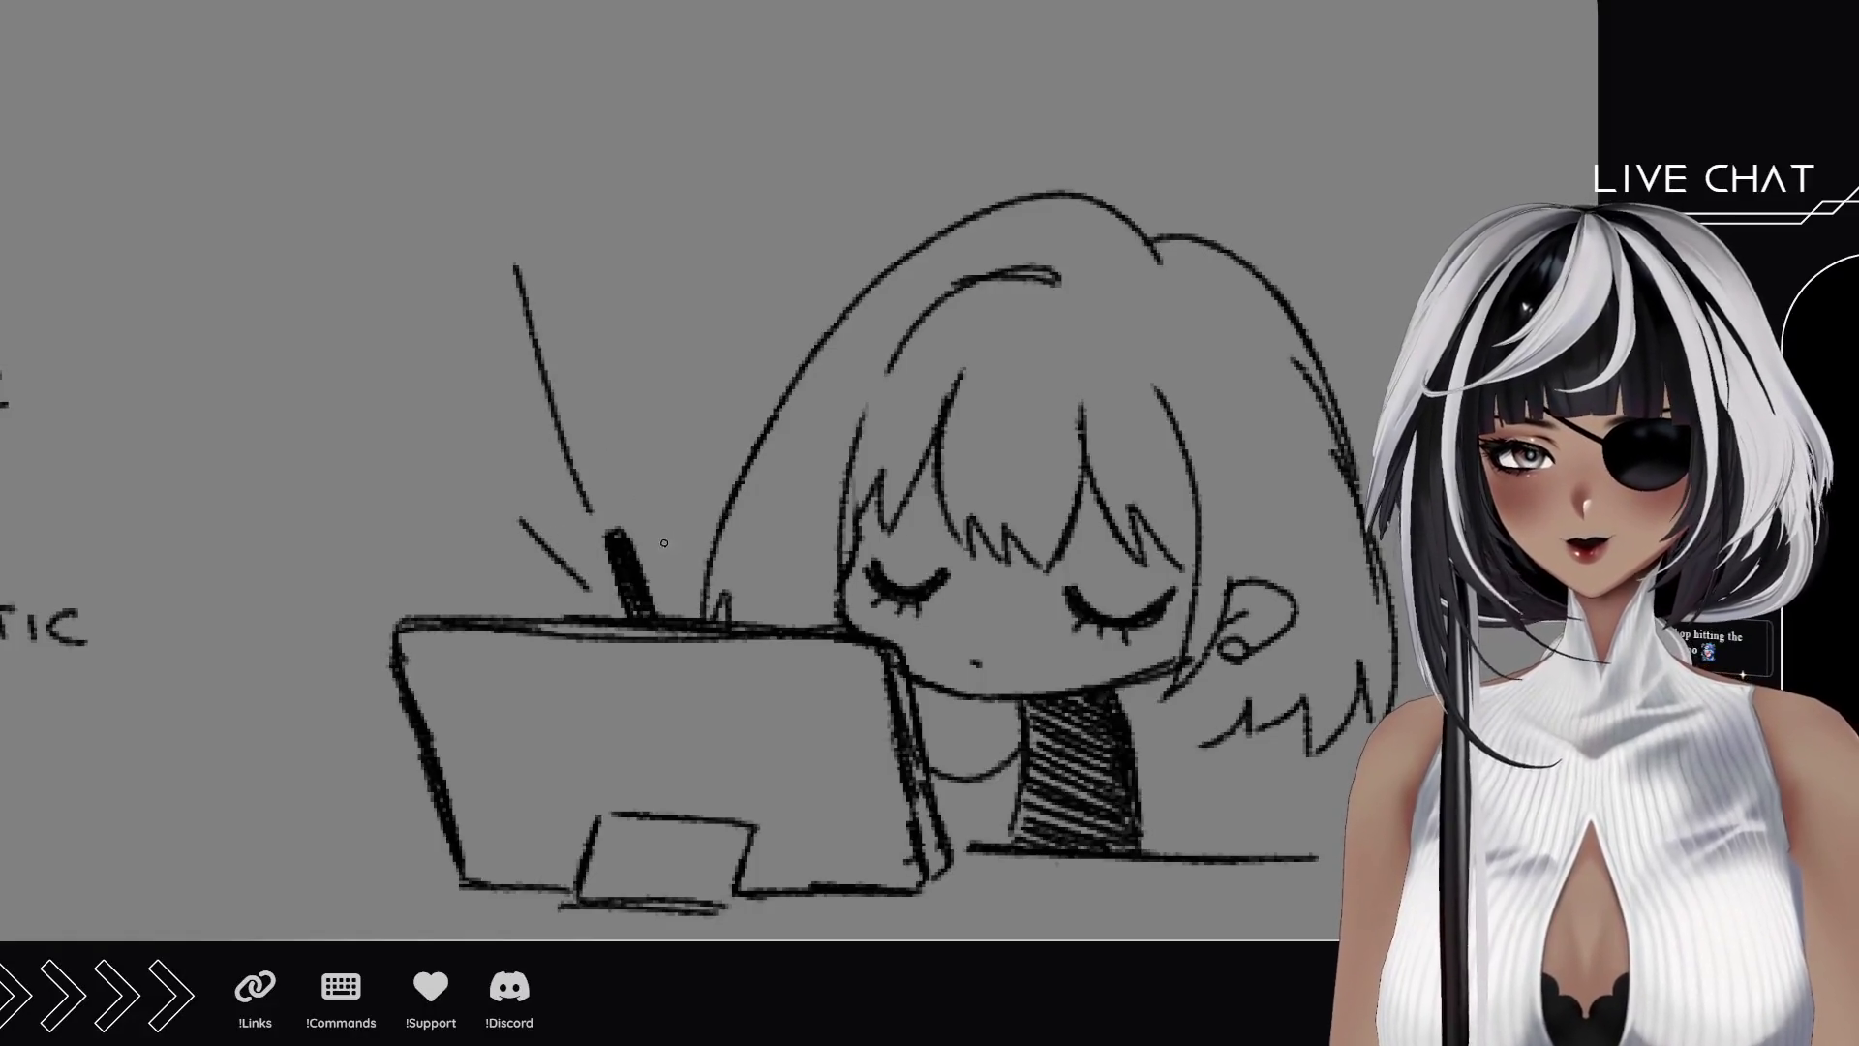
pyautogui.moveTo(664, 543); pyautogui.dragTo(684, 419)
pyautogui.moveTo(617, 472)
pyautogui.mouseDown()
pyautogui.moveTo(620, 308)
pyautogui.moveTo(644, 320)
pyautogui.moveTo(634, 354)
pyautogui.moveTo(592, 315)
pyautogui.mouseUp()
# Scatter small stars around the burst lines, including a large one on the right.
pyautogui.moveTo(683, 387)
pyautogui.mouseDown()
pyautogui.moveTo(693, 366)
pyautogui.moveTo(724, 405)
pyautogui.moveTo(673, 406)
pyautogui.moveTo(681, 387)
pyautogui.mouseUp()
pyautogui.moveTo(496, 232)
pyautogui.mouseDown()
pyautogui.moveTo(499, 205)
pyautogui.moveTo(534, 254)
pyautogui.moveTo(496, 263)
pyautogui.moveTo(503, 232)
pyautogui.mouseUp()
pyautogui.moveTo(491, 506)
pyautogui.mouseDown()
pyautogui.moveTo(517, 484)
pyautogui.moveTo(537, 508)
pyautogui.moveTo(474, 518)
pyautogui.moveTo(492, 503)
pyautogui.mouseUp()
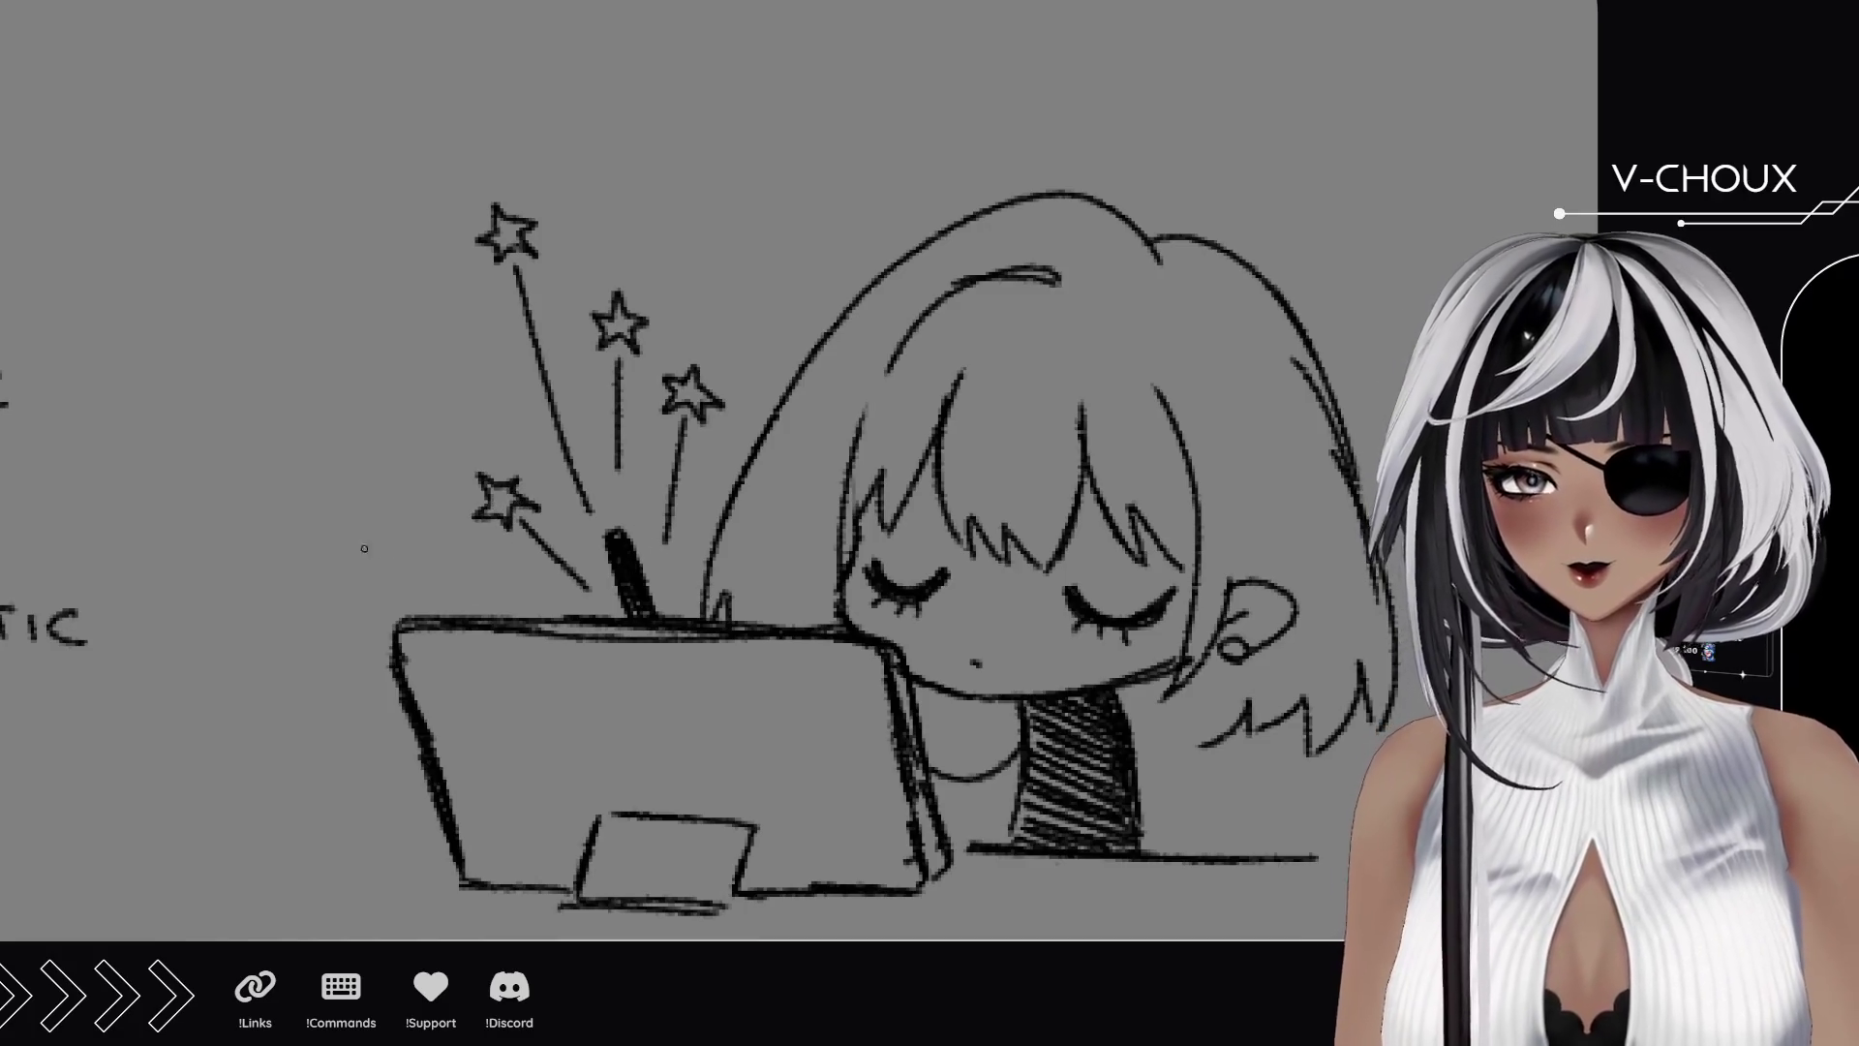
pyautogui.moveTo(369, 535)
pyautogui.mouseDown()
pyautogui.moveTo(359, 494)
pyautogui.moveTo(433, 515)
pyautogui.moveTo(407, 573)
pyautogui.moveTo(362, 573)
pyautogui.moveTo(373, 544)
pyautogui.mouseUp()
pyautogui.moveTo(417, 366)
pyautogui.mouseDown()
pyautogui.moveTo(435, 358)
pyautogui.moveTo(450, 387)
pyautogui.moveTo(411, 368)
pyautogui.mouseUp()
pyautogui.moveTo(707, 257)
pyautogui.mouseDown()
pyautogui.moveTo(728, 205)
pyautogui.moveTo(786, 254)
pyautogui.moveTo(761, 322)
pyautogui.moveTo(695, 322)
pyautogui.moveTo(715, 254)
pyautogui.mouseUp()
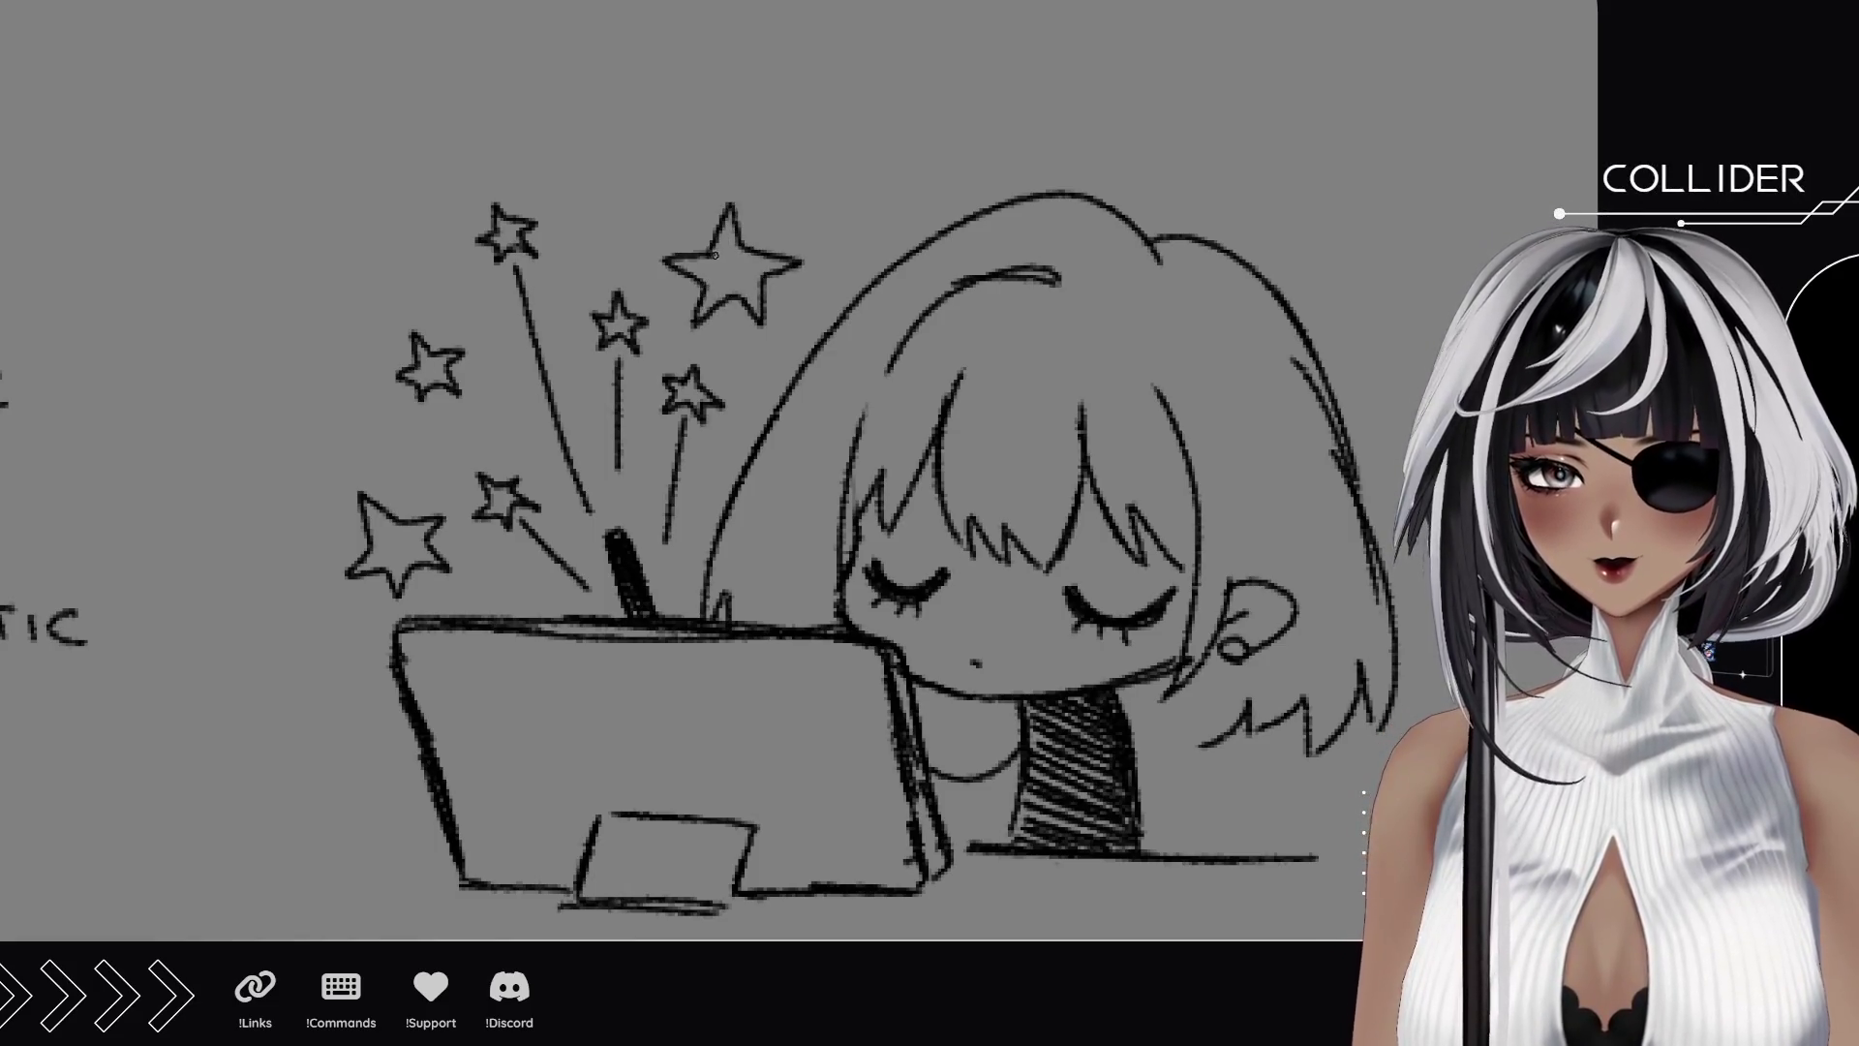
# Outline the tablet screen's inner edge and add a stroke to the hair tips.
pyautogui.moveTo(841, 488); pyautogui.dragTo(661, 338)
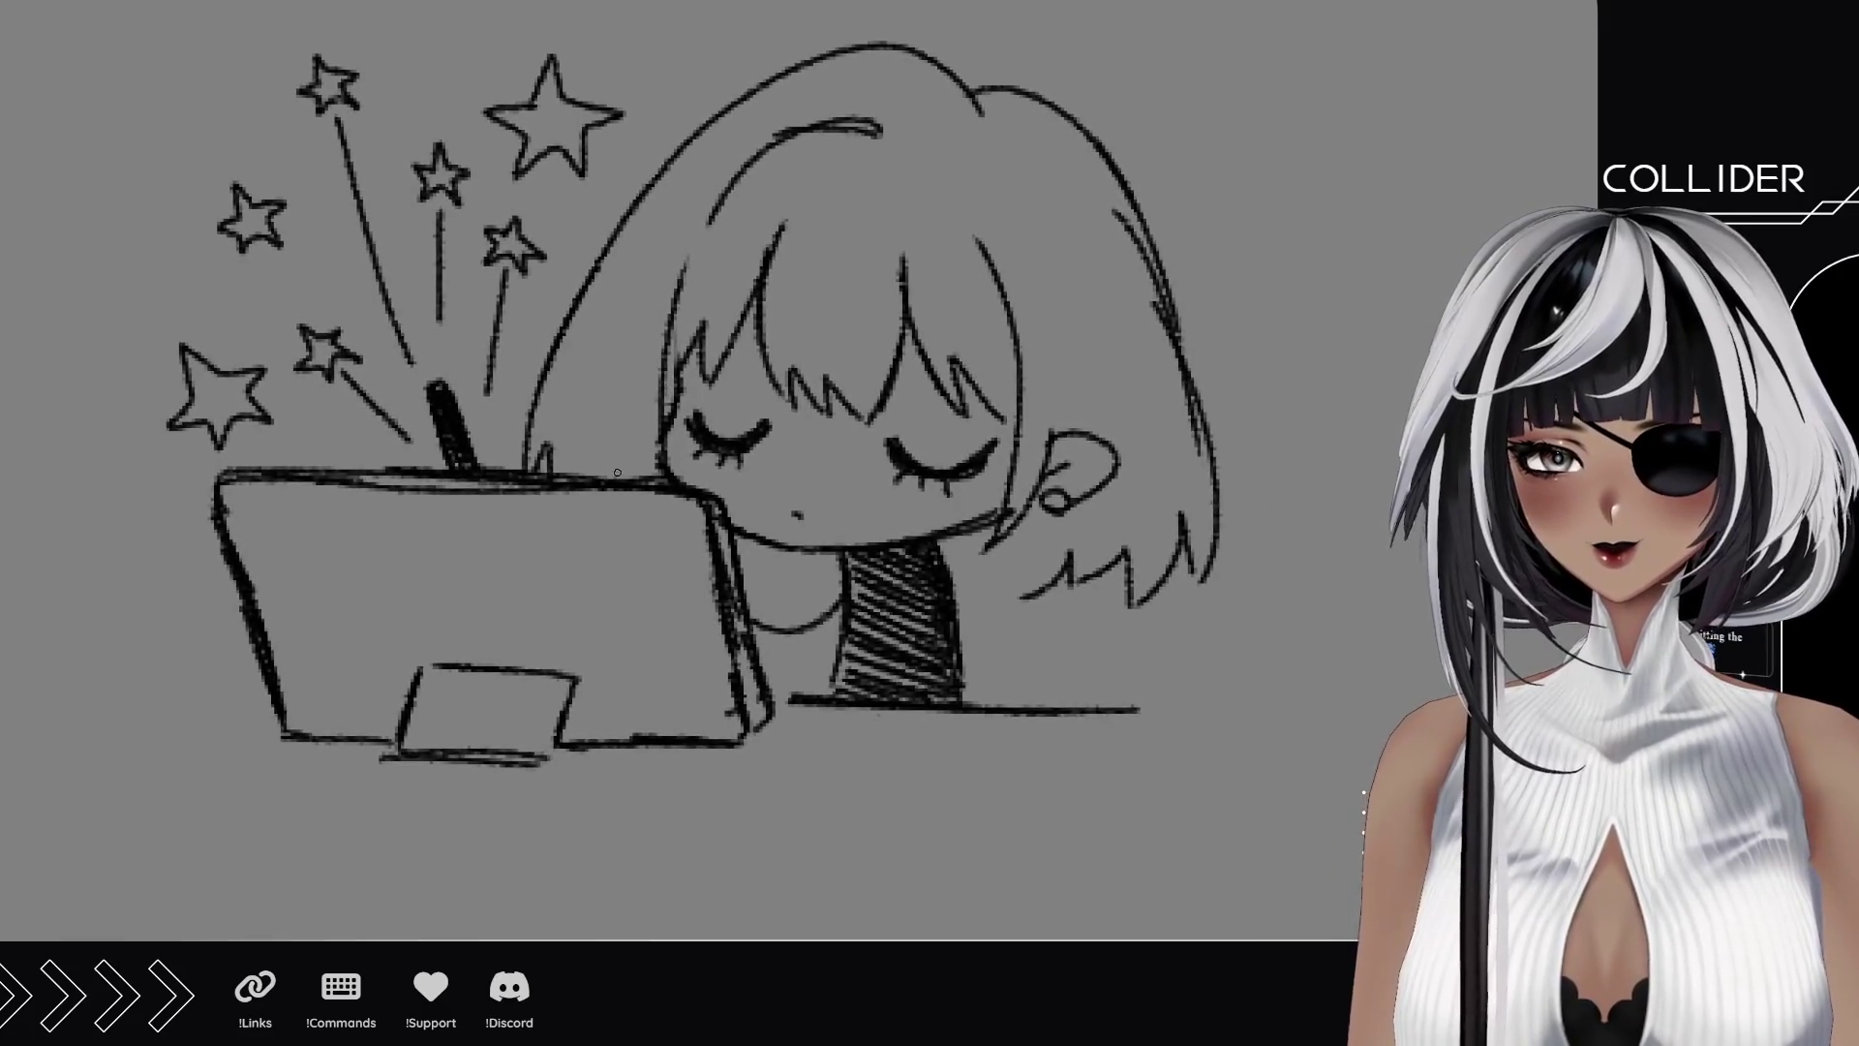
pyautogui.moveTo(392, 719)
pyautogui.mouseDown()
pyautogui.moveTo(354, 717)
pyautogui.moveTo(291, 621)
pyautogui.moveTo(281, 529)
pyautogui.moveTo(639, 532)
pyautogui.moveTo(694, 695)
pyautogui.moveTo(583, 722)
pyautogui.mouseUp()
pyautogui.moveTo(791, 692); pyautogui.dragTo(660, 765)
pyautogui.moveTo(879, 655); pyautogui.dragTo(836, 698)
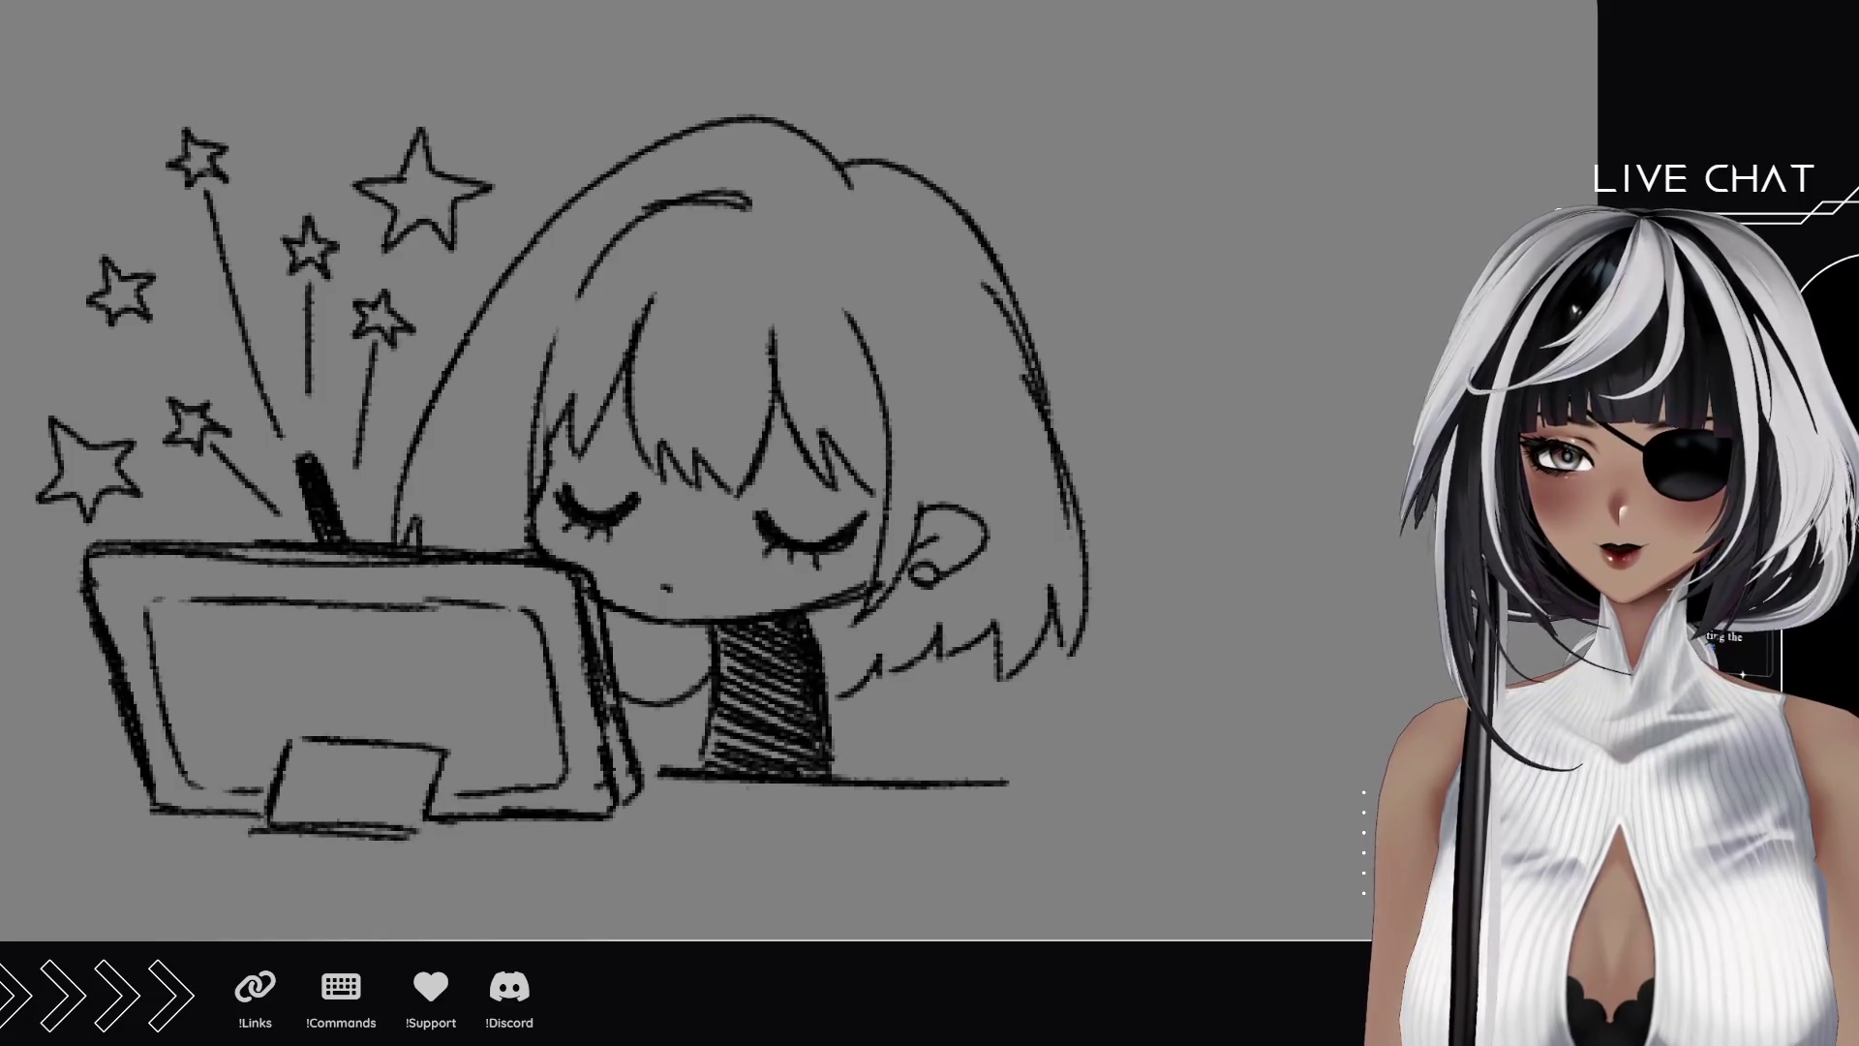
pyautogui.hotkey('ctrl', '-')
pyautogui.hotkey('ctrl', '-')
# In the empty area, sketch the laptop screen's left, top and bottom edges.
pyautogui.moveTo(979, 541)
pyautogui.mouseDown()
pyautogui.moveTo(1132, 519)
pyautogui.moveTo(684, 510)
pyautogui.moveTo(735, 514)
pyautogui.mouseUp()
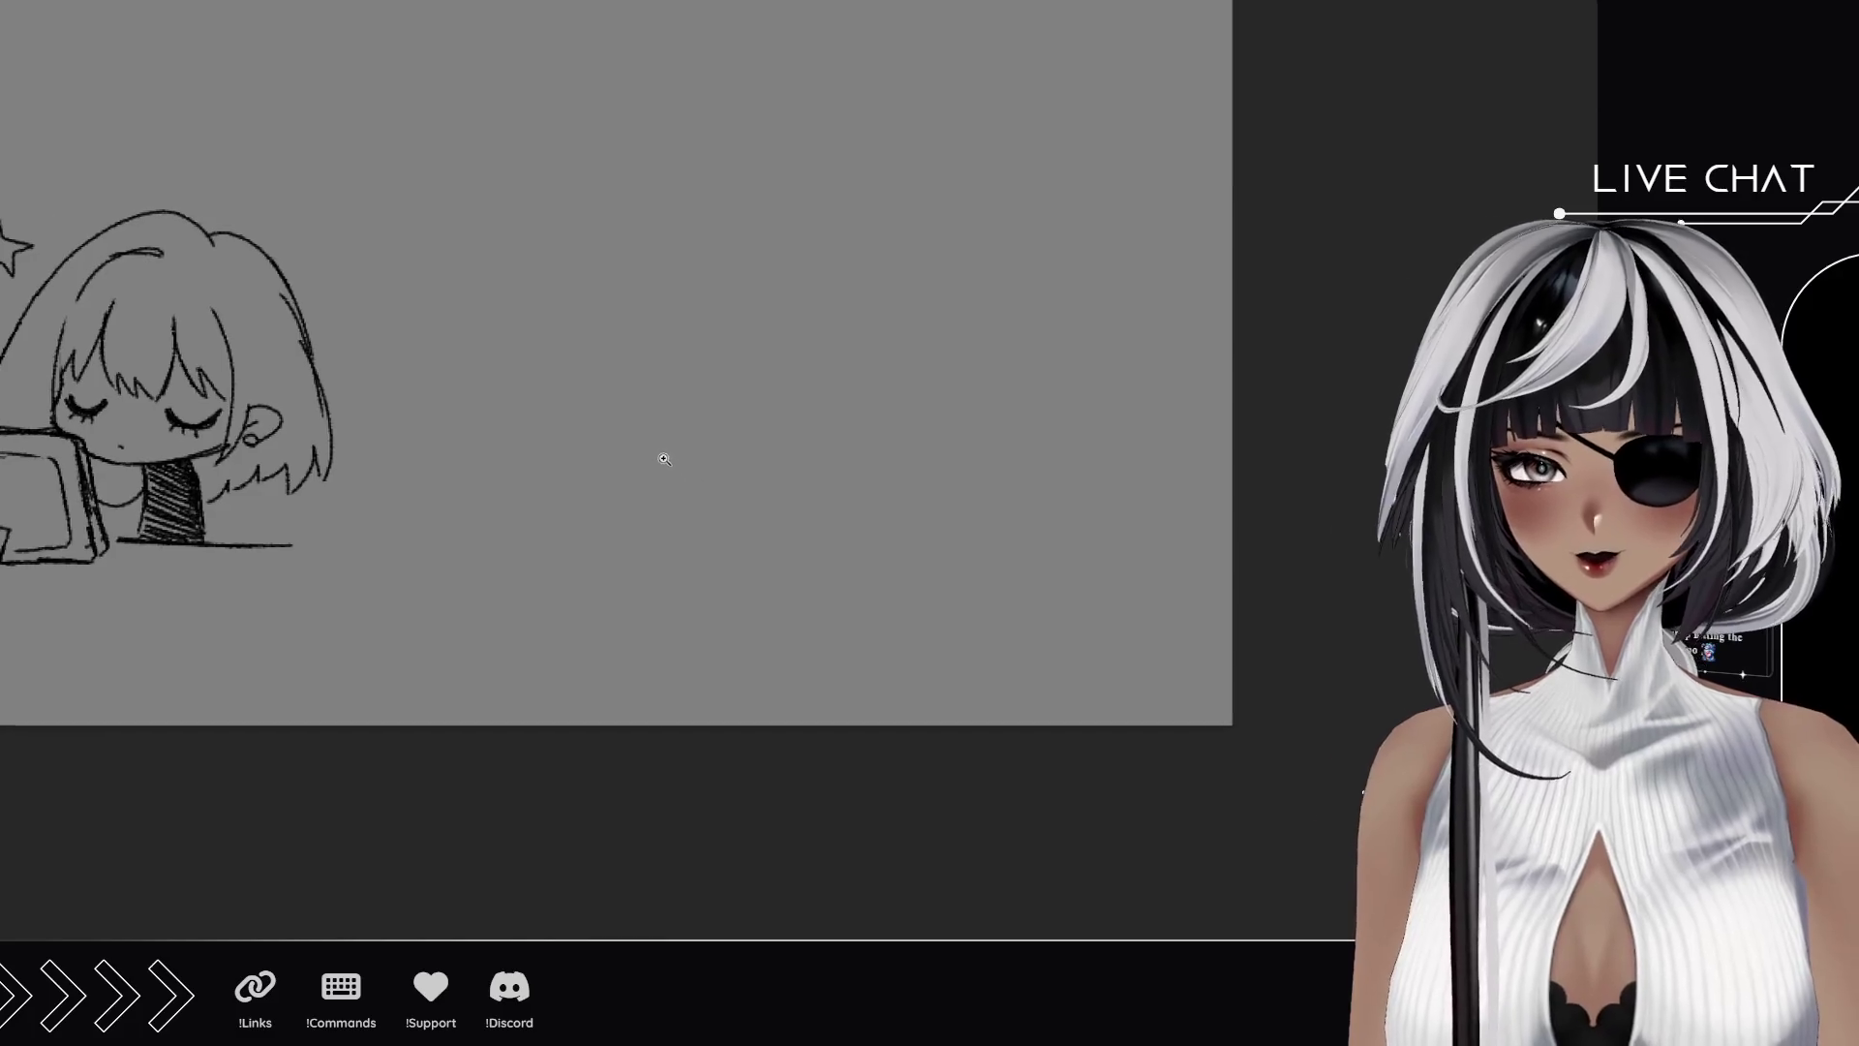
pyautogui.click(664, 459)
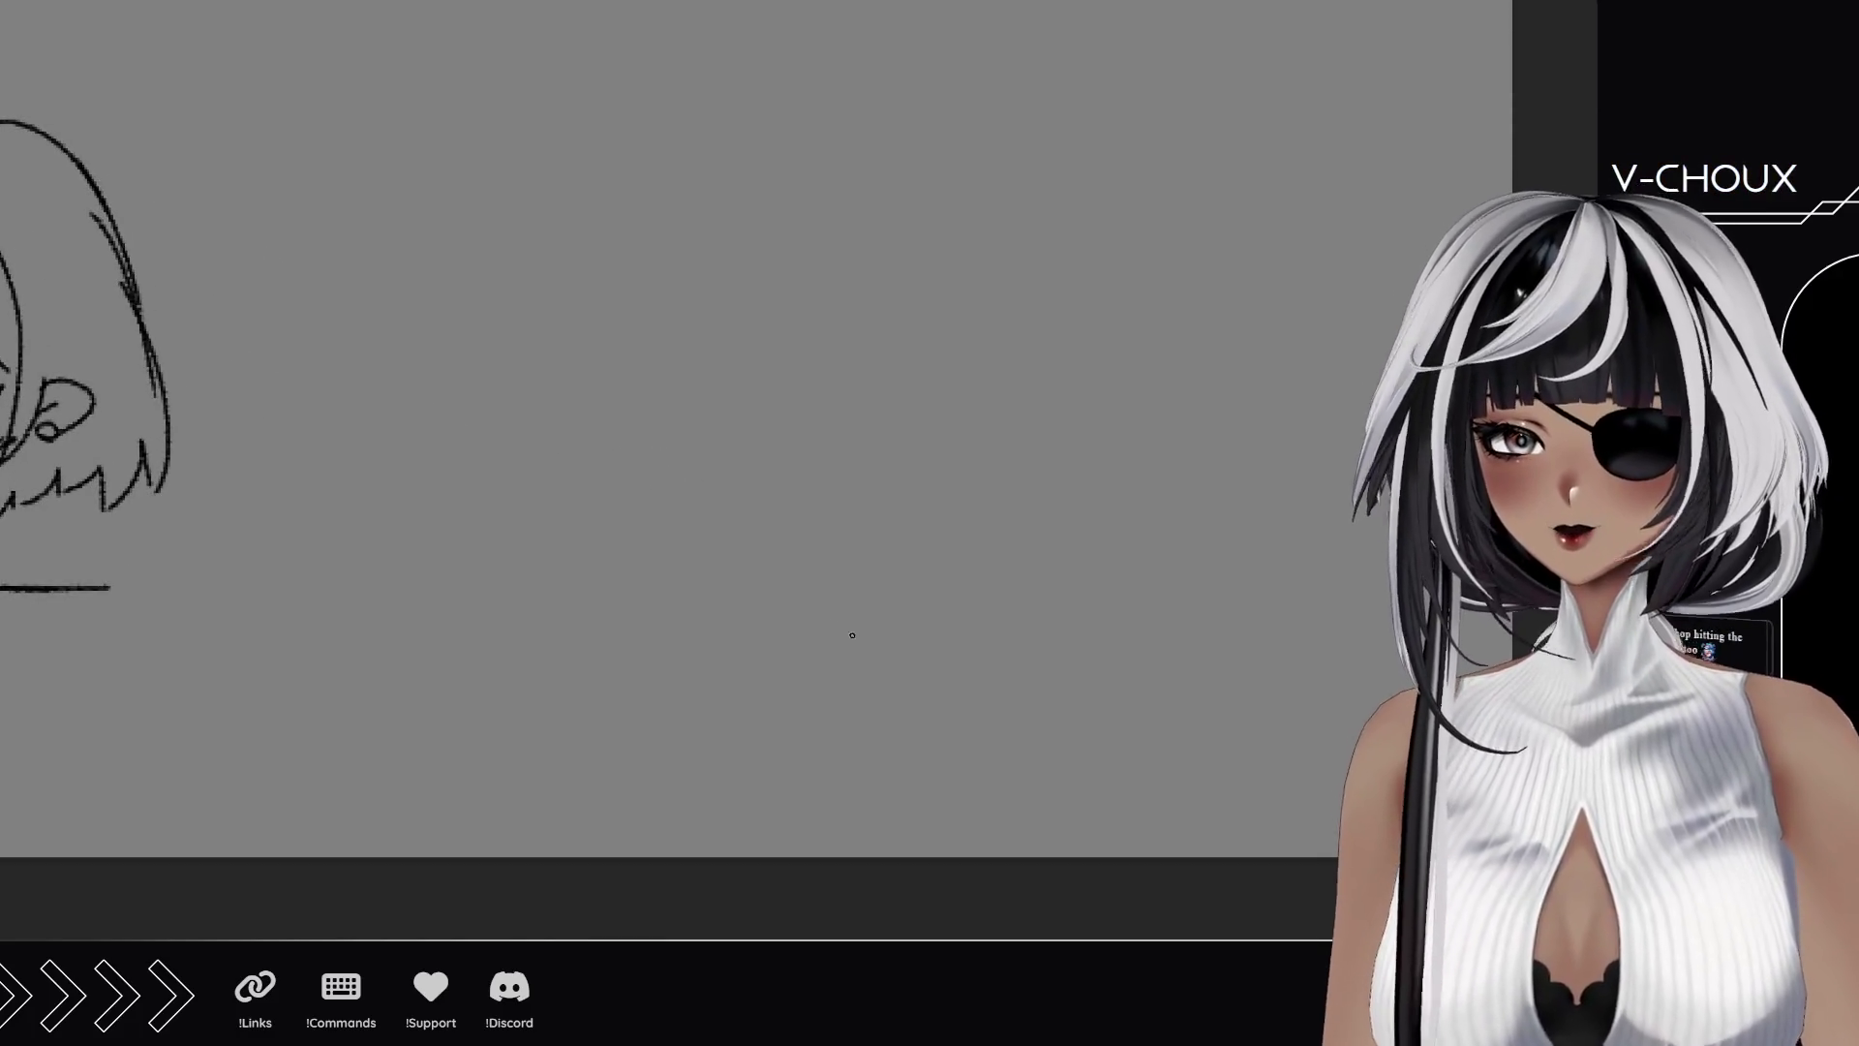
pyautogui.moveTo(679, 578); pyautogui.dragTo(691, 610)
pyautogui.moveTo(644, 499)
pyautogui.mouseDown()
pyautogui.moveTo(691, 608)
pyautogui.moveTo(803, 497)
pyautogui.moveTo(915, 488)
pyautogui.moveTo(952, 587)
pyautogui.mouseUp()
pyautogui.moveTo(681, 613); pyautogui.dragTo(954, 624)
# Add the keyboard base with grid lines and finish the screen's right edge.
pyautogui.moveTo(934, 561)
pyautogui.mouseDown()
pyautogui.moveTo(976, 608)
pyautogui.moveTo(1058, 569)
pyautogui.mouseUp()
pyautogui.moveTo(949, 625); pyautogui.dragTo(1065, 586)
pyautogui.moveTo(944, 622); pyautogui.dragTo(896, 492)
pyautogui.moveTo(1061, 564); pyautogui.dragTo(1067, 586)
pyautogui.moveTo(947, 573)
pyautogui.mouseDown()
pyautogui.moveTo(1017, 567)
pyautogui.moveTo(1012, 583)
pyautogui.moveTo(973, 564)
pyautogui.mouseUp()
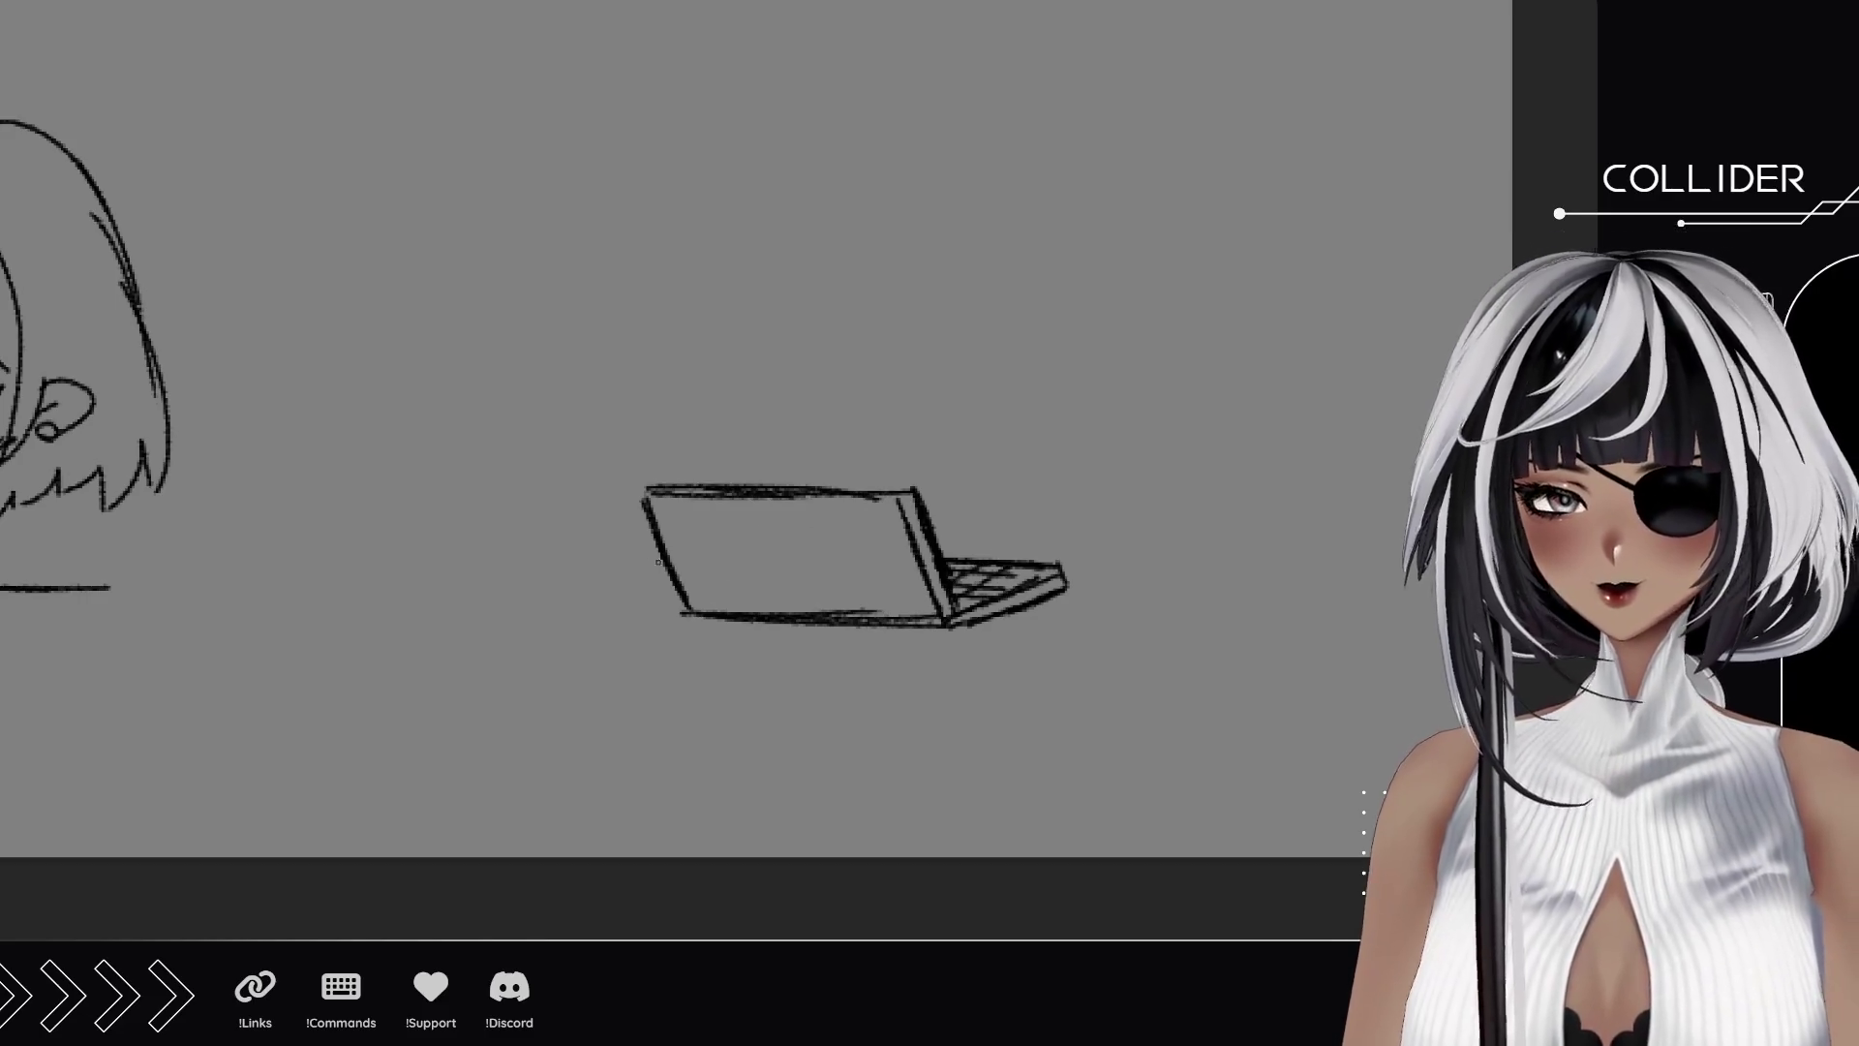
pyautogui.moveTo(649, 522)
pyautogui.mouseDown()
pyautogui.moveTo(683, 613)
pyautogui.moveTo(668, 510)
pyautogui.mouseUp()
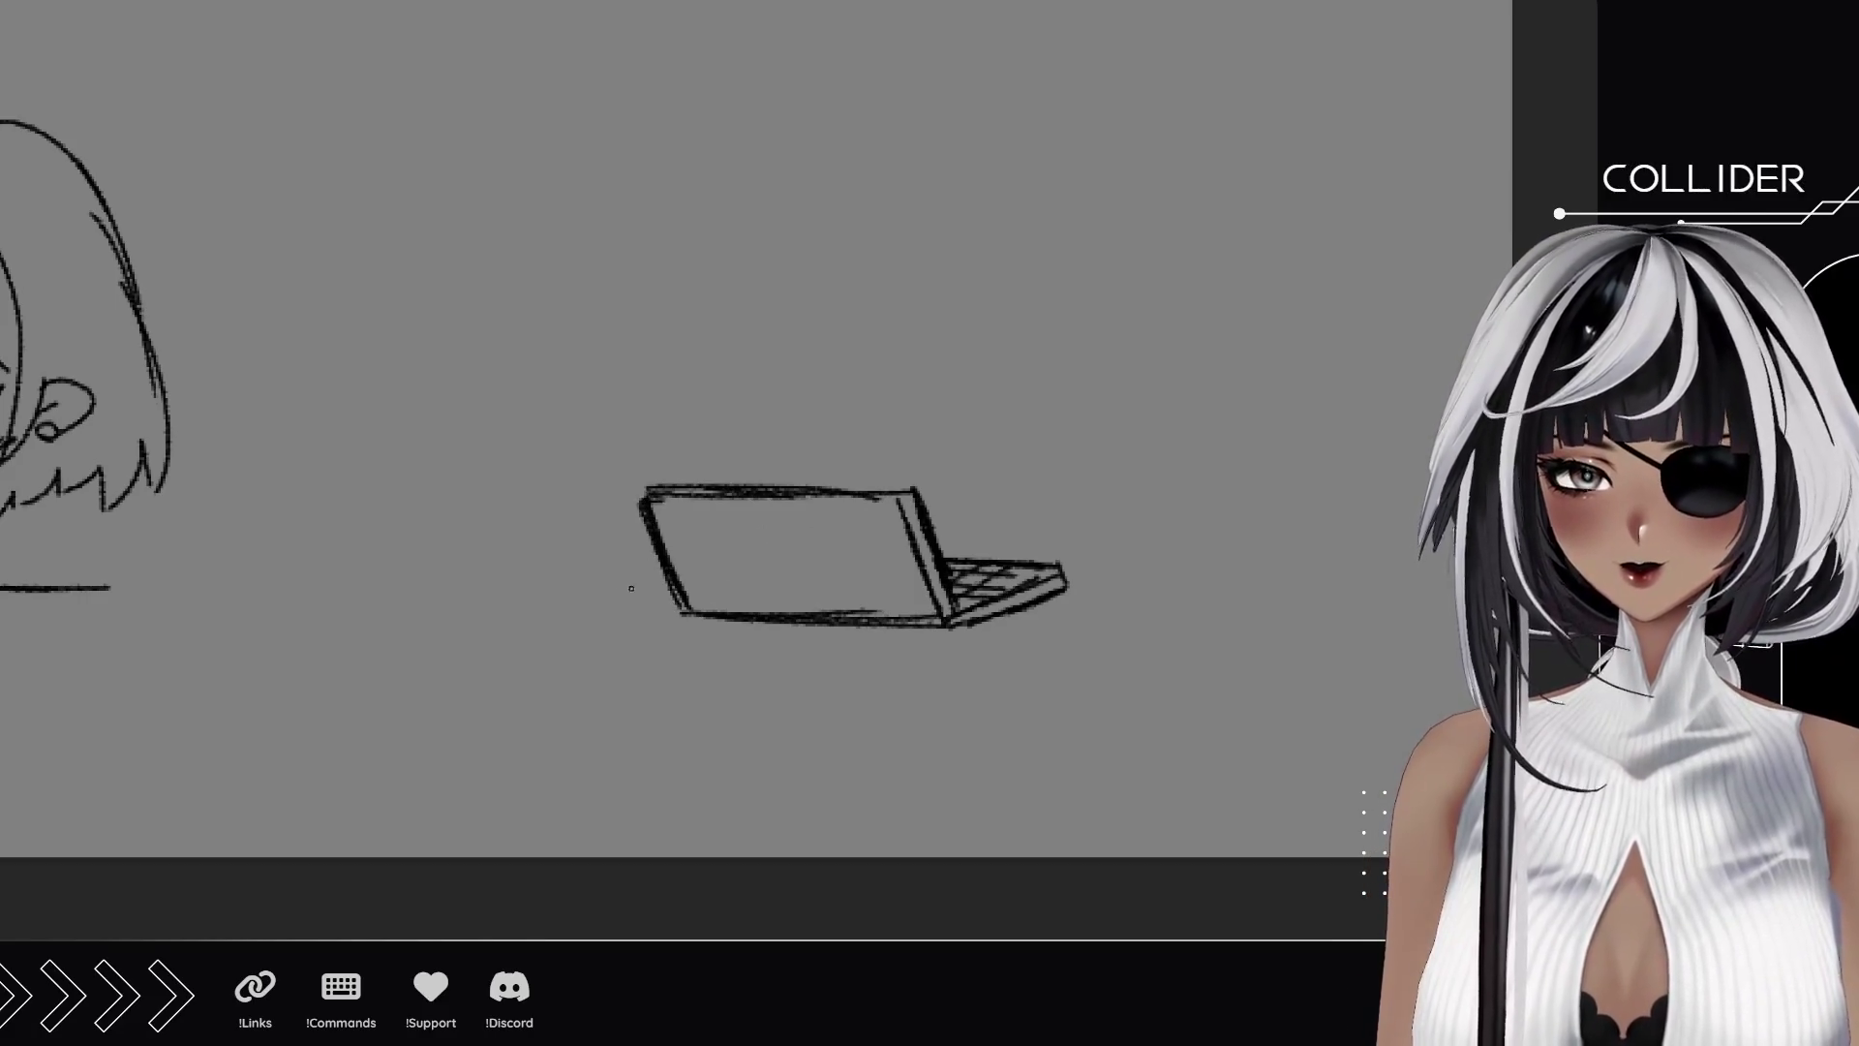
# Draw a table line on both sides of the laptop and a glaring face with angry brows.
pyautogui.moveTo(646, 574); pyautogui.dragTo(520, 562)
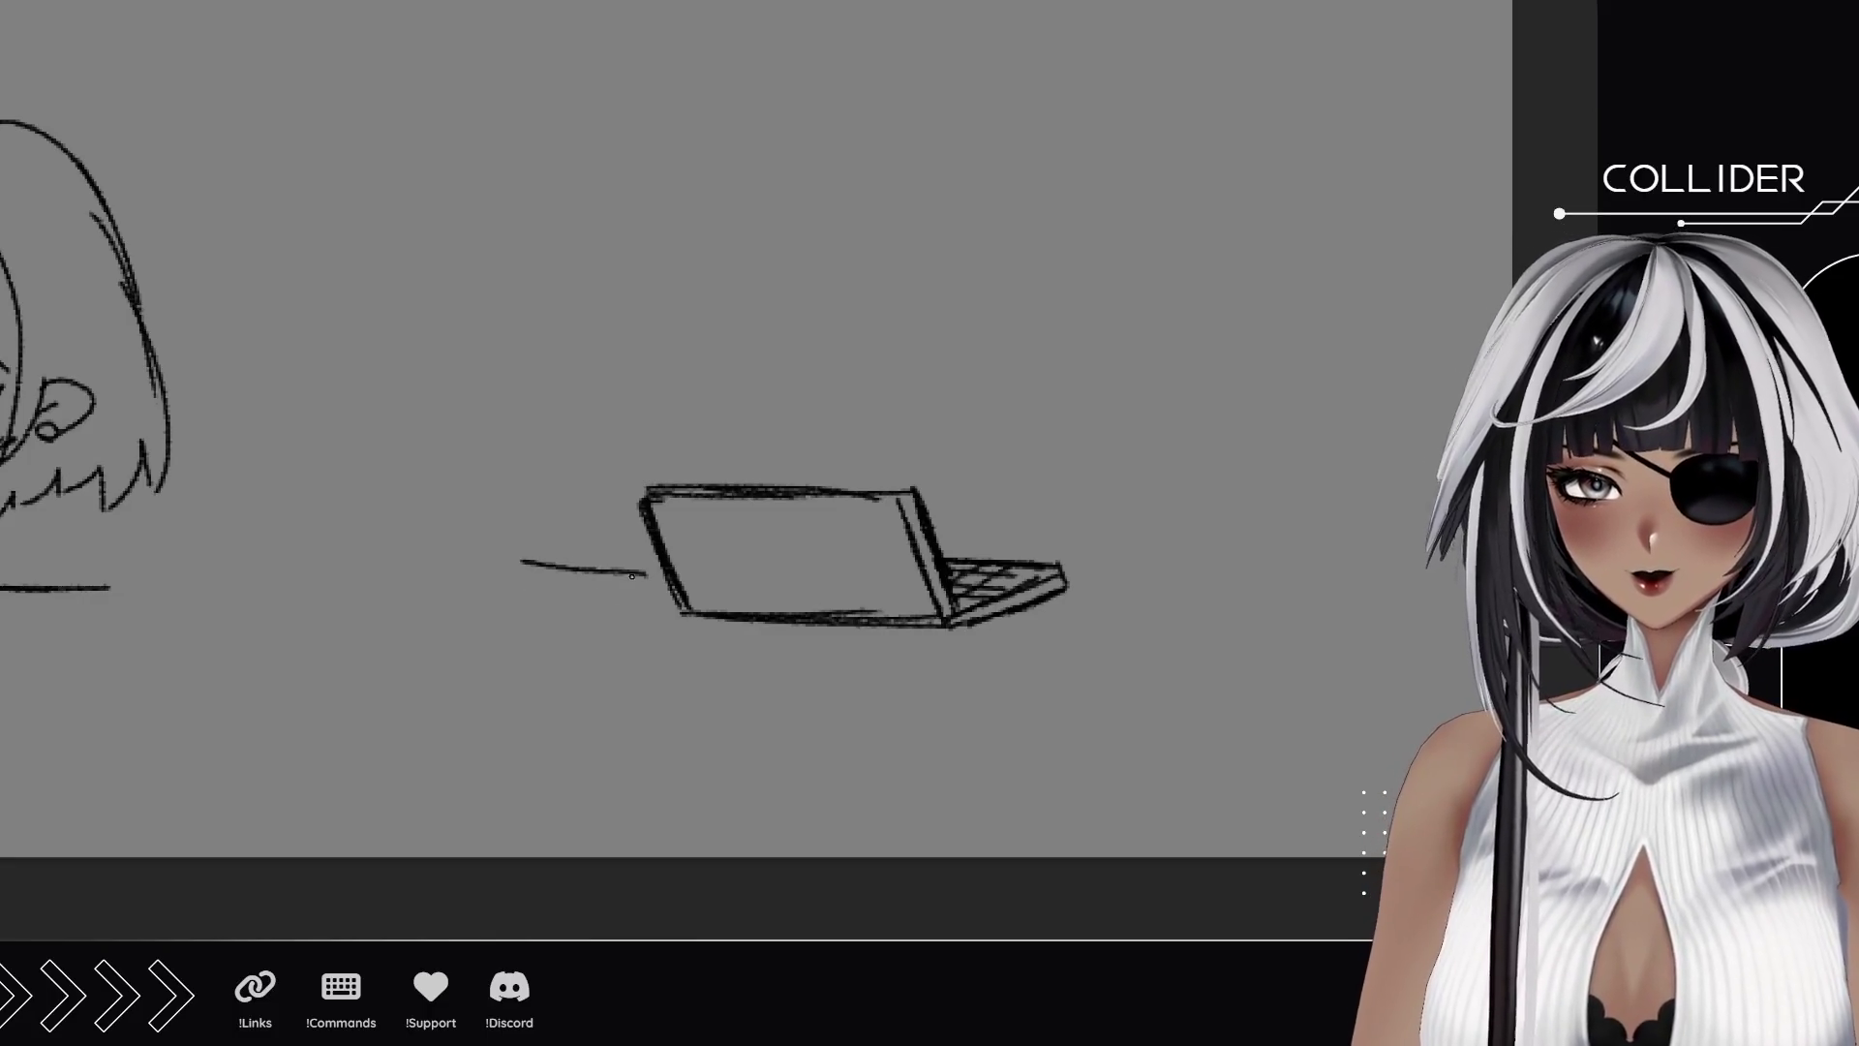
pyautogui.moveTo(668, 575); pyautogui.dragTo(494, 569)
pyautogui.moveTo(1069, 577); pyautogui.dragTo(1203, 581)
pyautogui.moveTo(1036, 321); pyautogui.dragTo(1102, 300)
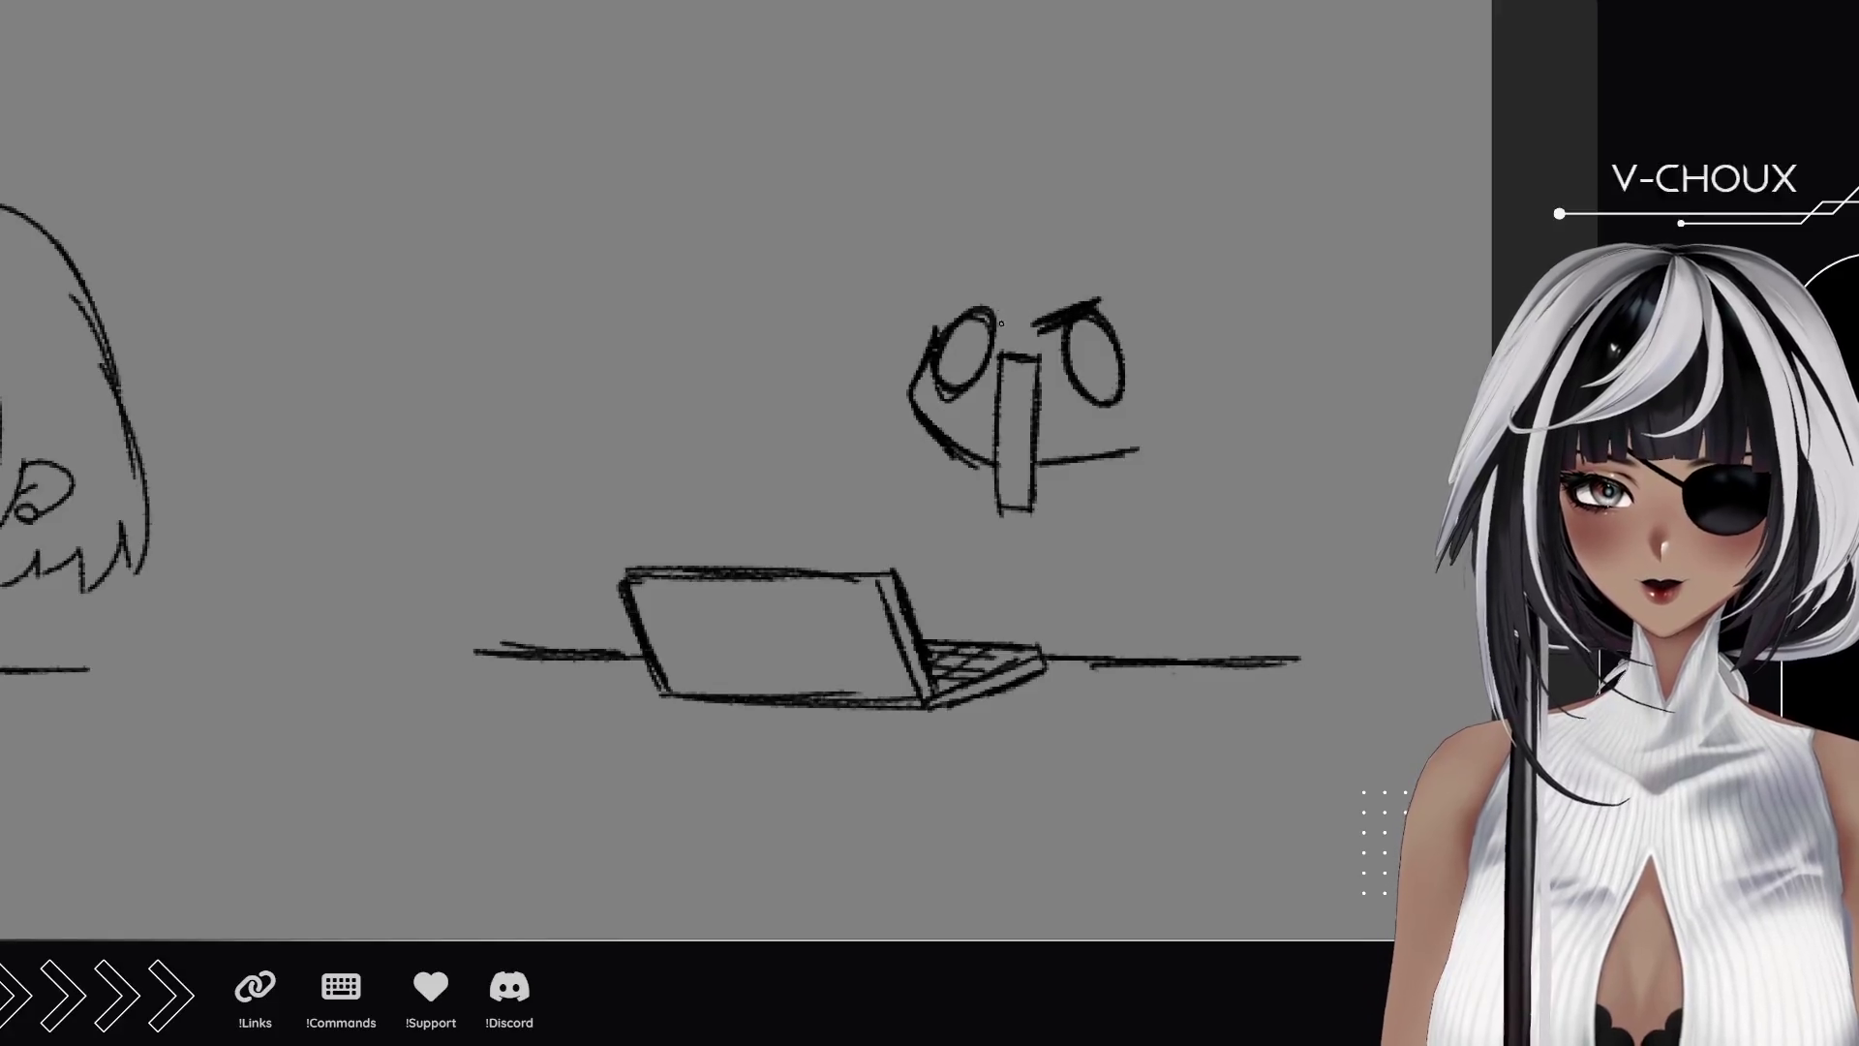
pyautogui.moveTo(963, 288); pyautogui.dragTo(1012, 329)
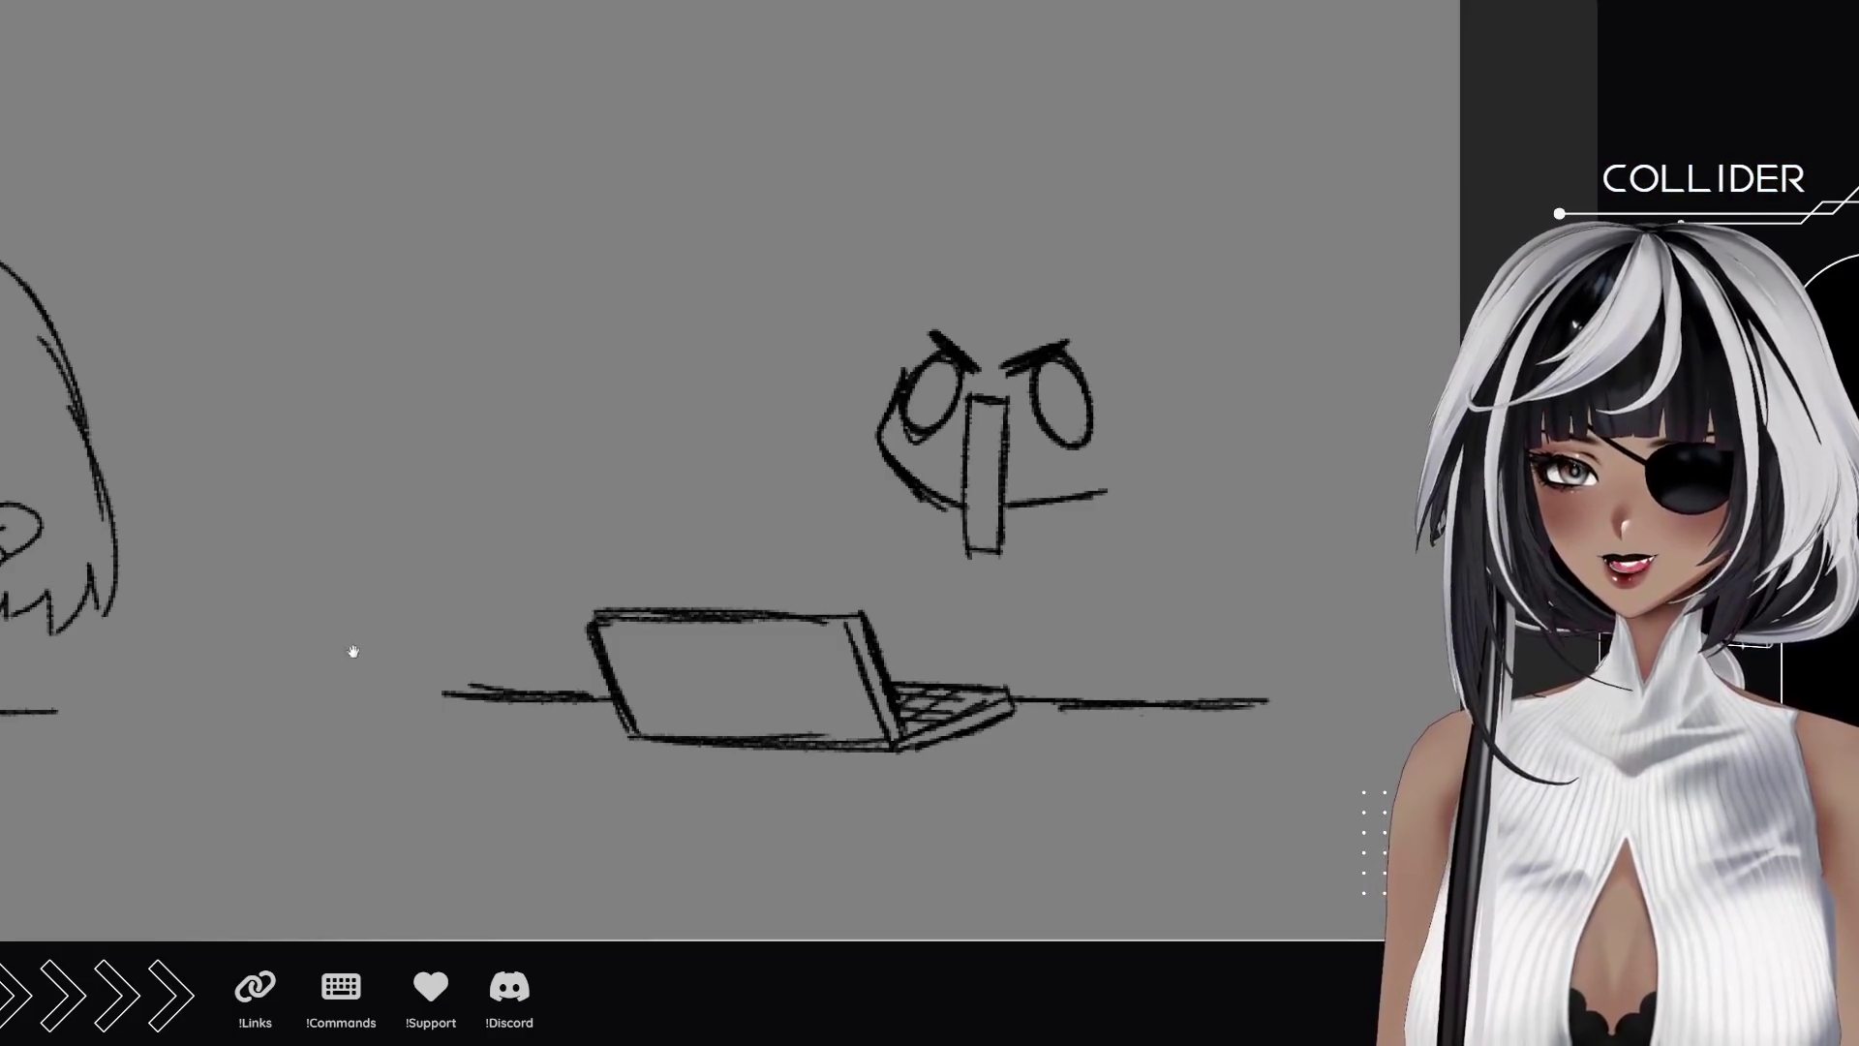
pyautogui.moveTo(353, 652); pyautogui.dragTo(1100, 528)
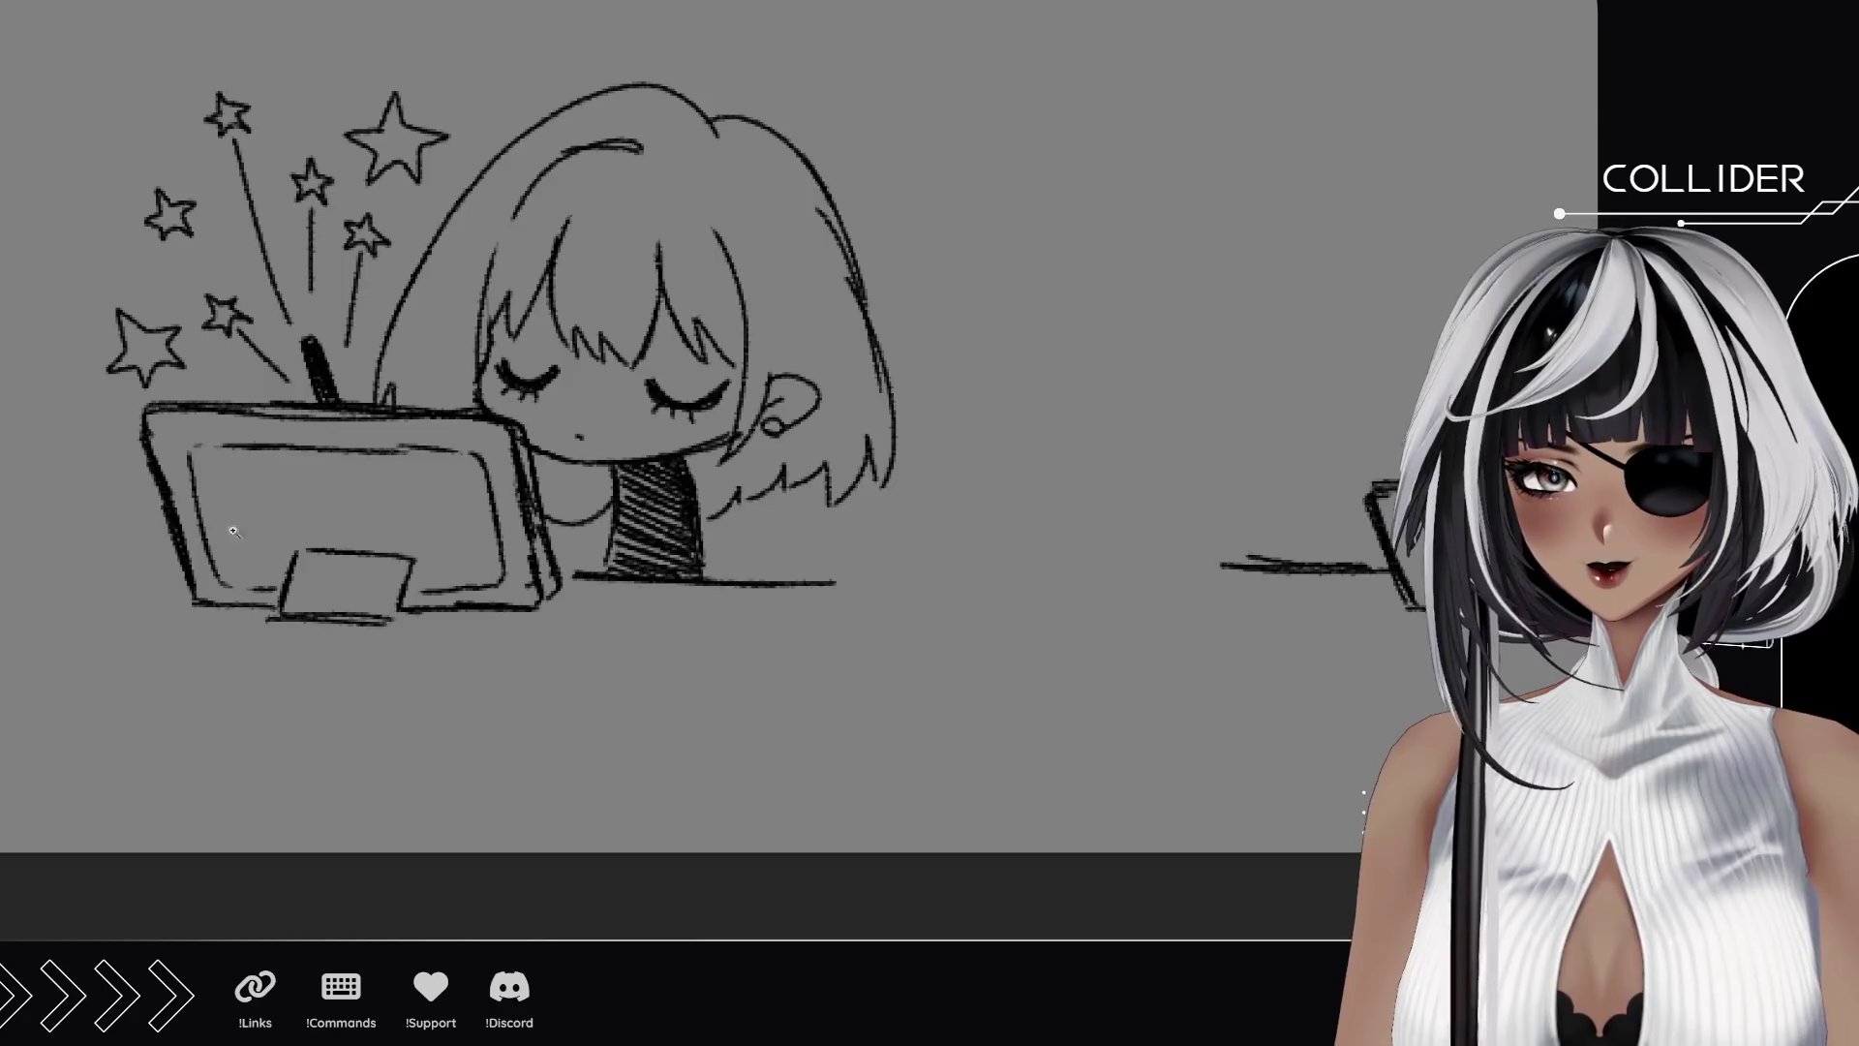
# Doodle a circle, small round buttons and a rounded shape topped by a circle on the tablet screen.
pyautogui.scroll(3, 234, 531)
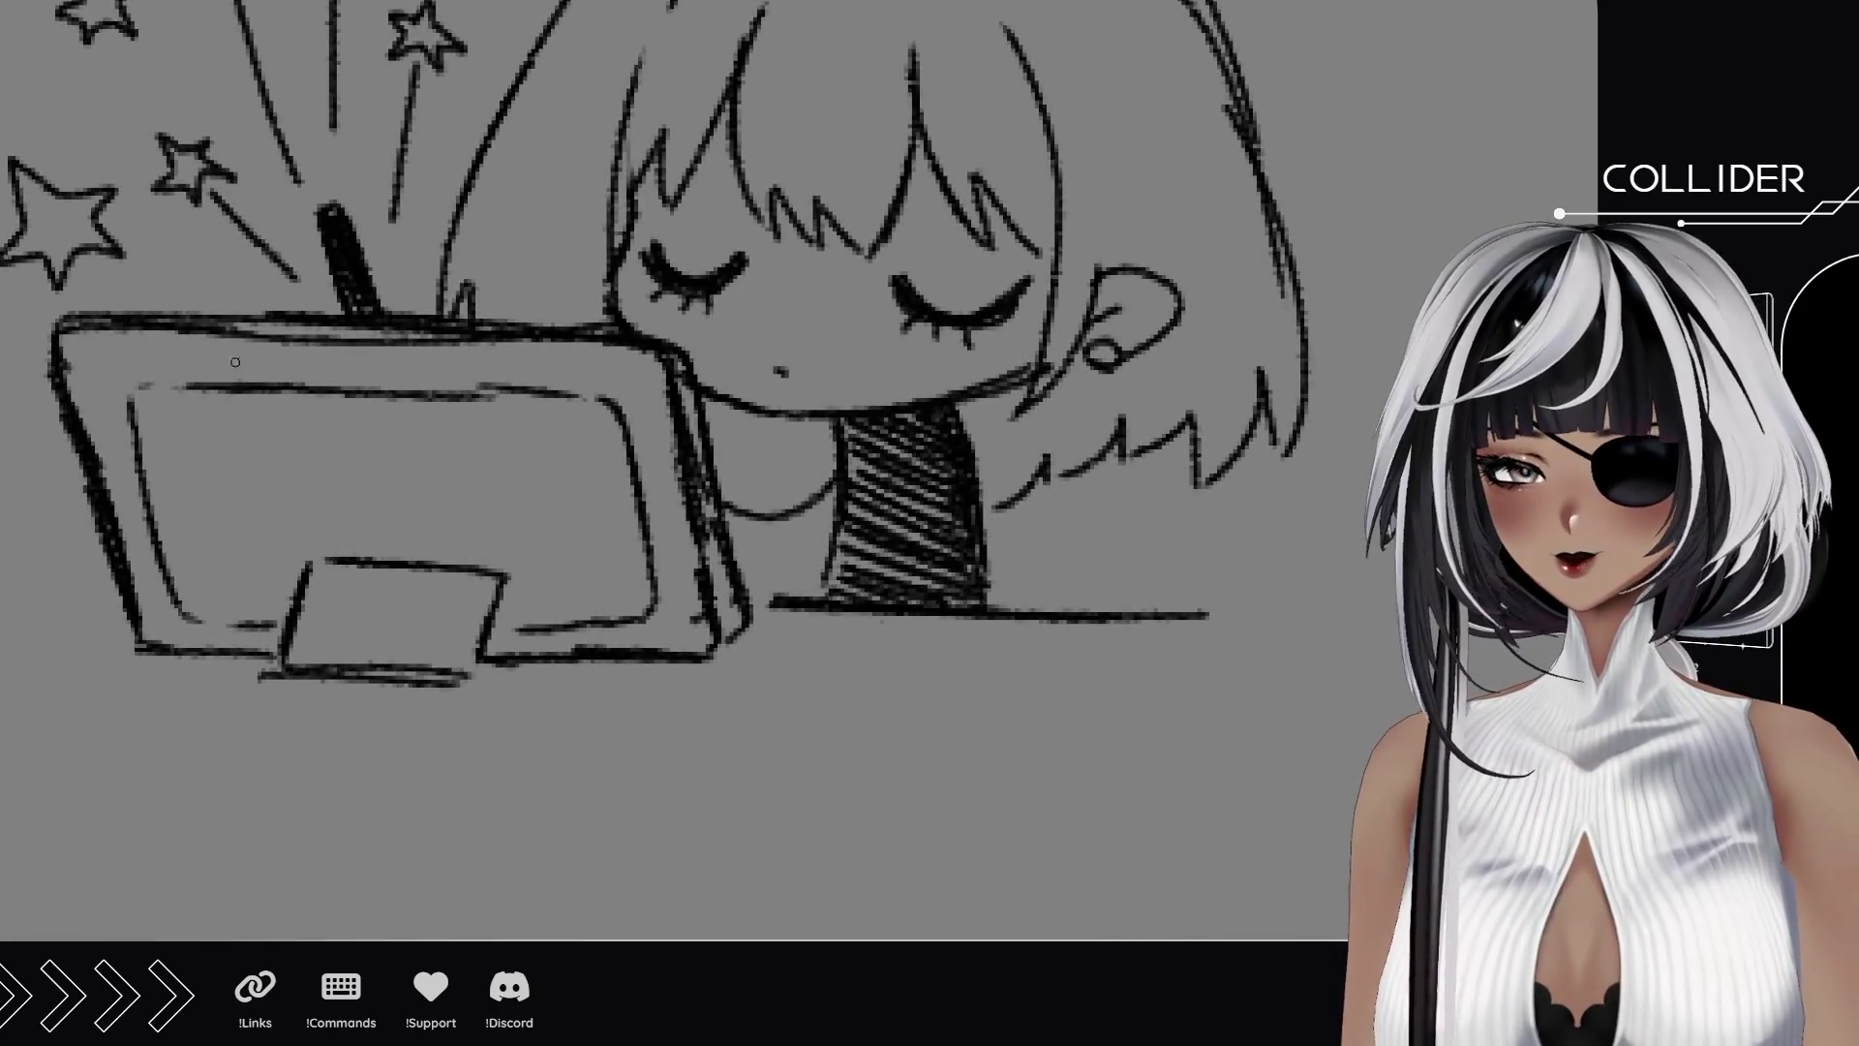
pyautogui.moveTo(564, 485)
pyautogui.mouseDown()
pyautogui.moveTo(507, 459)
pyautogui.moveTo(584, 454)
pyautogui.moveTo(563, 484)
pyautogui.mouseUp()
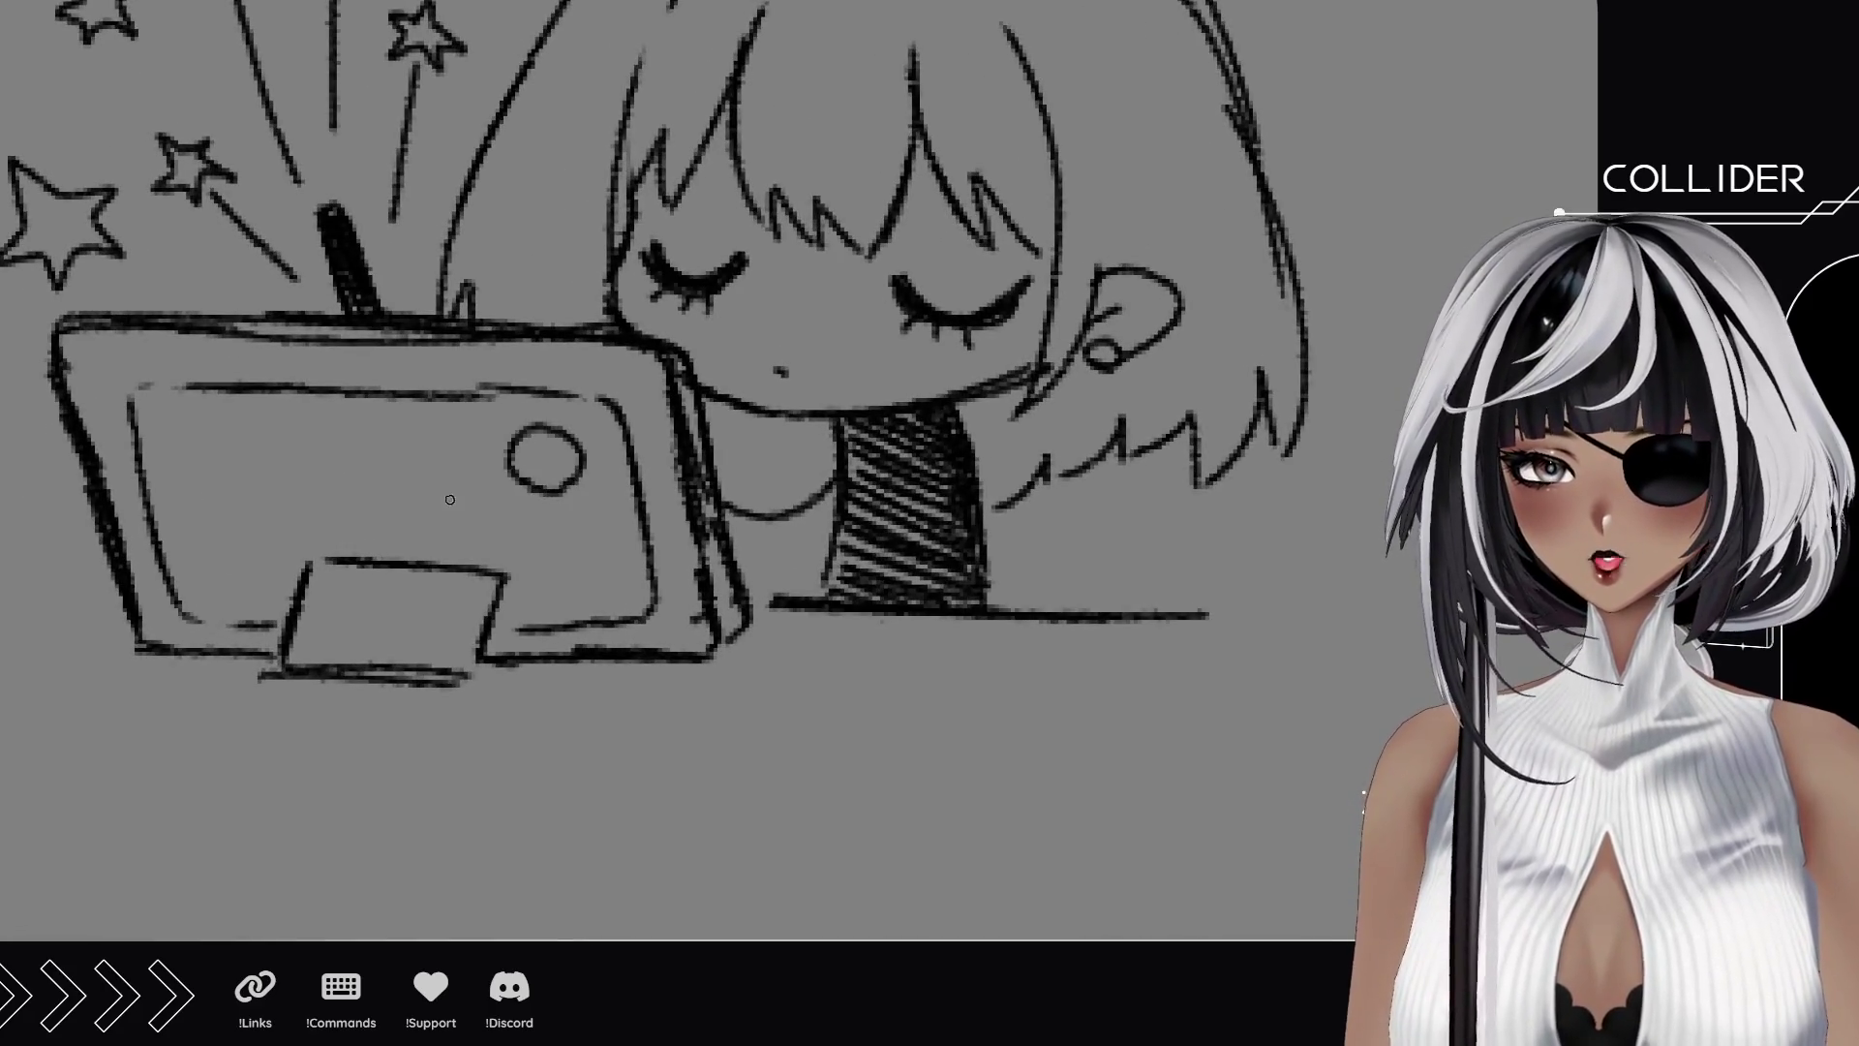
pyautogui.moveTo(451, 501)
pyautogui.mouseDown()
pyautogui.moveTo(443, 462)
pyautogui.moveTo(461, 504)
pyautogui.mouseUp()
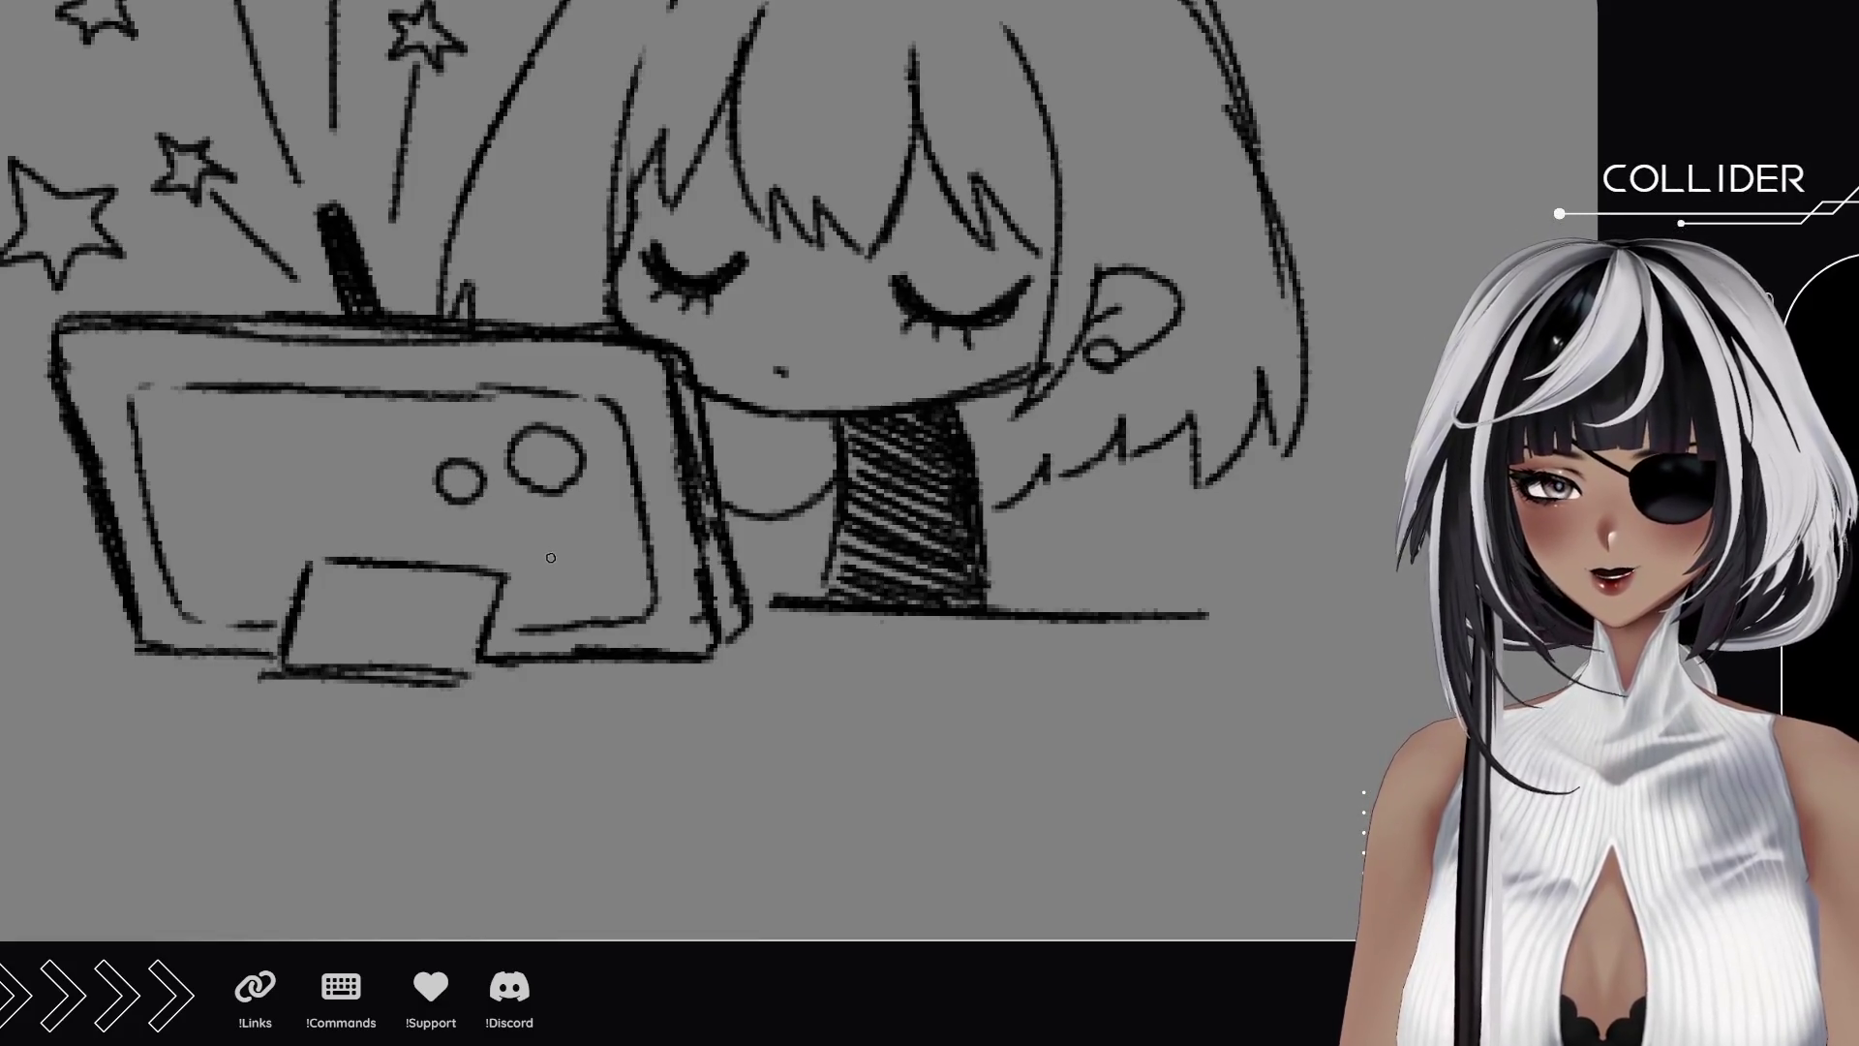
pyautogui.moveTo(576, 572)
pyautogui.mouseDown()
pyautogui.moveTo(528, 540)
pyautogui.moveTo(548, 509)
pyautogui.moveTo(610, 550)
pyautogui.moveTo(582, 576)
pyautogui.mouseUp()
pyautogui.moveTo(207, 583)
pyautogui.mouseDown()
pyautogui.moveTo(185, 550)
pyautogui.moveTo(240, 508)
pyautogui.moveTo(281, 548)
pyautogui.mouseUp()
pyautogui.moveTo(213, 516)
pyautogui.mouseDown()
pyautogui.moveTo(219, 461)
pyautogui.moveTo(276, 503)
pyautogui.moveTo(269, 518)
pyautogui.mouseUp()
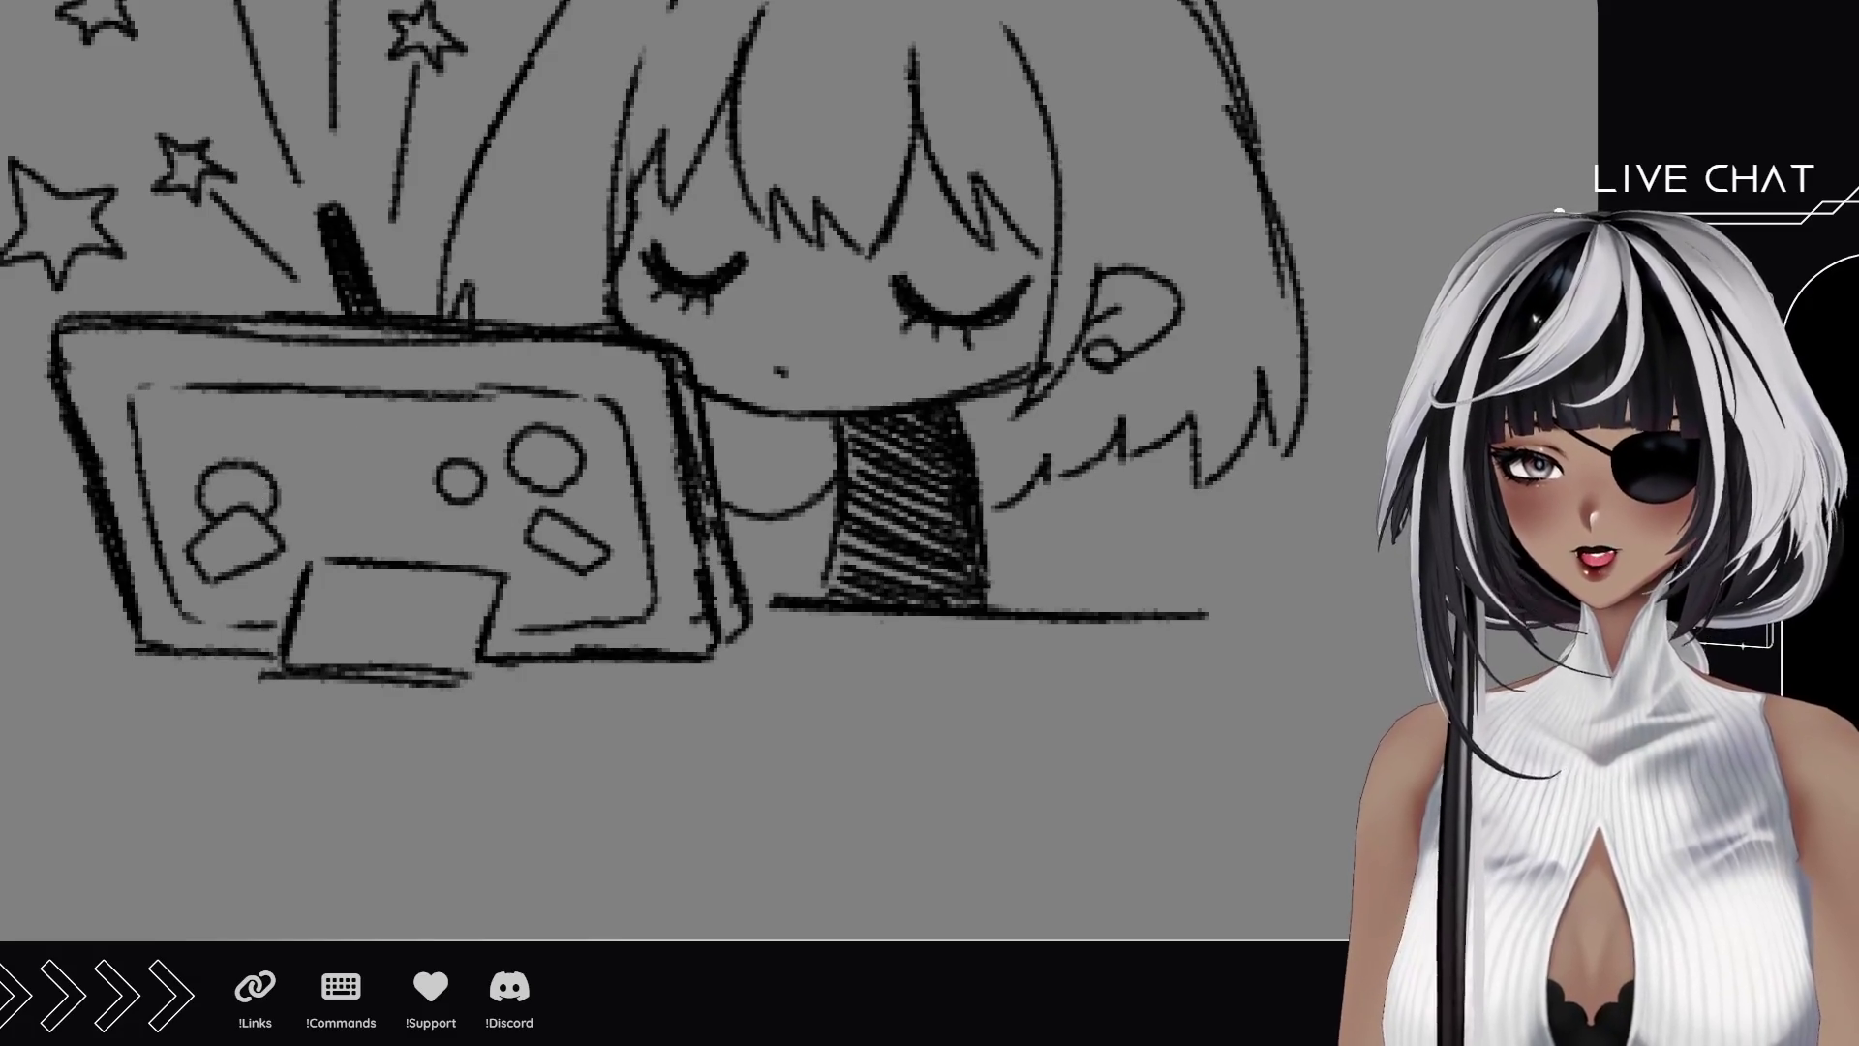
pyautogui.scroll(-5, 1070, 543)
pyautogui.scroll(3, 814, 535)
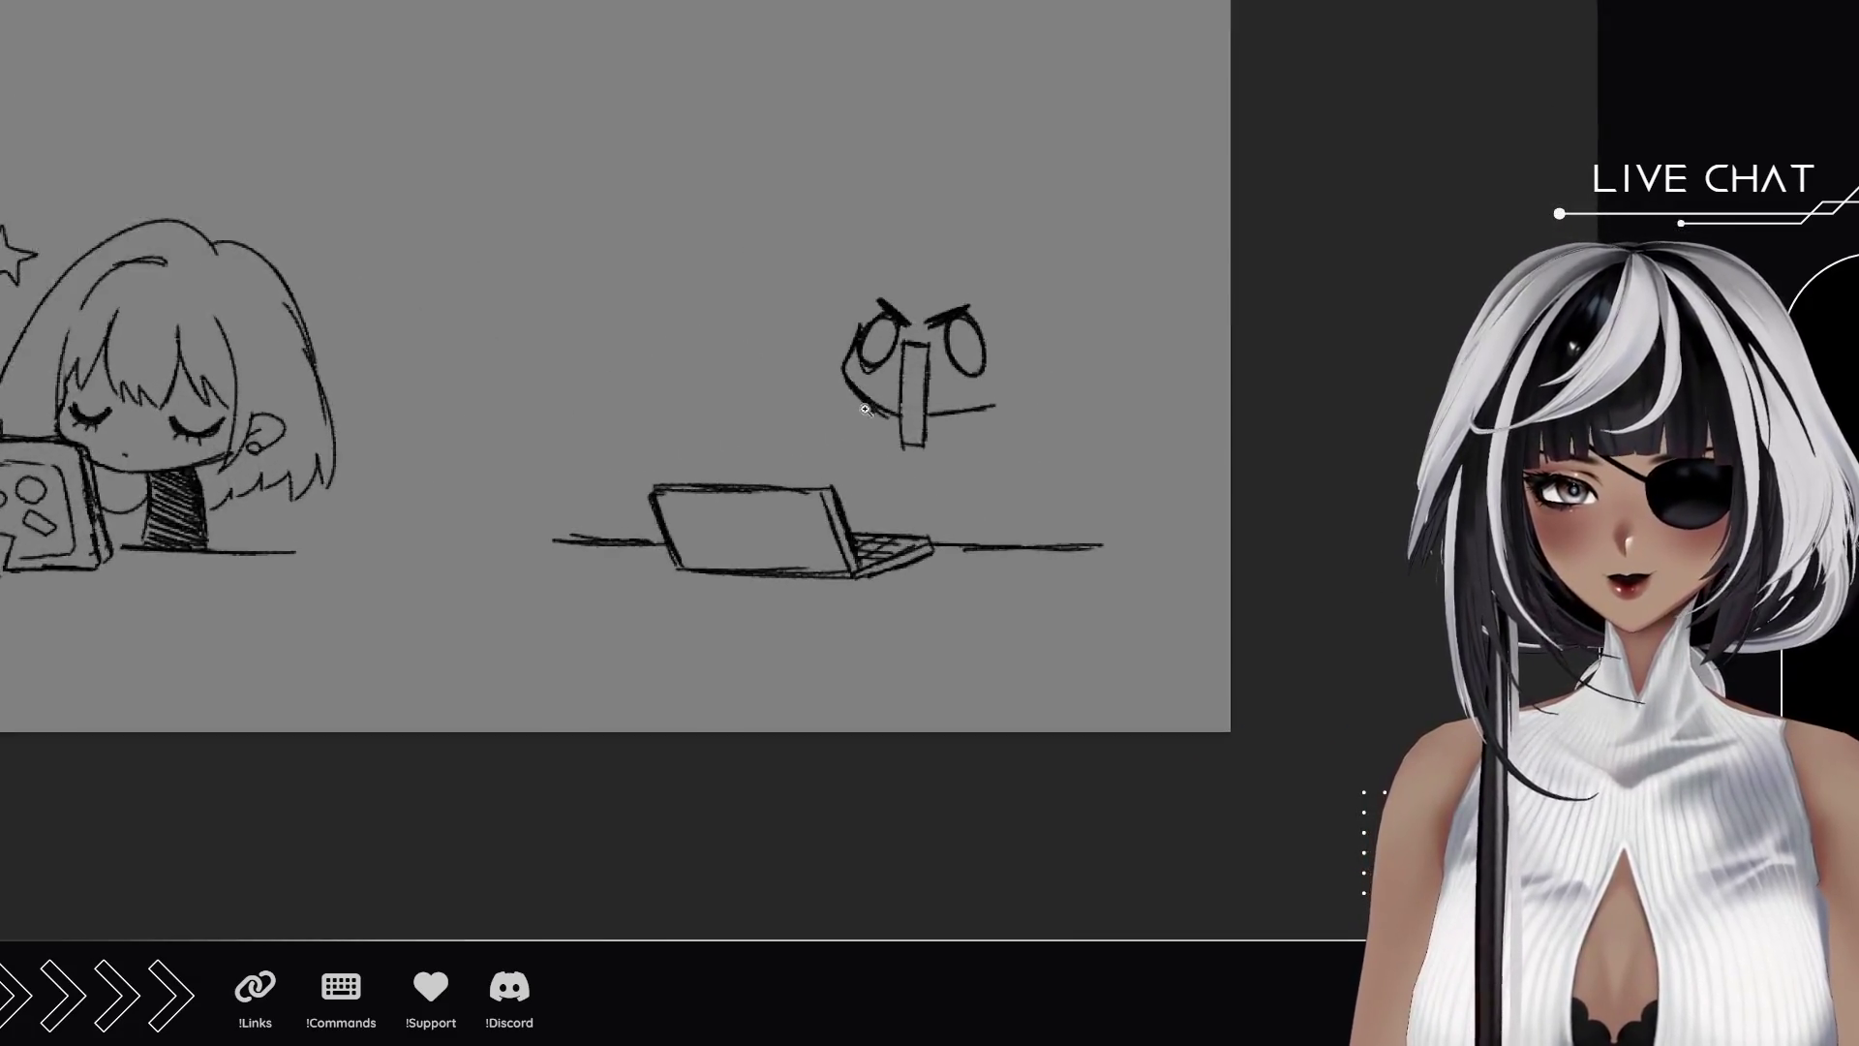
# Draw the body lines below the angry face and hatch its right side.
pyautogui.scroll(3, 865, 408)
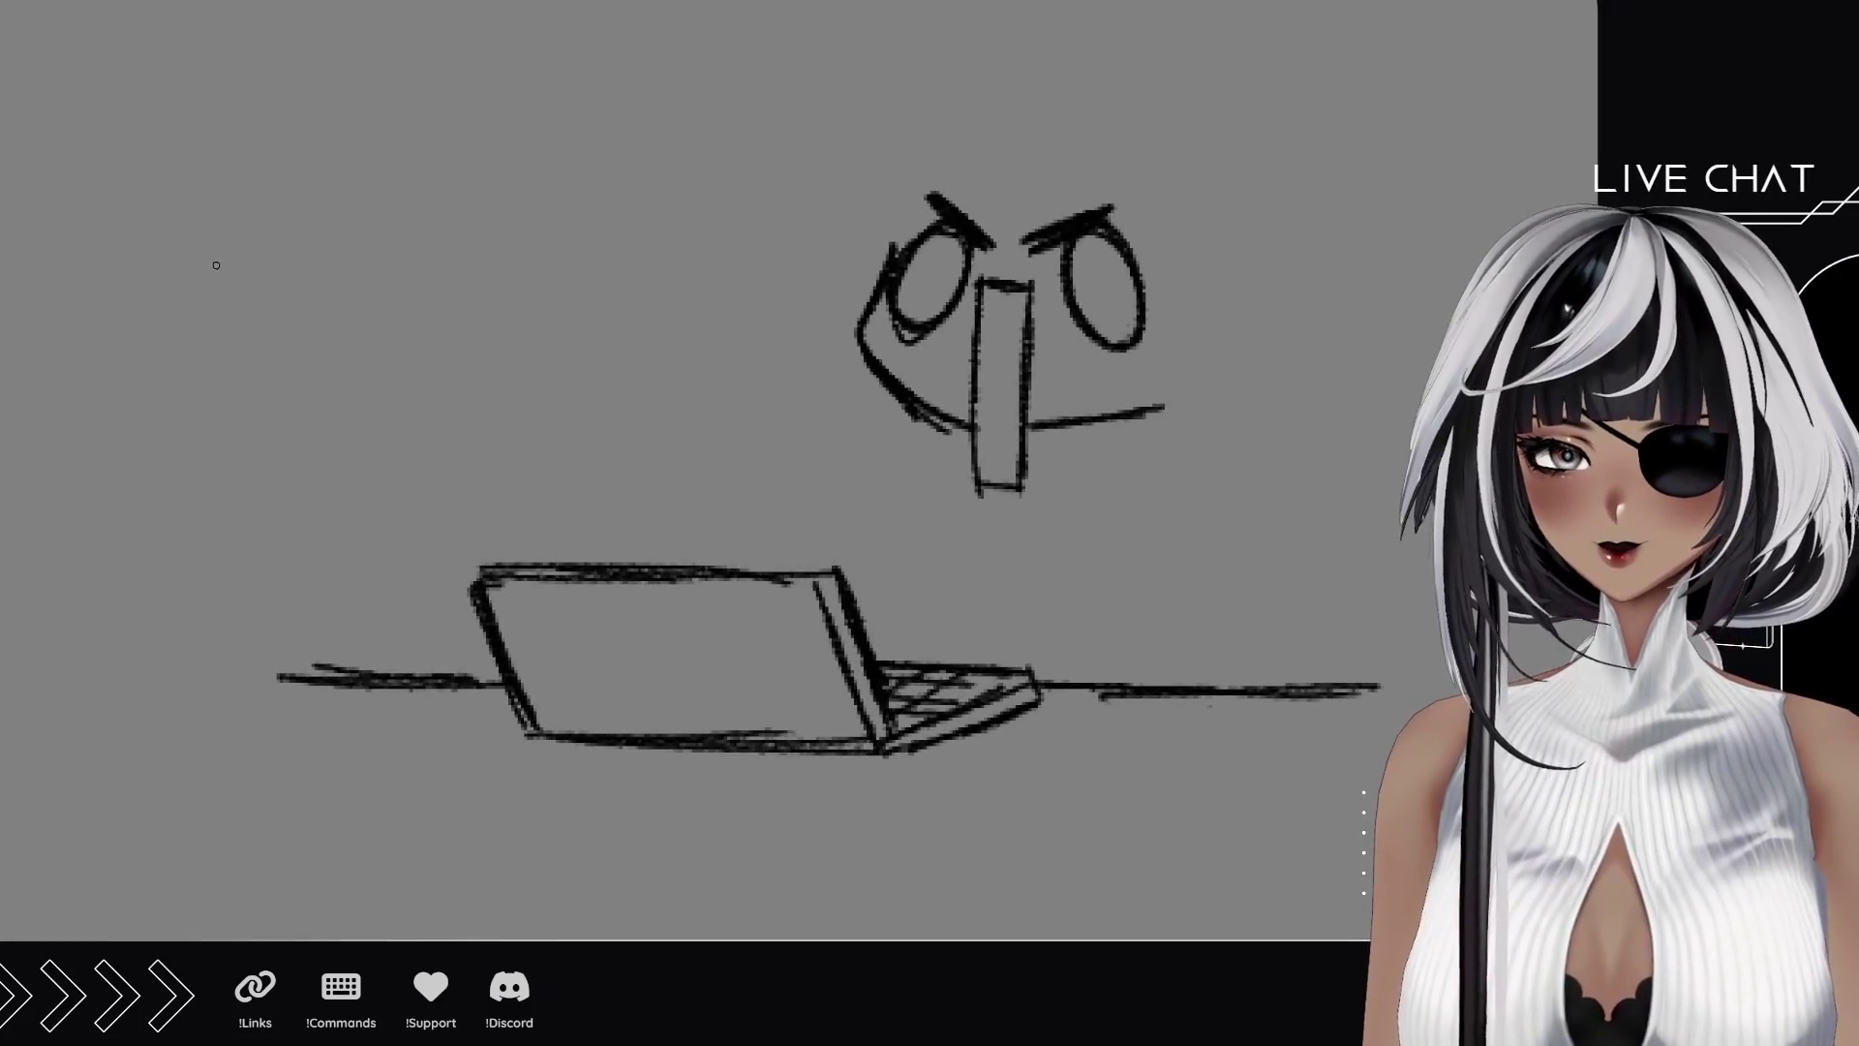
pyautogui.moveTo(968, 447); pyautogui.dragTo(925, 634)
pyautogui.moveTo(1042, 432); pyautogui.dragTo(1061, 620)
pyautogui.moveTo(1034, 432)
pyautogui.mouseDown()
pyautogui.moveTo(1041, 518)
pyautogui.moveTo(1016, 499)
pyautogui.moveTo(1034, 474)
pyautogui.moveTo(1041, 524)
pyautogui.moveTo(1012, 513)
pyautogui.moveTo(983, 552)
pyautogui.moveTo(969, 508)
pyautogui.moveTo(1007, 581)
pyautogui.moveTo(968, 600)
pyautogui.moveTo(1046, 630)
pyautogui.moveTo(929, 665)
pyautogui.mouseUp()
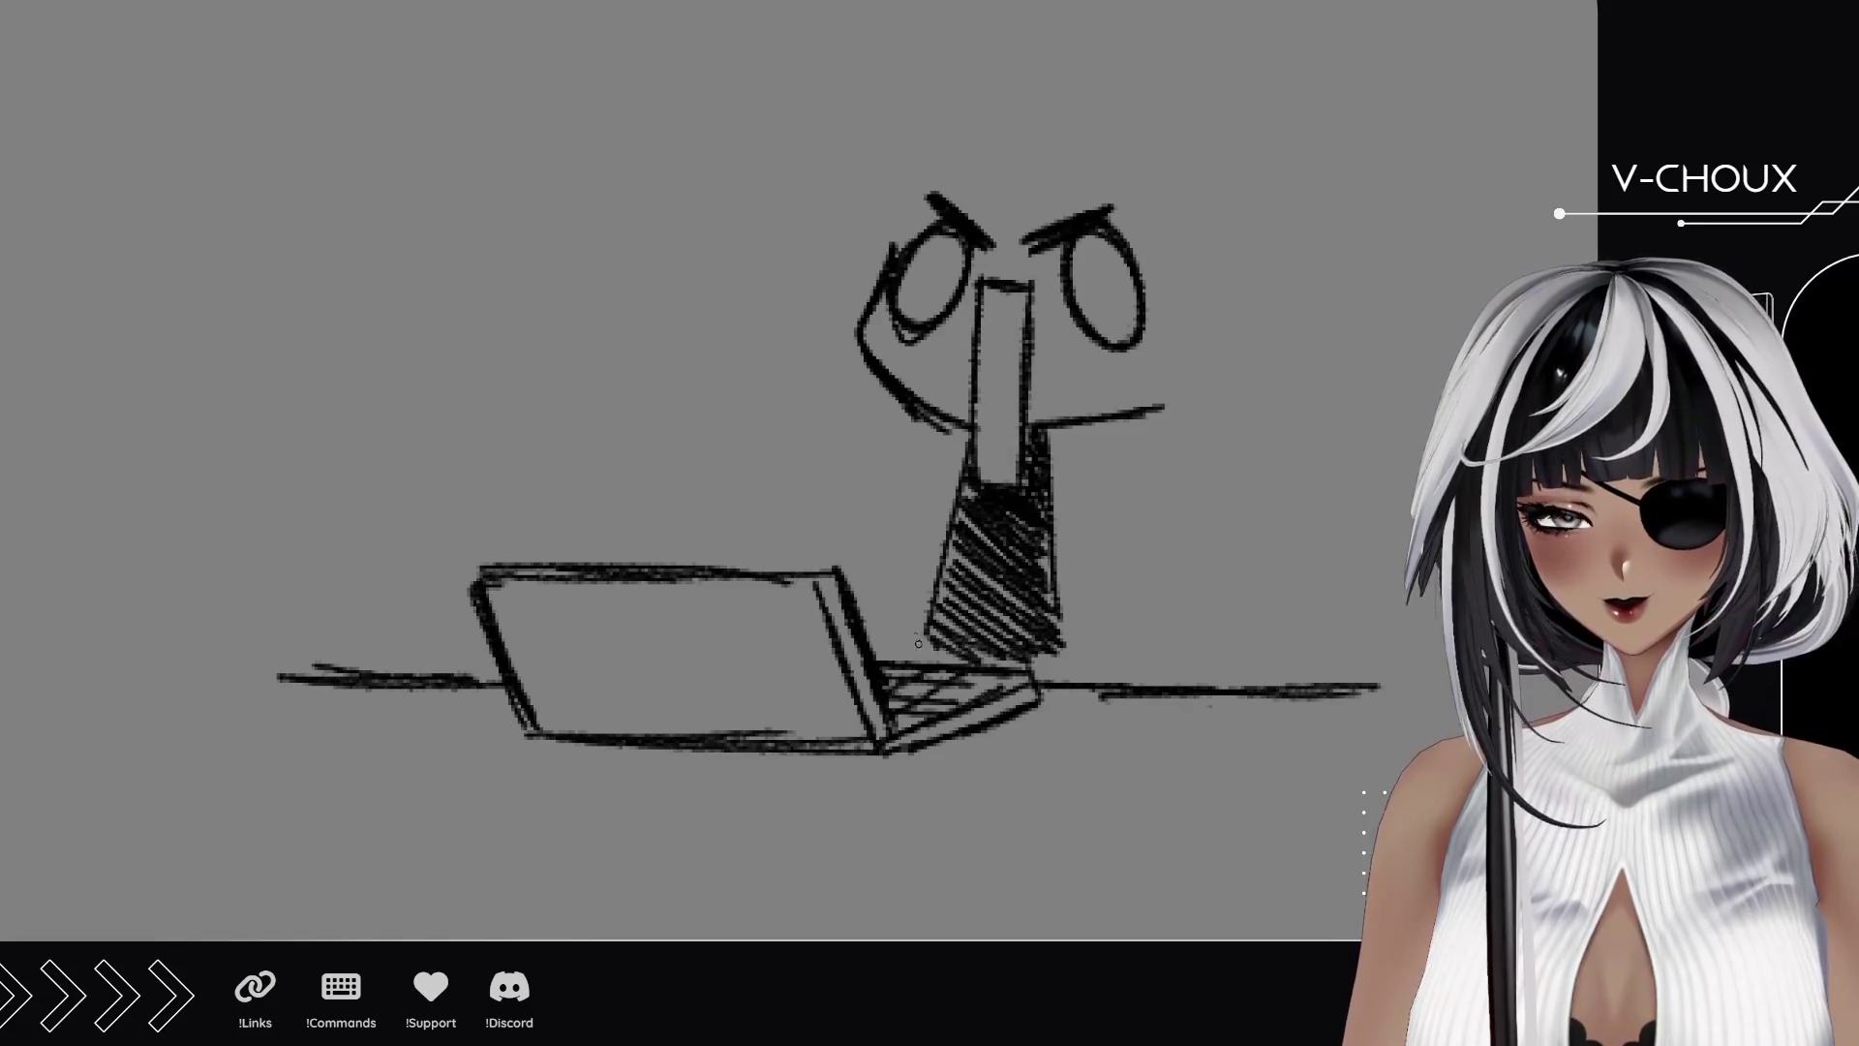
pyautogui.scroll(-3, 912, 578)
# Sketch hair strands on top, the upper-left hair outline and the right hair curve.
pyautogui.moveTo(986, 197)
pyautogui.mouseDown()
pyautogui.moveTo(980, 360)
pyautogui.moveTo(1007, 368)
pyautogui.moveTo(1043, 316)
pyautogui.moveTo(1065, 343)
pyautogui.moveTo(1091, 279)
pyautogui.moveTo(1085, 325)
pyautogui.moveTo(1131, 379)
pyautogui.mouseUp()
pyautogui.moveTo(1123, 316); pyautogui.dragTo(1162, 398)
pyautogui.moveTo(1152, 275); pyautogui.dragTo(1166, 392)
pyautogui.moveTo(968, 246); pyautogui.dragTo(905, 332)
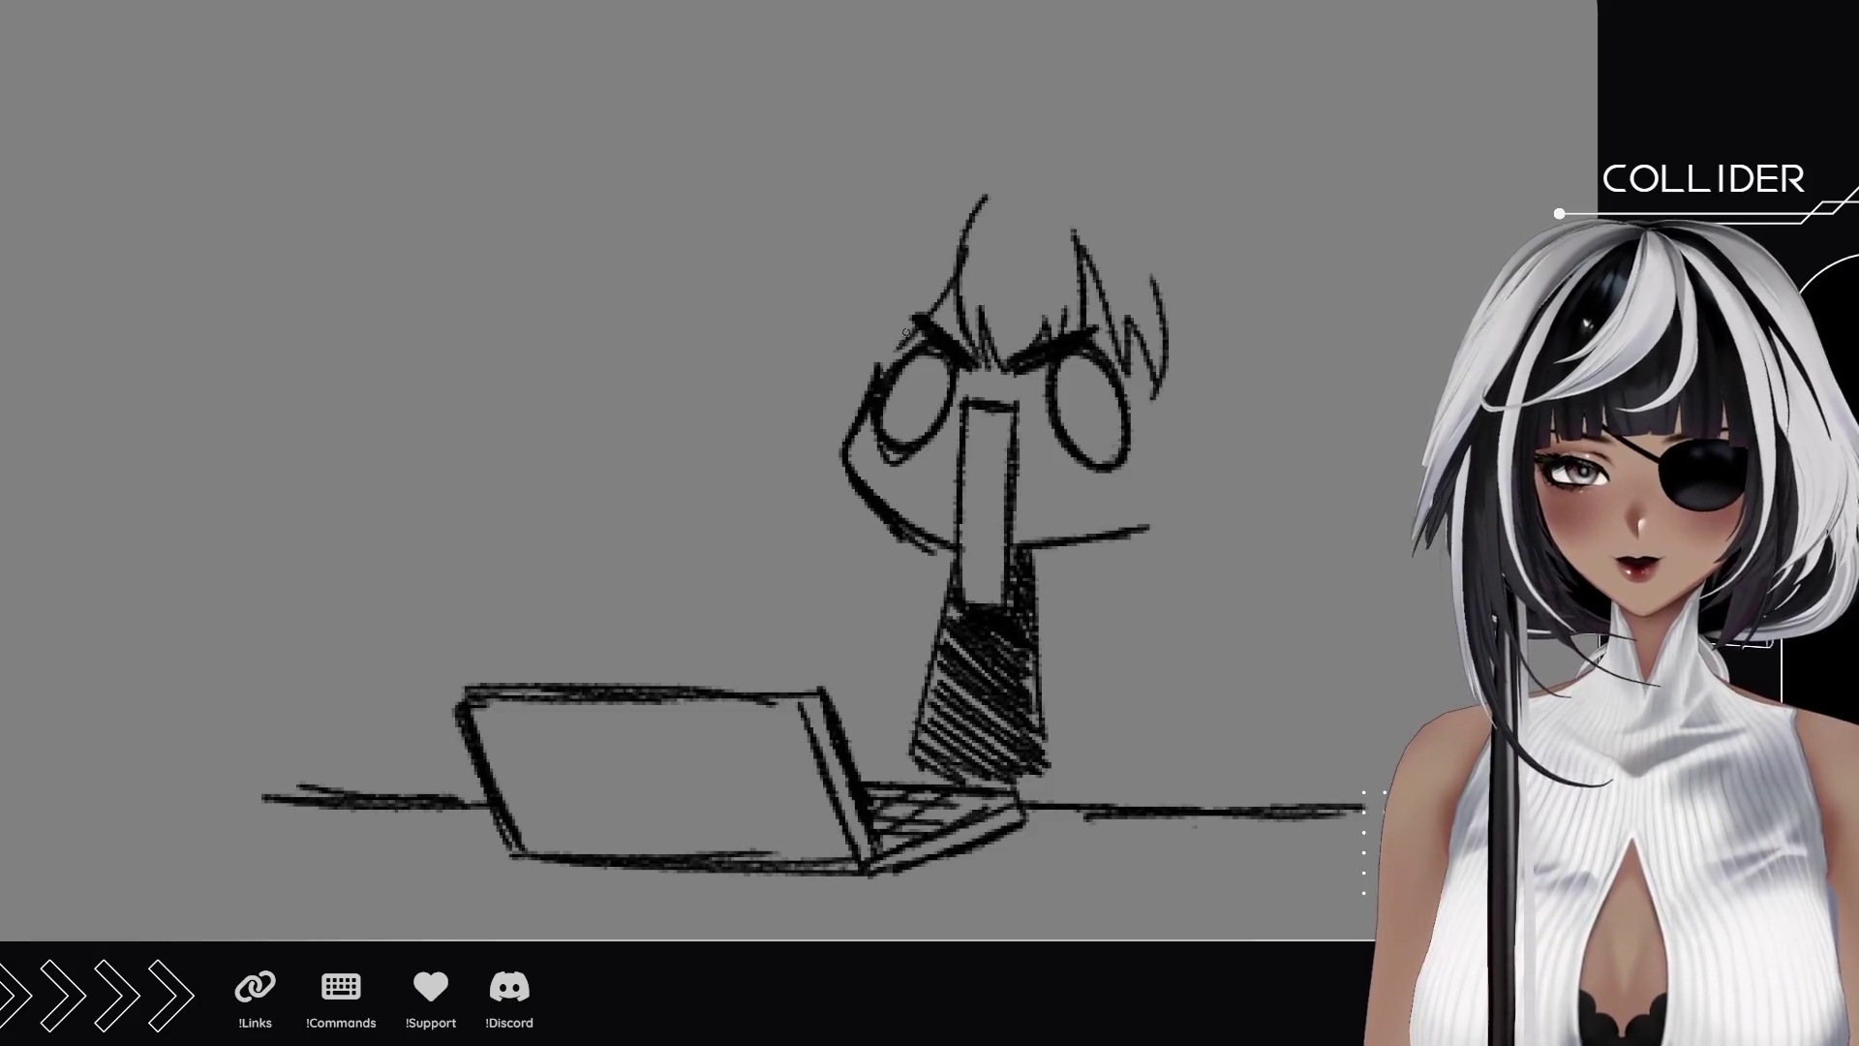
pyautogui.hotkey('ctrl', 'z')
pyautogui.moveTo(954, 271); pyautogui.dragTo(890, 322)
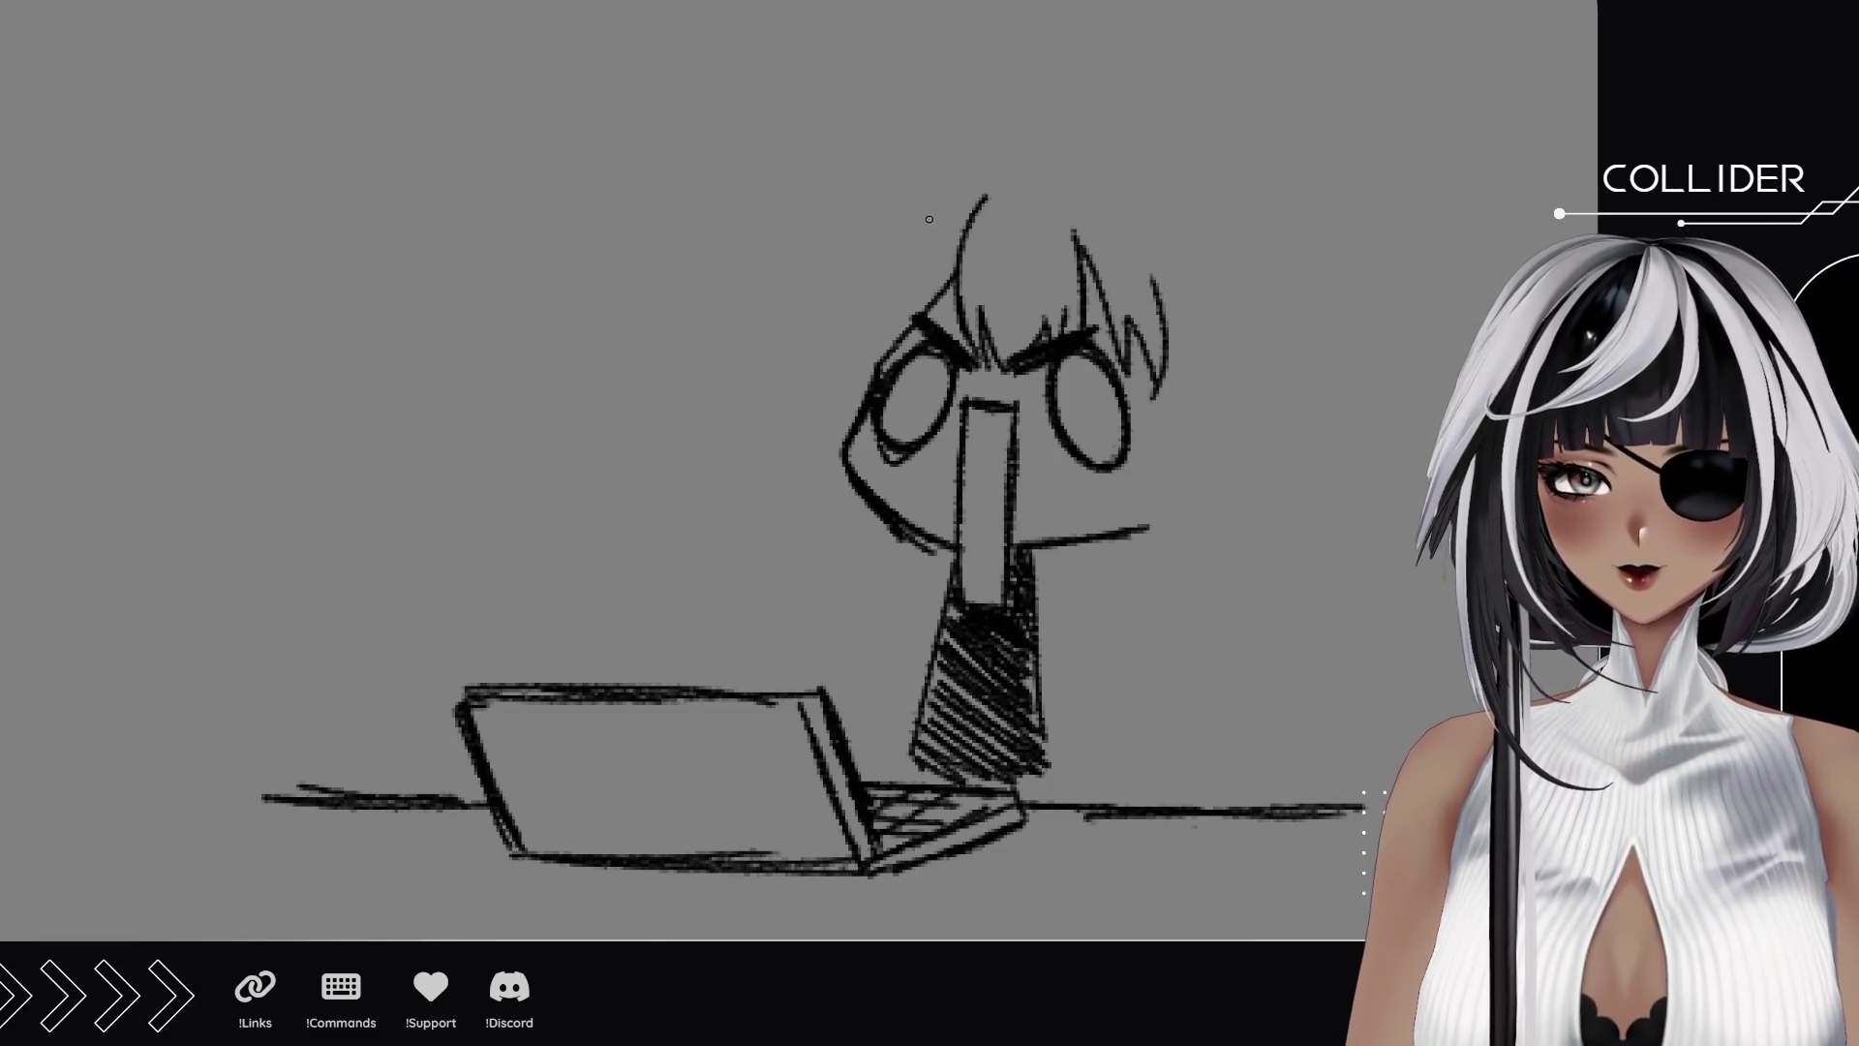
pyautogui.moveTo(928, 219); pyautogui.dragTo(874, 372)
pyautogui.hotkey('ctrl', 'z')
pyautogui.moveTo(951, 203); pyautogui.dragTo(891, 339)
pyautogui.moveTo(1132, 206); pyautogui.dragTo(1094, 499)
pyautogui.hotkey('ctrl', 'z')
pyautogui.moveTo(1142, 247)
pyautogui.mouseDown()
pyautogui.moveTo(1095, 500)
pyautogui.moveTo(1145, 481)
pyautogui.moveTo(1188, 513)
pyautogui.mouseUp()
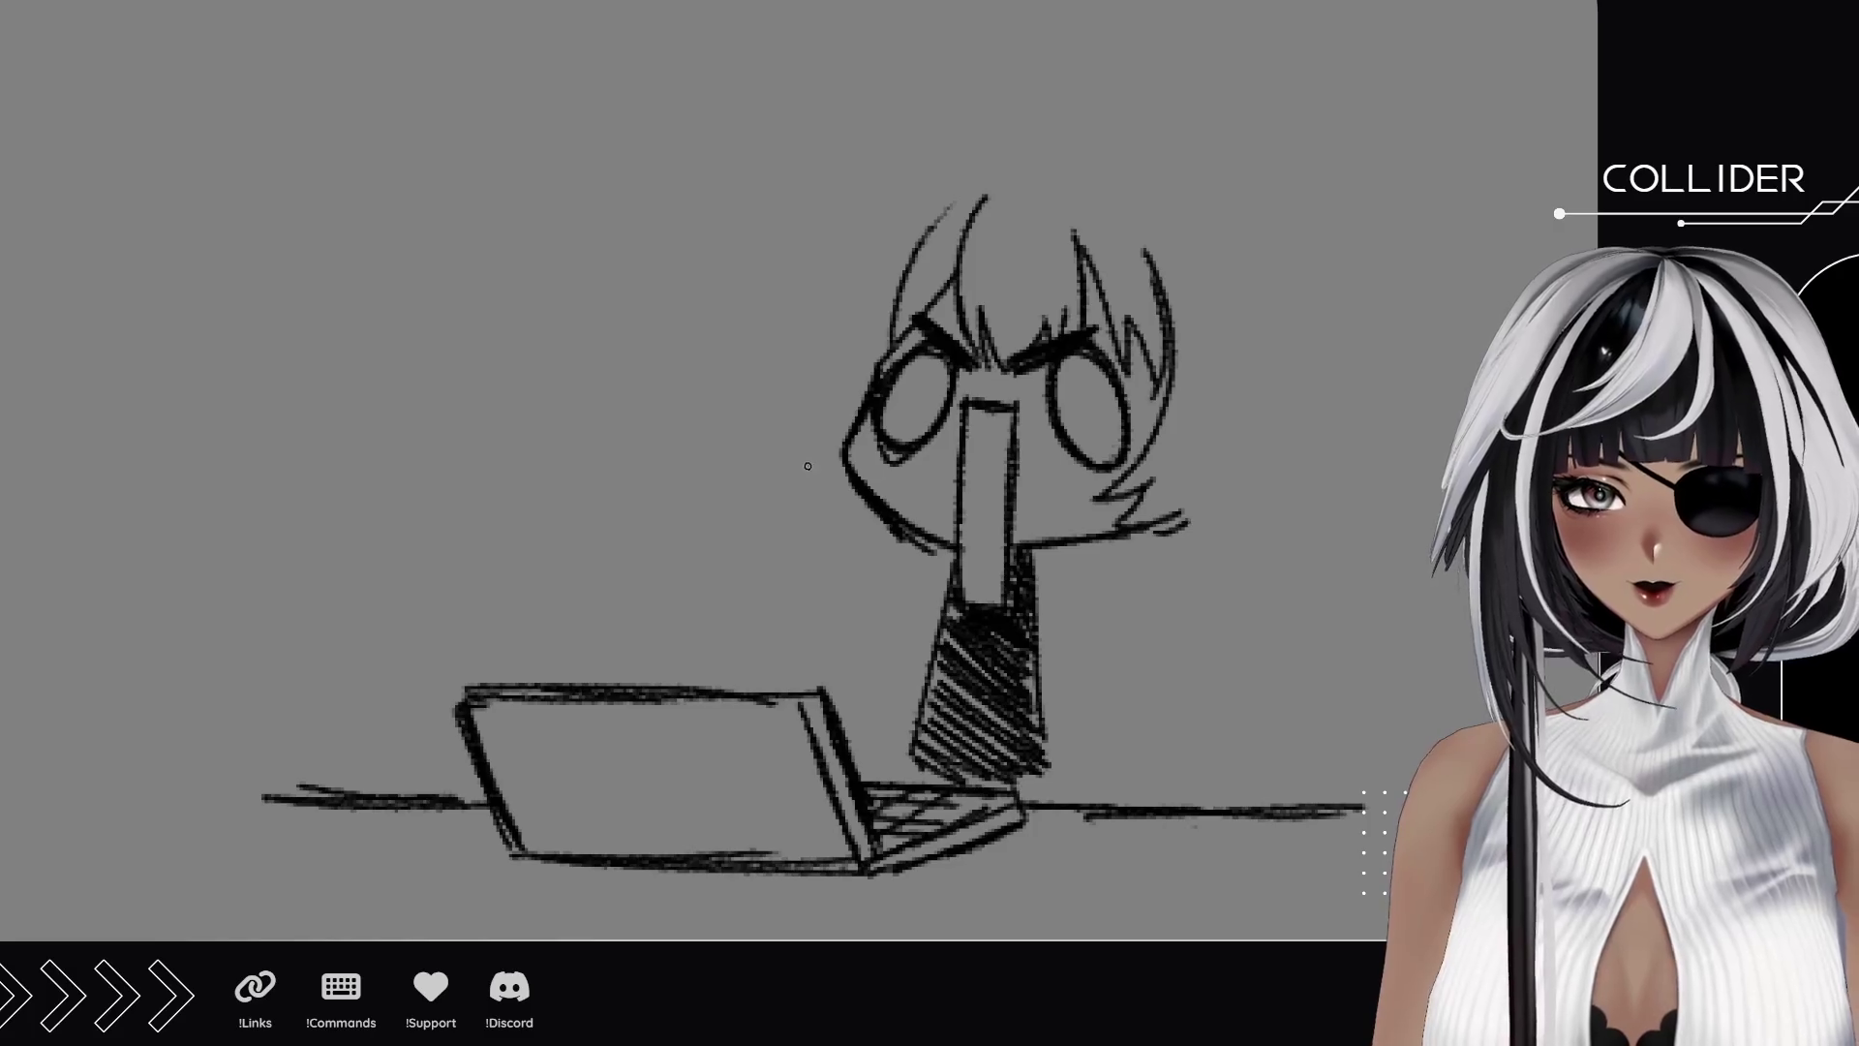
# Add jagged zigzag hair ends around the face and the long right hair outline.
pyautogui.moveTo(817, 477)
pyautogui.mouseDown()
pyautogui.moveTo(819, 518)
pyautogui.moveTo(758, 325)
pyautogui.moveTo(894, 215)
pyautogui.mouseUp()
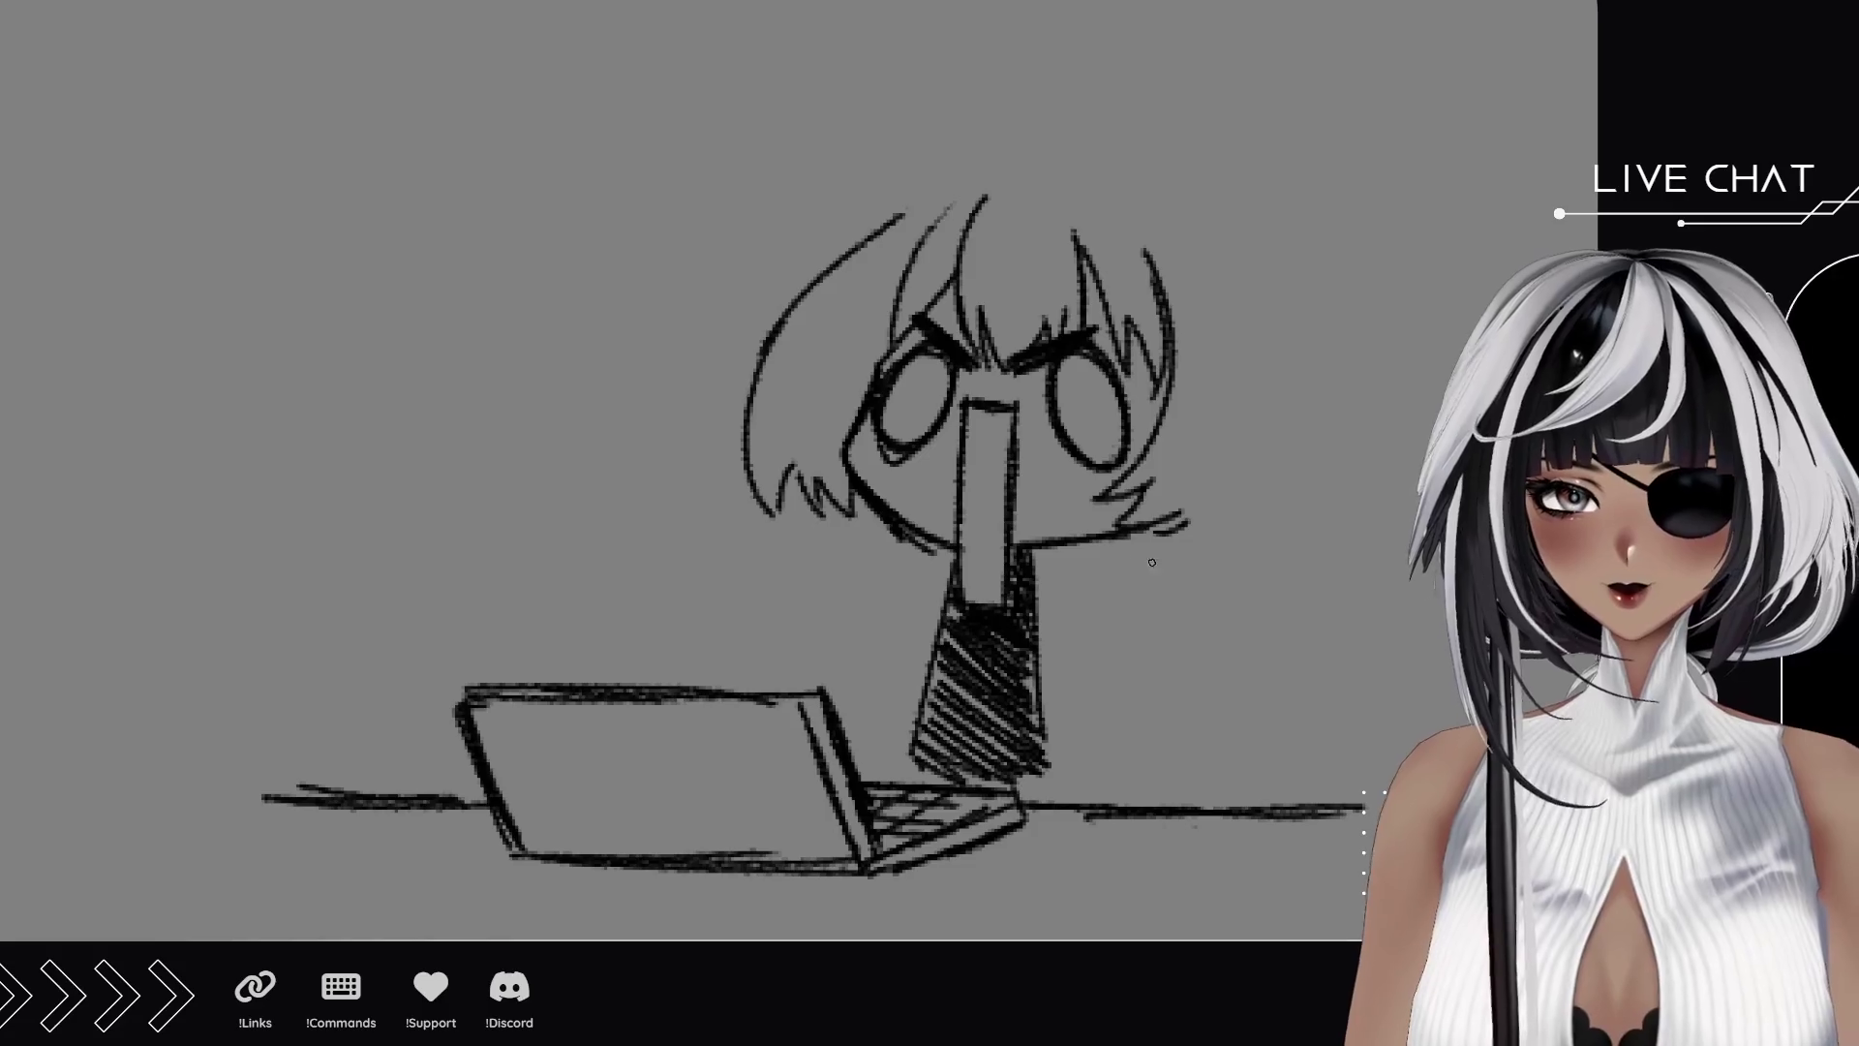
pyautogui.moveTo(1141, 523)
pyautogui.mouseDown()
pyautogui.moveTo(1075, 608)
pyautogui.moveTo(1133, 587)
pyautogui.moveTo(1089, 647)
pyautogui.mouseUp()
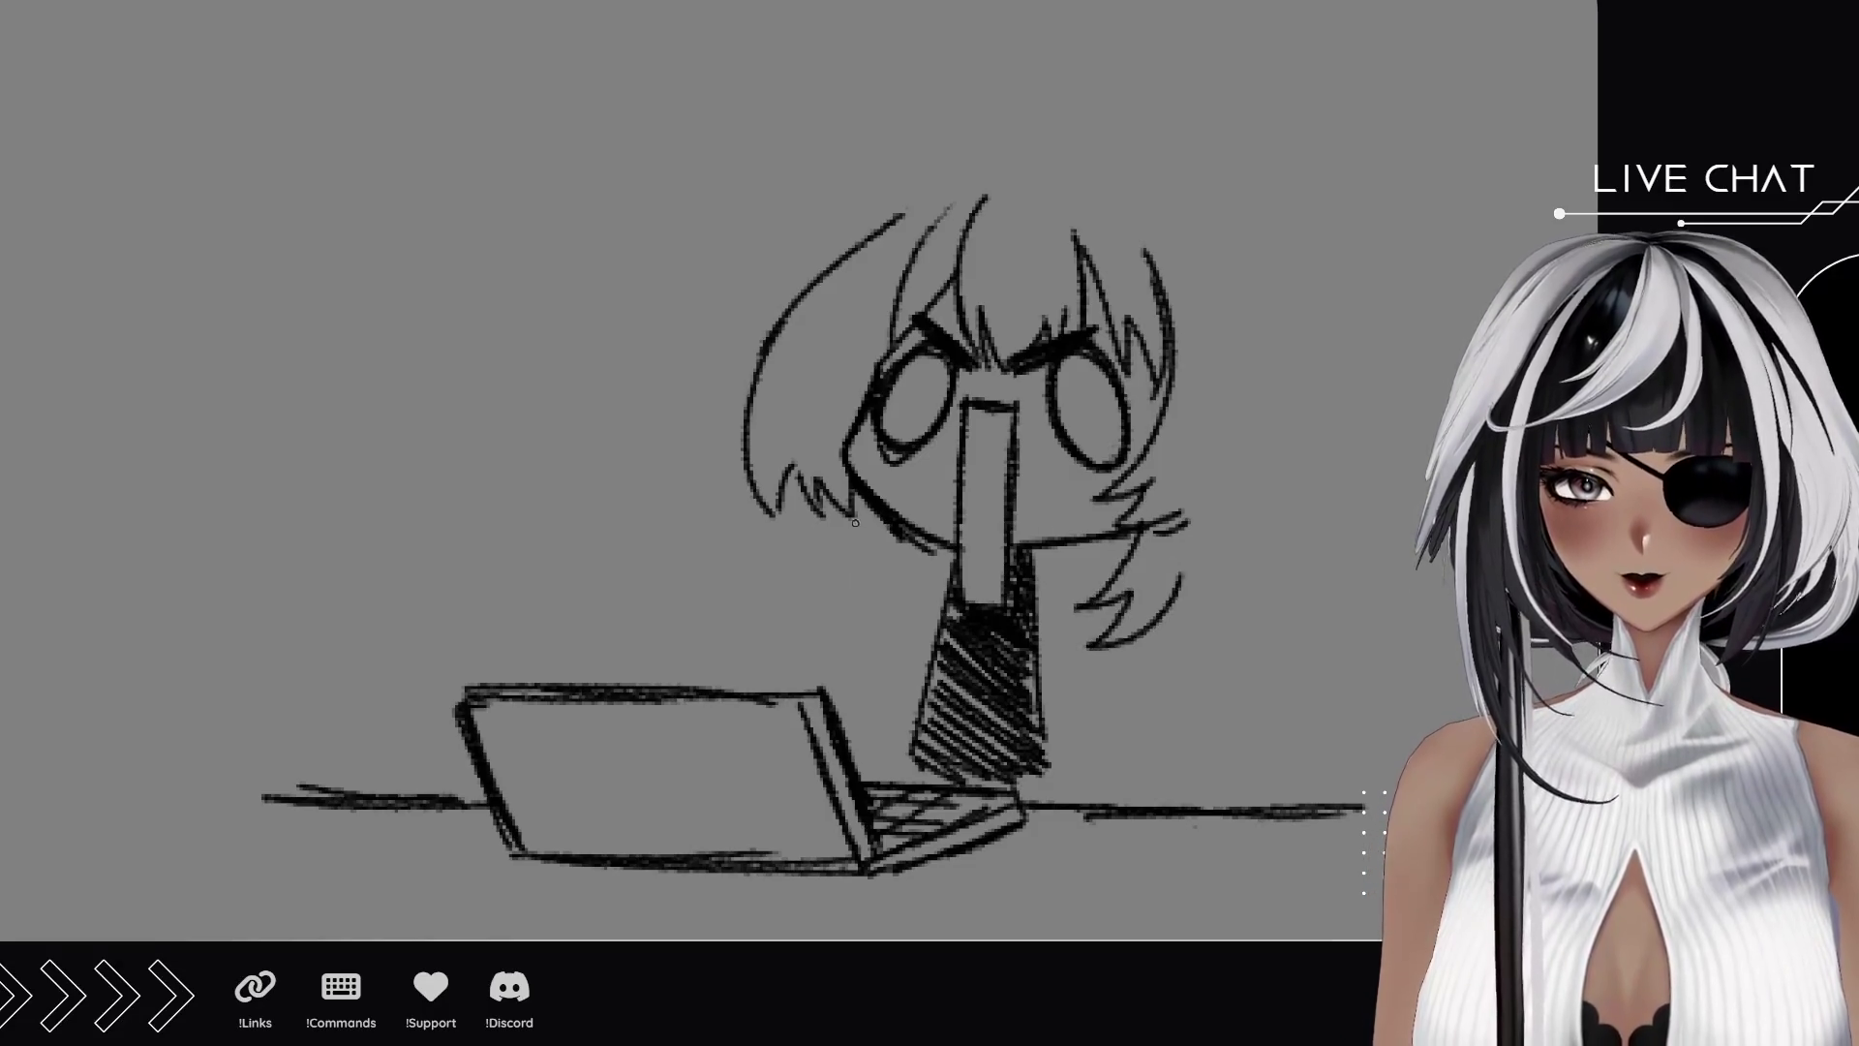
pyautogui.moveTo(886, 499)
pyautogui.mouseDown()
pyautogui.moveTo(842, 605)
pyautogui.moveTo(808, 514)
pyautogui.mouseUp()
pyautogui.moveTo(1180, 609); pyautogui.dragTo(1058, 697)
pyautogui.moveTo(1119, 612)
pyautogui.mouseDown()
pyautogui.moveTo(1100, 654)
pyautogui.moveTo(1149, 348)
pyautogui.mouseUp()
pyautogui.hotkey('ctrl', 'z')
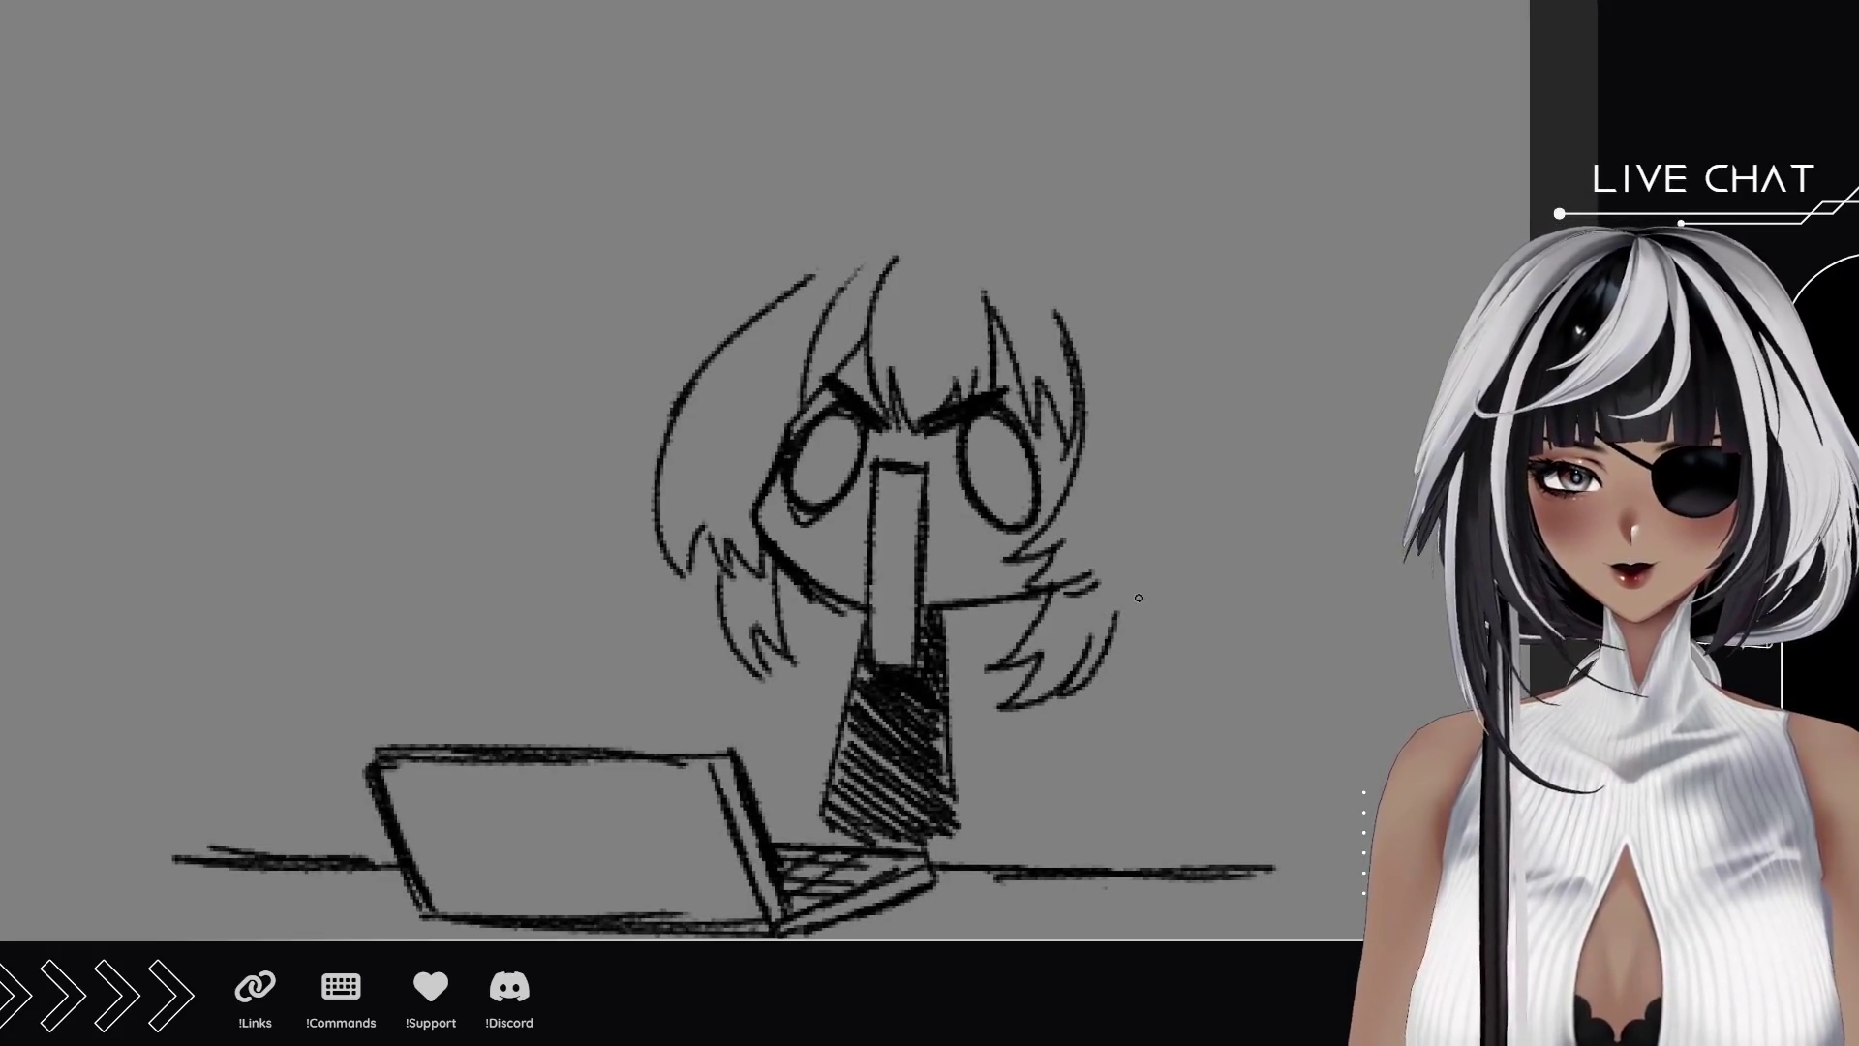
pyautogui.moveTo(1108, 613); pyautogui.dragTo(1164, 558)
pyautogui.moveTo(1139, 370); pyautogui.dragTo(1160, 571)
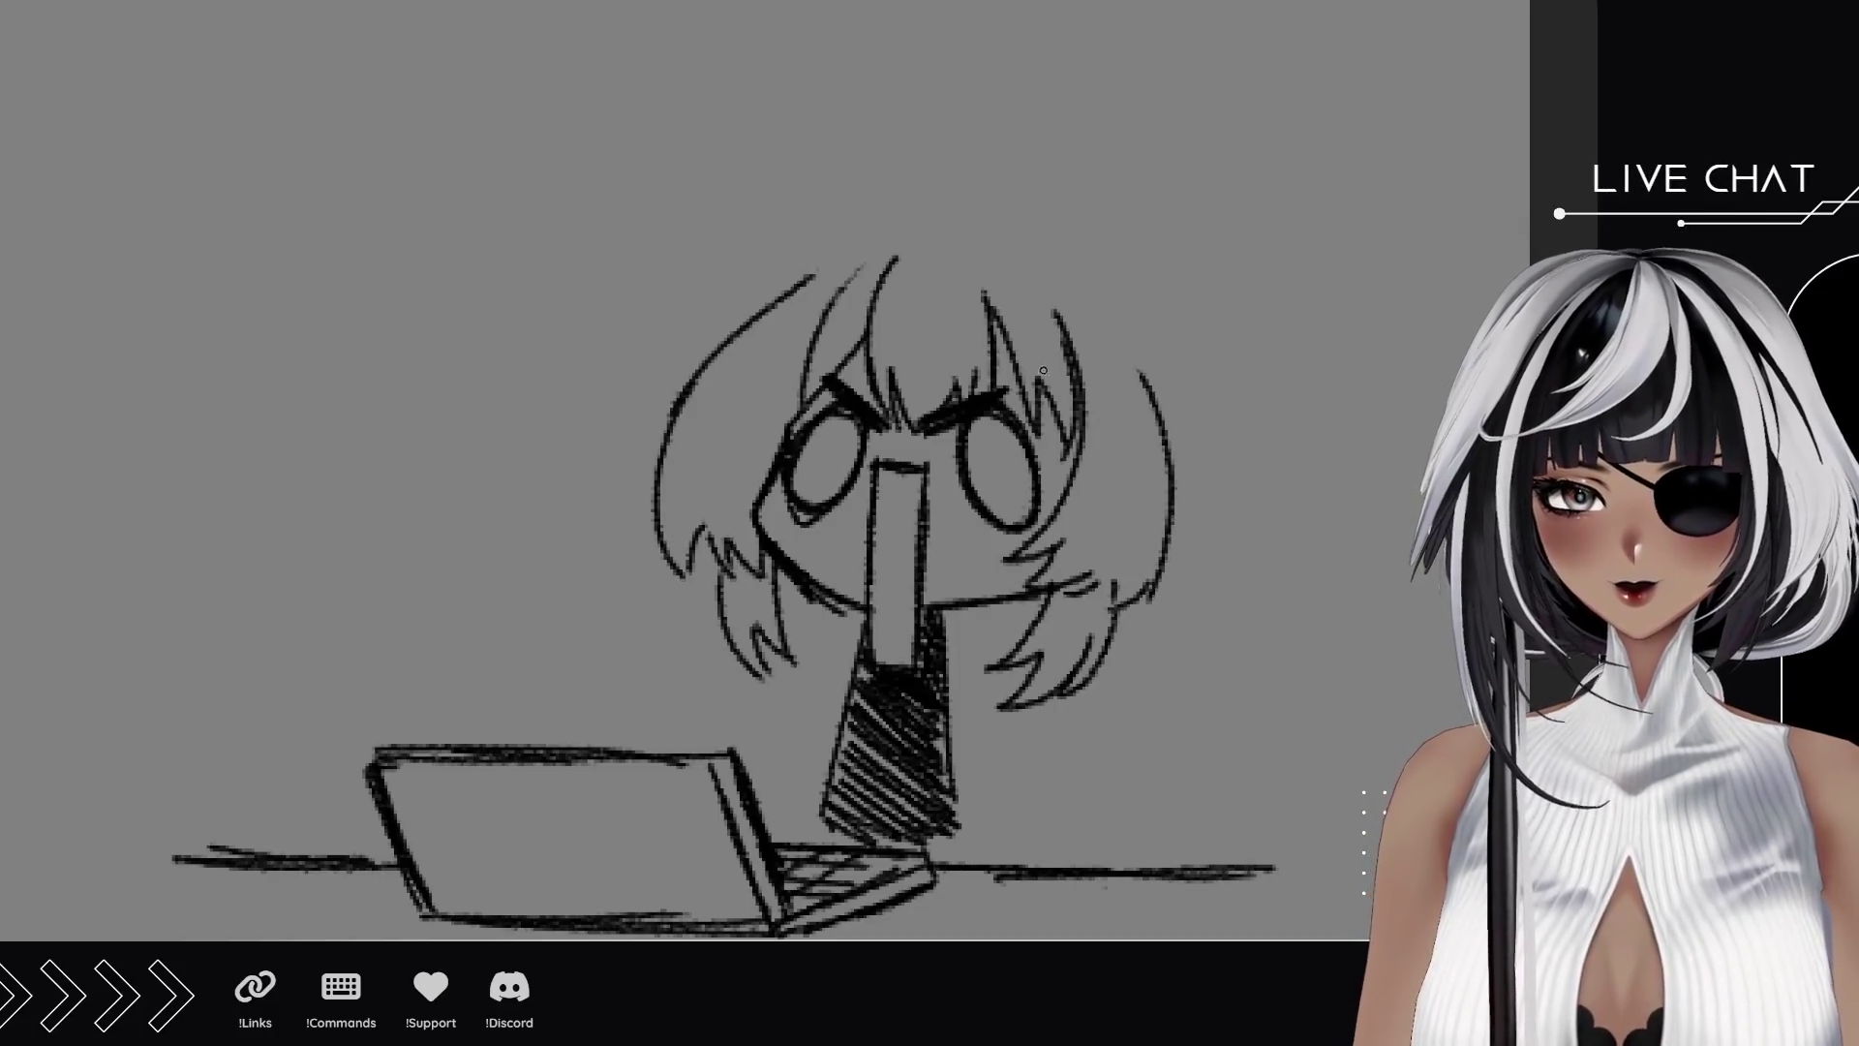
# Hatch a hair clip near the right brow and refine the top of the hair.
pyautogui.moveTo(1011, 366)
pyautogui.mouseDown()
pyautogui.moveTo(1069, 349)
pyautogui.moveTo(1033, 329)
pyautogui.moveTo(1065, 311)
pyautogui.mouseUp()
pyautogui.moveTo(962, 243)
pyautogui.mouseDown()
pyautogui.moveTo(970, 300)
pyautogui.moveTo(950, 257)
pyautogui.moveTo(732, 401)
pyautogui.mouseUp()
pyautogui.moveTo(984, 287)
pyautogui.mouseDown()
pyautogui.moveTo(1035, 261)
pyautogui.moveTo(1159, 400)
pyautogui.moveTo(1005, 312)
pyautogui.mouseUp()
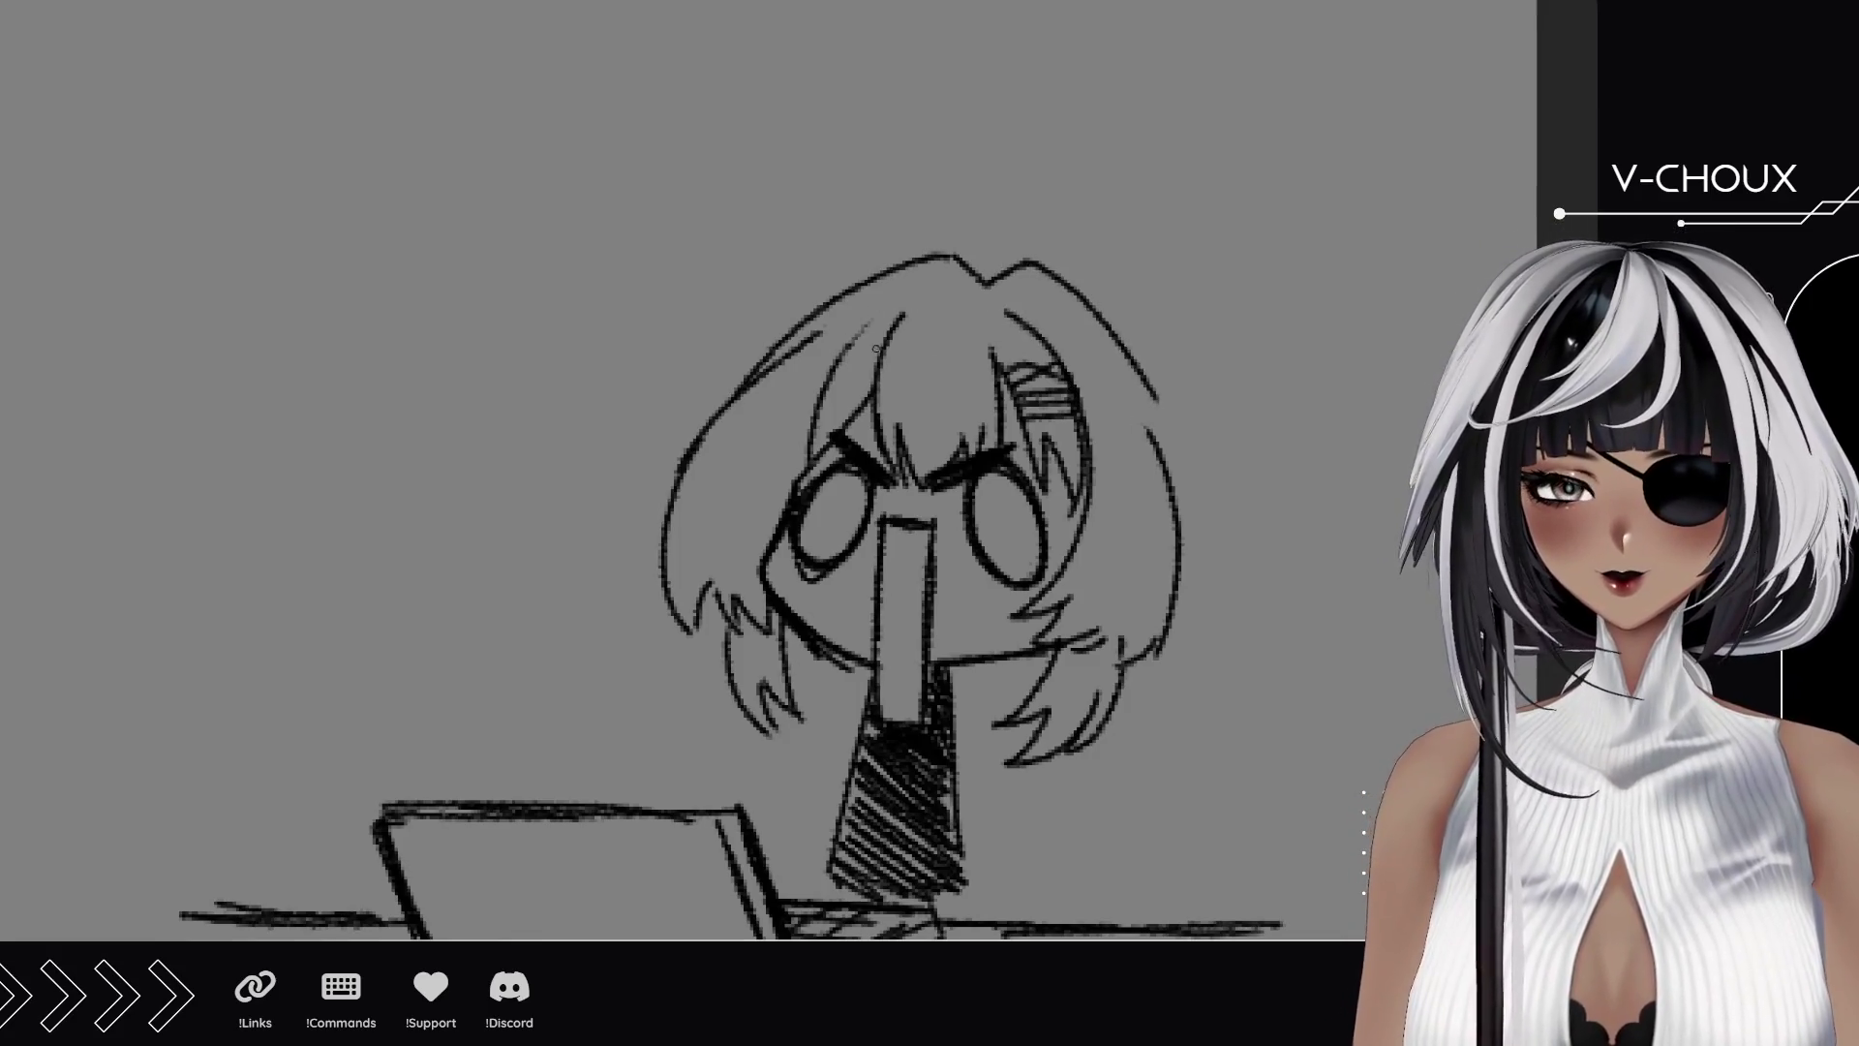
pyautogui.moveTo(1057, 277)
pyautogui.mouseDown()
pyautogui.moveTo(1105, 290)
pyautogui.moveTo(1133, 344)
pyautogui.moveTo(1135, 315)
pyautogui.moveTo(1257, 259)
pyautogui.moveTo(1184, 462)
pyautogui.mouseUp()
# Draw round buns on the head and sketch both outstretched arms, with claw fingers on the left hand.
pyautogui.hotkey('ctrl', 'z')
pyautogui.hotkey('ctrl', 'z')
pyautogui.moveTo(852, 285)
pyautogui.mouseDown()
pyautogui.moveTo(697, 244)
pyautogui.moveTo(724, 418)
pyautogui.mouseUp()
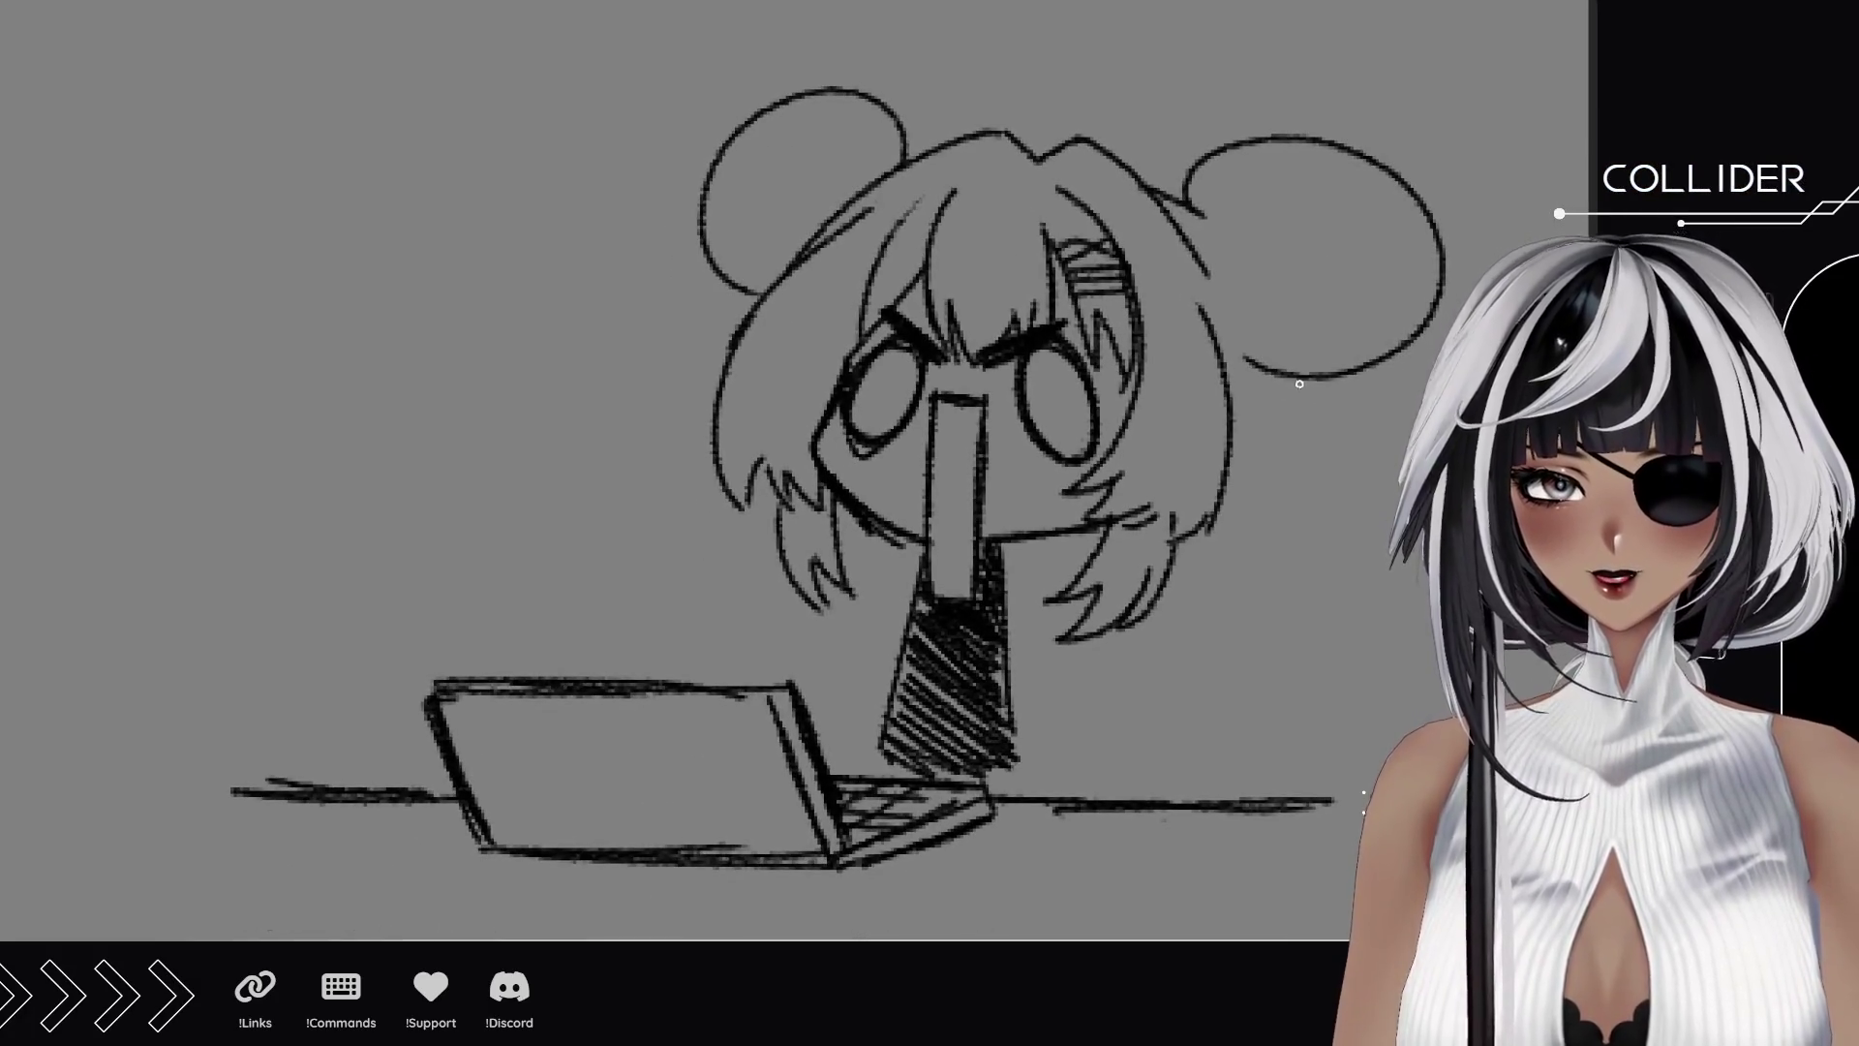
pyautogui.moveTo(1229, 438); pyautogui.dragTo(1291, 484)
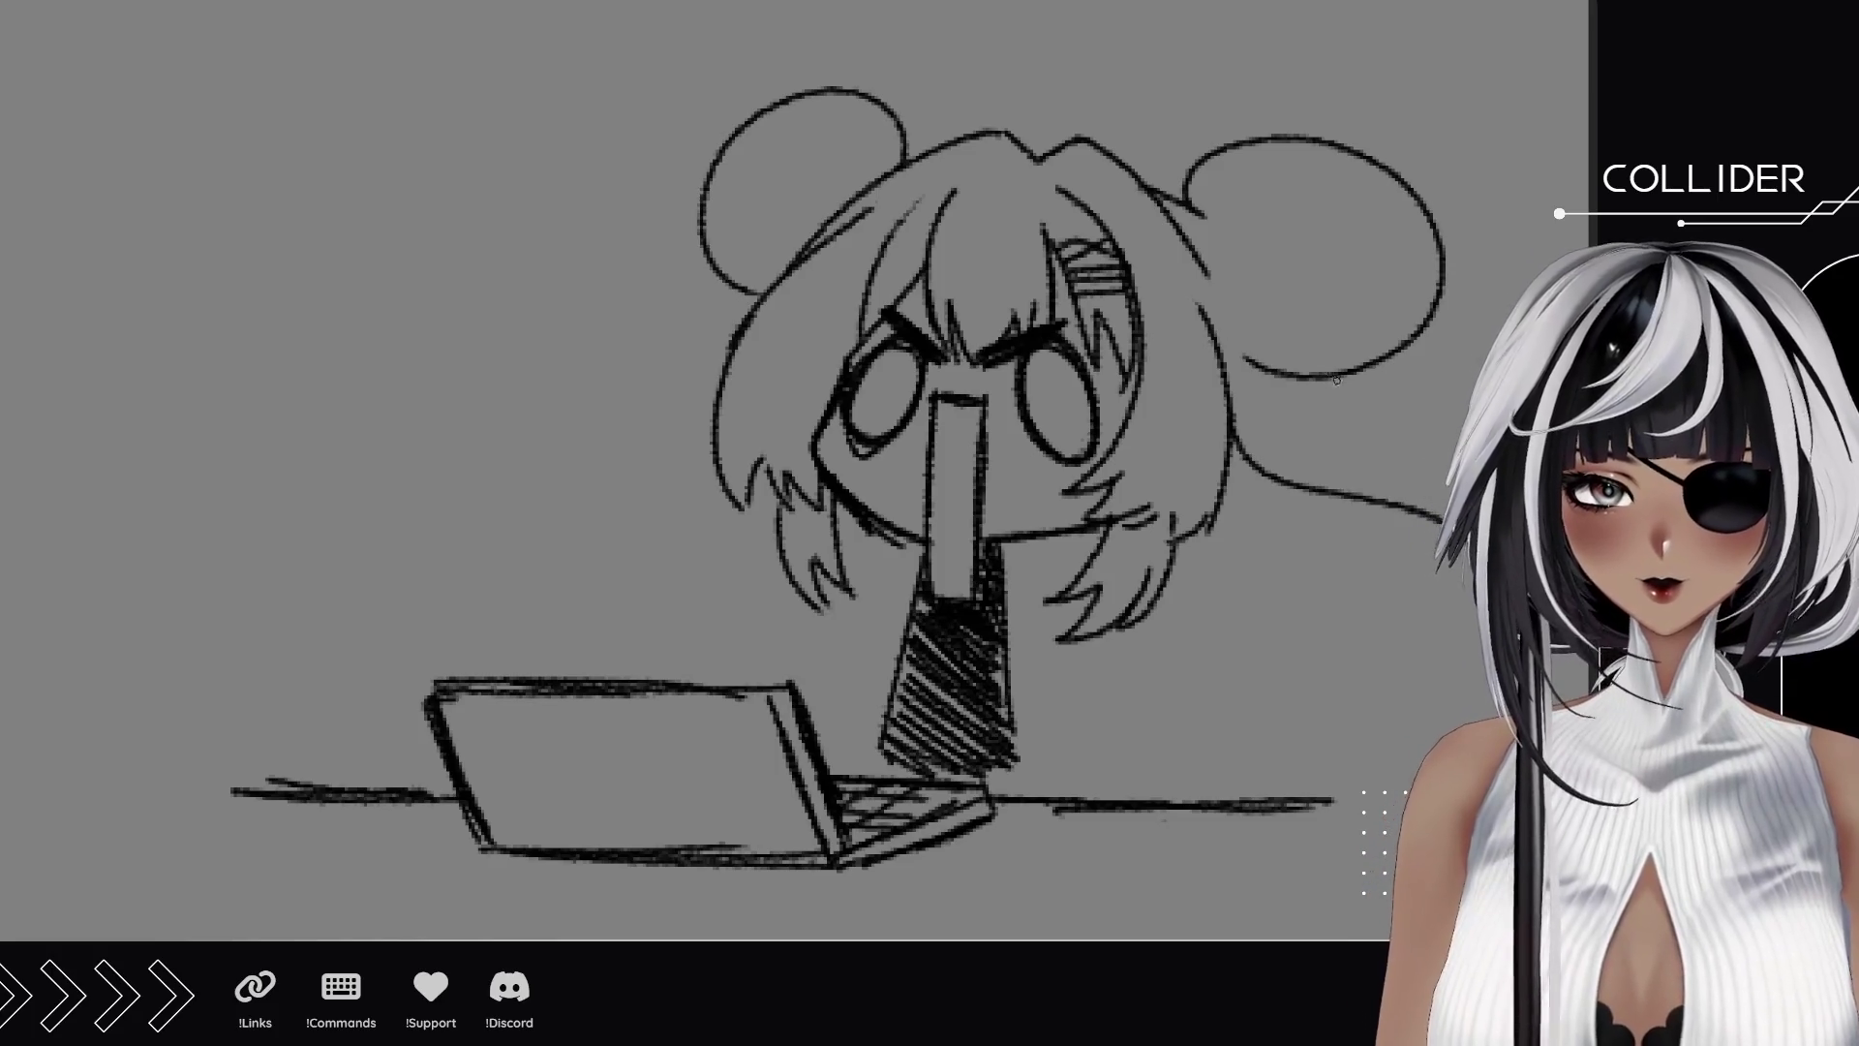
pyautogui.moveTo(1336, 379); pyautogui.dragTo(1425, 505)
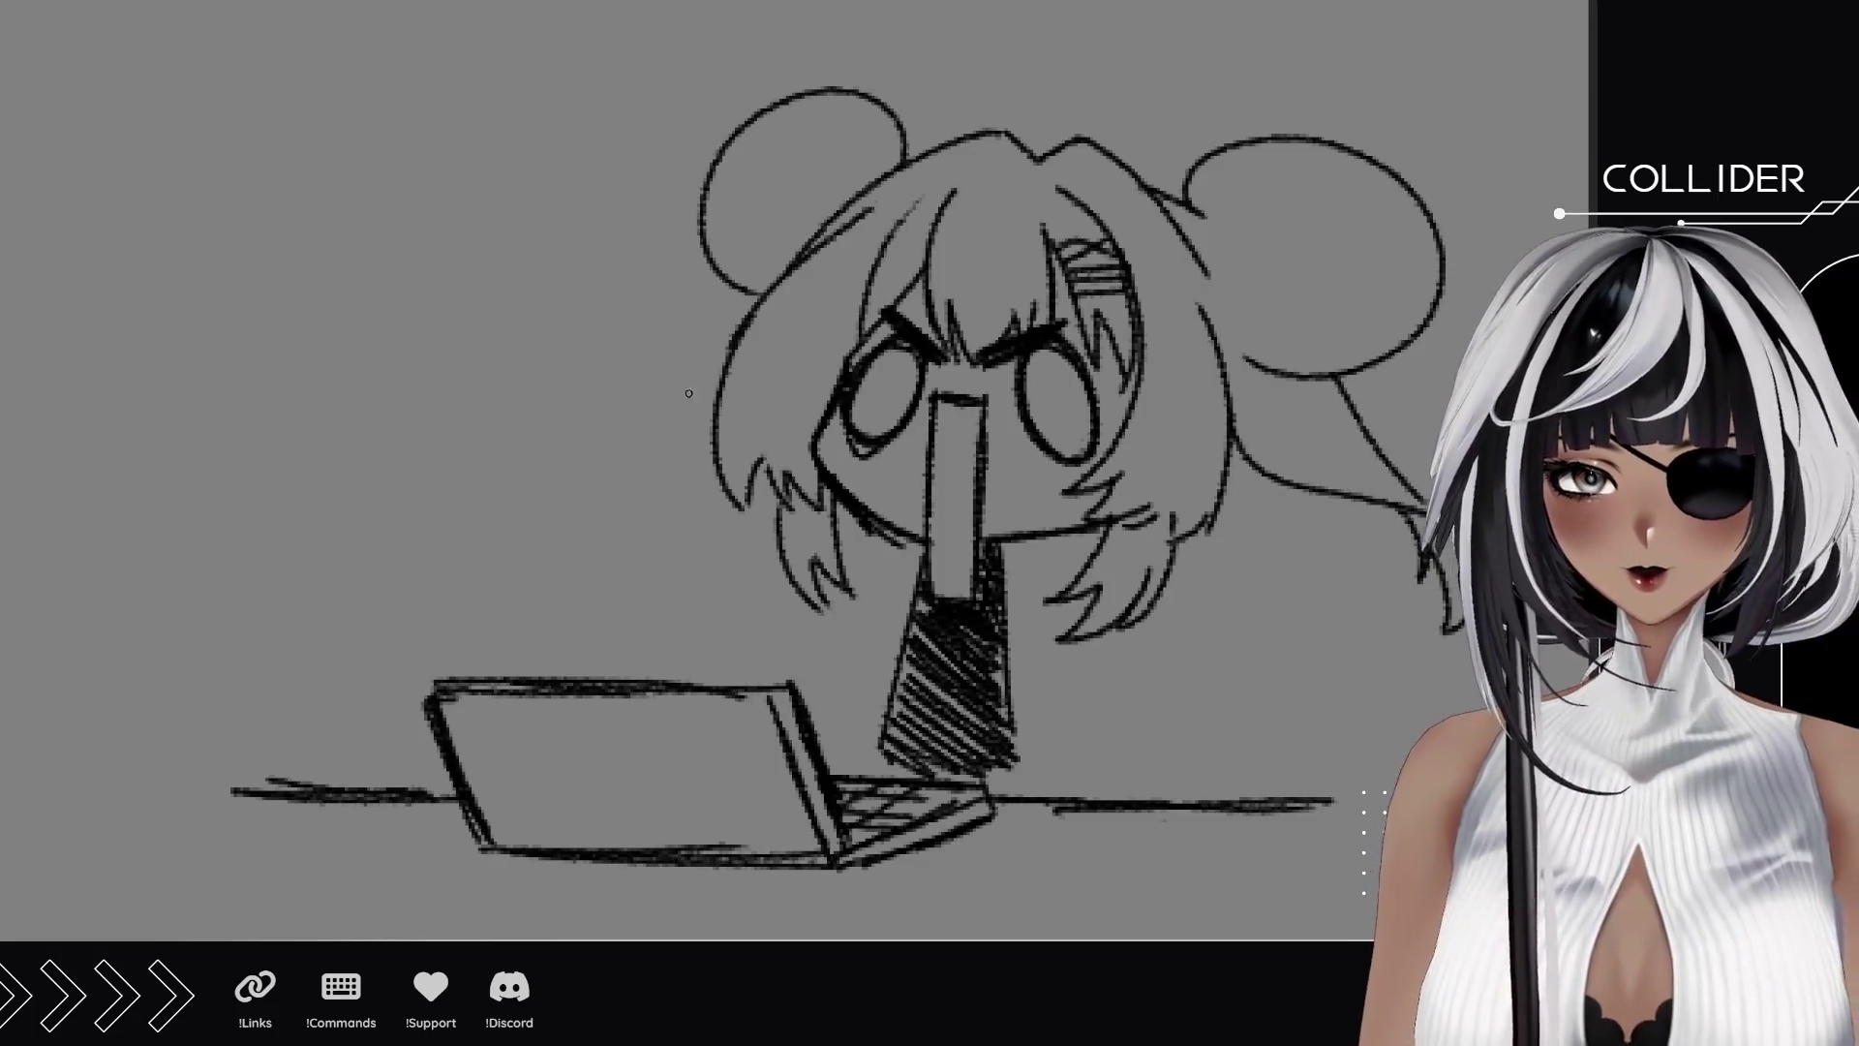
pyautogui.moveTo(703, 423); pyautogui.dragTo(501, 511)
pyautogui.moveTo(742, 289); pyautogui.dragTo(547, 428)
pyautogui.hotkey('ctrl', 'z')
pyautogui.hotkey('ctrl', 'z')
pyautogui.moveTo(743, 288); pyautogui.dragTo(579, 436)
pyautogui.moveTo(513, 502); pyautogui.dragTo(572, 560)
pyautogui.moveTo(605, 453); pyautogui.dragTo(567, 501)
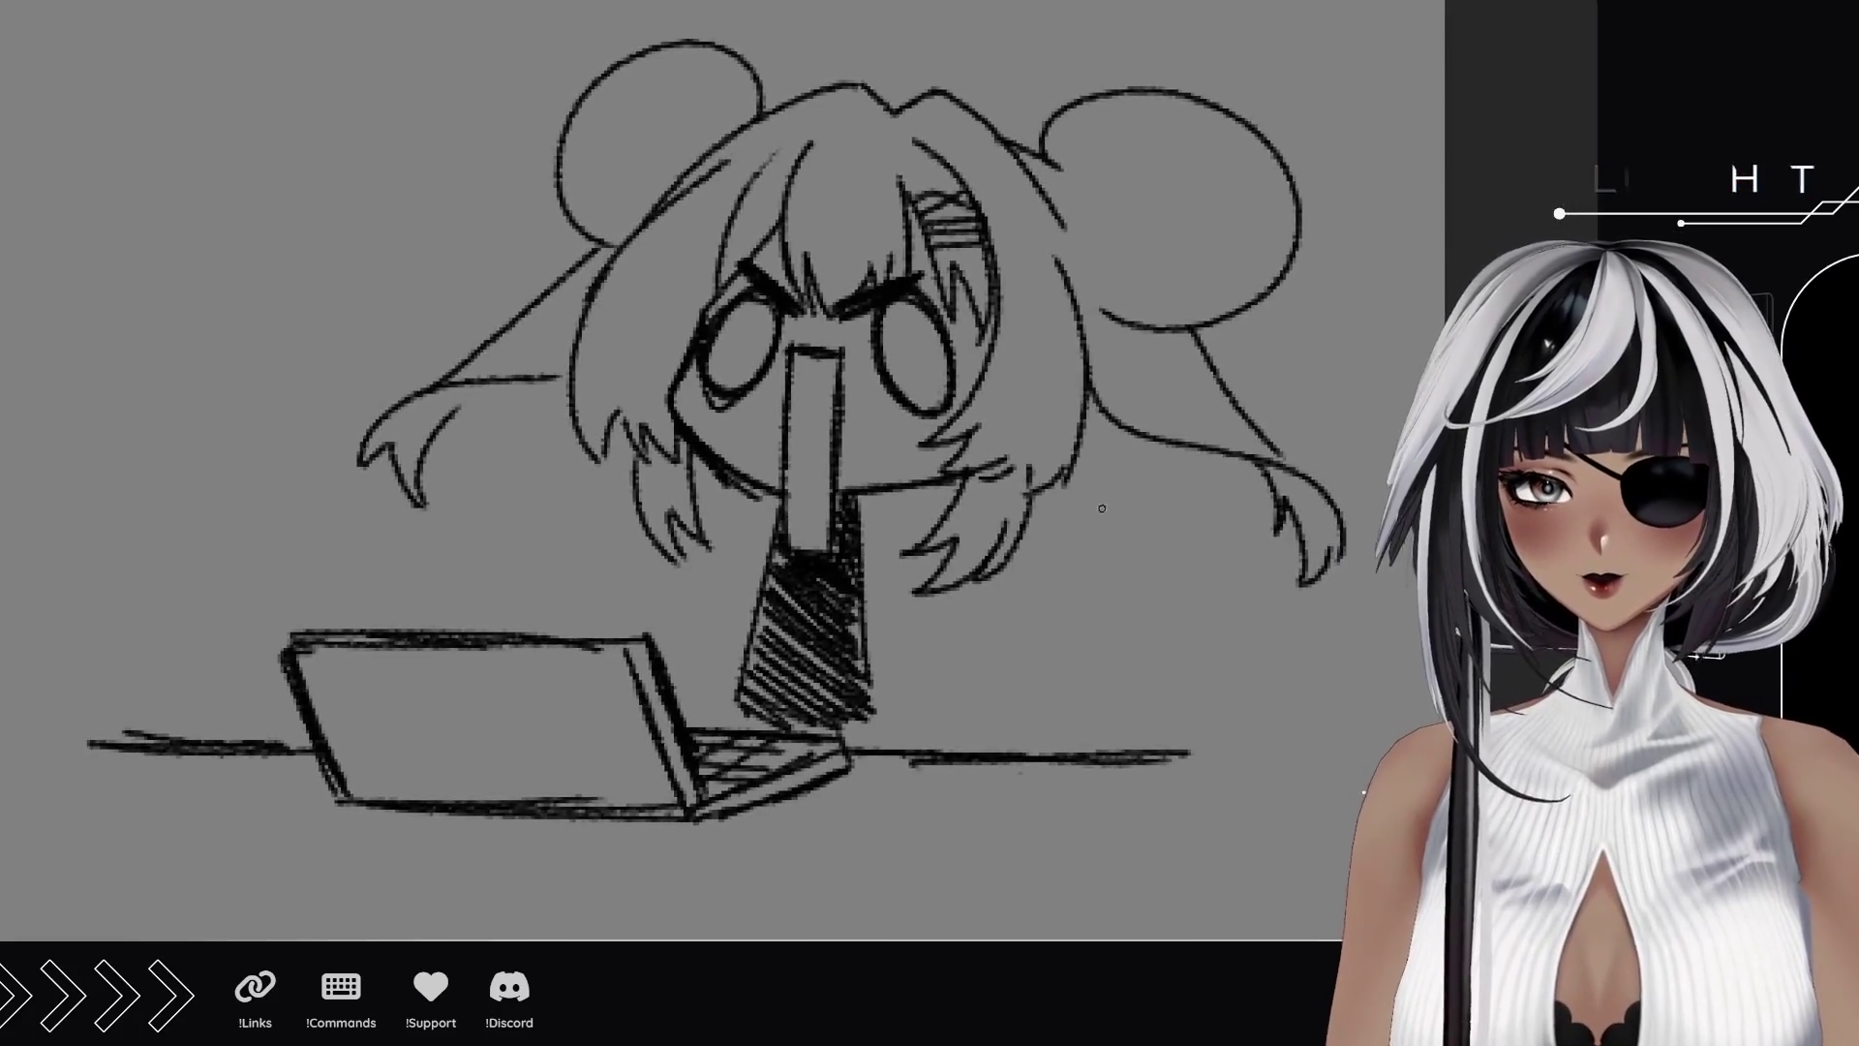
# Extend the right arm and add motion curves and lines along both arms.
pyautogui.moveTo(1169, 443); pyautogui.dragTo(1353, 615)
pyautogui.moveTo(1226, 579); pyautogui.dragTo(1399, 689)
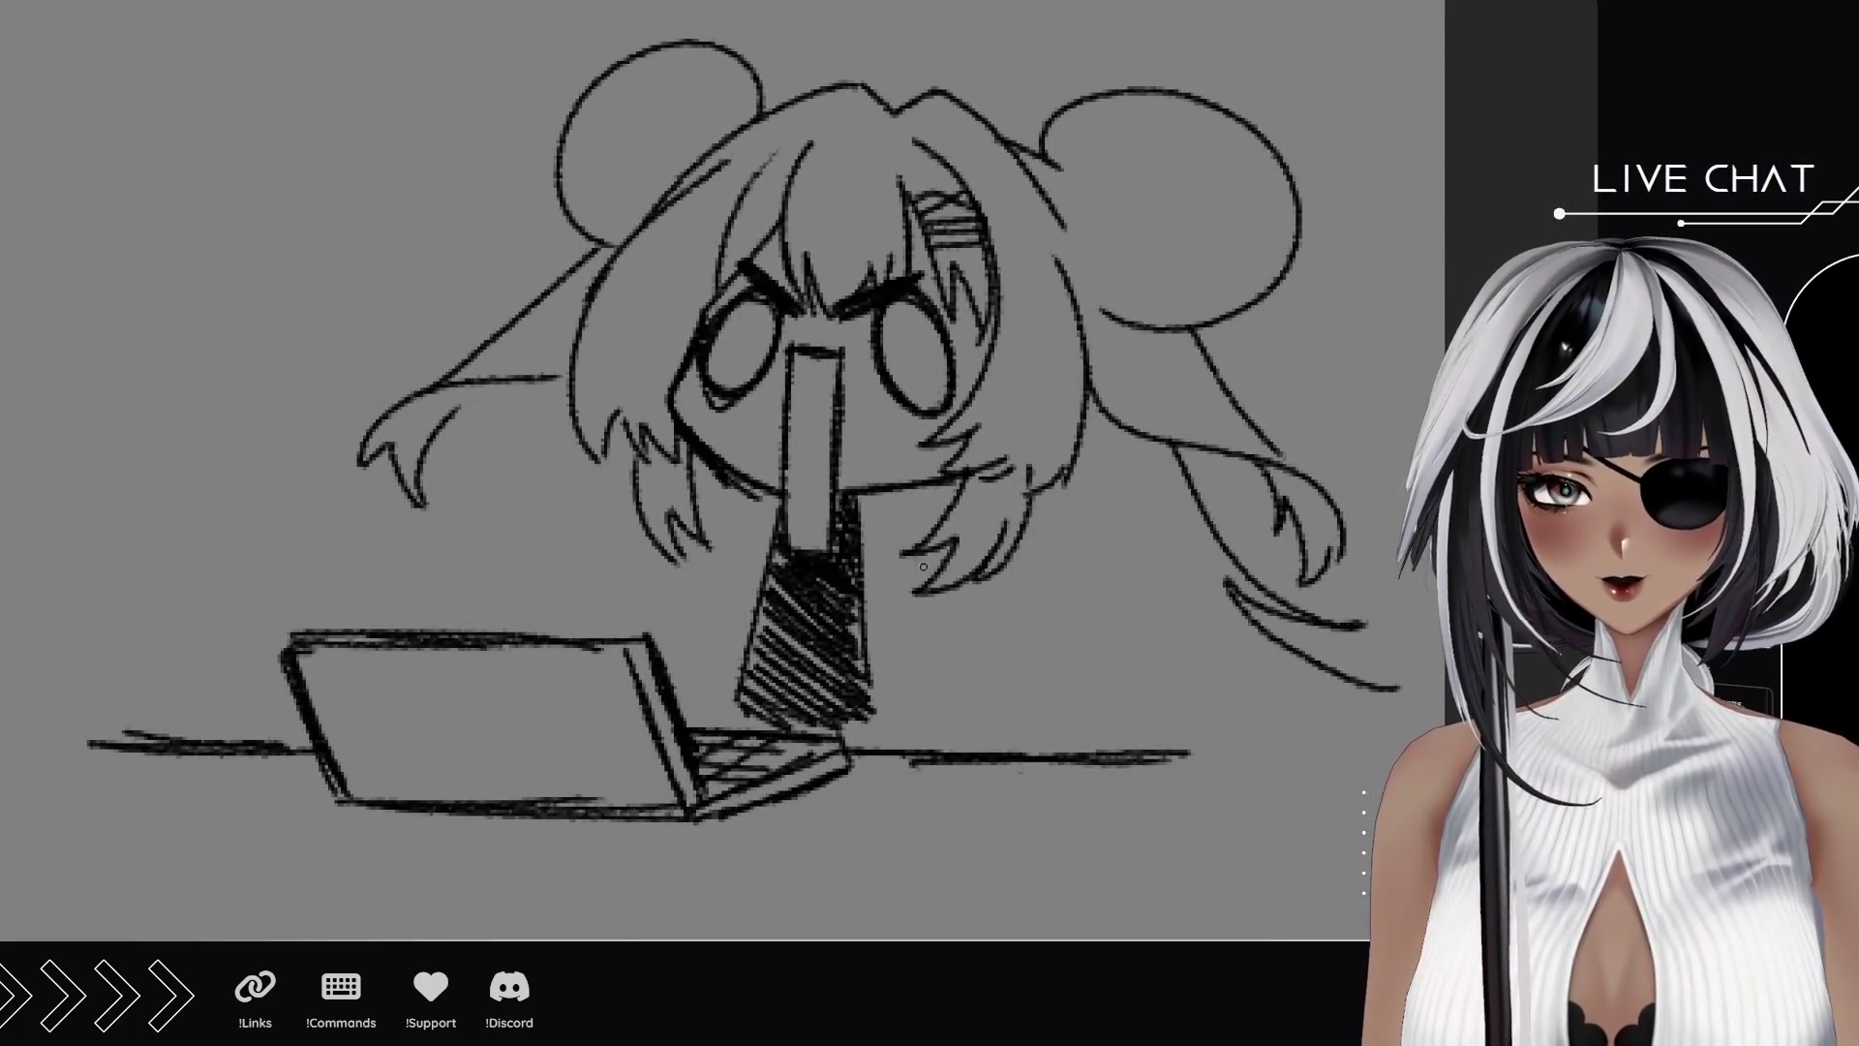
pyautogui.moveTo(586, 442)
pyautogui.mouseDown()
pyautogui.moveTo(407, 533)
pyautogui.moveTo(505, 553)
pyautogui.moveTo(349, 562)
pyautogui.mouseUp()
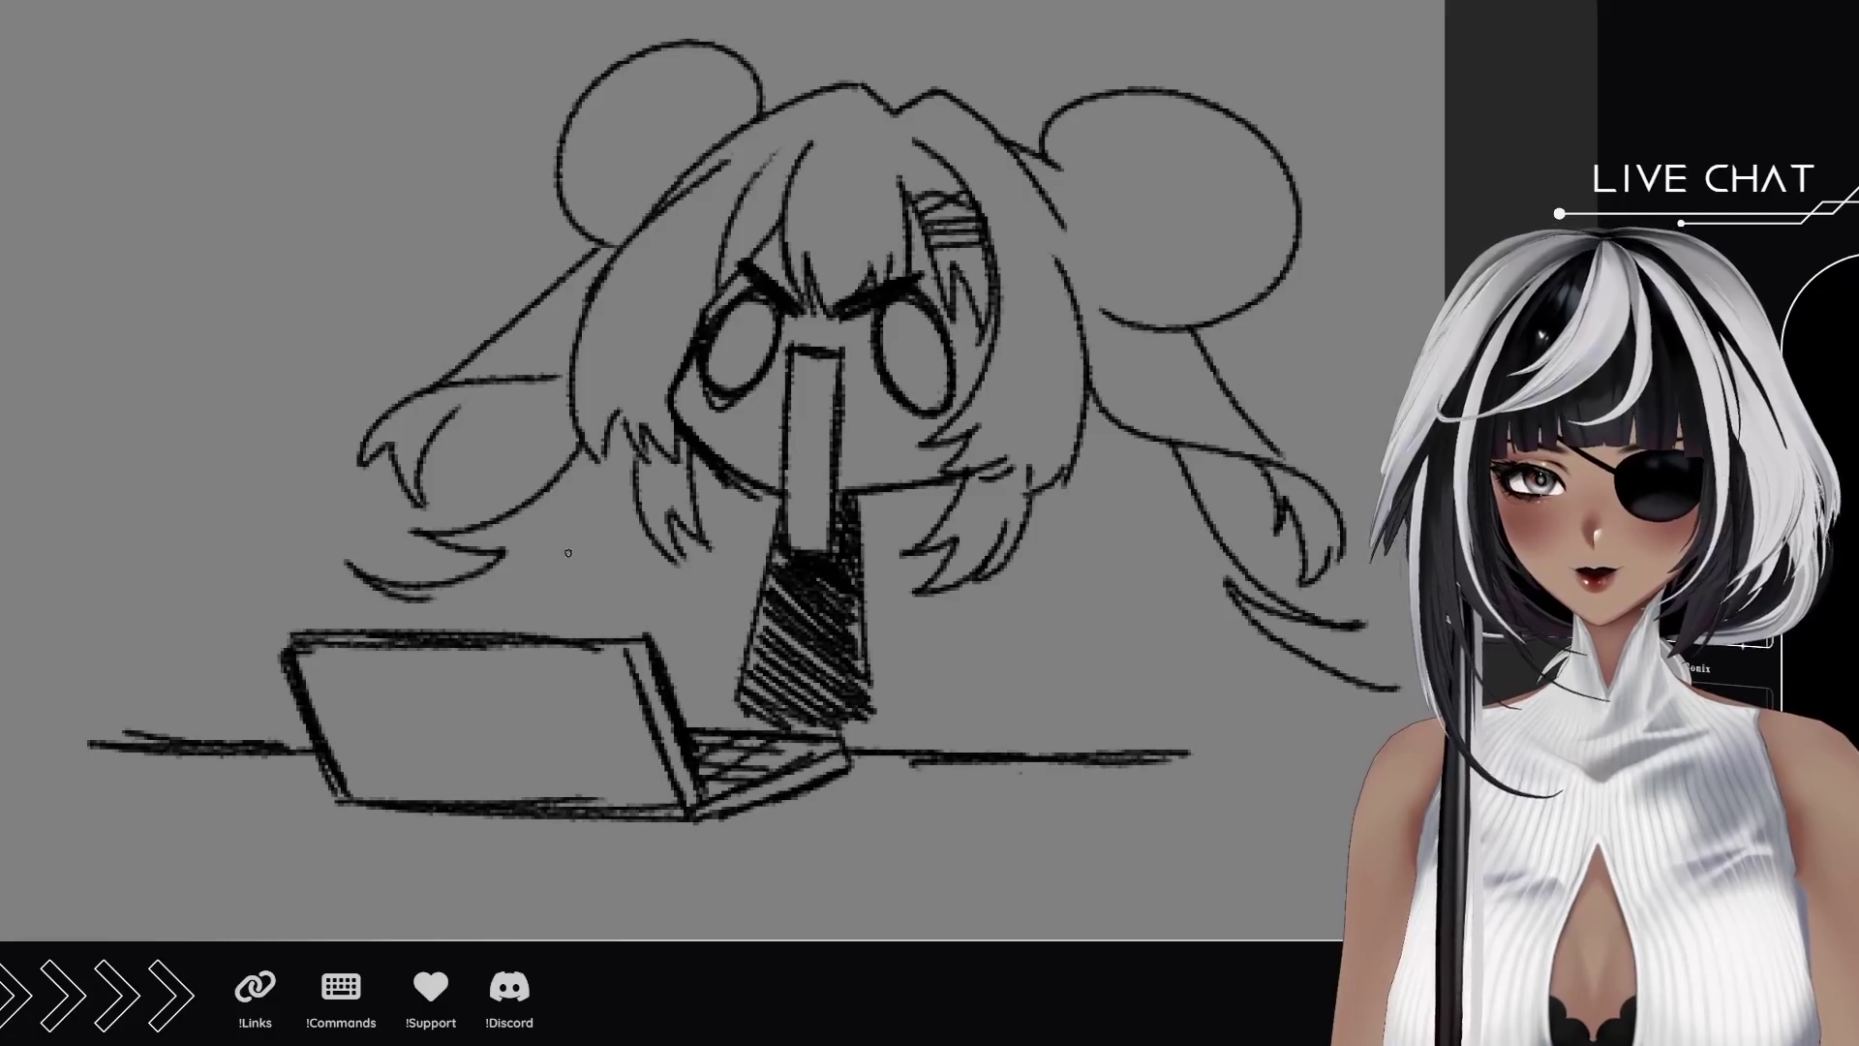
pyautogui.moveTo(406, 290); pyautogui.dragTo(629, 476)
pyautogui.hotkey('ctrl', 'z')
pyautogui.moveTo(383, 398); pyautogui.dragTo(592, 487)
pyautogui.moveTo(354, 466)
pyautogui.mouseDown()
pyautogui.moveTo(603, 508)
pyautogui.moveTo(389, 571)
pyautogui.mouseUp()
pyautogui.moveTo(571, 575); pyautogui.dragTo(450, 593)
pyautogui.moveTo(263, 560)
pyautogui.mouseDown()
pyautogui.moveTo(308, 616)
pyautogui.moveTo(276, 534)
pyautogui.mouseUp()
# Add flying drops on both sides and four speed lines right of the face.
pyautogui.moveTo(280, 415)
pyautogui.mouseDown()
pyautogui.moveTo(263, 499)
pyautogui.moveTo(281, 417)
pyautogui.mouseUp()
pyautogui.moveTo(344, 295)
pyautogui.mouseDown()
pyautogui.moveTo(314, 349)
pyautogui.moveTo(346, 292)
pyautogui.mouseUp()
pyautogui.moveTo(417, 208); pyautogui.dragTo(414, 220)
pyautogui.moveTo(1012, 520); pyautogui.dragTo(1222, 489)
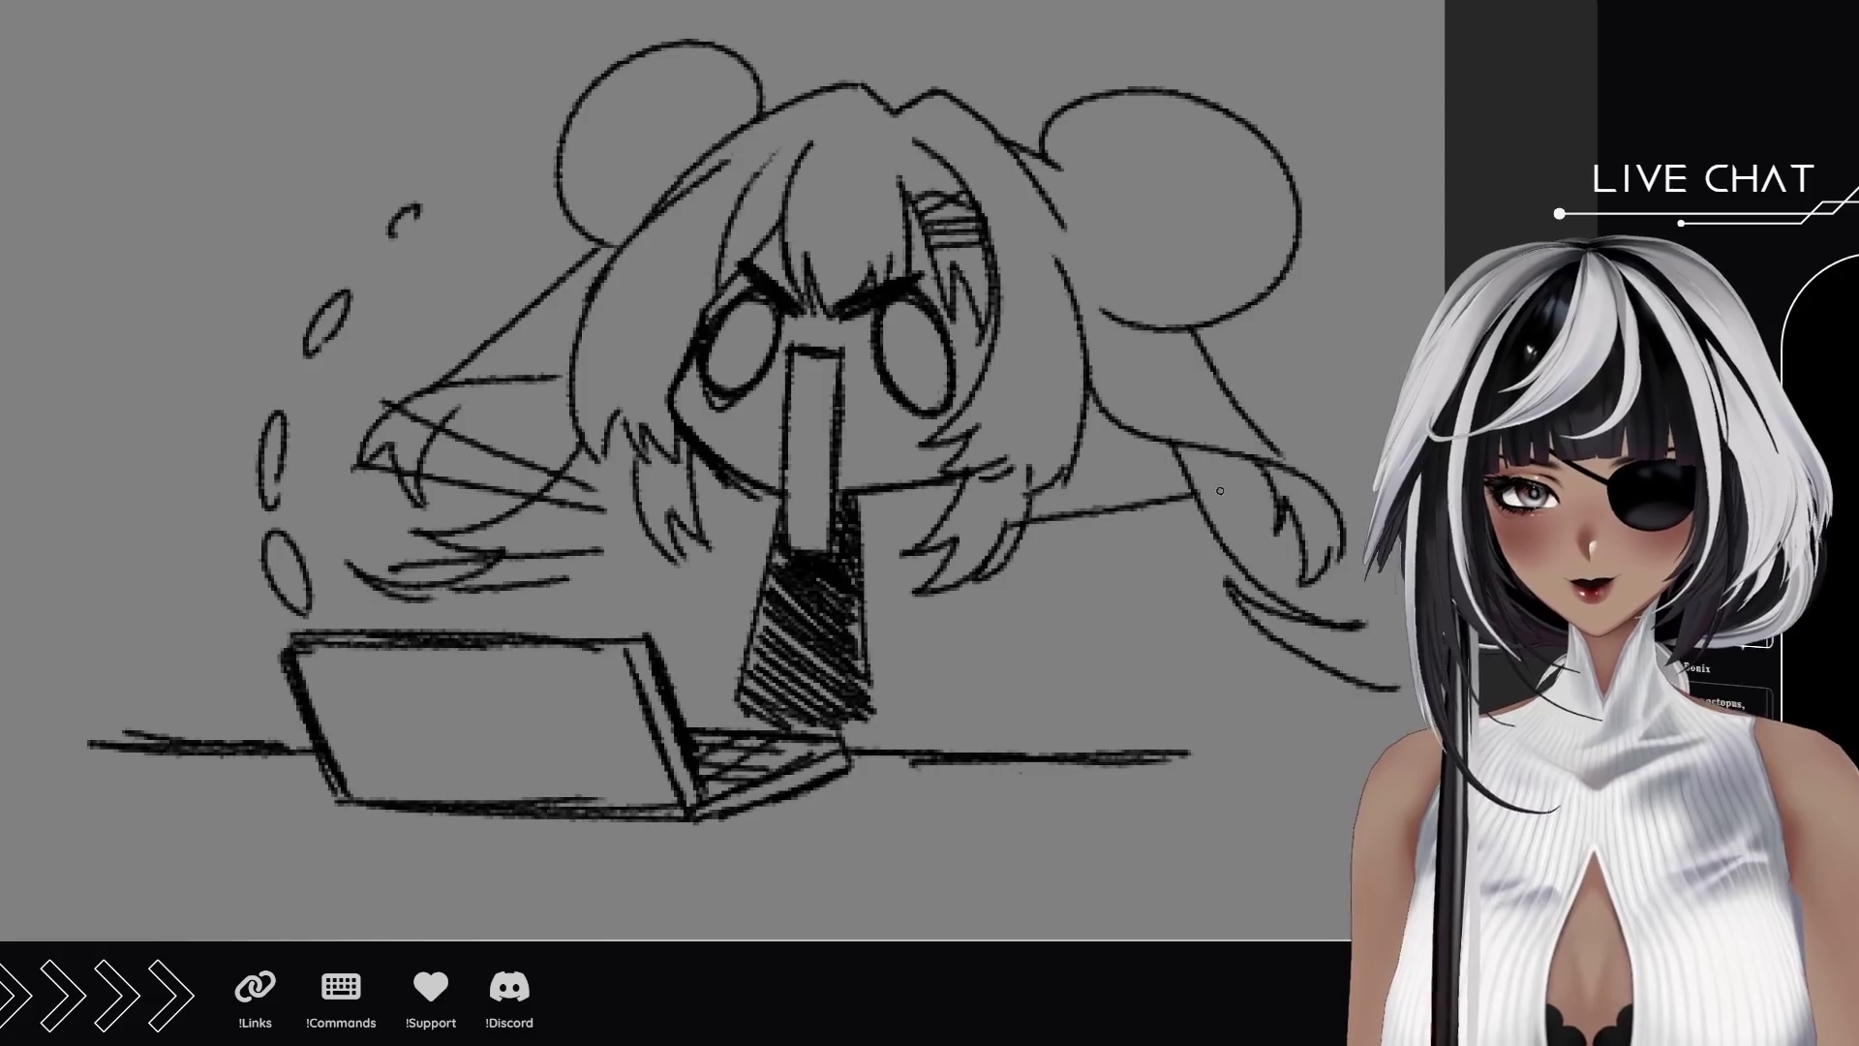
pyautogui.moveTo(1012, 554); pyautogui.dragTo(1234, 561)
pyautogui.moveTo(1026, 600); pyautogui.dragTo(1208, 627)
pyautogui.moveTo(1034, 648); pyautogui.dragTo(1171, 689)
pyautogui.moveTo(1308, 447); pyautogui.dragTo(1297, 388)
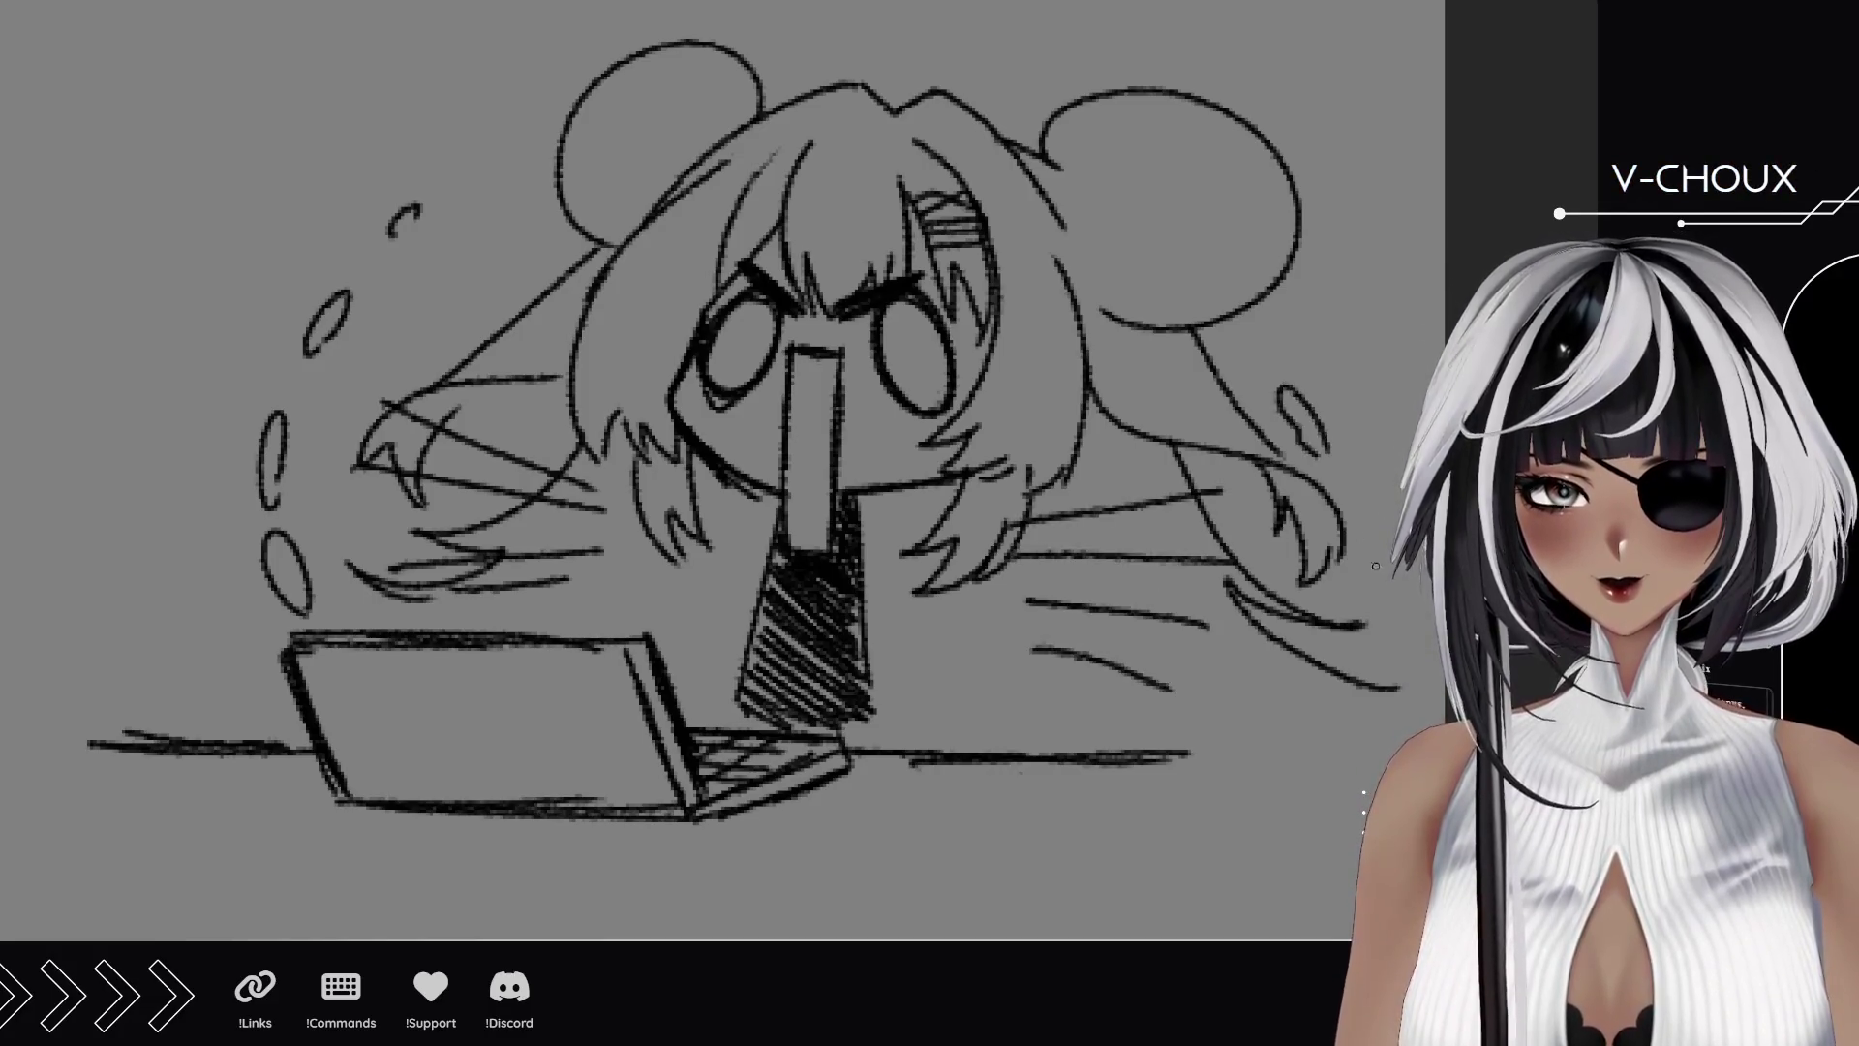
# Sketch two tossed paper sheets at the left, one above the other.
pyautogui.moveTo(738, 514); pyautogui.dragTo(1019, 640)
pyautogui.moveTo(421, 658)
pyautogui.mouseDown()
pyautogui.moveTo(290, 532)
pyautogui.moveTo(353, 460)
pyautogui.mouseUp()
pyautogui.moveTo(412, 668); pyautogui.dragTo(504, 586)
pyautogui.moveTo(358, 445); pyautogui.dragTo(503, 585)
pyautogui.moveTo(392, 461)
pyautogui.mouseDown()
pyautogui.moveTo(380, 347)
pyautogui.moveTo(488, 337)
pyautogui.moveTo(503, 509)
pyautogui.moveTo(442, 519)
pyautogui.mouseUp()
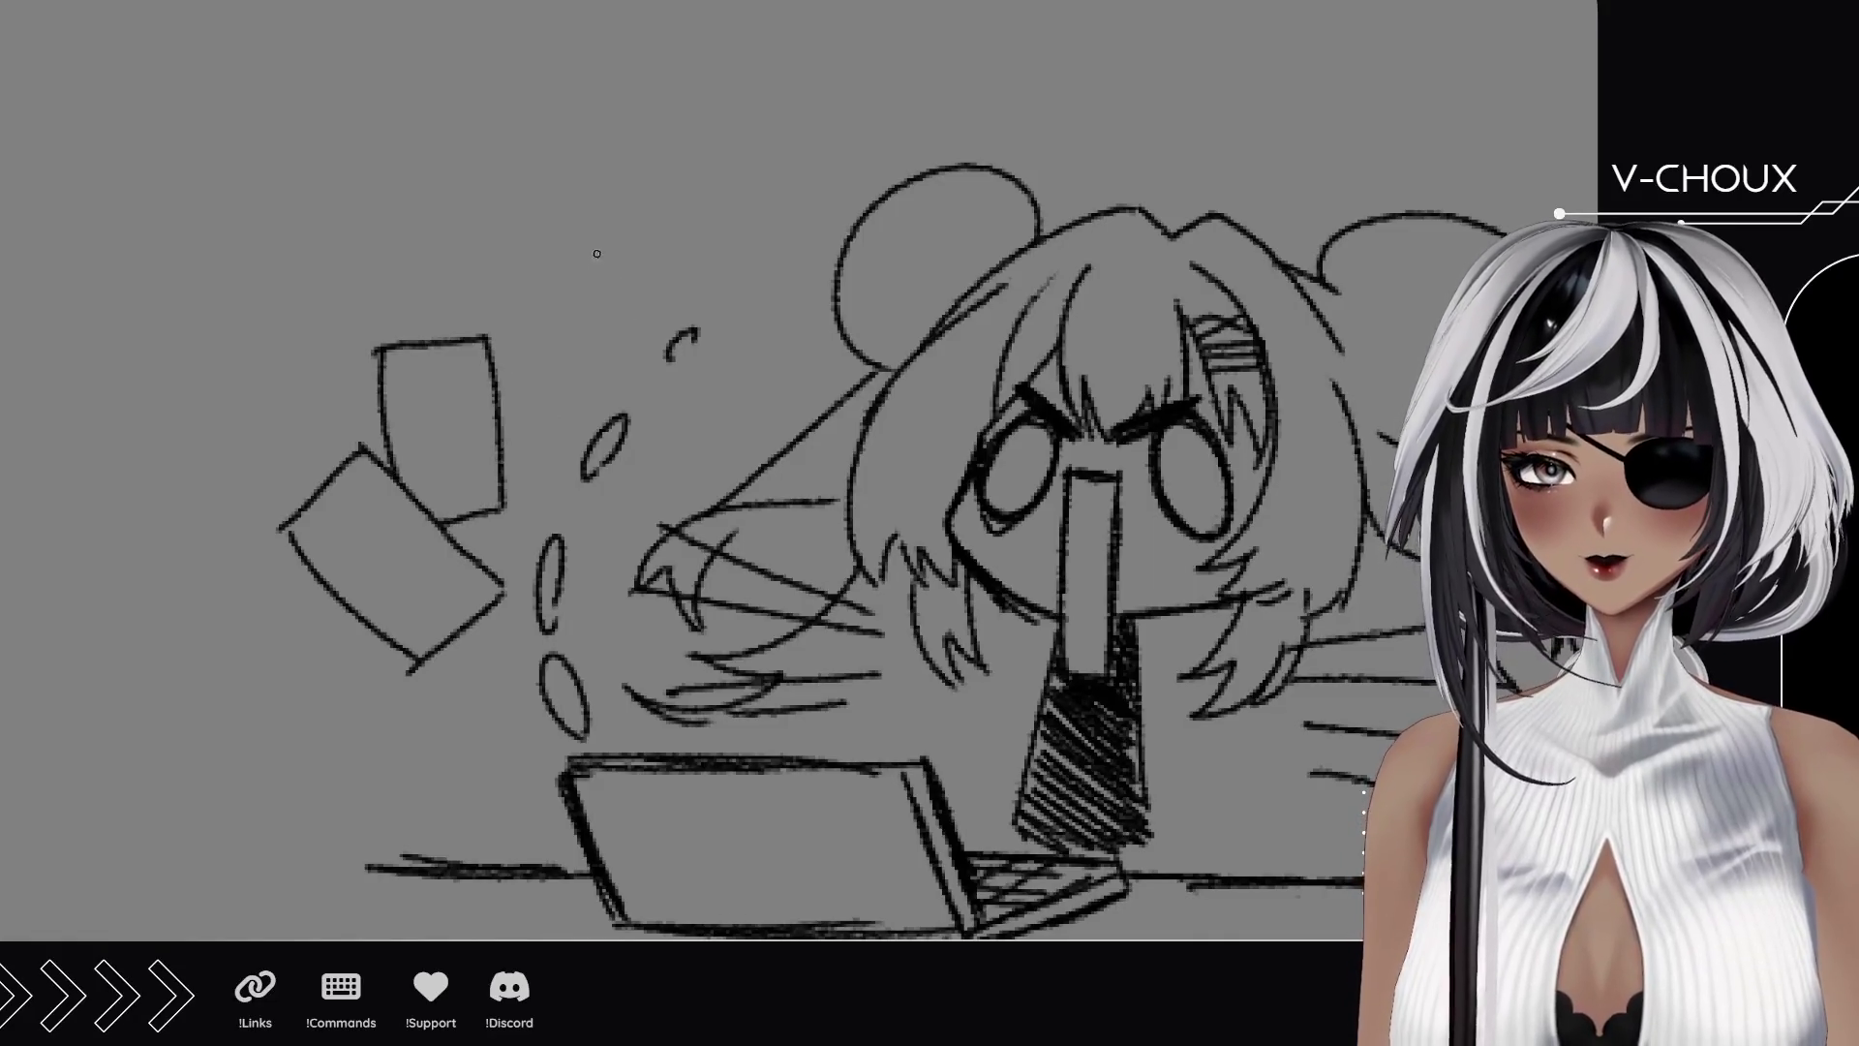
# Sketch two curled paper sheets flying above the drops and head.
pyautogui.moveTo(545, 301)
pyautogui.mouseDown()
pyautogui.moveTo(610, 308)
pyautogui.moveTo(761, 147)
pyautogui.mouseUp()
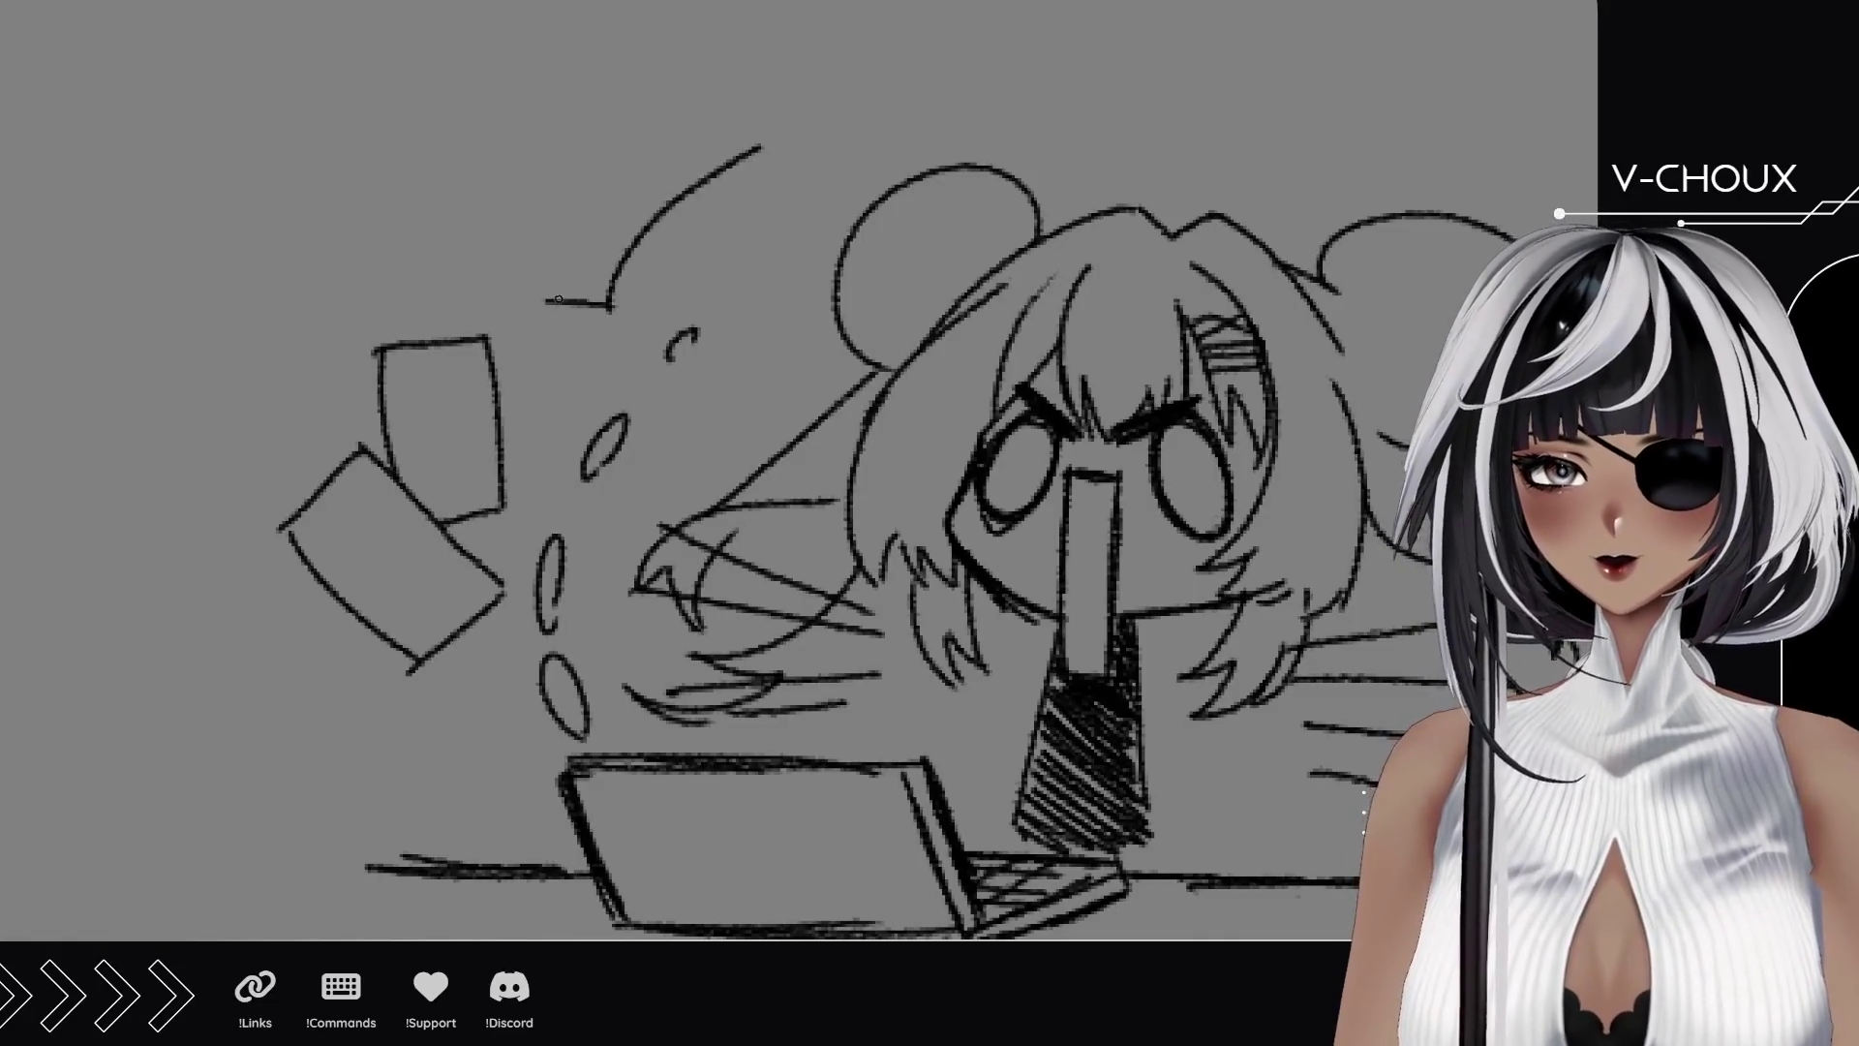
pyautogui.moveTo(544, 302); pyautogui.dragTo(756, 153)
pyautogui.moveTo(639, 237); pyautogui.dragTo(765, 250)
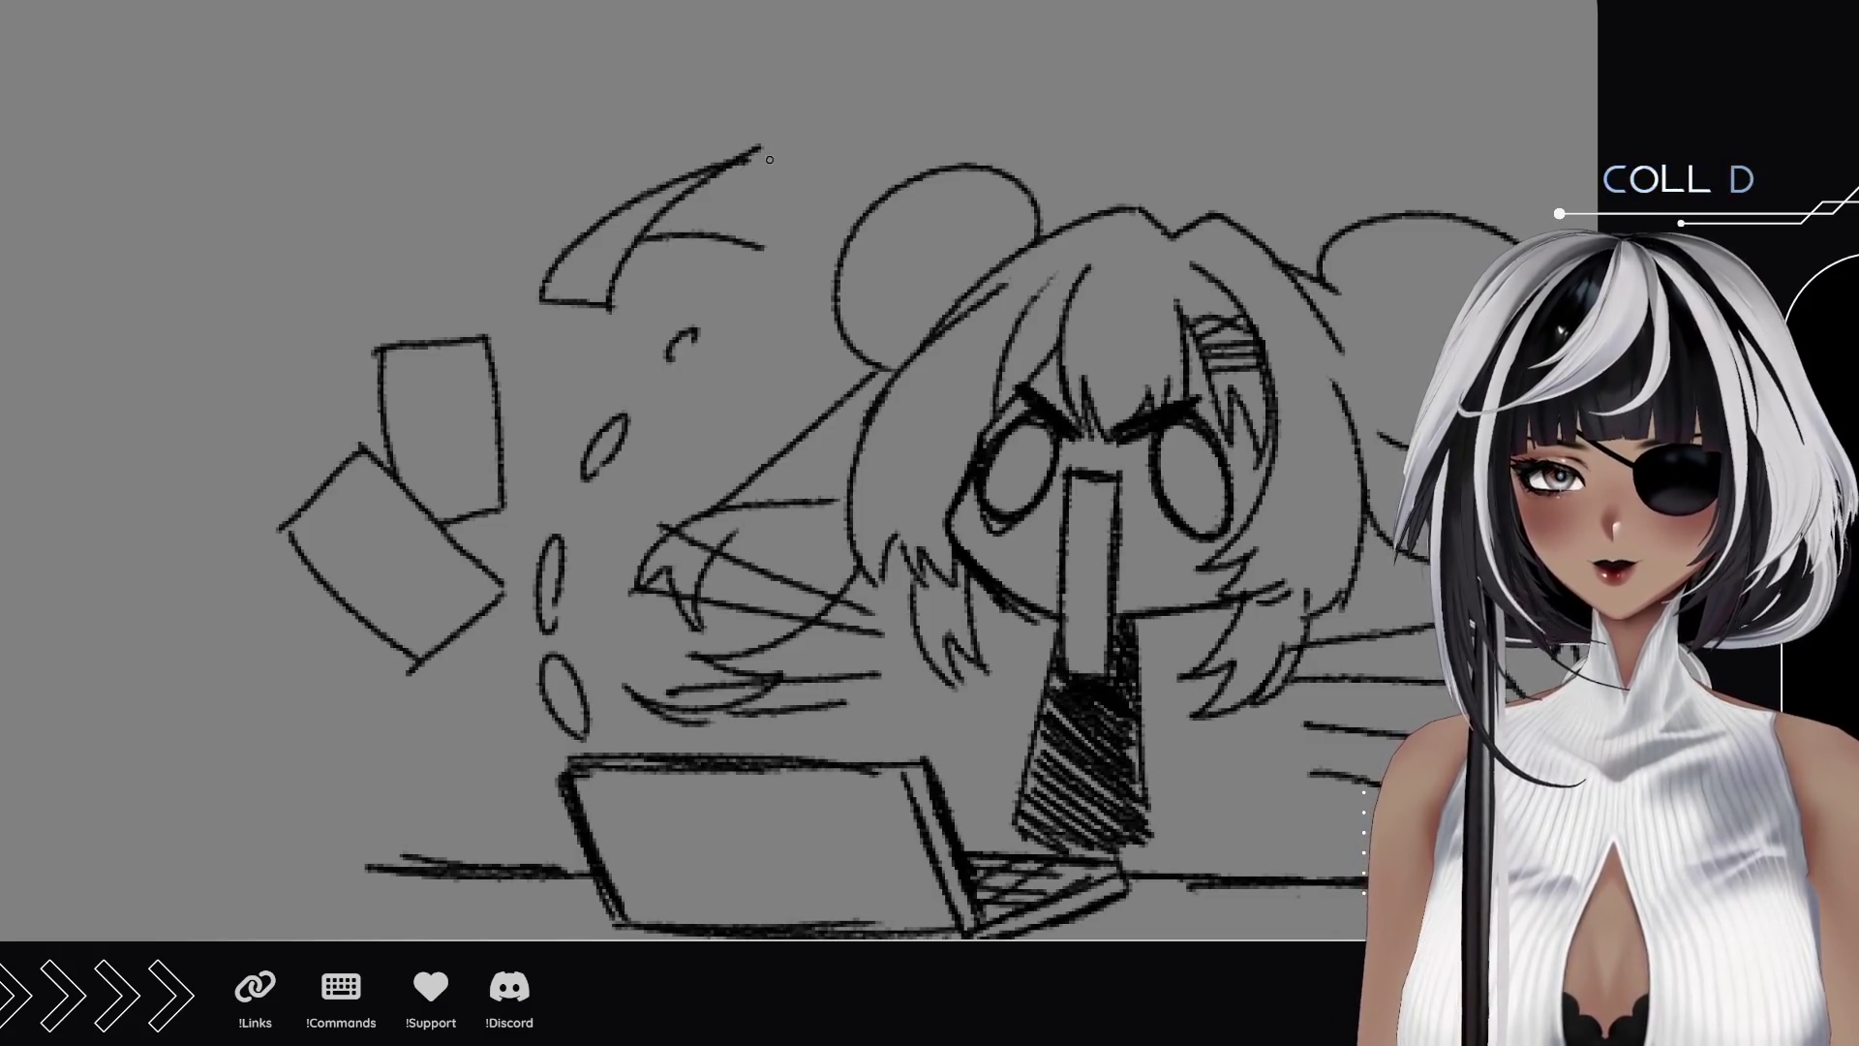
pyautogui.moveTo(760, 150); pyautogui.dragTo(762, 247)
pyautogui.moveTo(634, 228)
pyautogui.mouseDown()
pyautogui.moveTo(541, 346)
pyautogui.moveTo(403, 337)
pyautogui.moveTo(395, 178)
pyautogui.moveTo(520, 206)
pyautogui.moveTo(532, 337)
pyautogui.mouseUp()
pyautogui.hotkey('ctrl', 'z')
pyautogui.moveTo(721, 293)
pyautogui.mouseDown()
pyautogui.moveTo(823, 147)
pyautogui.moveTo(804, 314)
pyautogui.mouseUp()
pyautogui.moveTo(832, 157)
pyautogui.mouseDown()
pyautogui.moveTo(950, 206)
pyautogui.moveTo(895, 289)
pyautogui.mouseUp()
pyautogui.moveTo(1055, 371)
pyautogui.mouseDown()
pyautogui.moveTo(889, 121)
pyautogui.moveTo(886, 292)
pyautogui.mouseUp()
# Add inner curls to both buns and sketch sheets above the right bun and at the right edge.
pyautogui.moveTo(659, 350)
pyautogui.mouseDown()
pyautogui.moveTo(712, 215)
pyautogui.moveTo(645, 390)
pyautogui.moveTo(585, 302)
pyautogui.mouseUp()
pyautogui.moveTo(1241, 290); pyautogui.dragTo(1167, 368)
pyautogui.moveTo(1298, 320)
pyautogui.mouseDown()
pyautogui.moveTo(1153, 406)
pyautogui.moveTo(1307, 397)
pyautogui.mouseUp()
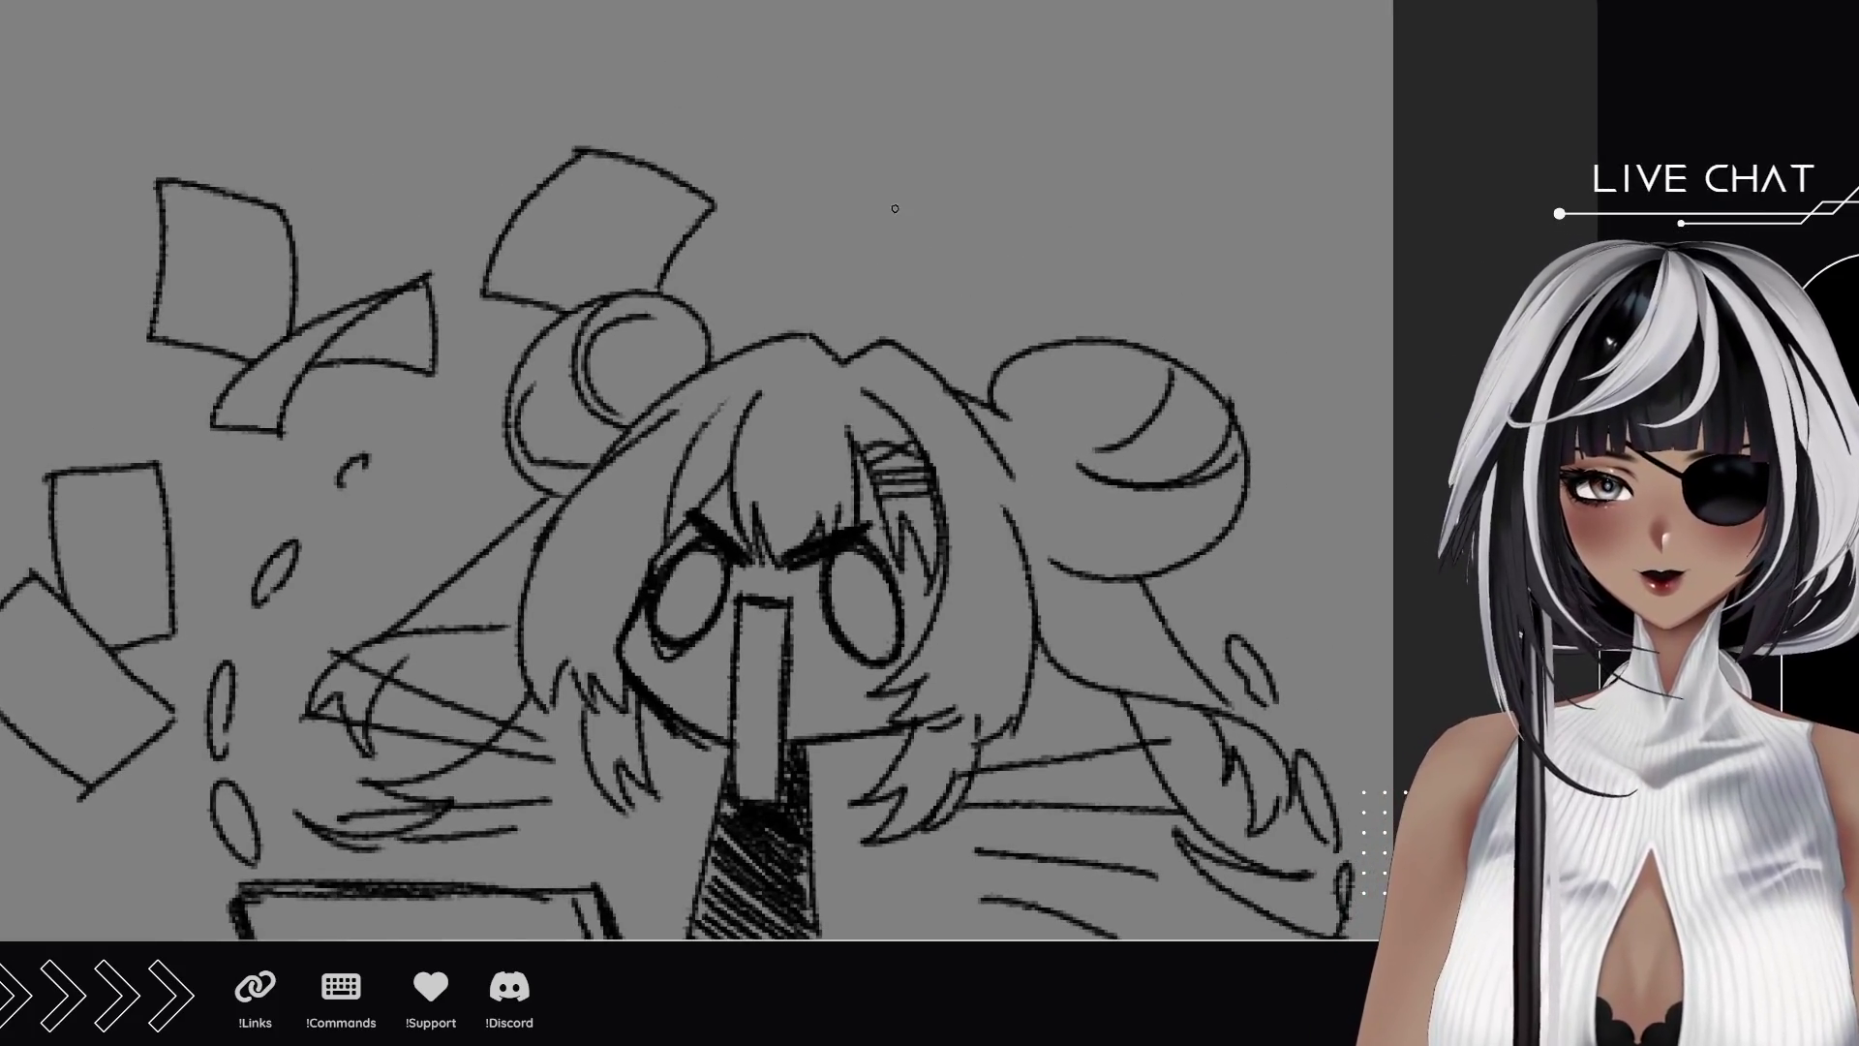
pyautogui.moveTo(879, 174)
pyautogui.mouseDown()
pyautogui.moveTo(992, 303)
pyautogui.moveTo(1099, 272)
pyautogui.moveTo(1002, 189)
pyautogui.mouseUp()
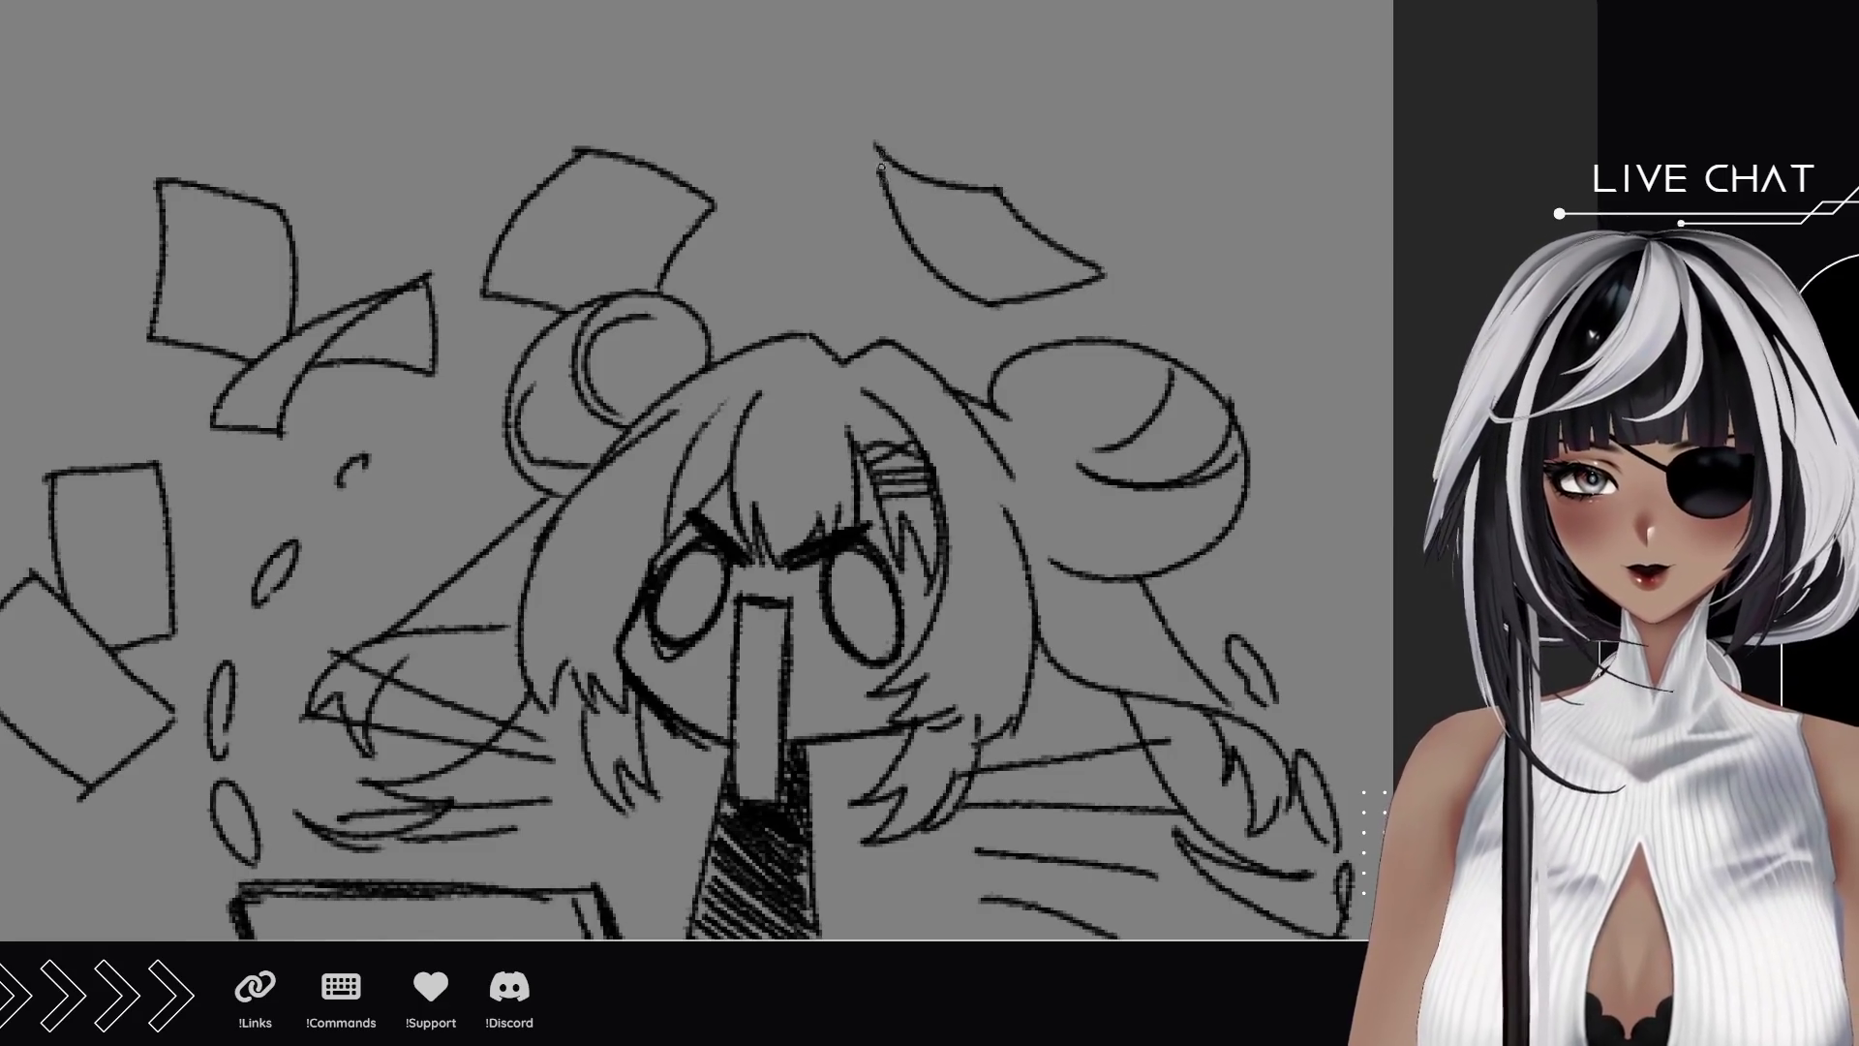
pyautogui.scroll(-3, 1124, 290)
pyautogui.moveTo(1163, 421)
pyautogui.mouseDown()
pyautogui.moveTo(1150, 248)
pyautogui.moveTo(1266, 290)
pyautogui.moveTo(1227, 478)
pyautogui.moveTo(1162, 431)
pyautogui.mouseUp()
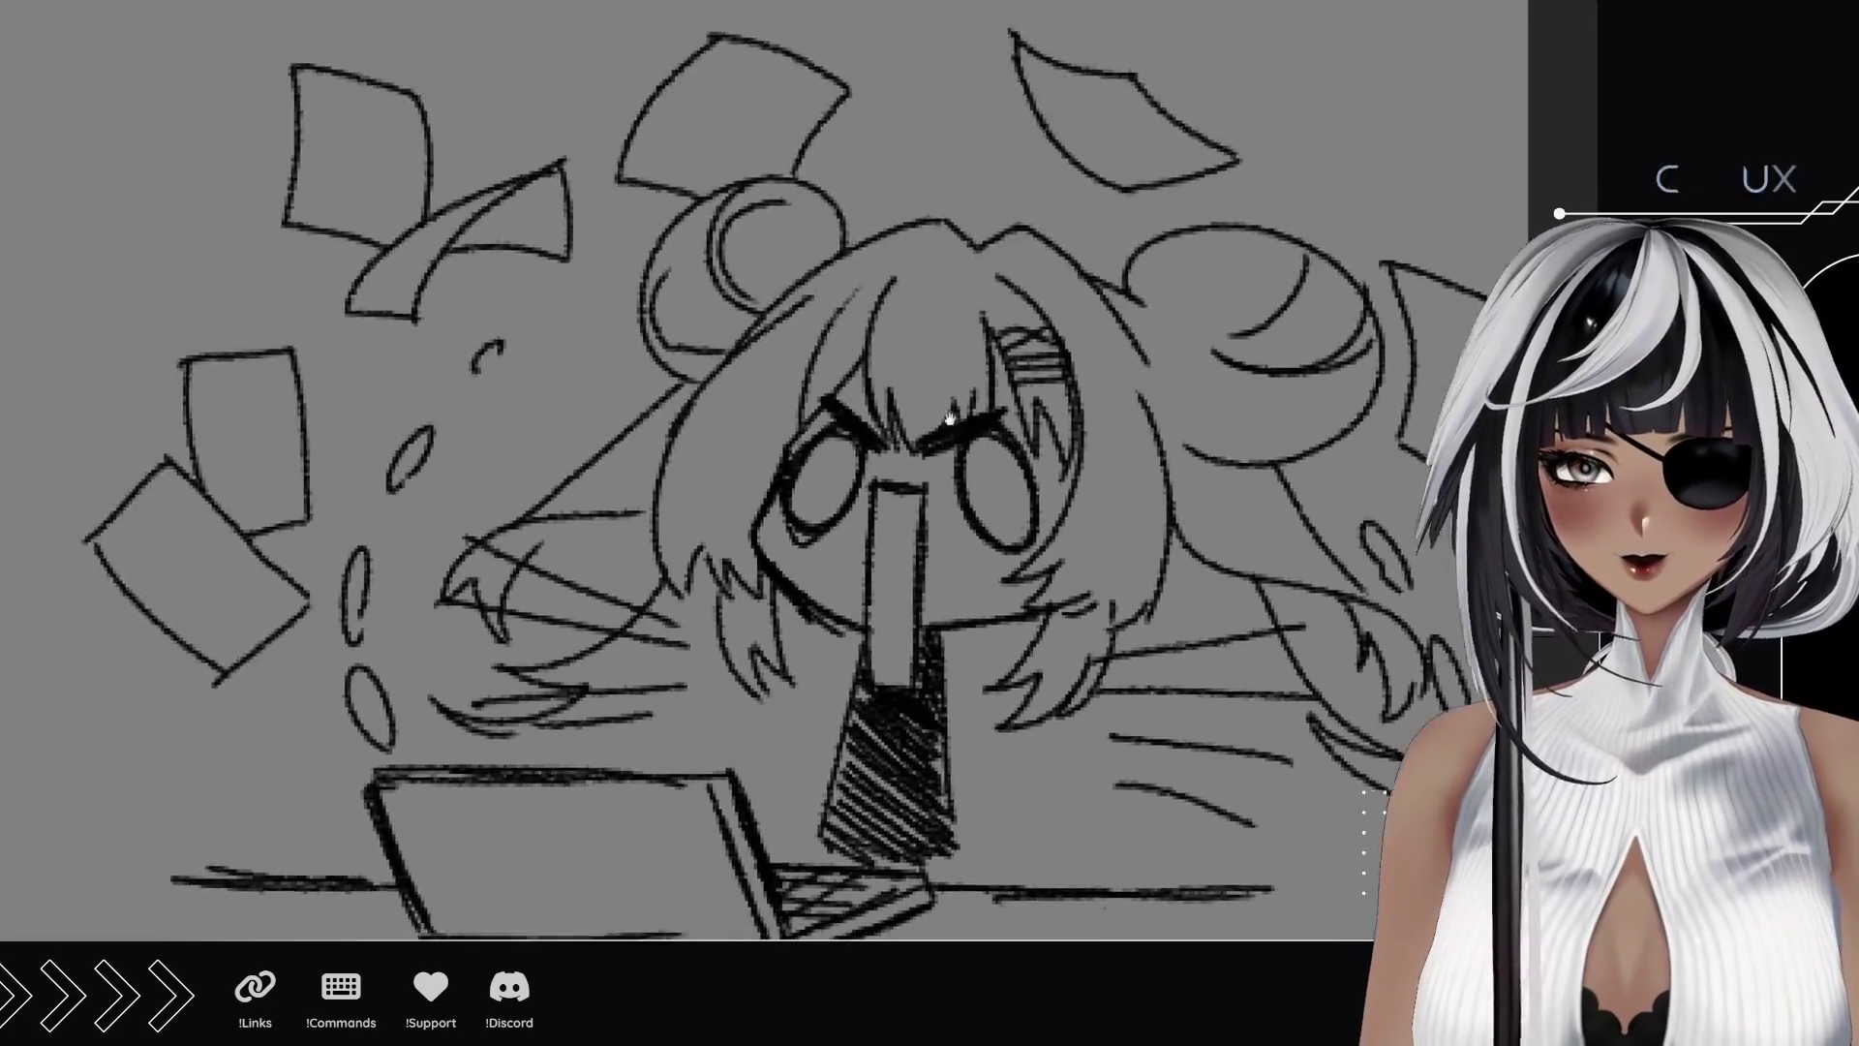
# Draw text lines on the lower-left, upper-left and upper paper sheets.
pyautogui.moveTo(120, 547); pyautogui.dragTo(172, 499)
pyautogui.moveTo(135, 559)
pyautogui.mouseDown()
pyautogui.moveTo(189, 511)
pyautogui.moveTo(205, 524)
pyautogui.mouseUp()
pyautogui.moveTo(167, 586); pyautogui.dragTo(220, 538)
pyautogui.moveTo(184, 593)
pyautogui.mouseDown()
pyautogui.moveTo(236, 549)
pyautogui.moveTo(250, 560)
pyautogui.mouseUp()
pyautogui.moveTo(214, 620)
pyautogui.mouseDown()
pyautogui.moveTo(267, 581)
pyautogui.moveTo(283, 598)
pyautogui.mouseUp()
pyautogui.moveTo(215, 382)
pyautogui.mouseDown()
pyautogui.moveTo(302, 375)
pyautogui.moveTo(308, 420)
pyautogui.mouseUp()
pyautogui.moveTo(226, 454)
pyautogui.mouseDown()
pyautogui.moveTo(296, 441)
pyautogui.moveTo(292, 467)
pyautogui.mouseUp()
pyautogui.moveTo(242, 500); pyautogui.dragTo(293, 489)
pyautogui.moveTo(314, 201); pyautogui.dragTo(411, 218)
pyautogui.moveTo(320, 184)
pyautogui.mouseDown()
pyautogui.moveTo(416, 203)
pyautogui.moveTo(408, 190)
pyautogui.mouseUp()
pyautogui.moveTo(315, 150)
pyautogui.mouseDown()
pyautogui.moveTo(424, 172)
pyautogui.moveTo(426, 155)
pyautogui.mouseUp()
pyautogui.moveTo(334, 116)
pyautogui.mouseDown()
pyautogui.moveTo(418, 136)
pyautogui.moveTo(406, 124)
pyautogui.mouseUp()
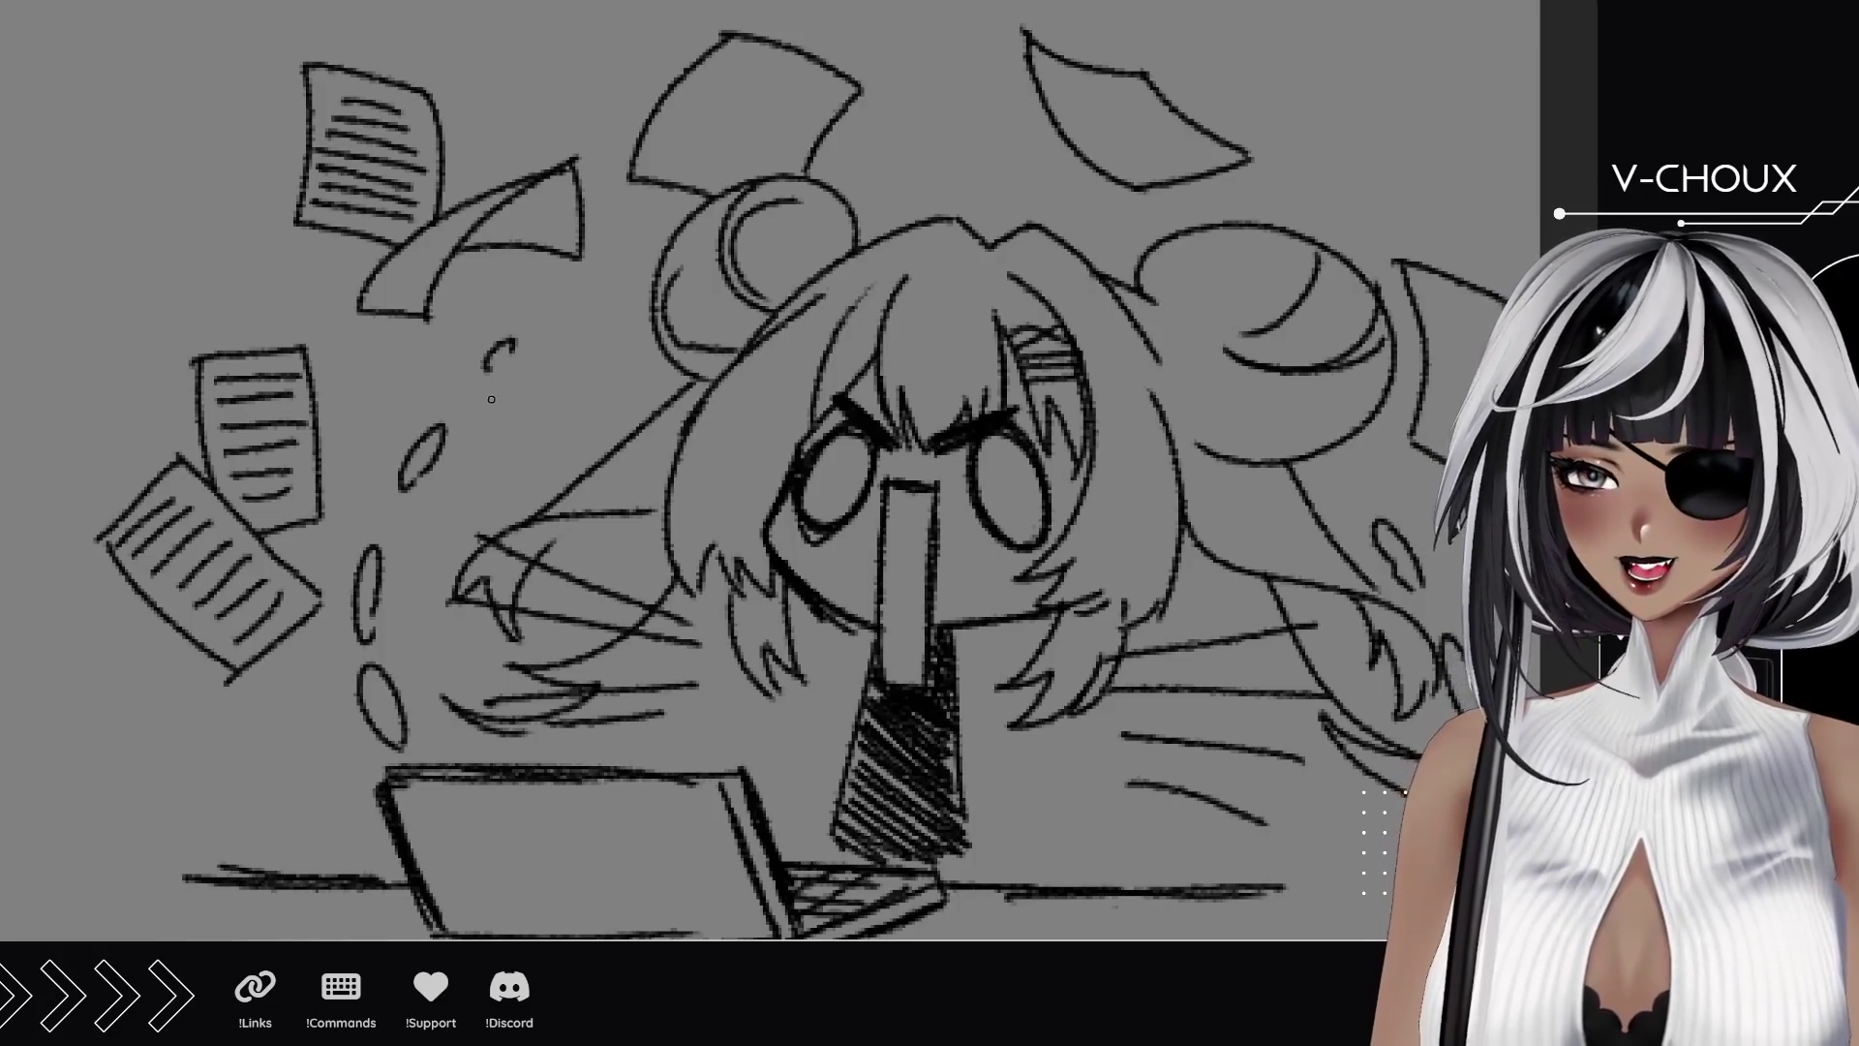
# Hatch the curled lower-left sheet and add text lines to the top-centre, top-right and right-edge sheets.
pyautogui.moveTo(368, 296); pyautogui.dragTo(430, 271)
pyautogui.moveTo(389, 266); pyautogui.dragTo(448, 233)
pyautogui.moveTo(651, 160); pyautogui.dragTo(758, 182)
pyautogui.moveTo(659, 139); pyautogui.dragTo(772, 146)
pyautogui.moveTo(686, 101); pyautogui.dragTo(793, 126)
pyautogui.moveTo(706, 81)
pyautogui.mouseDown()
pyautogui.moveTo(798, 109)
pyautogui.moveTo(795, 89)
pyautogui.mouseUp()
pyautogui.moveTo(1123, 150)
pyautogui.mouseDown()
pyautogui.moveTo(1204, 170)
pyautogui.moveTo(1180, 152)
pyautogui.mouseUp()
pyautogui.moveTo(1088, 109)
pyautogui.mouseDown()
pyautogui.moveTo(1175, 137)
pyautogui.moveTo(1157, 114)
pyautogui.mouseUp()
pyautogui.moveTo(1088, 92); pyautogui.dragTo(1122, 99)
pyautogui.moveTo(1422, 448); pyautogui.dragTo(1472, 430)
pyautogui.moveTo(1423, 428); pyautogui.dragTo(1481, 391)
pyautogui.moveTo(1433, 387); pyautogui.dragTo(1476, 381)
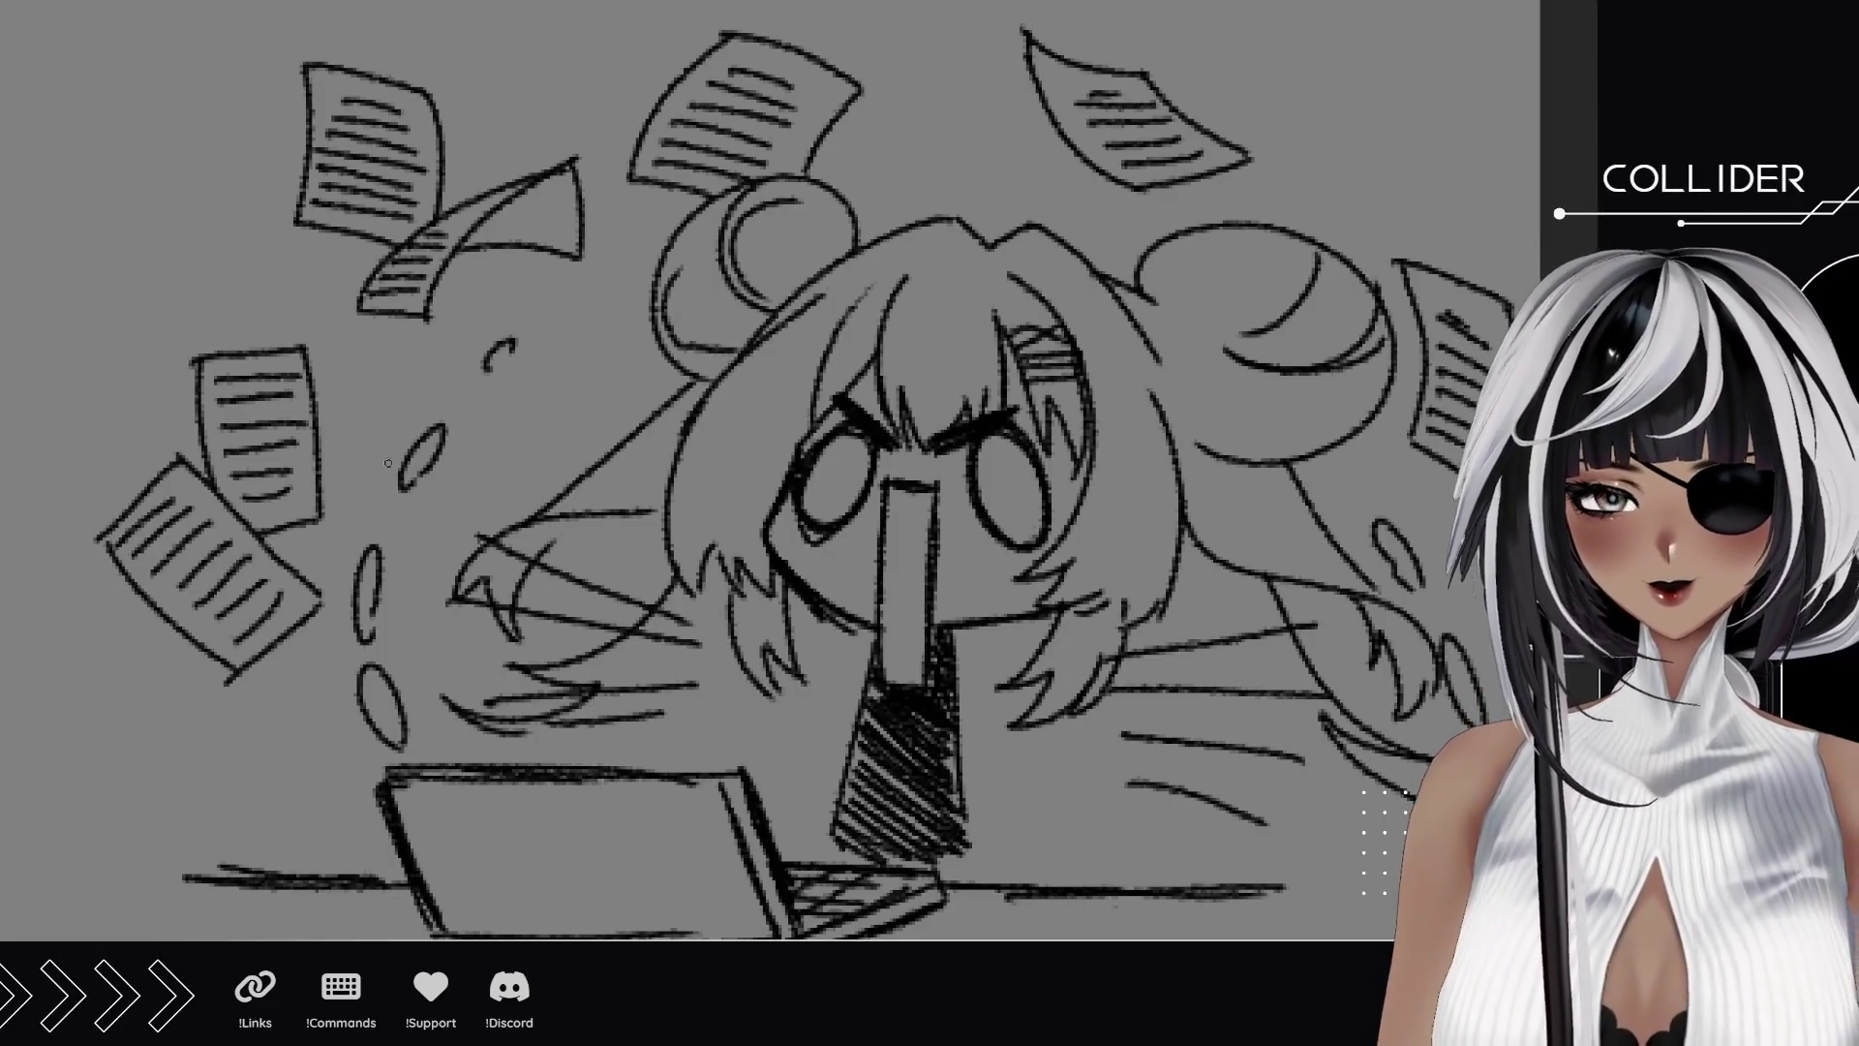
# Darken the flying drops on both sides and the left hair outline.
pyautogui.moveTo(386, 666)
pyautogui.mouseDown()
pyautogui.moveTo(360, 711)
pyautogui.moveTo(398, 754)
pyautogui.moveTo(357, 590)
pyautogui.moveTo(380, 540)
pyautogui.mouseUp()
pyautogui.moveTo(421, 465); pyautogui.dragTo(392, 504)
pyautogui.moveTo(480, 386)
pyautogui.mouseDown()
pyautogui.moveTo(523, 324)
pyautogui.moveTo(513, 363)
pyautogui.mouseUp()
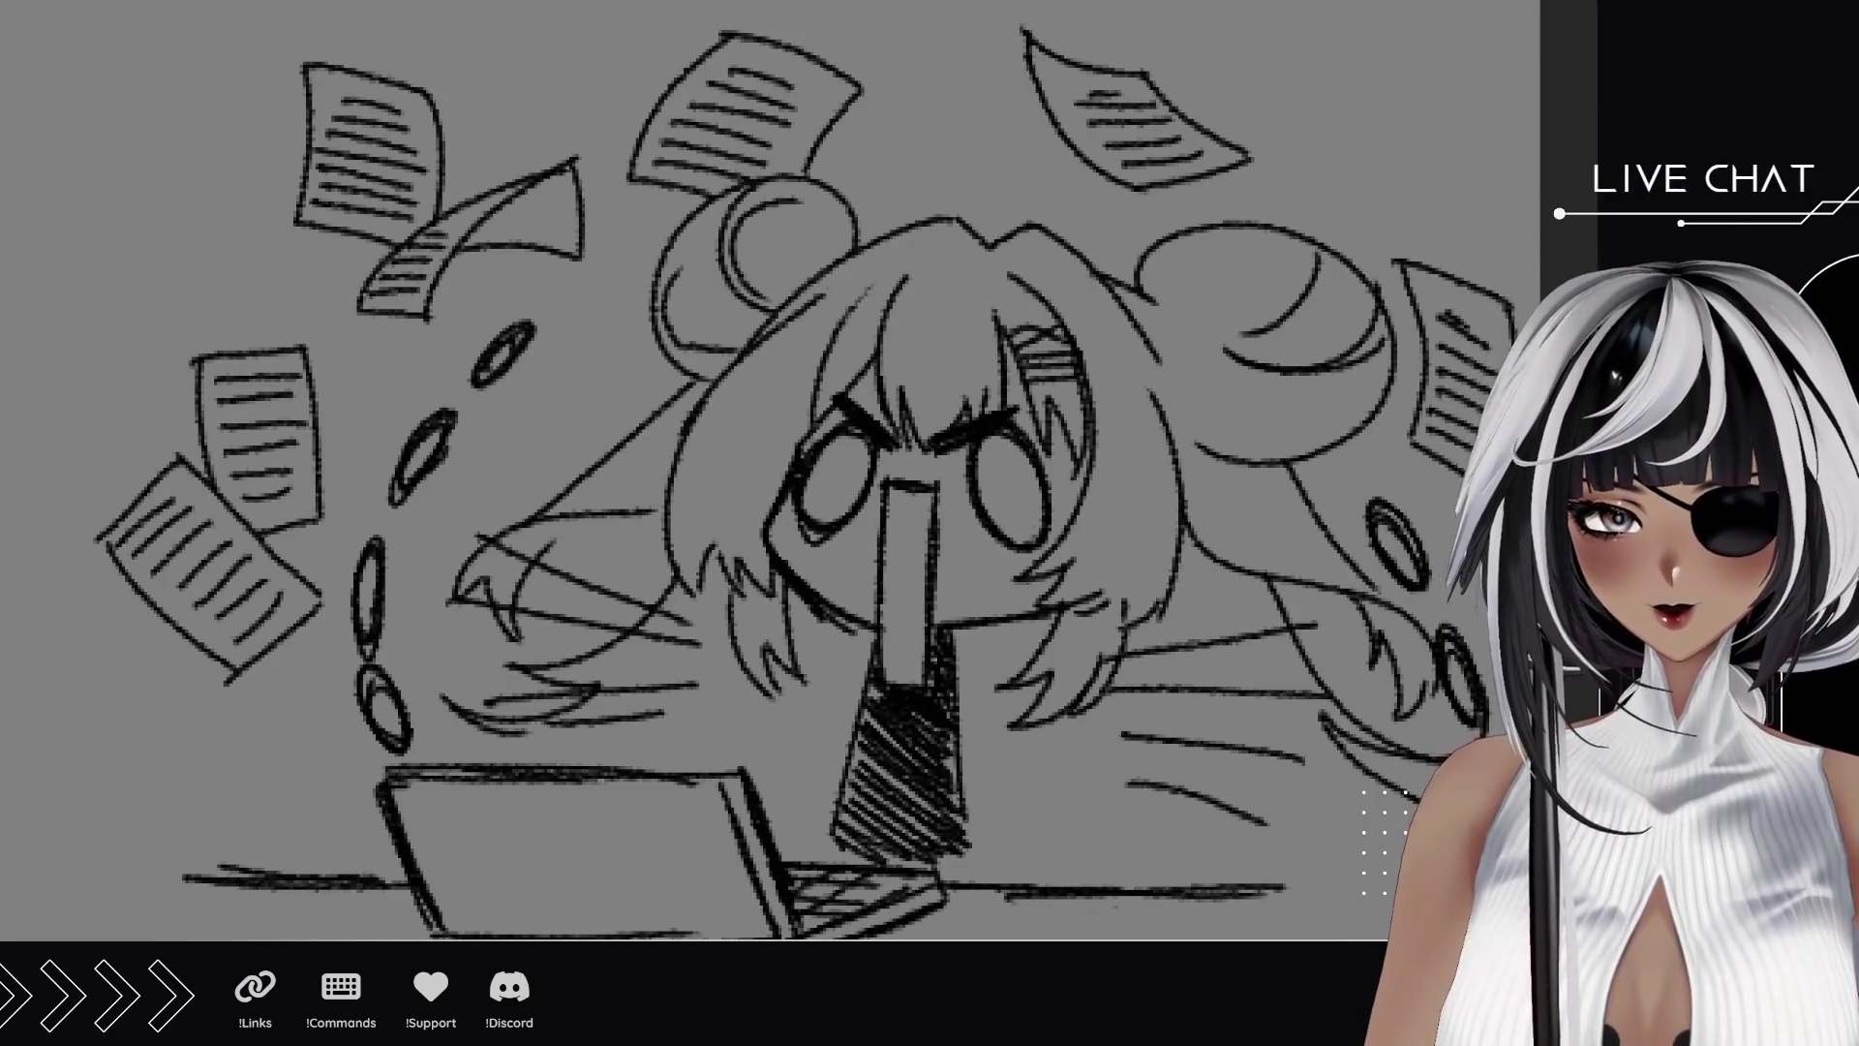
pyautogui.moveTo(1338, 460)
pyautogui.mouseDown()
pyautogui.moveTo(1297, 402)
pyautogui.moveTo(1346, 455)
pyautogui.moveTo(1326, 435)
pyautogui.mouseUp()
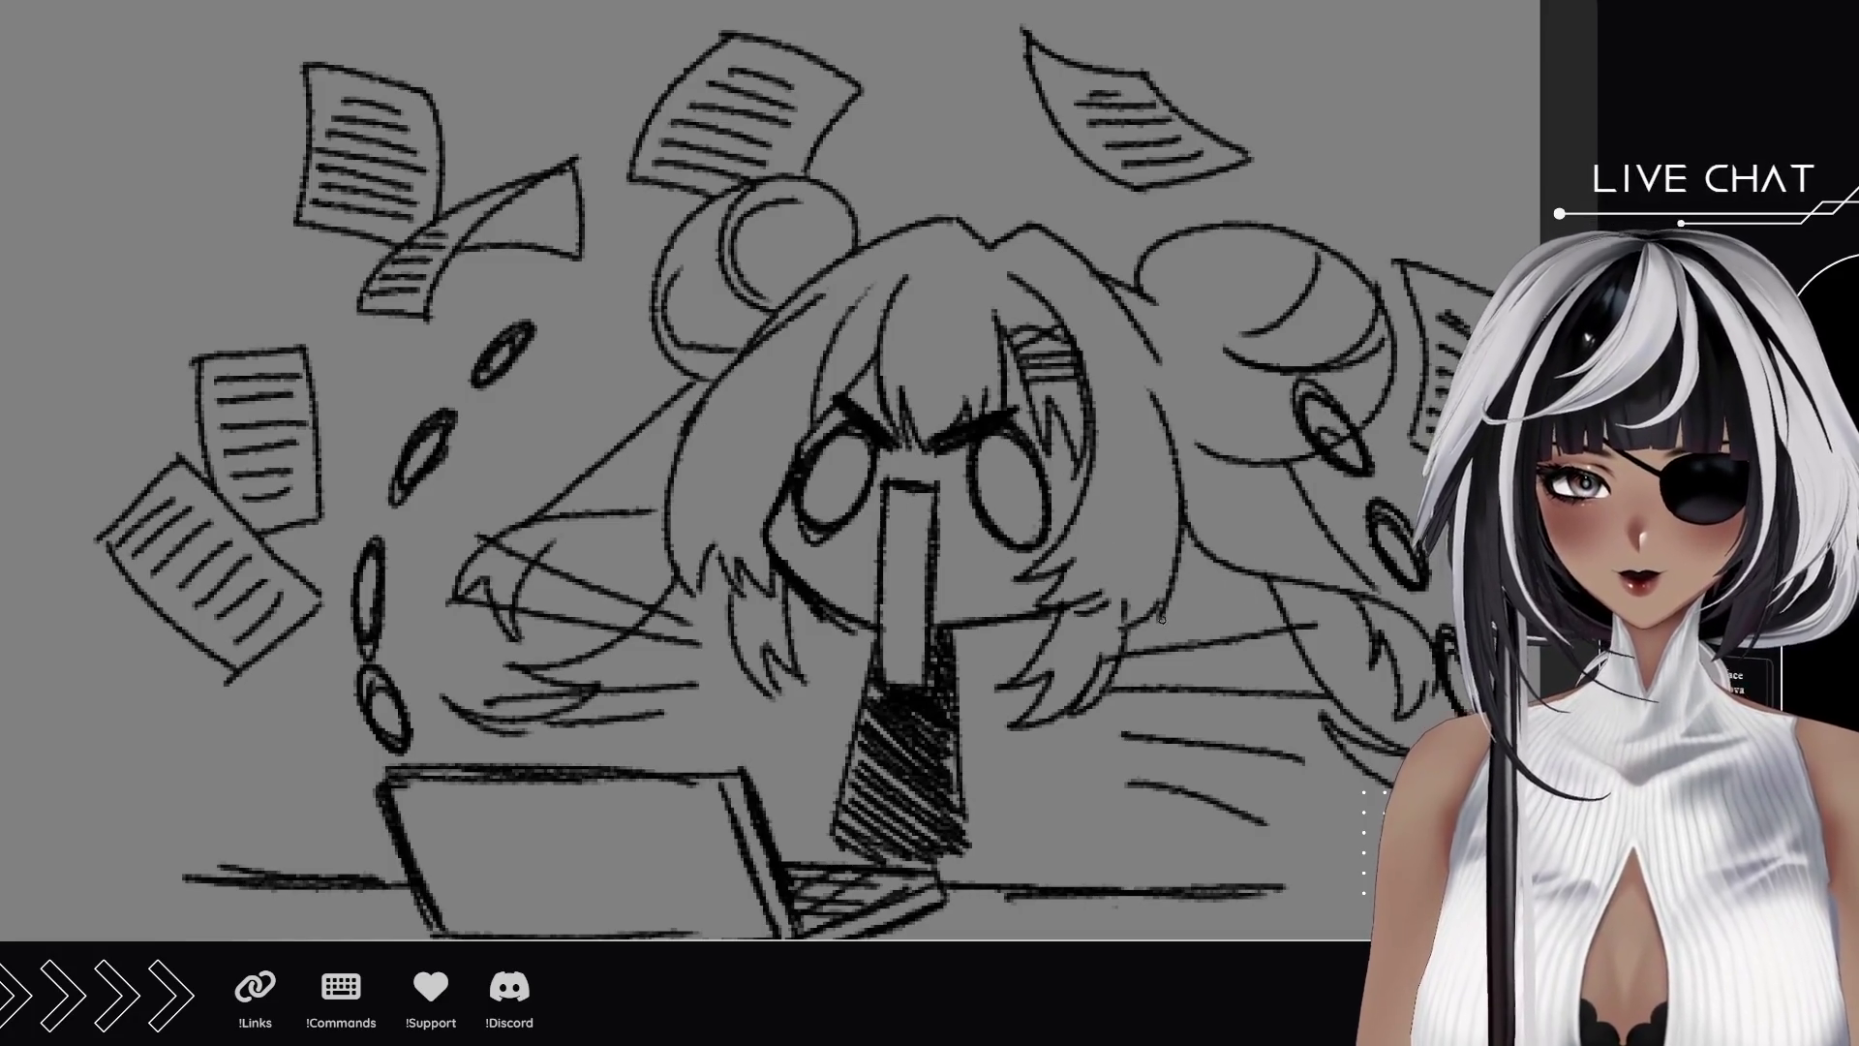
pyautogui.moveTo(661, 559)
pyautogui.mouseDown()
pyautogui.moveTo(712, 416)
pyautogui.moveTo(761, 363)
pyautogui.moveTo(653, 285)
pyautogui.moveTo(659, 218)
pyautogui.moveTo(804, 174)
pyautogui.moveTo(862, 242)
pyautogui.moveTo(976, 208)
pyautogui.mouseUp()
# Zoom out and pan to see all three panel sketches side by side.
pyautogui.scroll(-3, 805, 544)
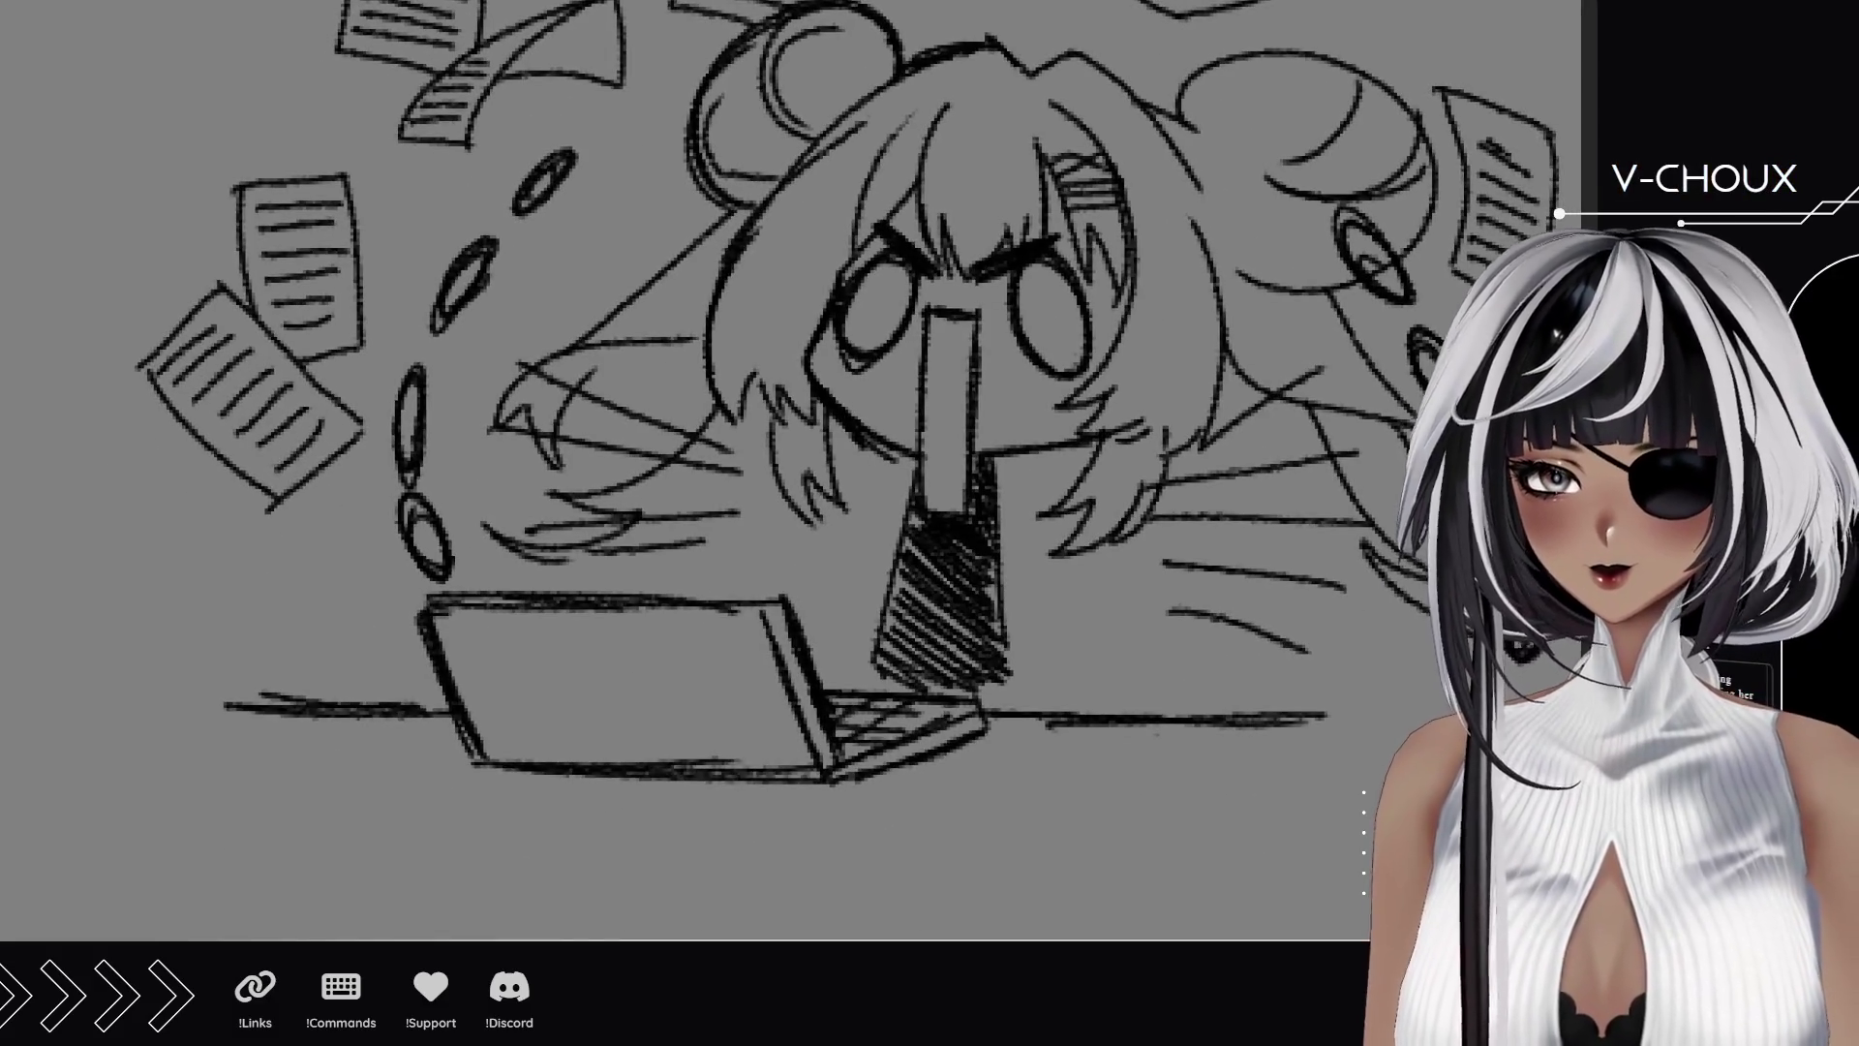
pyautogui.scroll(-5, 845, 494)
pyautogui.moveTo(897, 467)
pyautogui.mouseDown()
pyautogui.moveTo(767, 497)
pyautogui.moveTo(845, 494)
pyautogui.mouseUp()
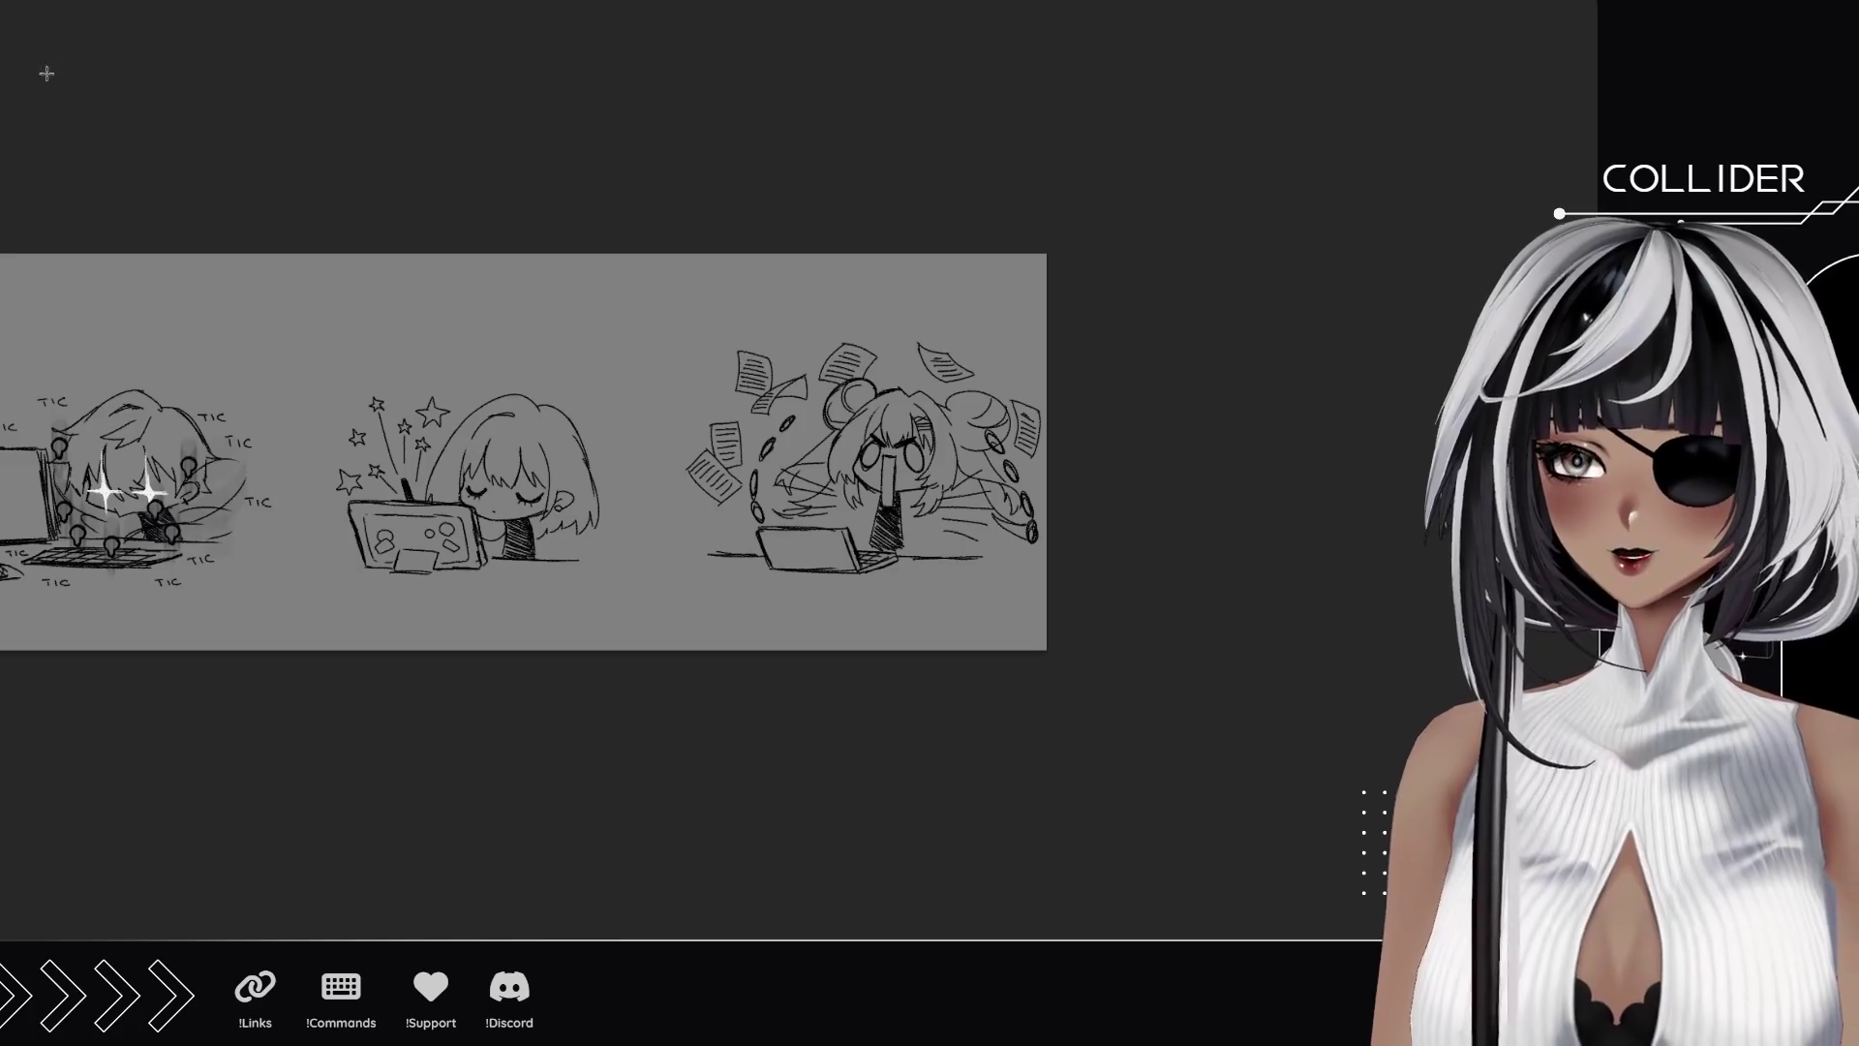
# Cut and paste the laptop lines, then nudge them left on the third sketch.
pyautogui.moveTo(652, 404); pyautogui.dragTo(1049, 627)
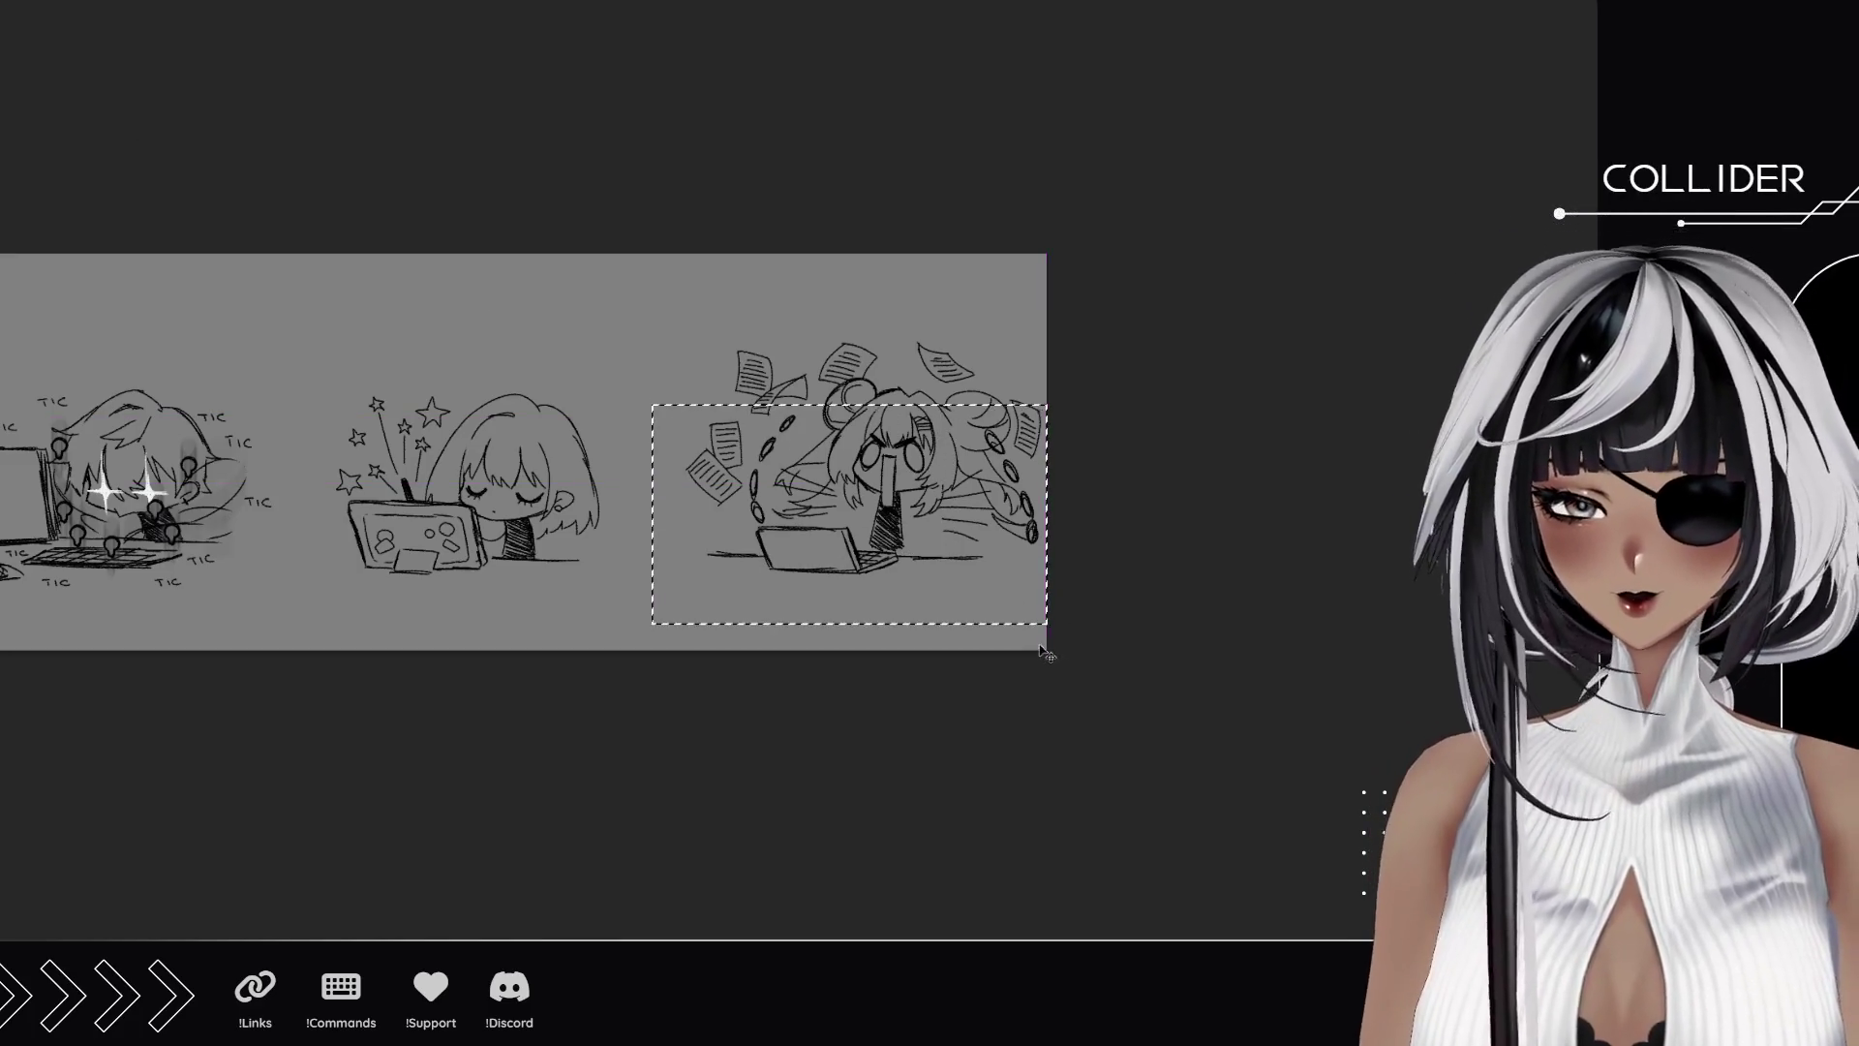
pyautogui.hotkey('ctrl', 'x')
pyautogui.hotkey('ctrl', 'v')
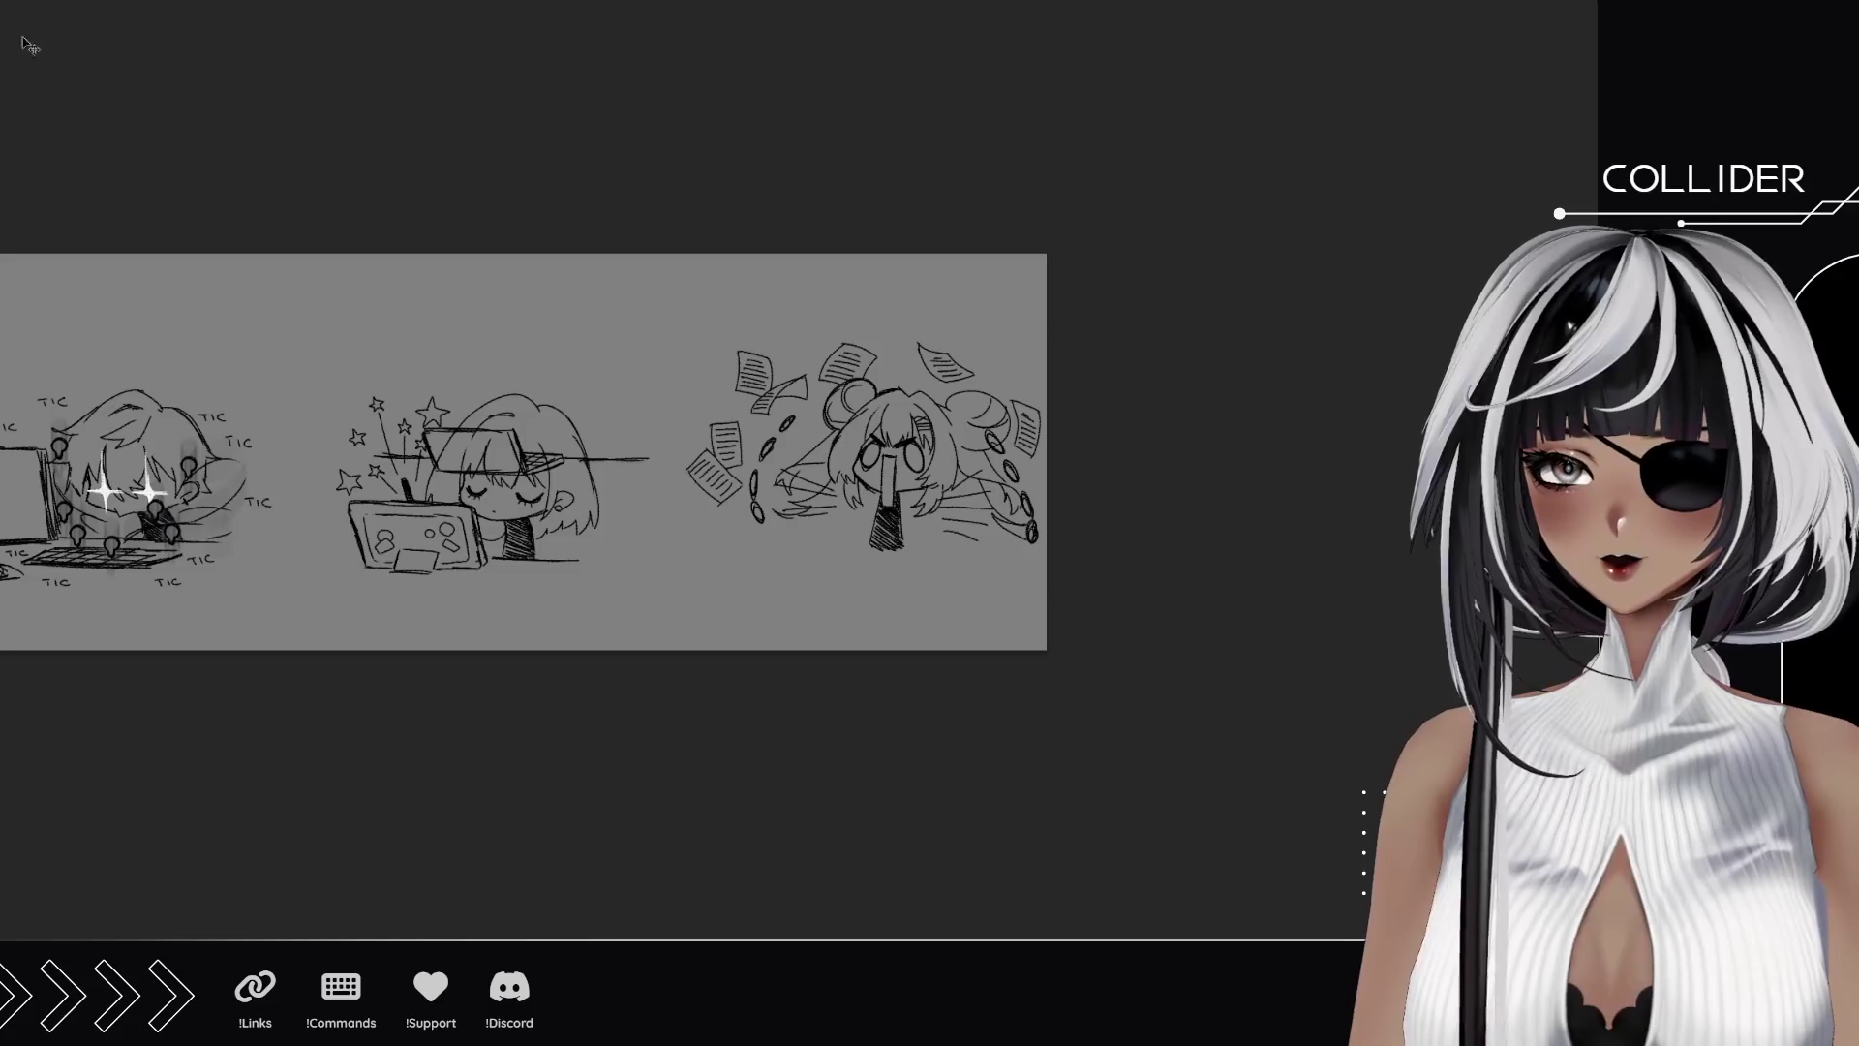
pyautogui.moveTo(565, 510)
pyautogui.mouseDown()
pyautogui.moveTo(910, 600)
pyautogui.moveTo(897, 617)
pyautogui.mouseUp()
pyautogui.moveTo(1130, 826); pyautogui.dragTo(1250, 927)
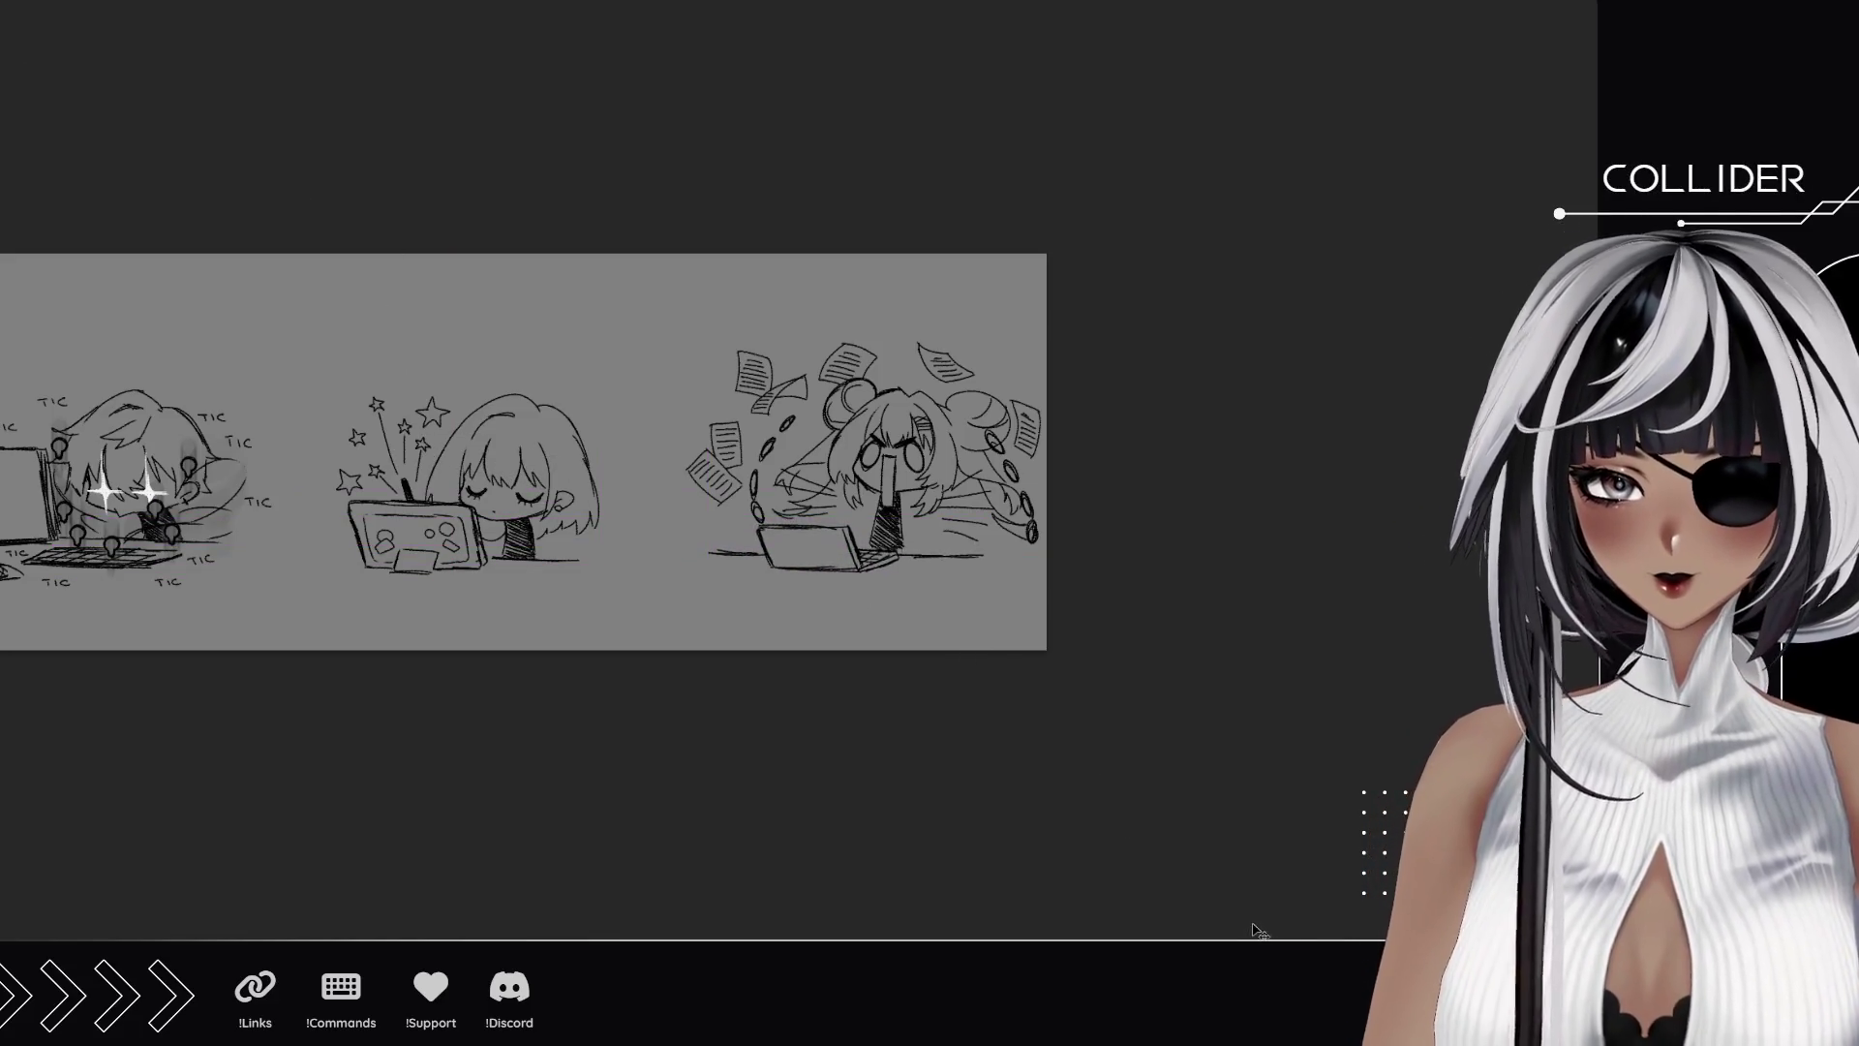
pyautogui.press('Left')
pyautogui.press('Left')
pyautogui.press('Left')
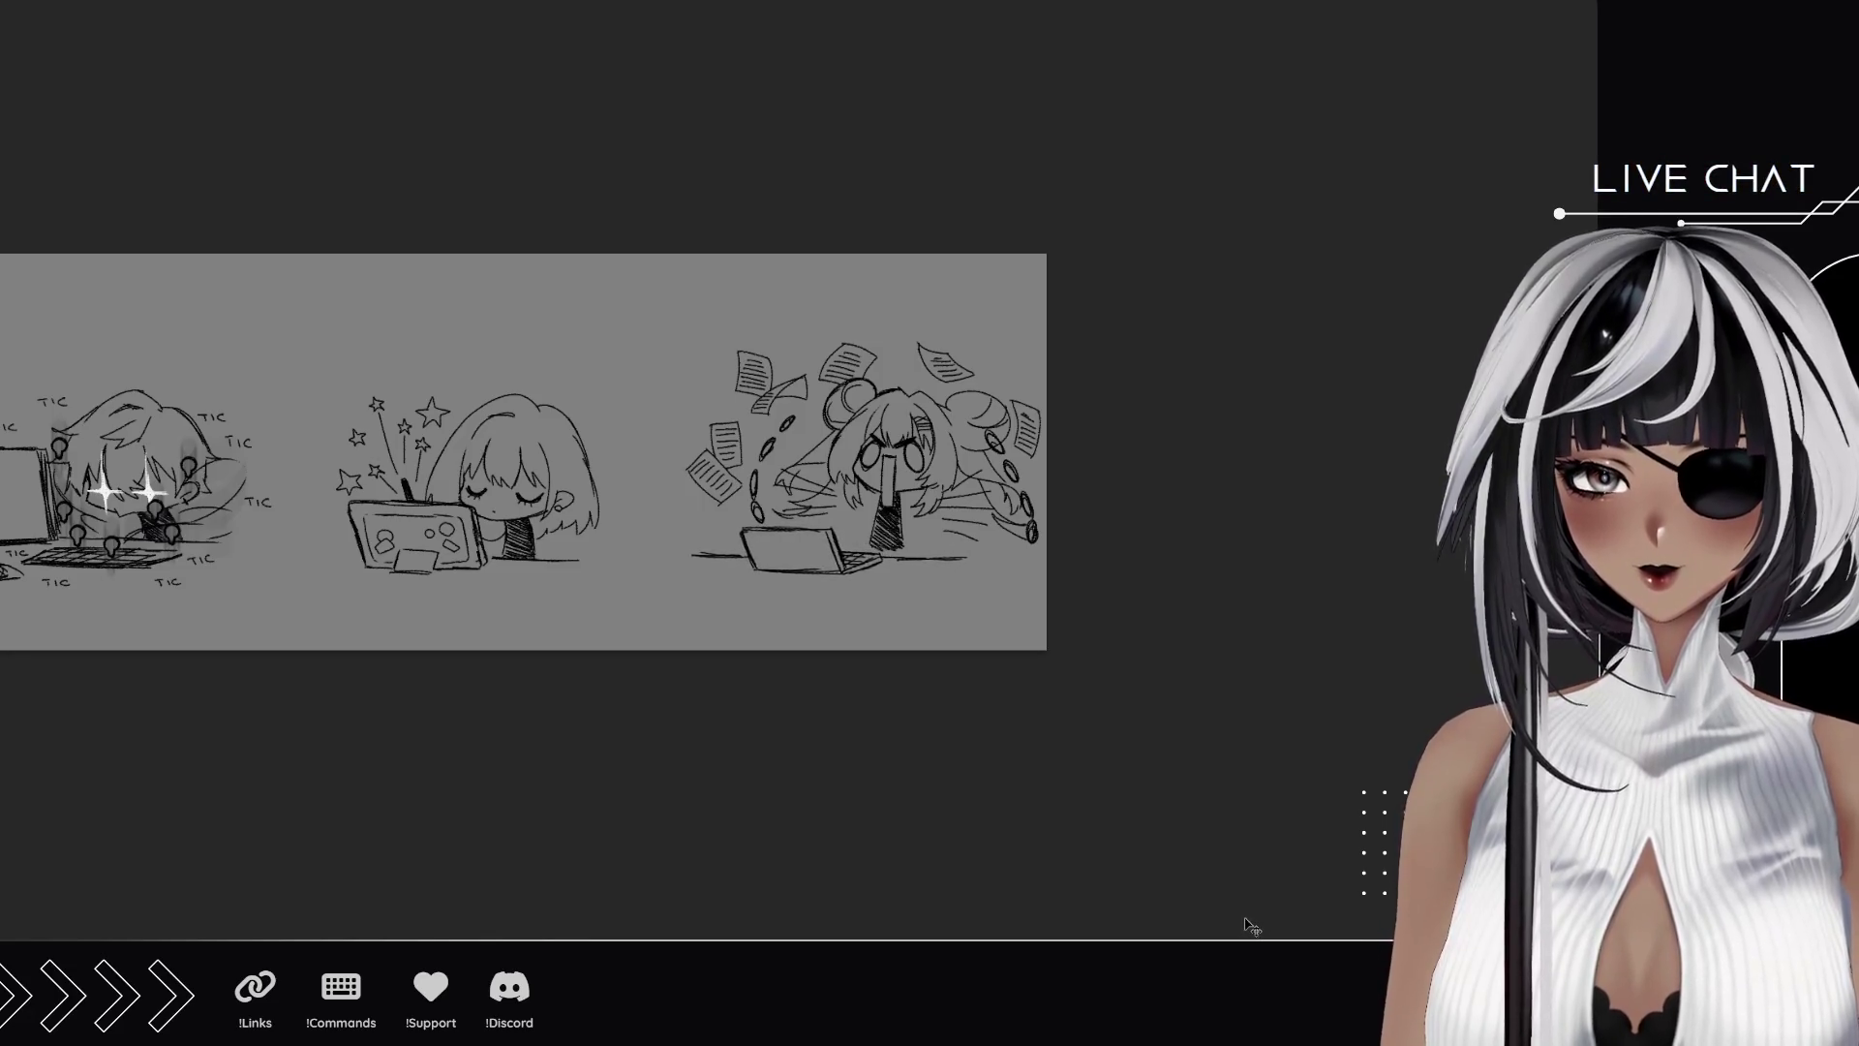
pyautogui.press('Left')
pyautogui.press('Left')
pyautogui.press('Left')
pyautogui.press('Left')
pyautogui.press('Left')
pyautogui.press('Left')
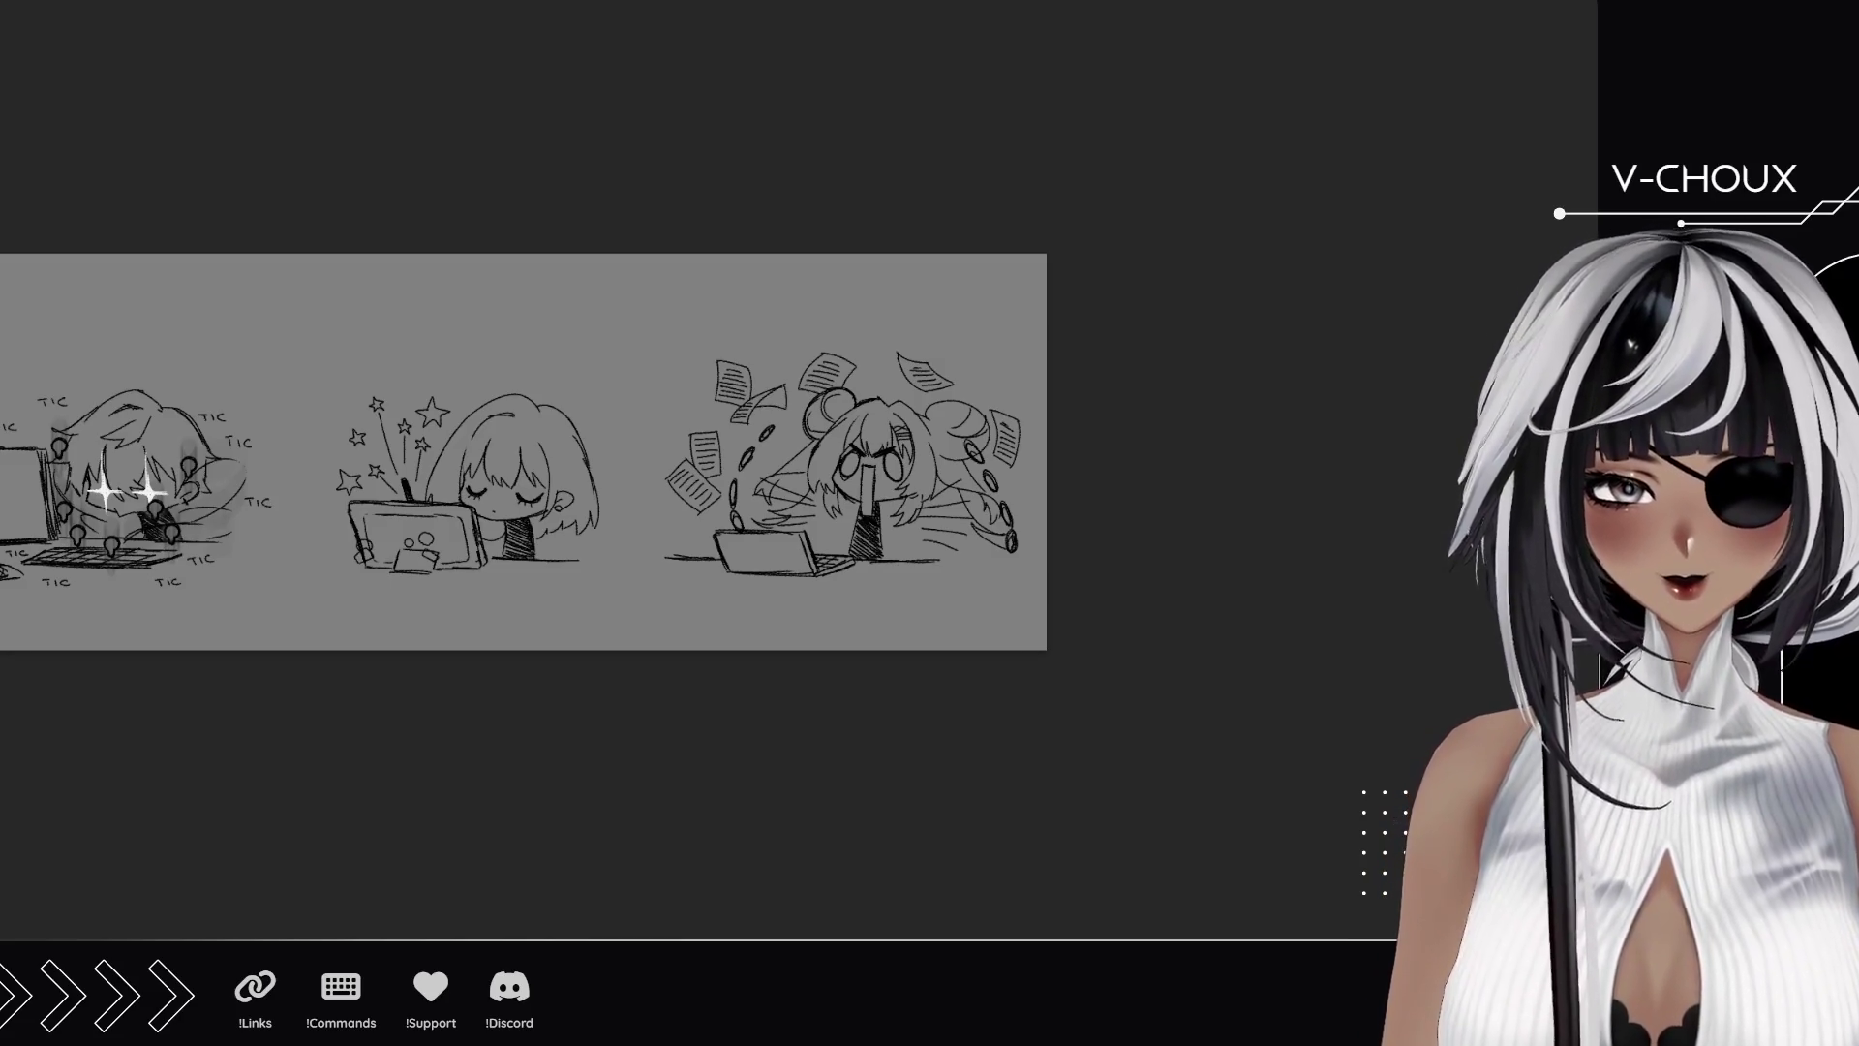
# Fill both glasses lenses of the angry character with white.
pyautogui.click(796, 470)
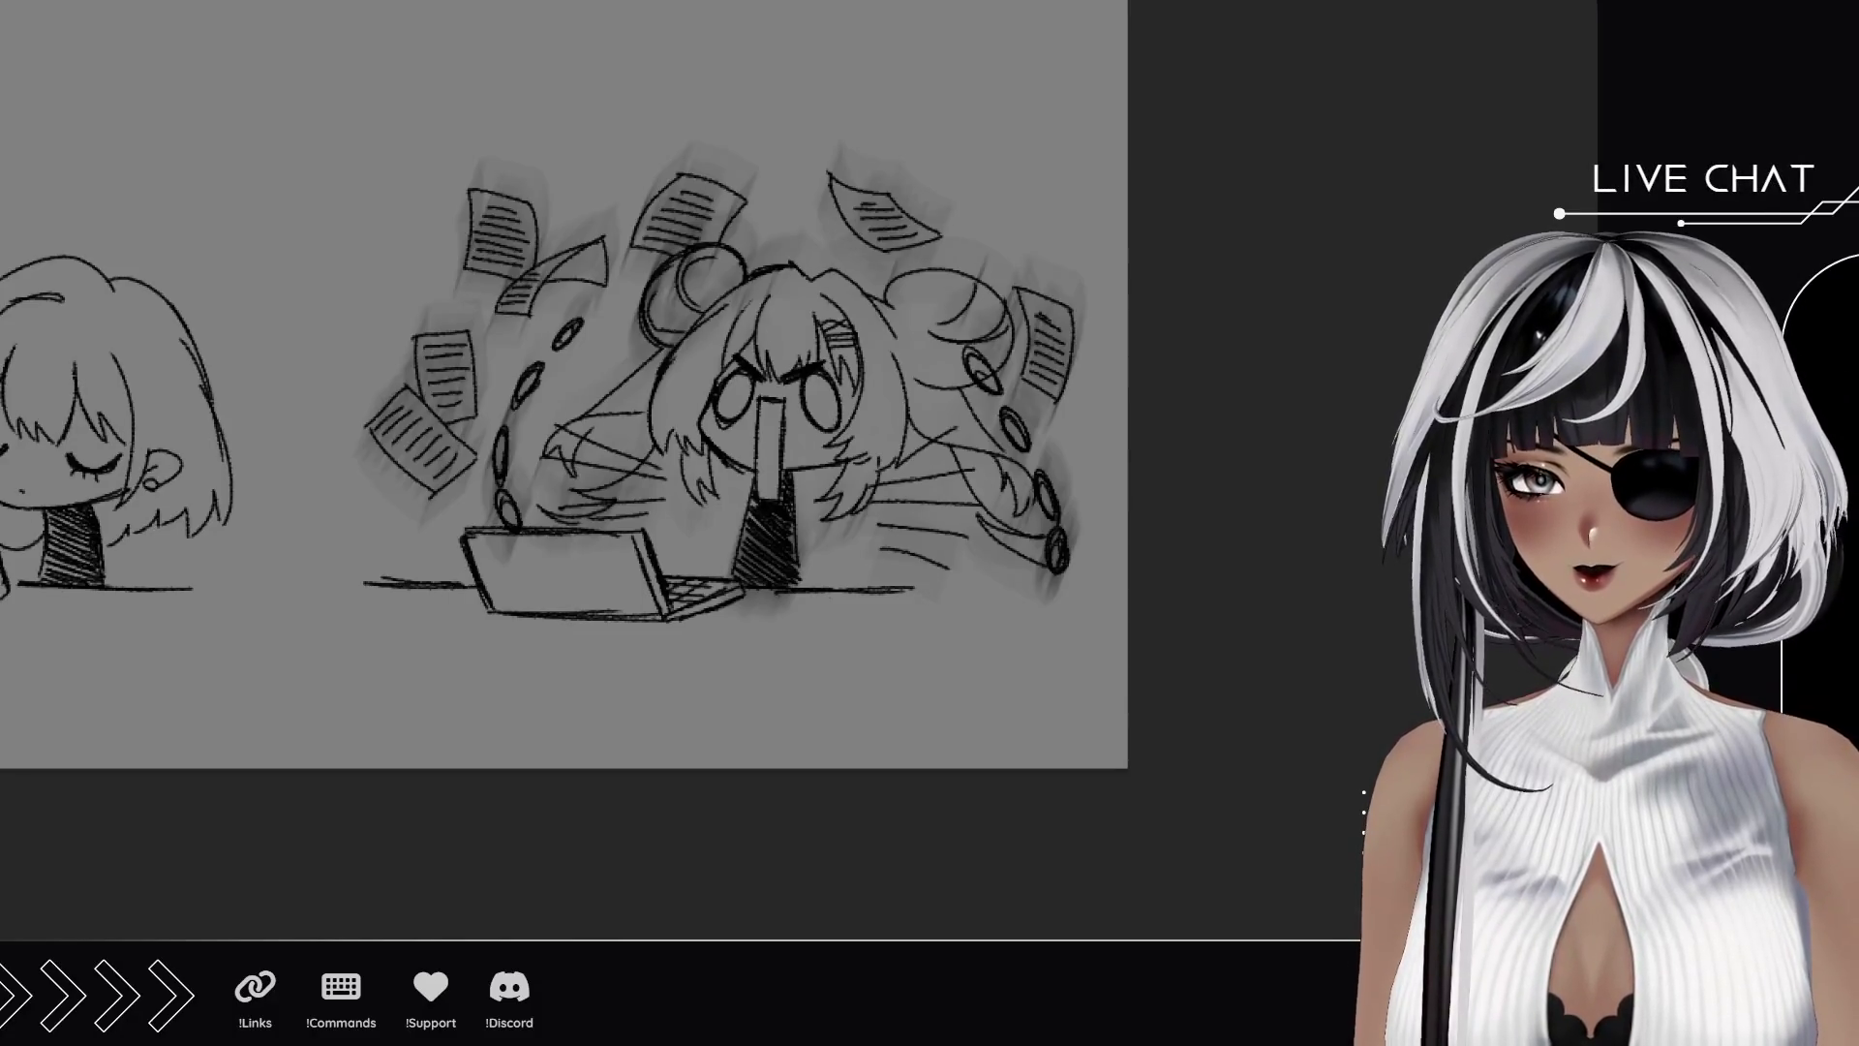
pyautogui.scroll(3, 863, 480)
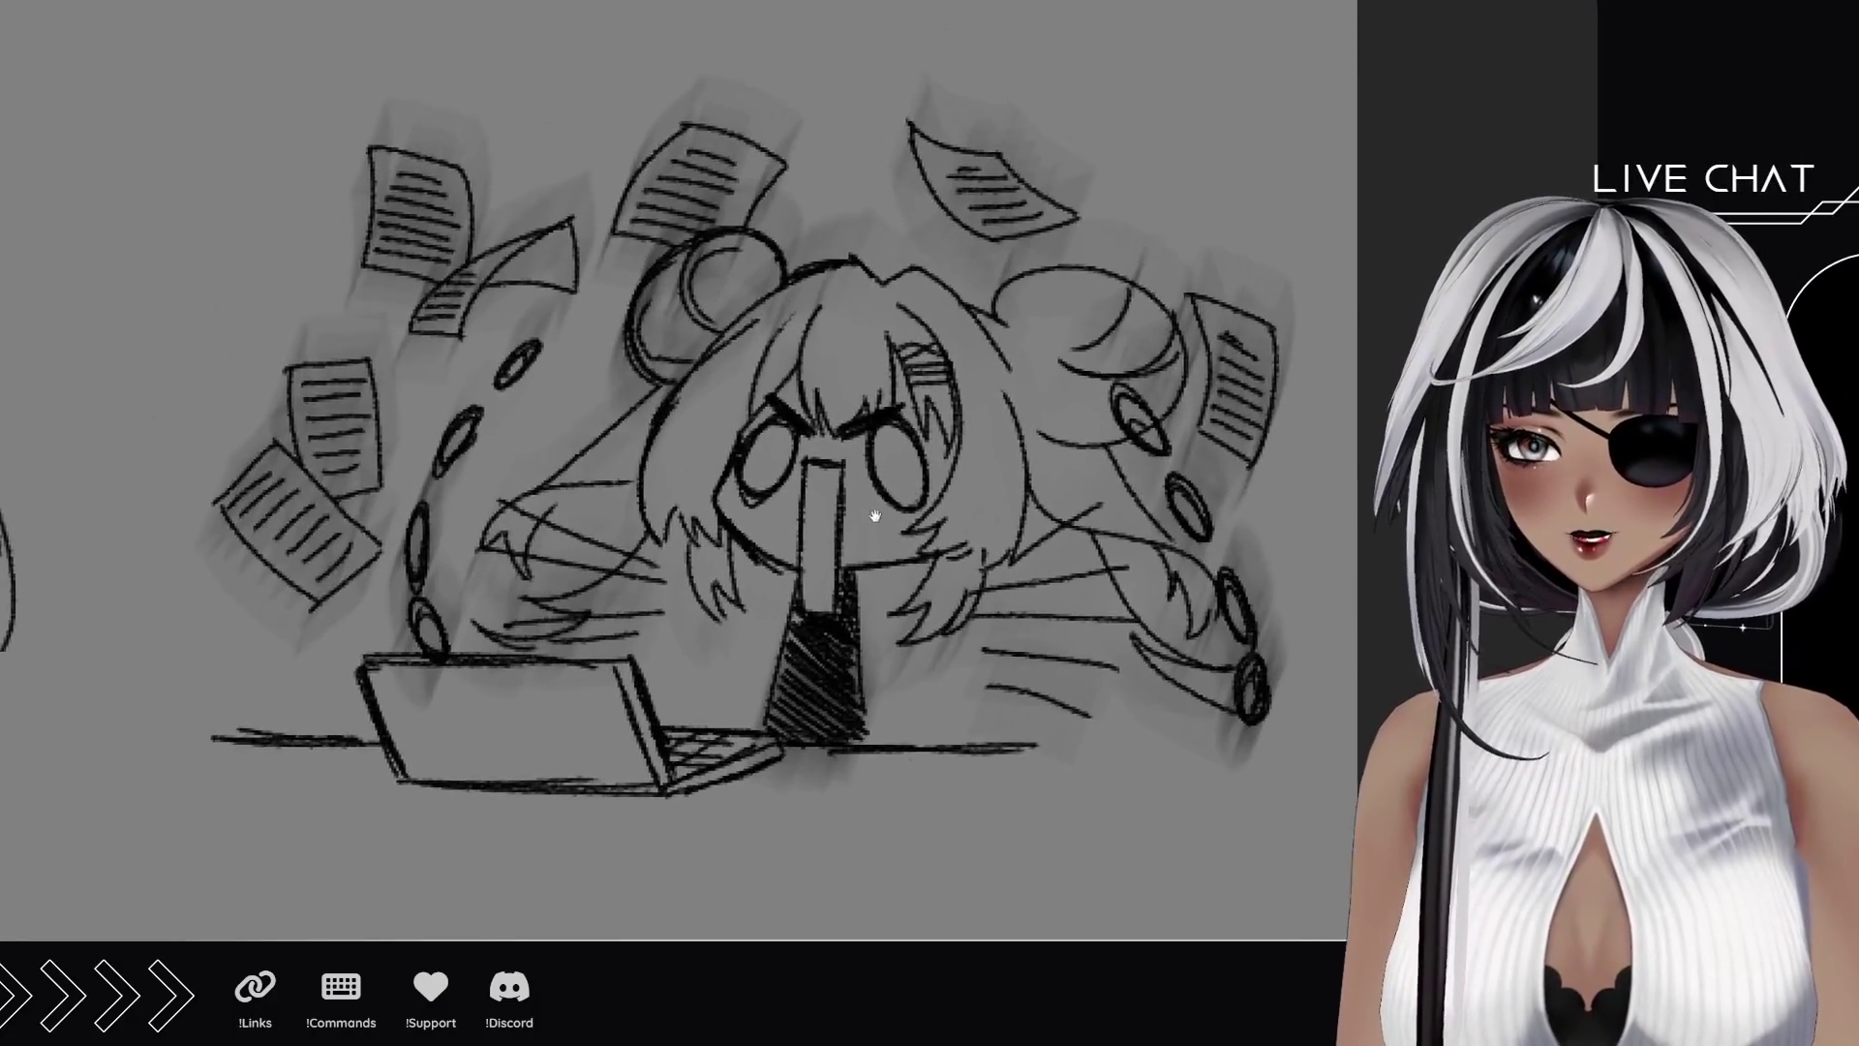
pyautogui.moveTo(874, 516); pyautogui.dragTo(909, 504)
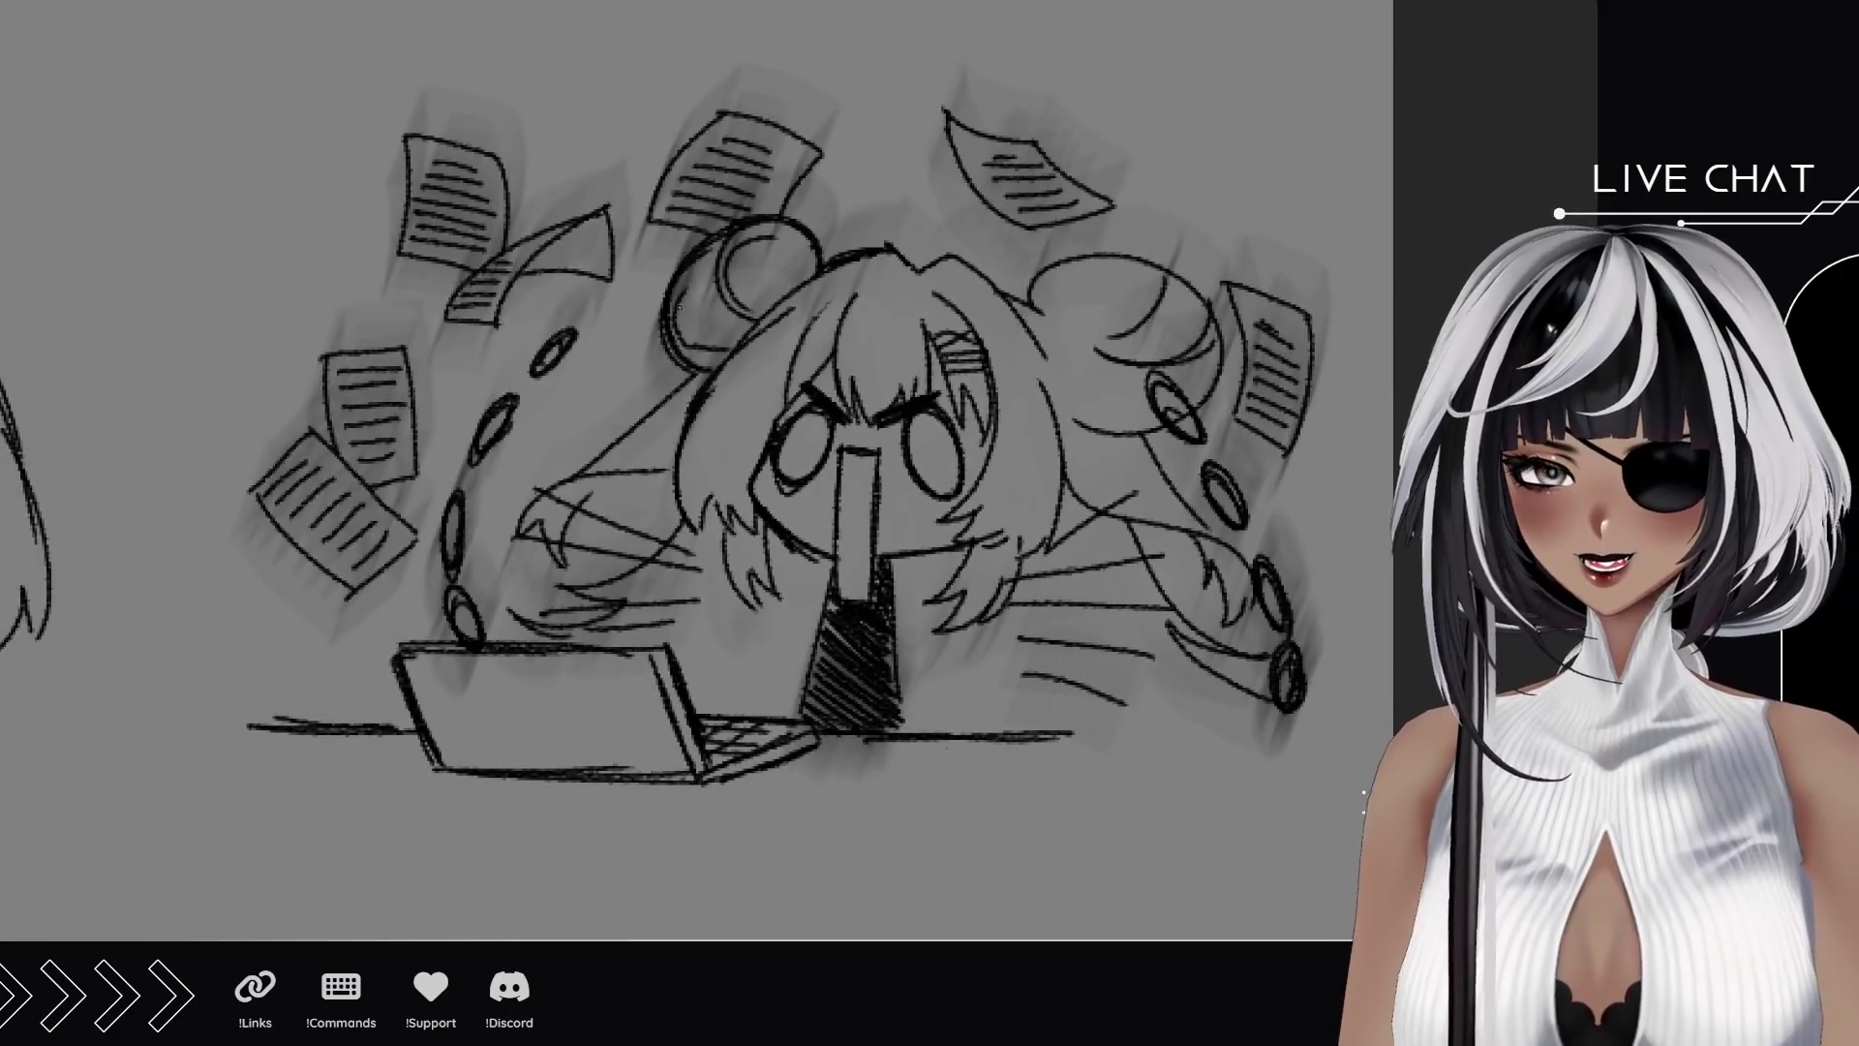
pyautogui.moveTo(800, 442)
pyautogui.mouseDown()
pyautogui.moveTo(811, 455)
pyautogui.moveTo(806, 437)
pyautogui.mouseUp()
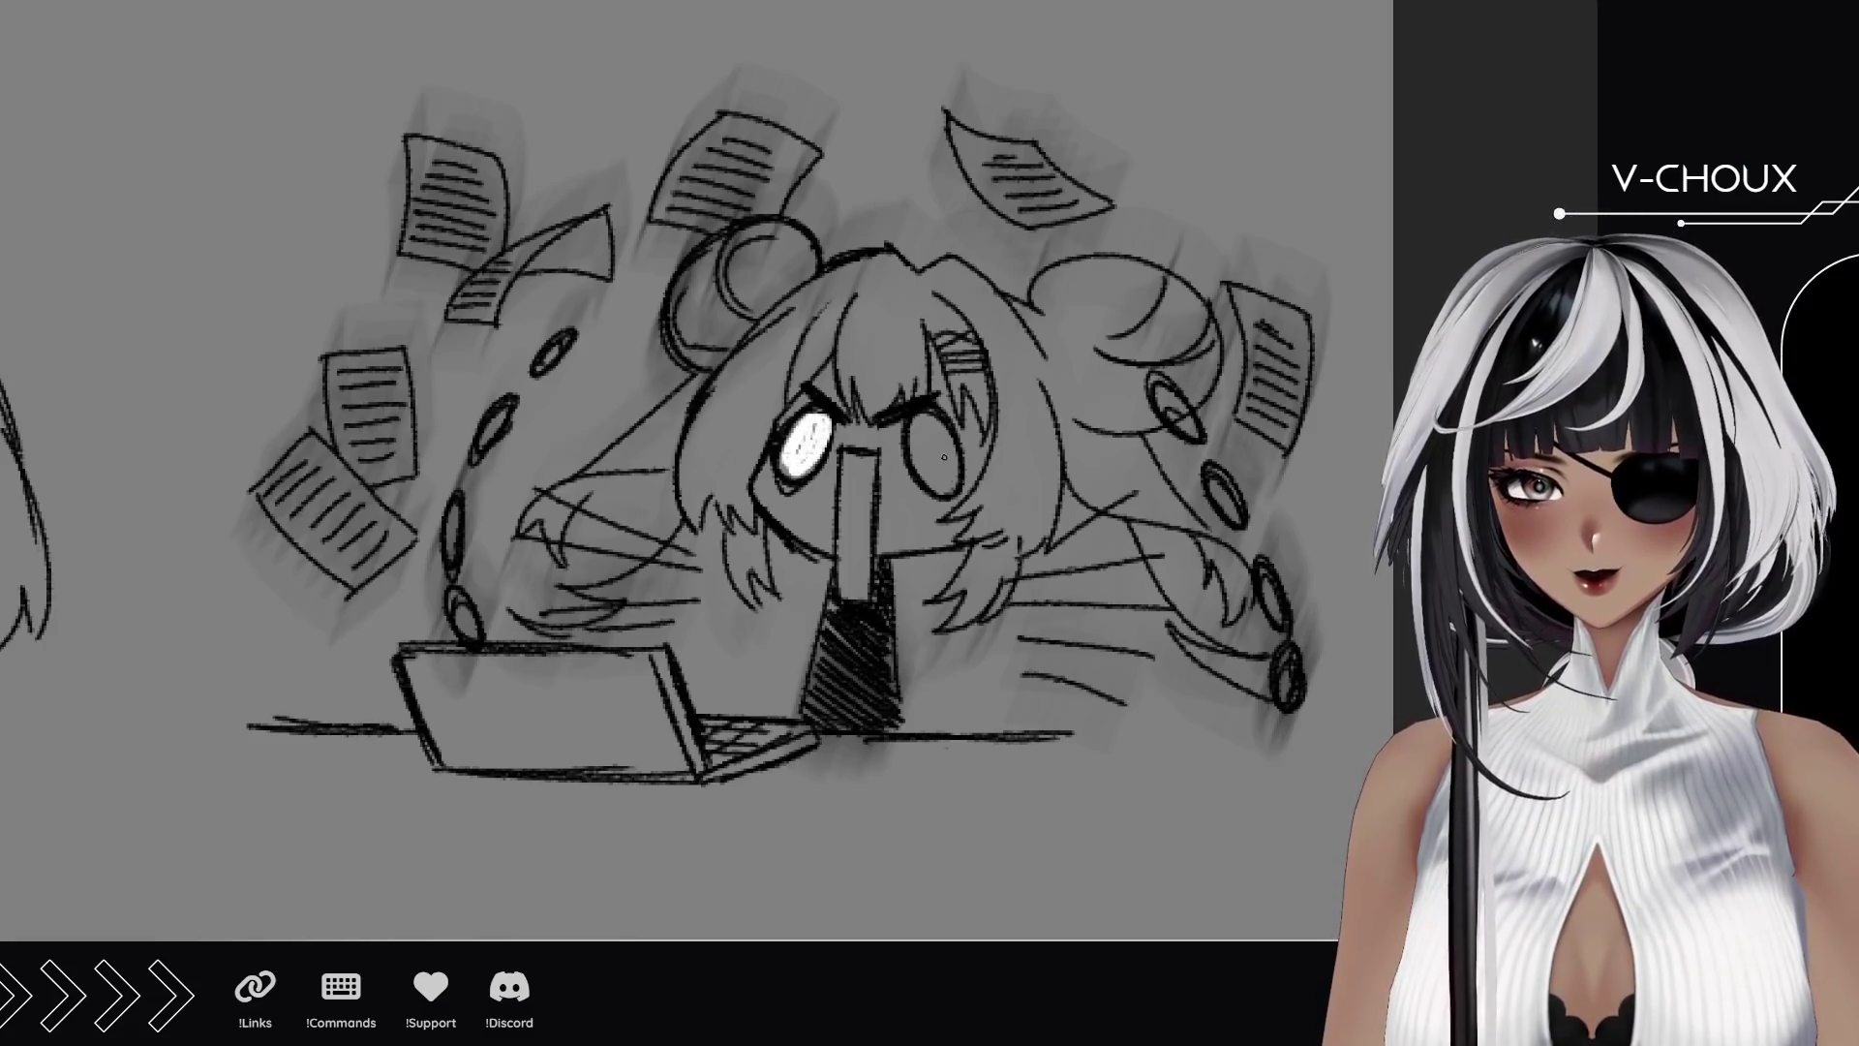
pyautogui.moveTo(944, 457)
pyautogui.mouseDown()
pyautogui.moveTo(921, 455)
pyautogui.moveTo(942, 481)
pyautogui.moveTo(934, 459)
pyautogui.mouseUp()
# Add white speed lines on both sides of the coins, curved on the right.
pyautogui.moveTo(418, 600); pyautogui.dragTo(453, 417)
pyautogui.moveTo(411, 600)
pyautogui.mouseDown()
pyautogui.moveTo(401, 540)
pyautogui.moveTo(426, 457)
pyautogui.mouseUp()
pyautogui.moveTo(1242, 412); pyautogui.dragTo(1286, 466)
pyautogui.moveTo(1259, 441); pyautogui.dragTo(1315, 600)
# Dot four white sparkles around the stars in the middle sketch.
pyautogui.moveTo(317, 623)
pyautogui.mouseDown()
pyautogui.moveTo(714, 536)
pyautogui.moveTo(1237, 526)
pyautogui.mouseUp()
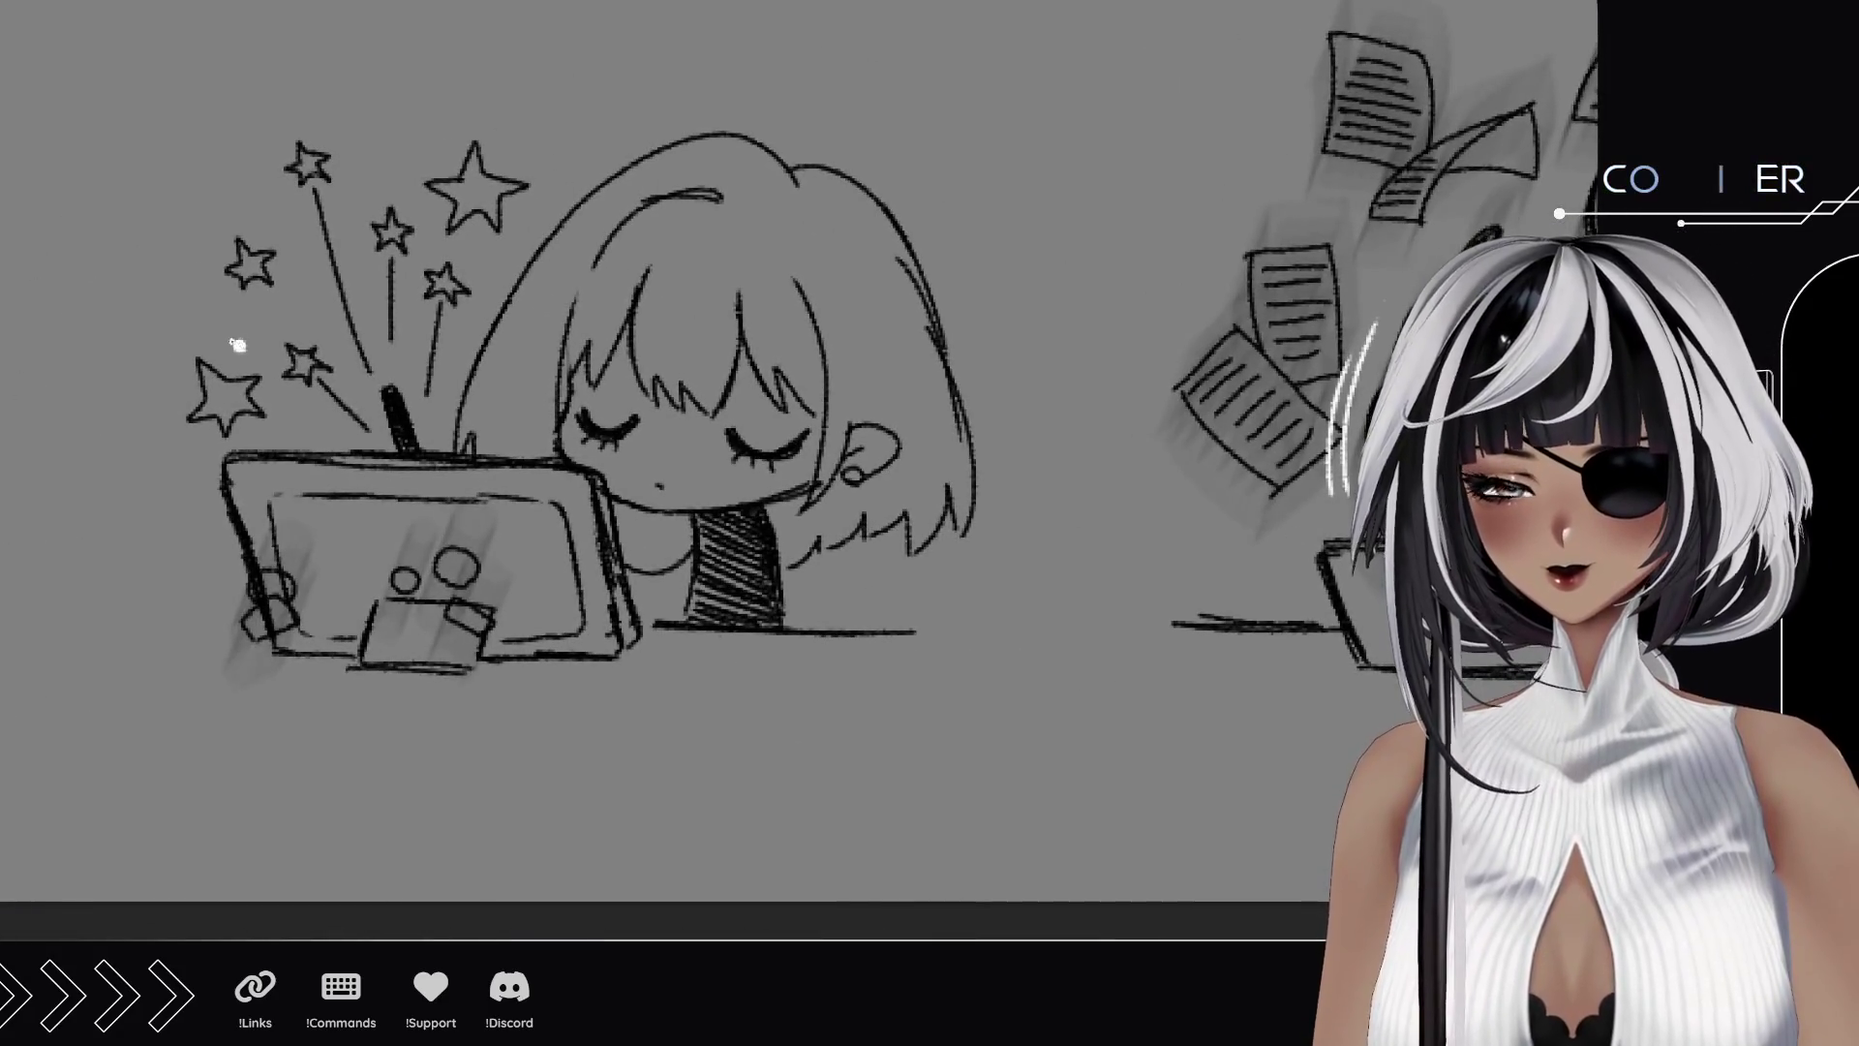
pyautogui.click(303, 258)
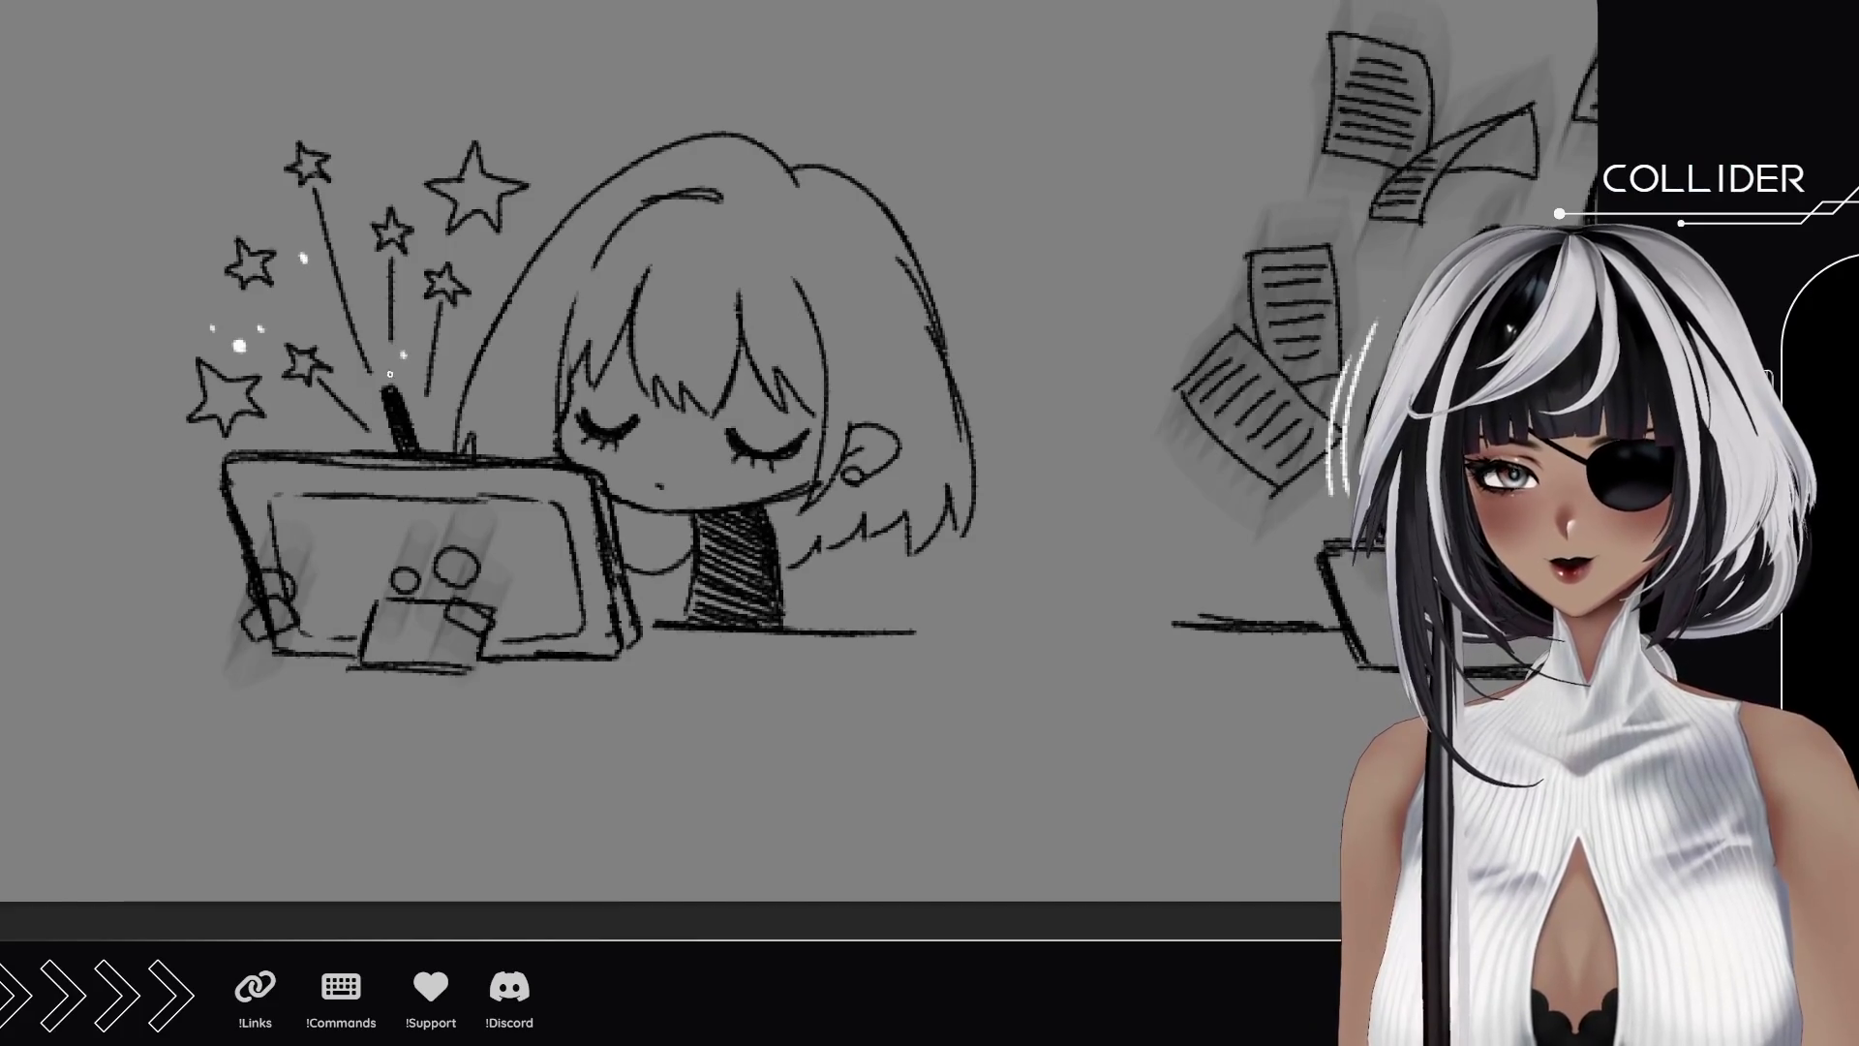
pyautogui.click(459, 368)
pyautogui.click(481, 354)
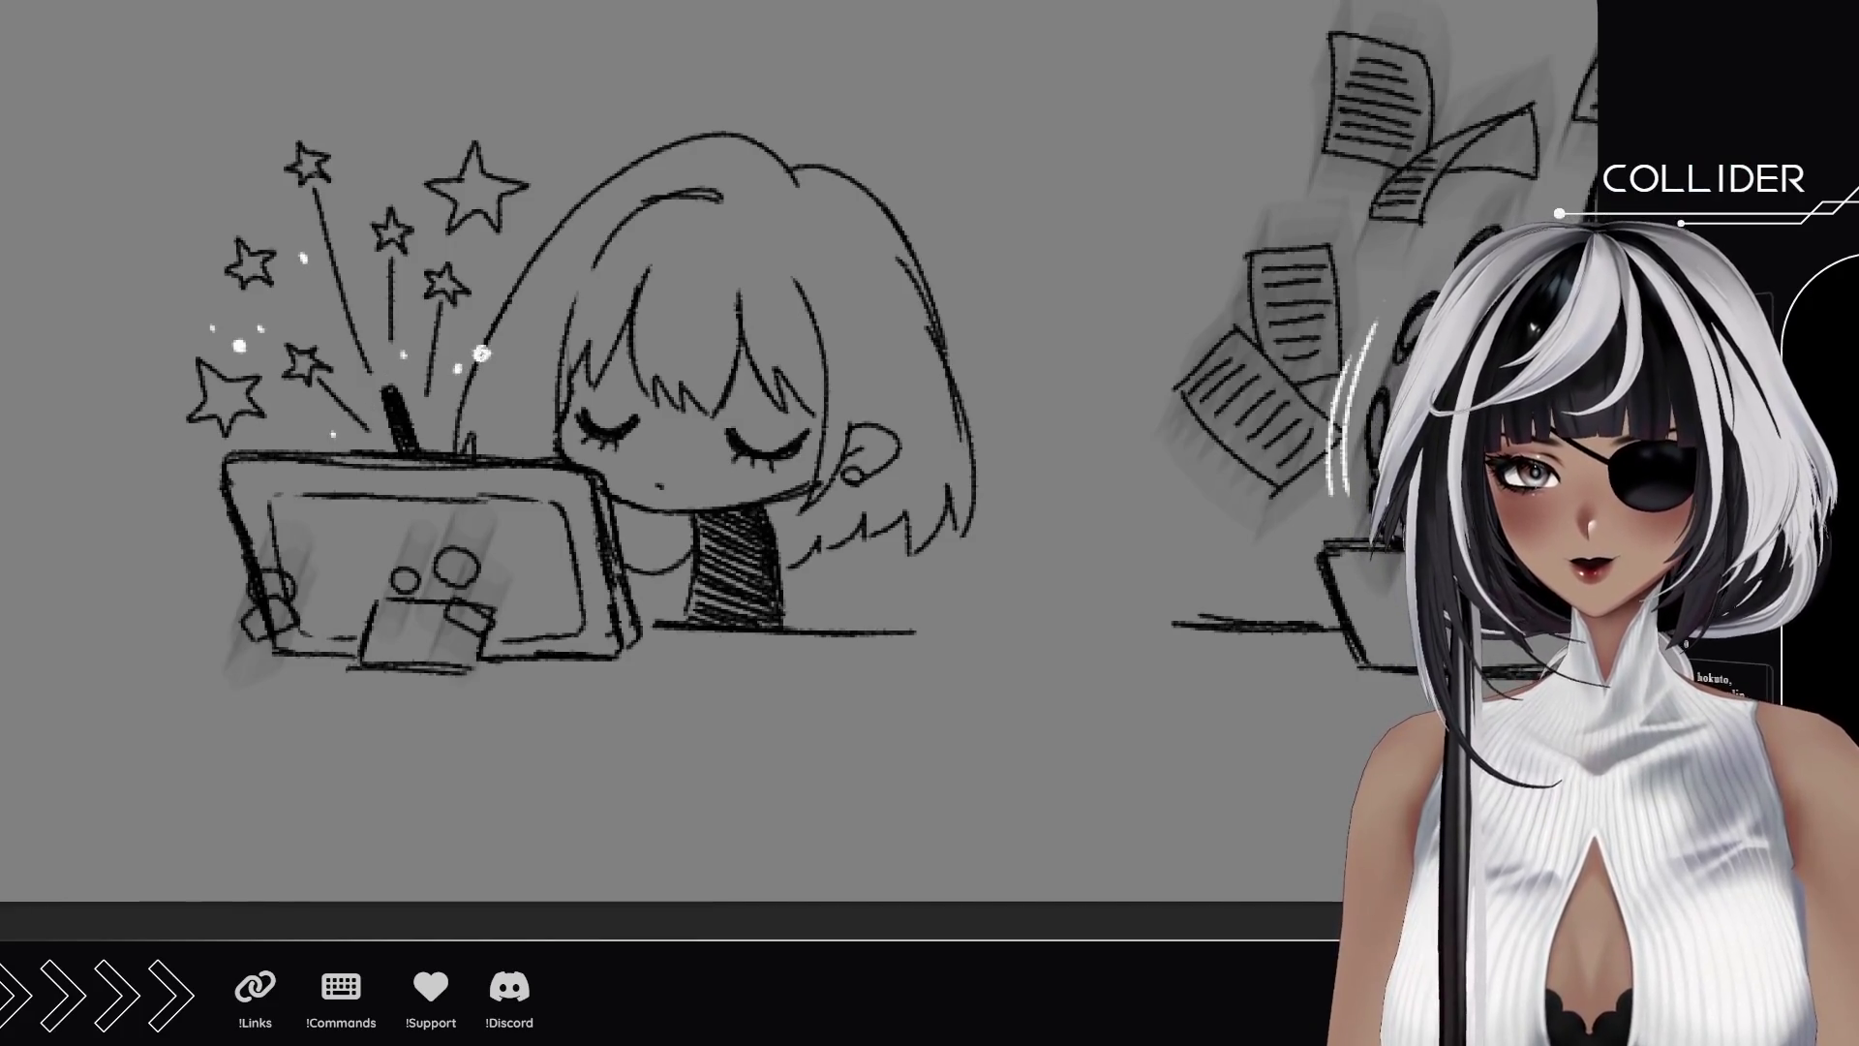
pyautogui.click(501, 267)
pyautogui.scroll(-5, 643, 452)
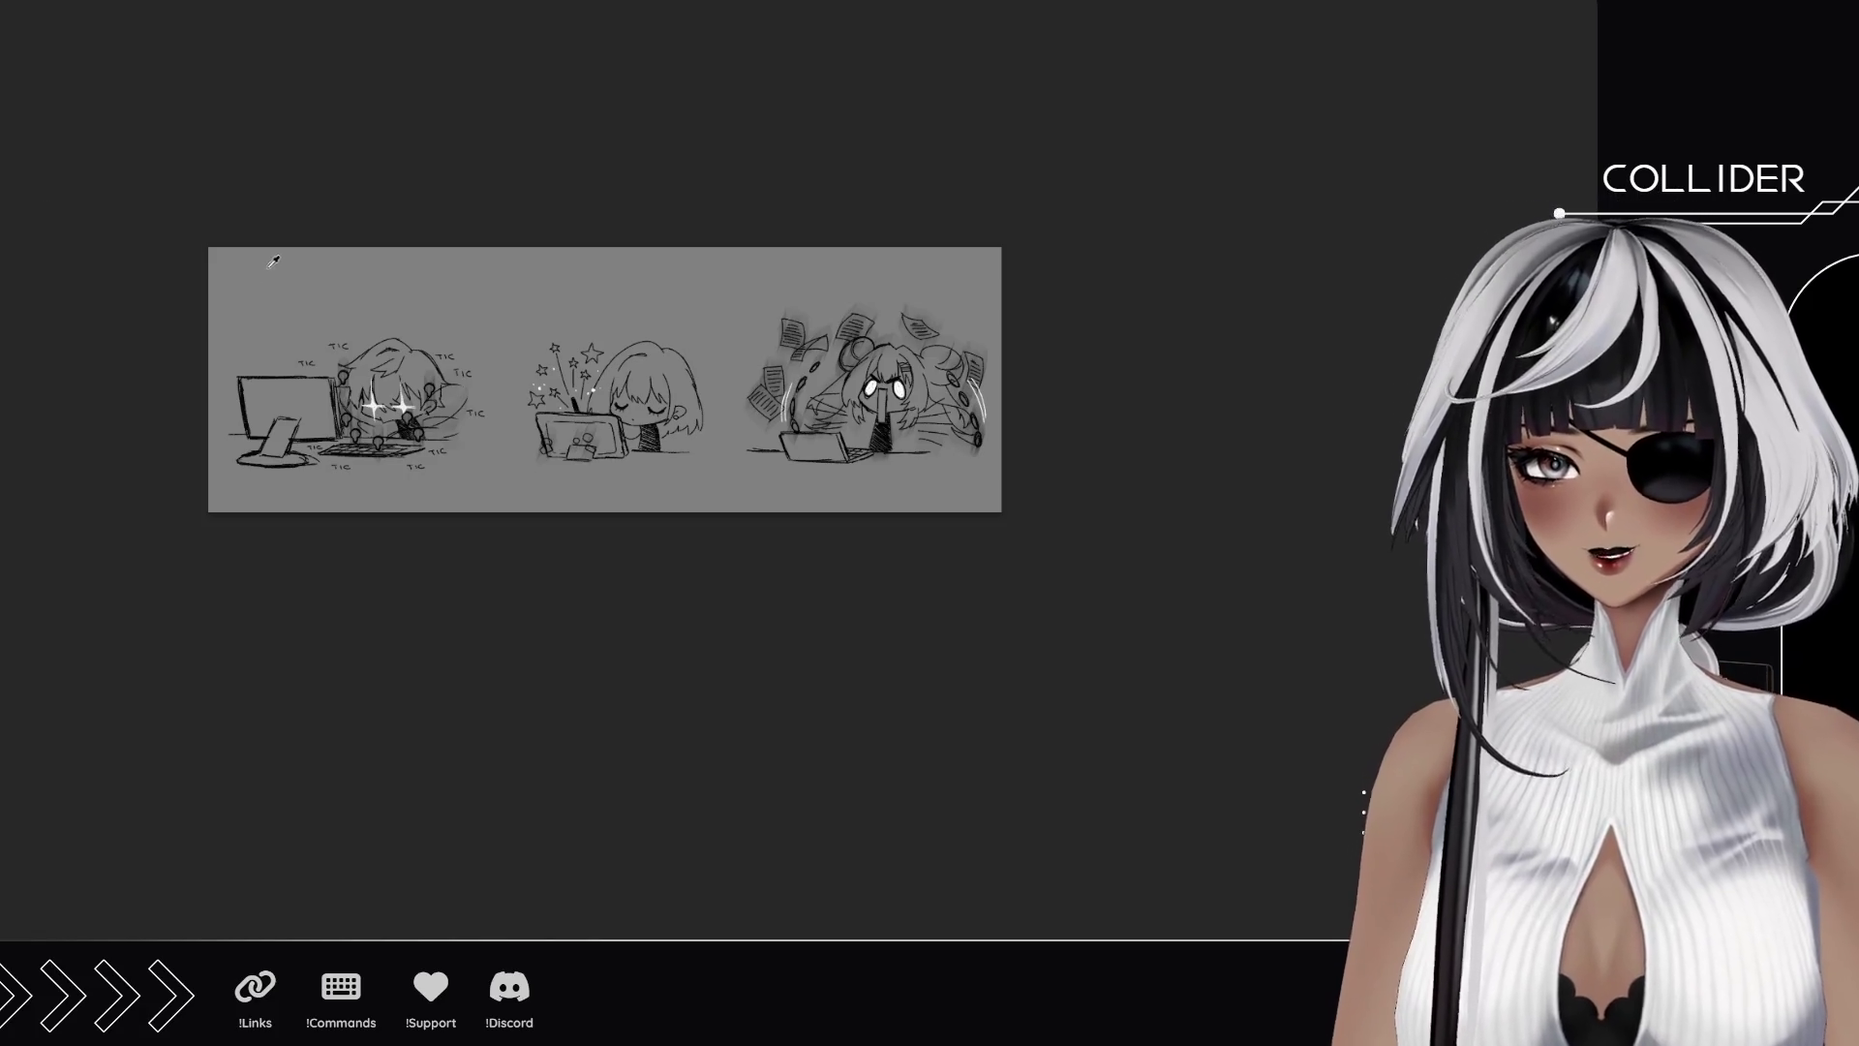
# Drag the canvas's right edge outward with Crop & Resize and confirm the larger size.
pyautogui.press('c')
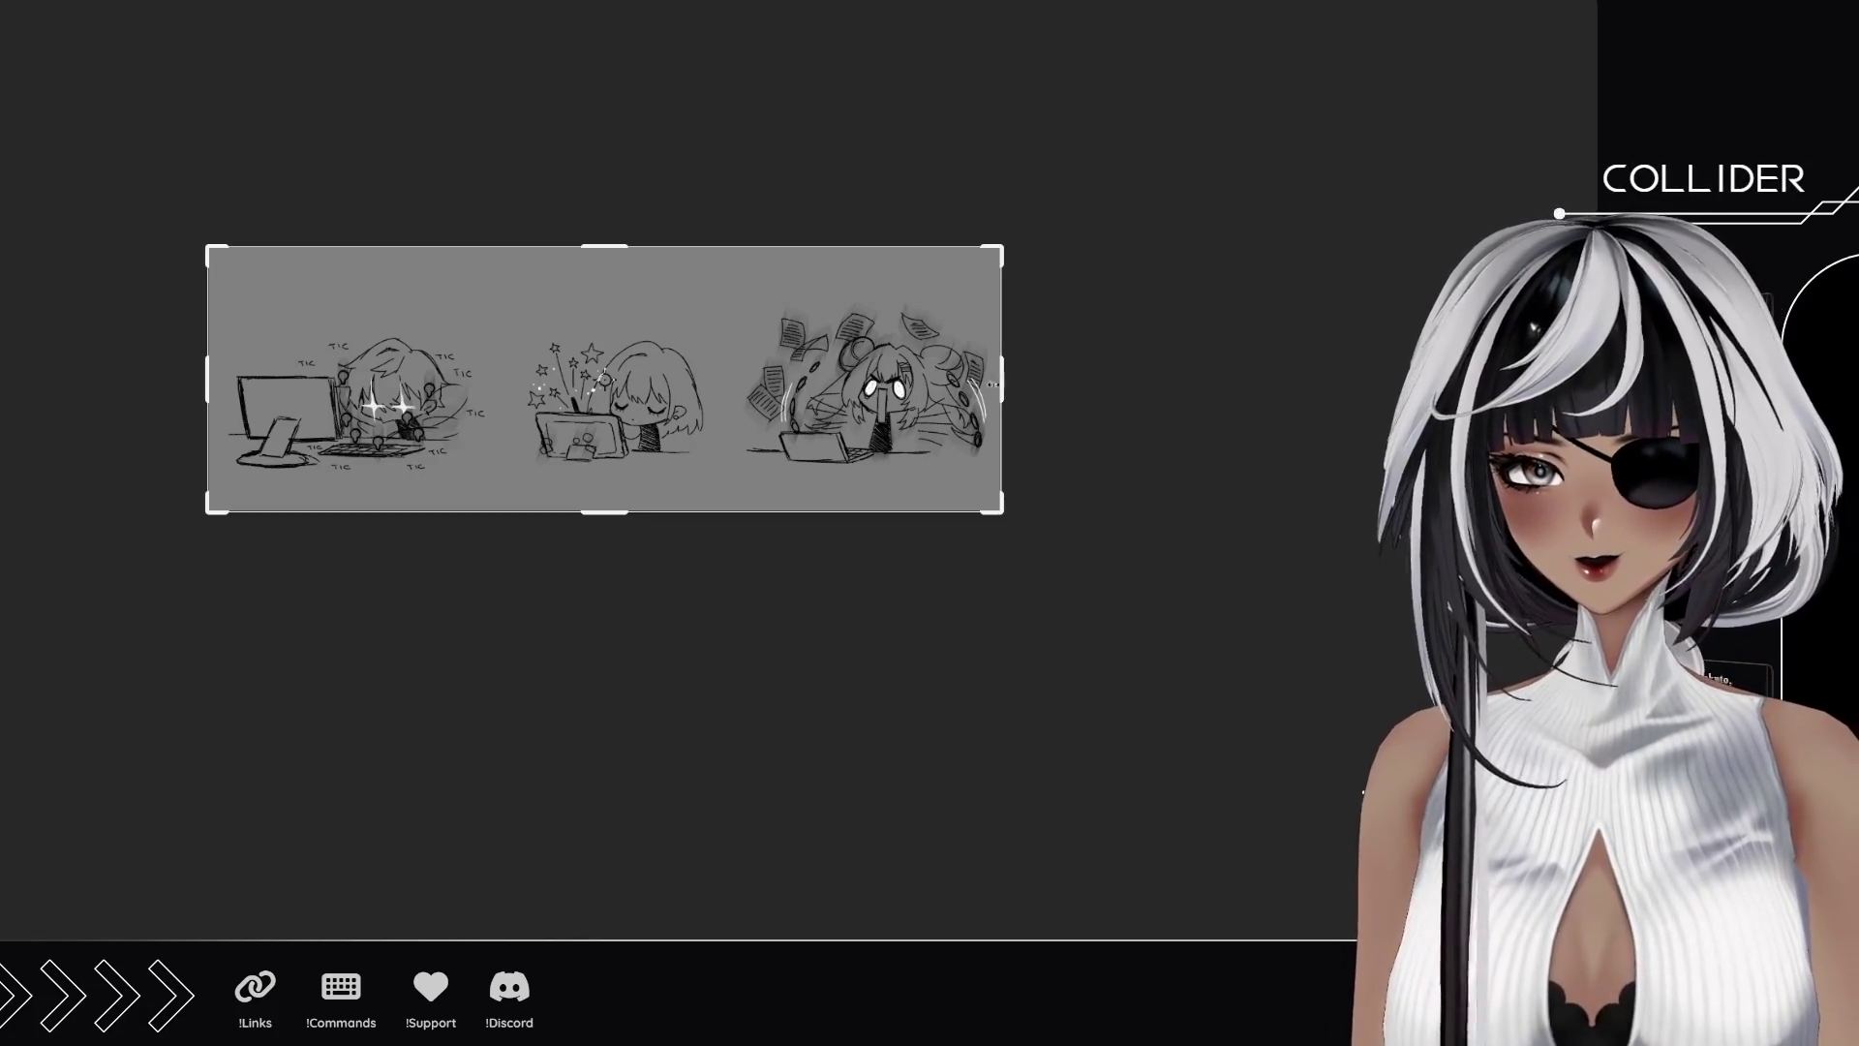
pyautogui.moveTo(1003, 381)
pyautogui.mouseDown()
pyautogui.moveTo(1173, 397)
pyautogui.moveTo(1150, 436)
pyautogui.moveTo(1166, 484)
pyautogui.mouseUp()
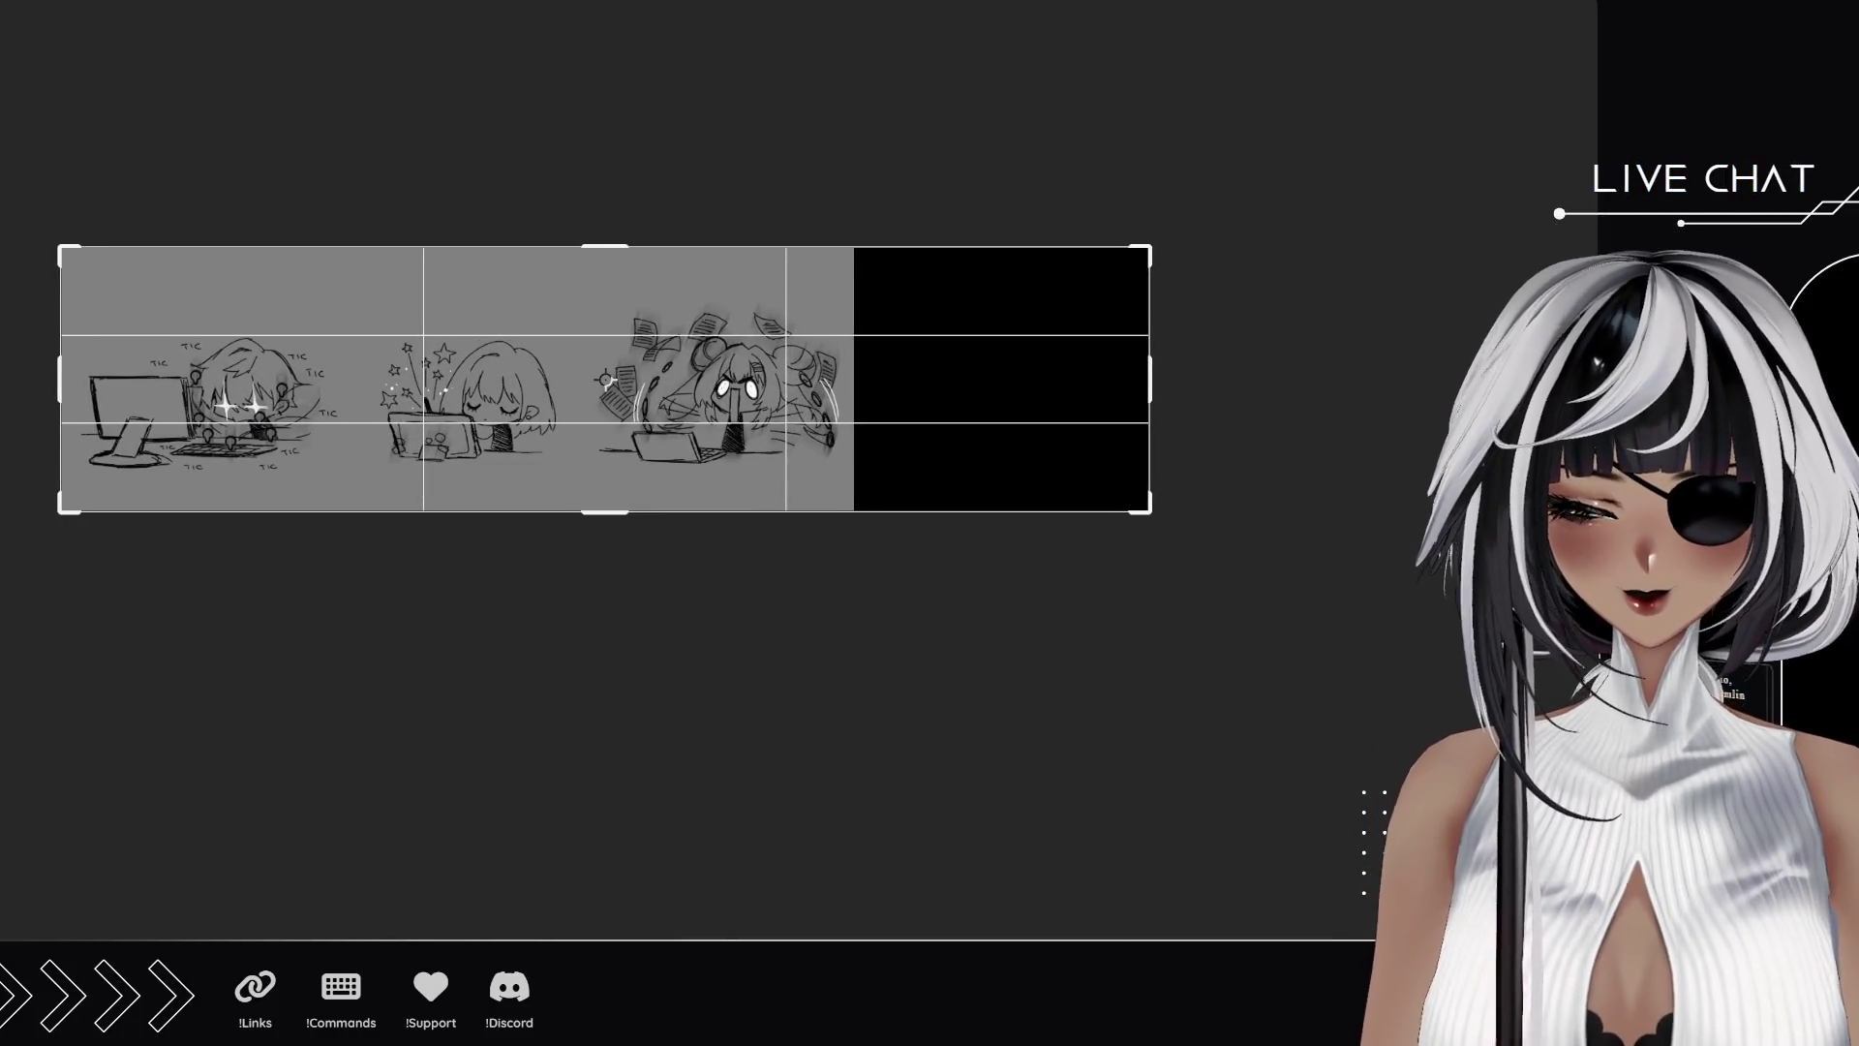
pyautogui.press('Return')
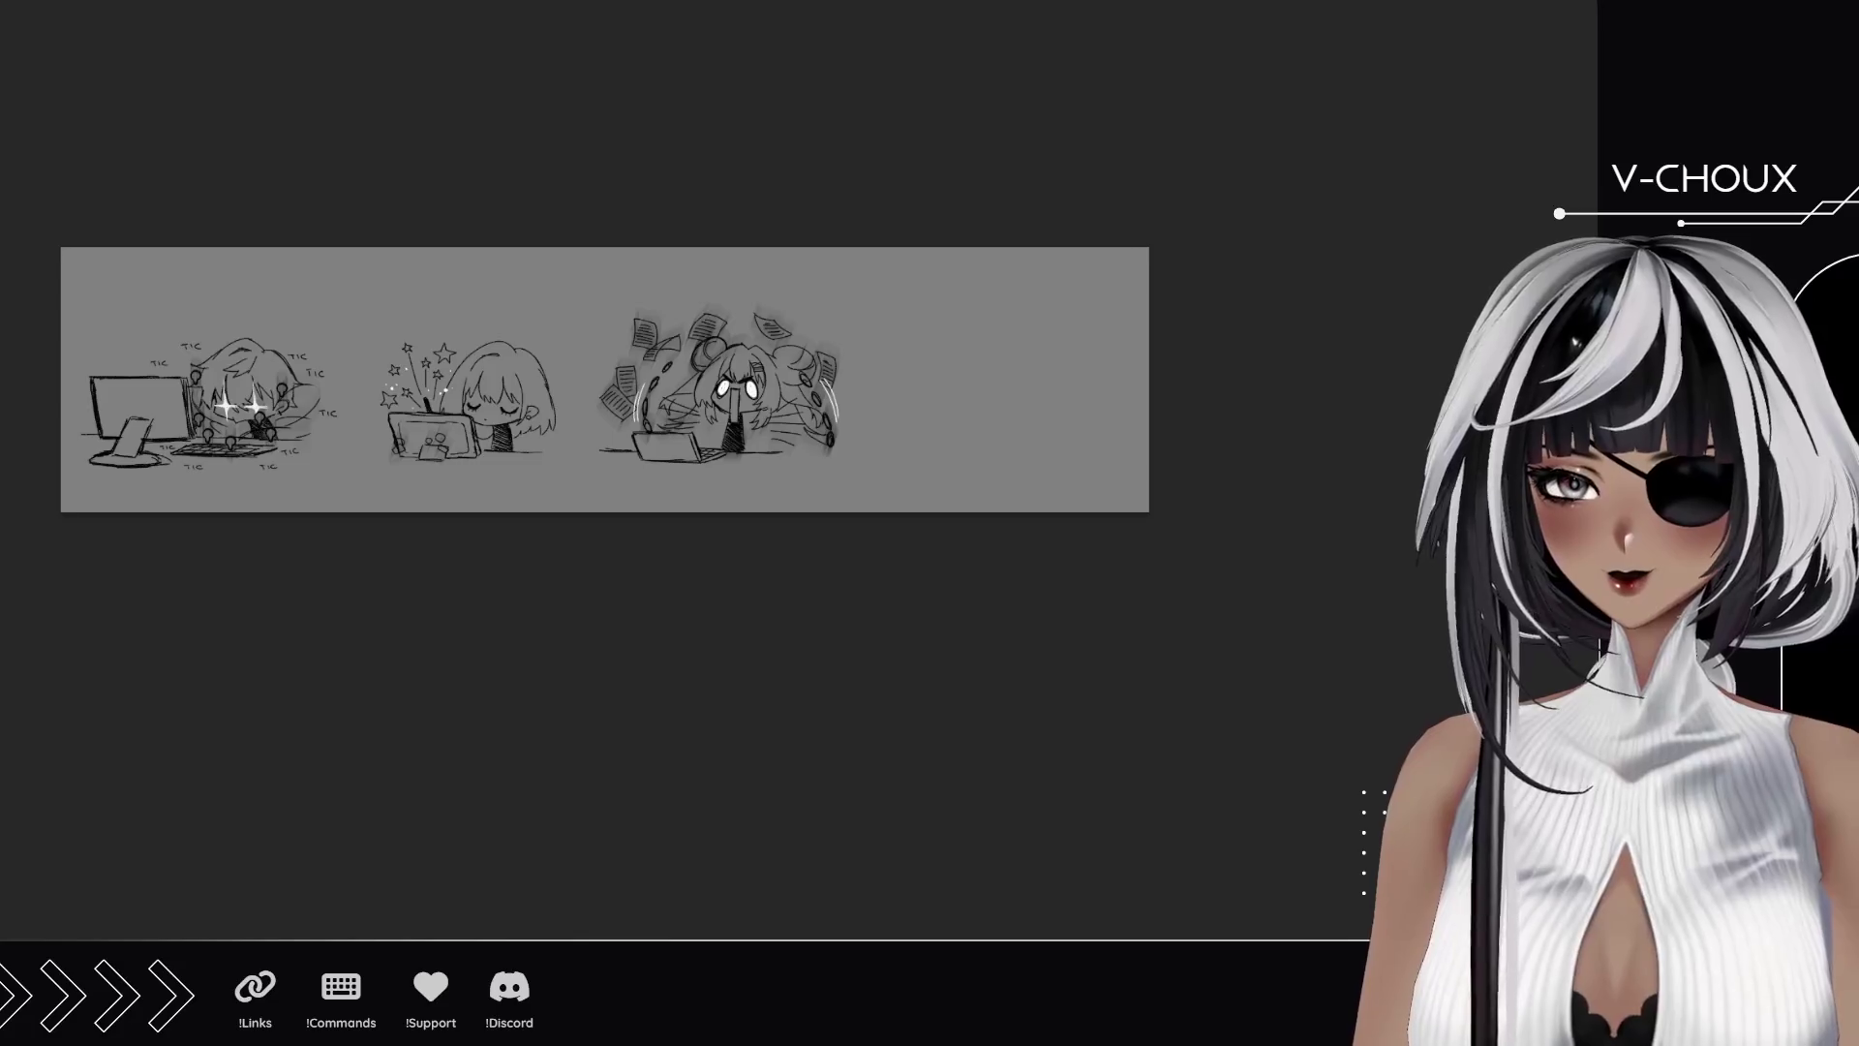
pyautogui.scroll(5, 964, 426)
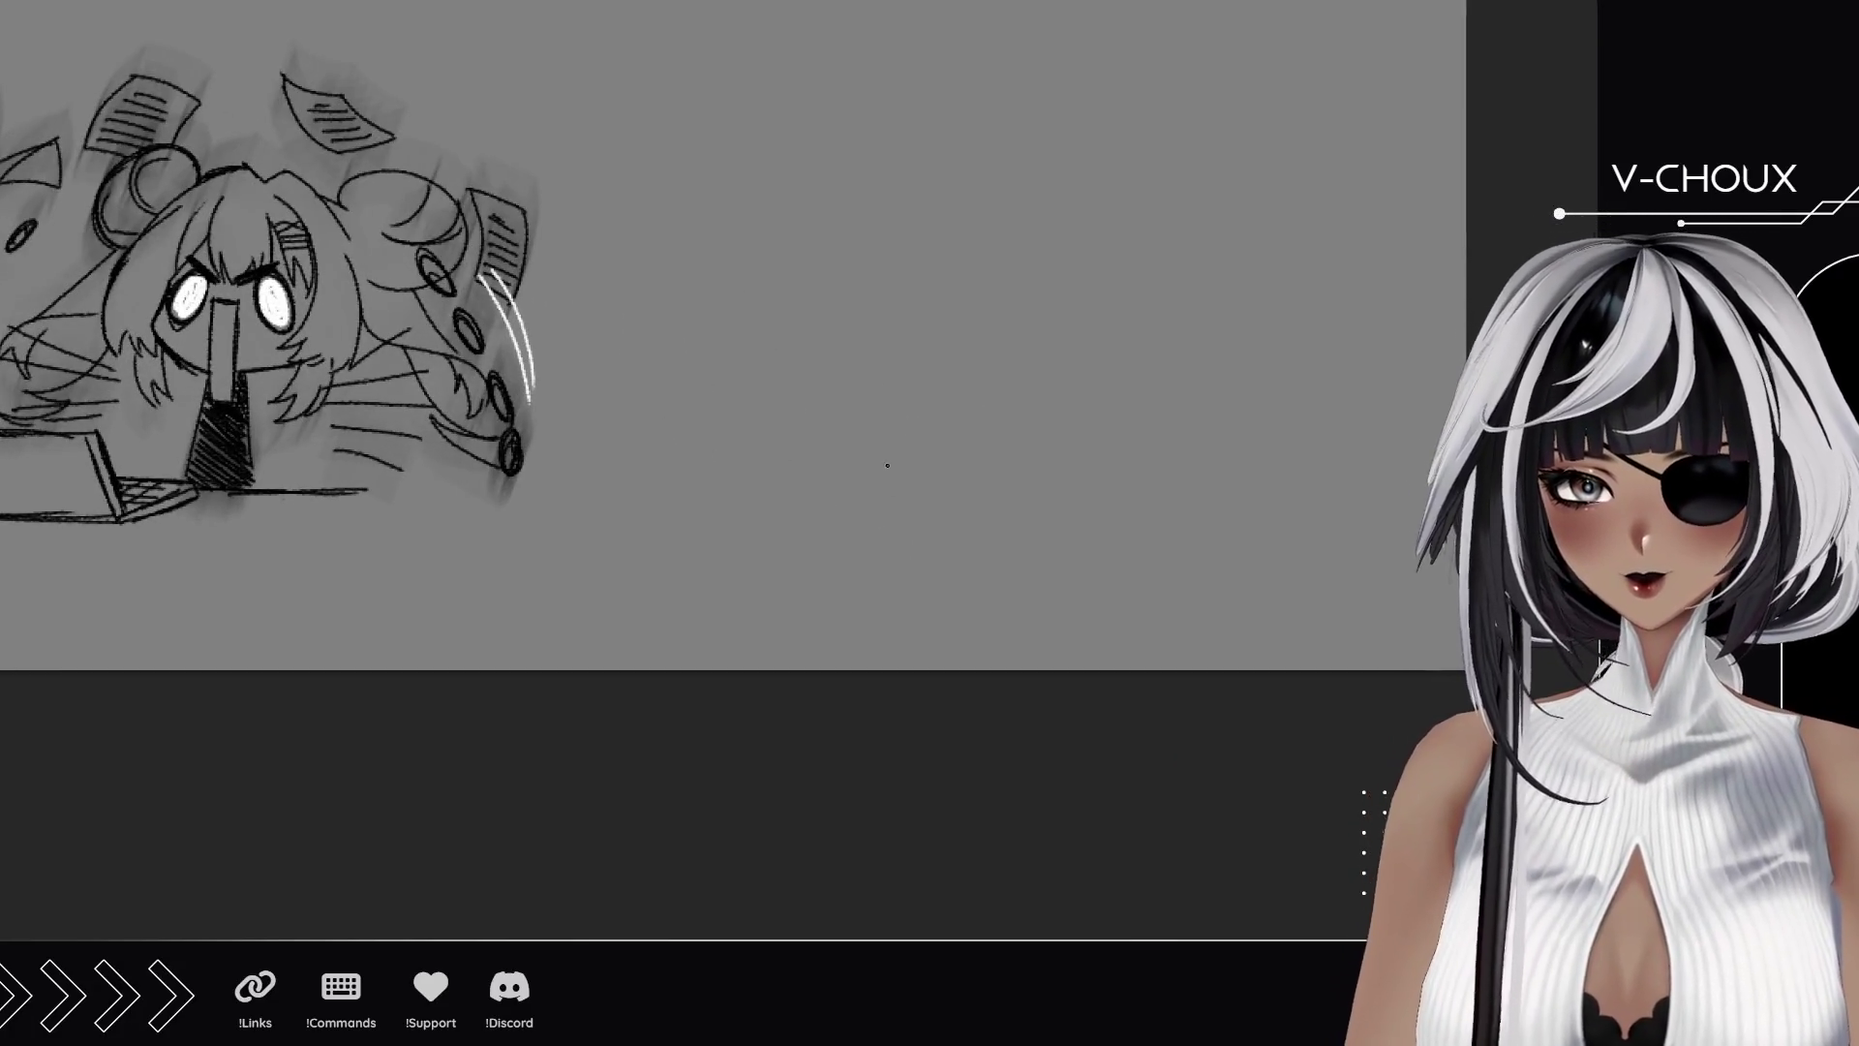
# Draw the desk line and a flat device lying on it with a thickened bottom edge.
pyautogui.moveTo(737, 509); pyautogui.dragTo(851, 505)
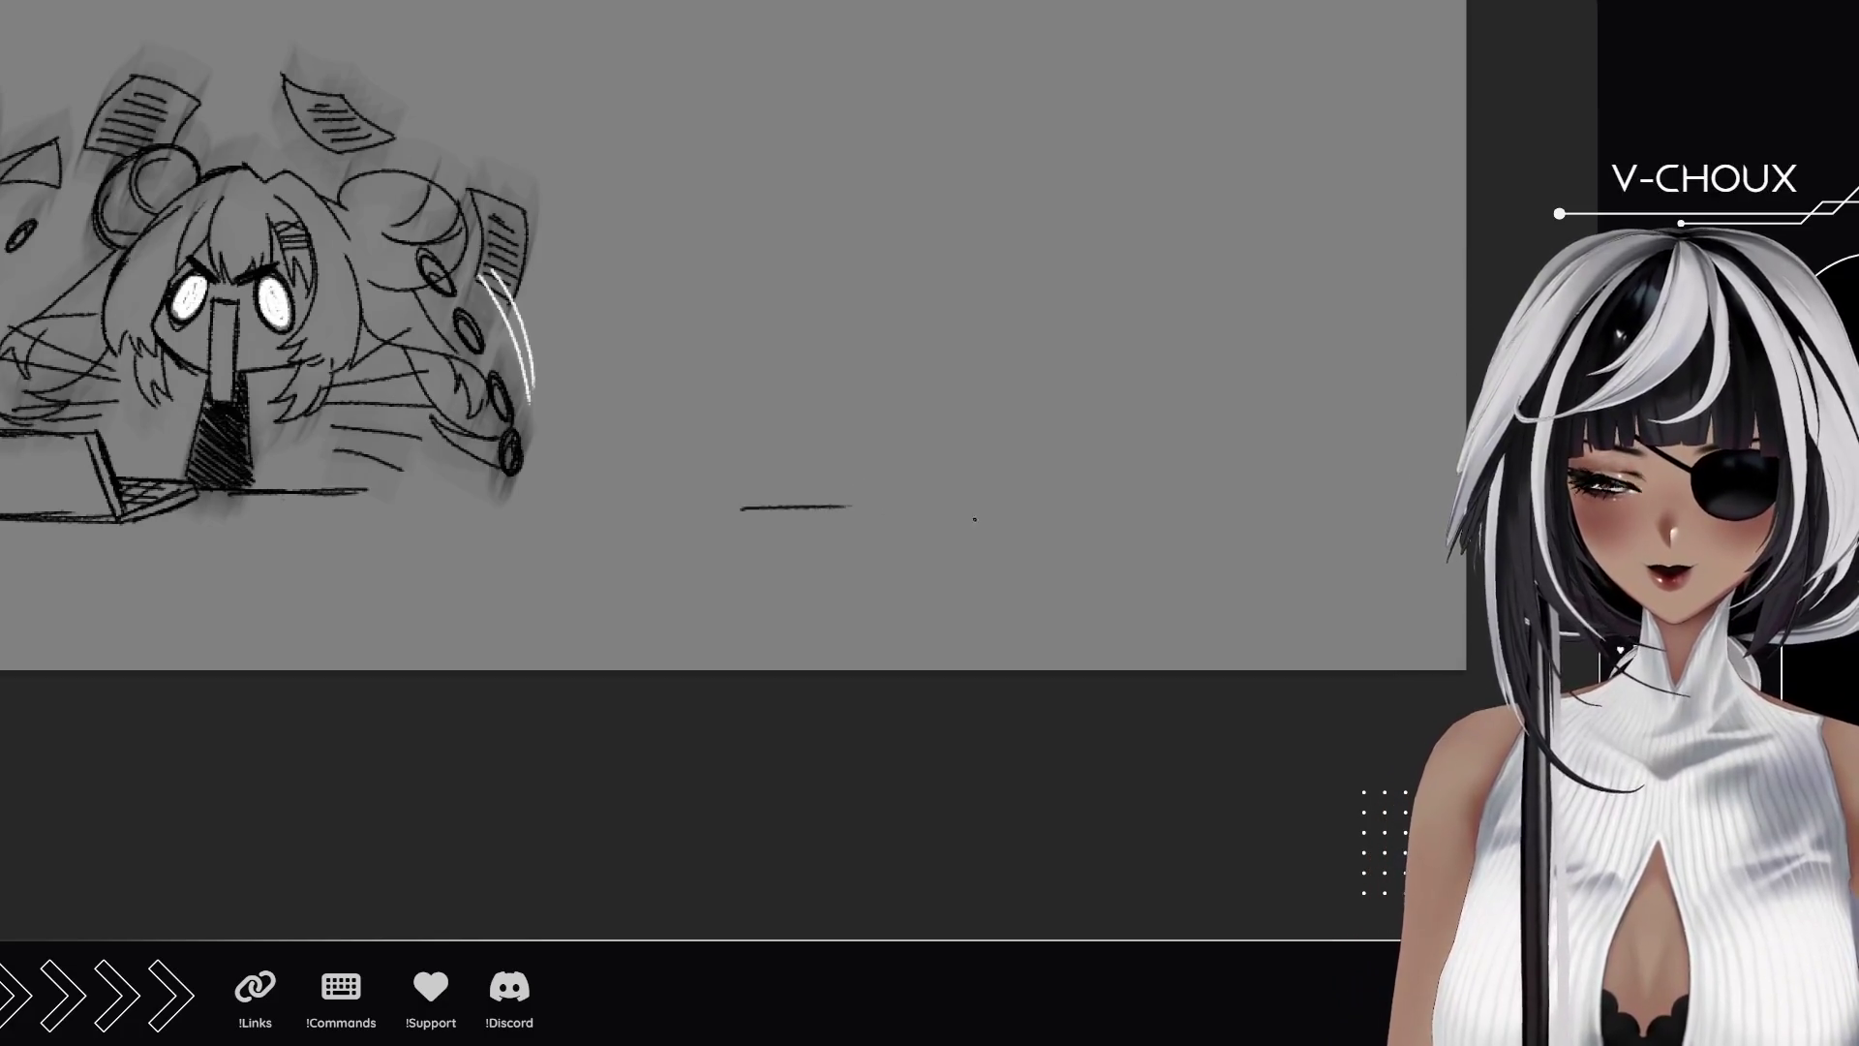
pyautogui.moveTo(973, 509); pyautogui.dragTo(1133, 513)
pyautogui.moveTo(850, 515)
pyautogui.mouseDown()
pyautogui.moveTo(741, 563)
pyautogui.moveTo(950, 582)
pyautogui.mouseUp()
pyautogui.moveTo(770, 574); pyautogui.dragTo(1034, 576)
pyautogui.moveTo(834, 514); pyautogui.dragTo(1071, 520)
pyautogui.moveTo(902, 587)
pyautogui.mouseDown()
pyautogui.moveTo(1031, 585)
pyautogui.moveTo(1076, 536)
pyautogui.mouseUp()
pyautogui.moveTo(1012, 588); pyautogui.dragTo(1092, 524)
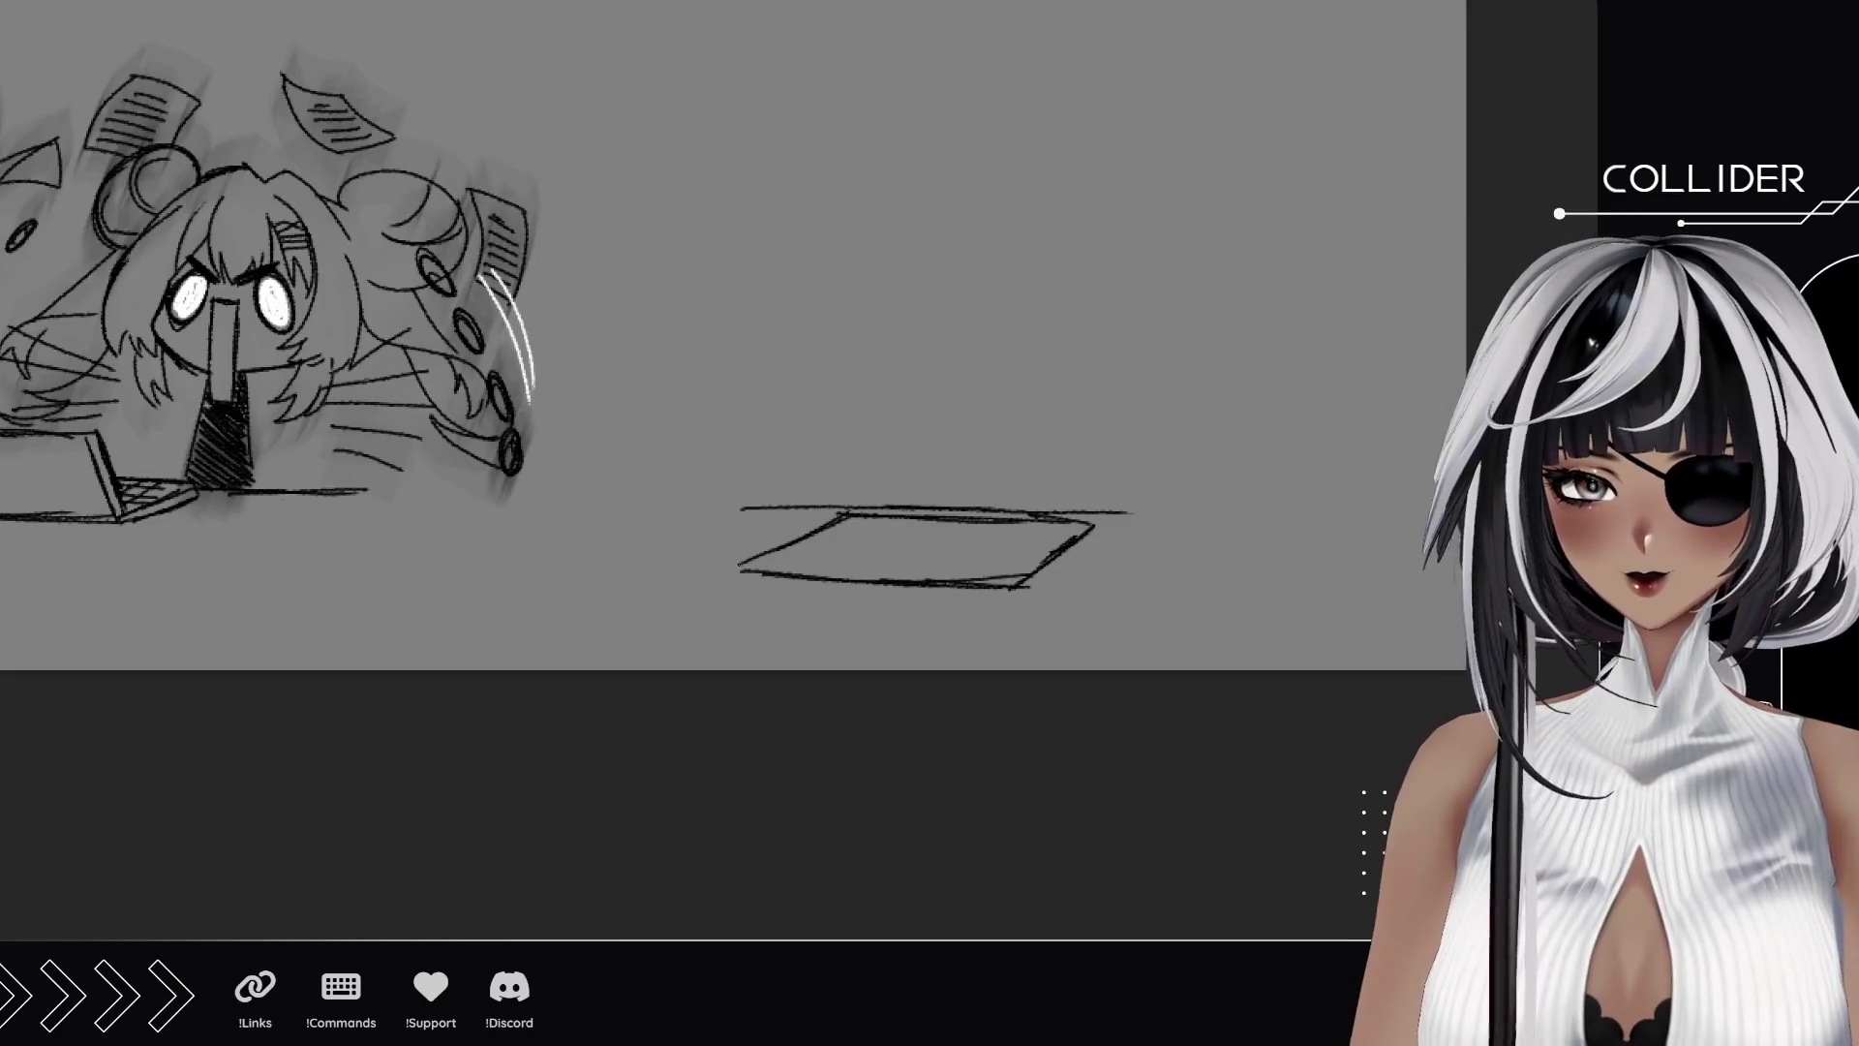
pyautogui.moveTo(751, 584); pyautogui.dragTo(1022, 592)
pyautogui.moveTo(863, 599); pyautogui.dragTo(1014, 597)
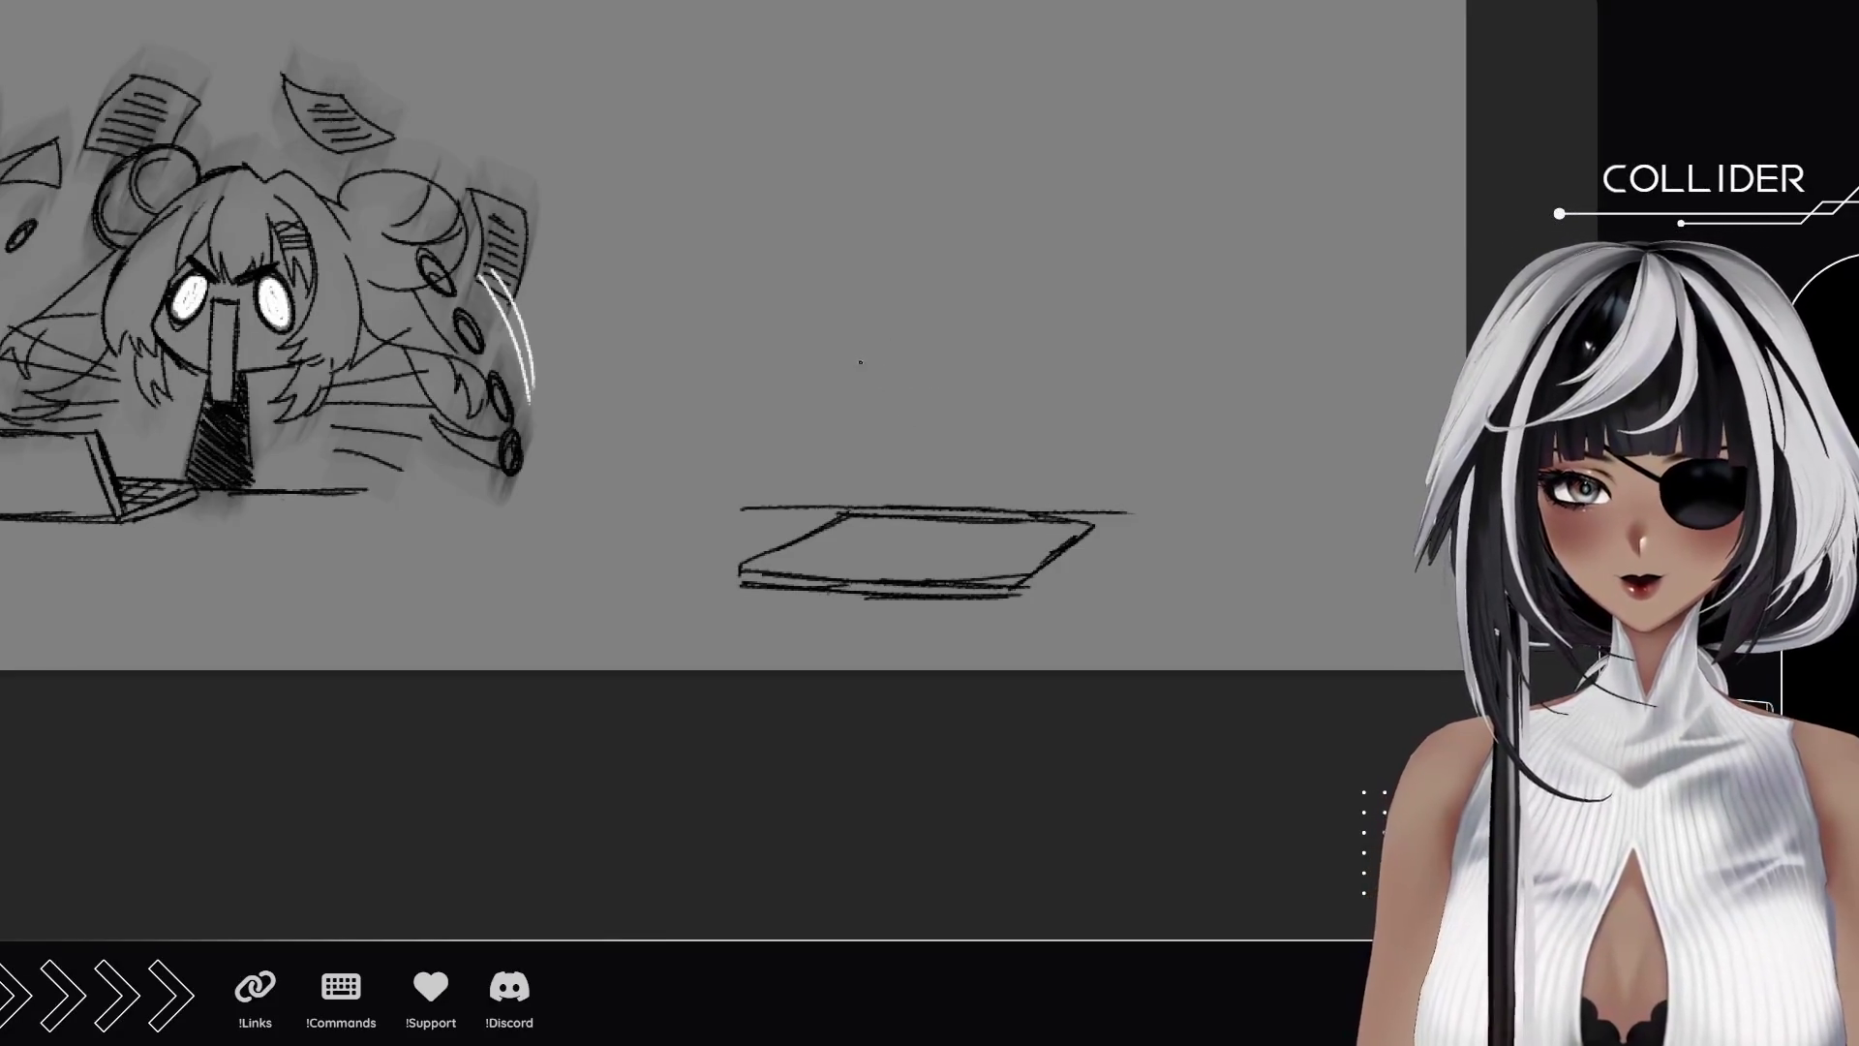
# Sketch the tilted face with jaw line, two eyes, a small X mark and a brow.
pyautogui.moveTo(809, 373)
pyautogui.mouseDown()
pyautogui.moveTo(875, 437)
pyautogui.moveTo(978, 435)
pyautogui.moveTo(1038, 327)
pyautogui.mouseUp()
pyautogui.moveTo(878, 445); pyautogui.dragTo(826, 393)
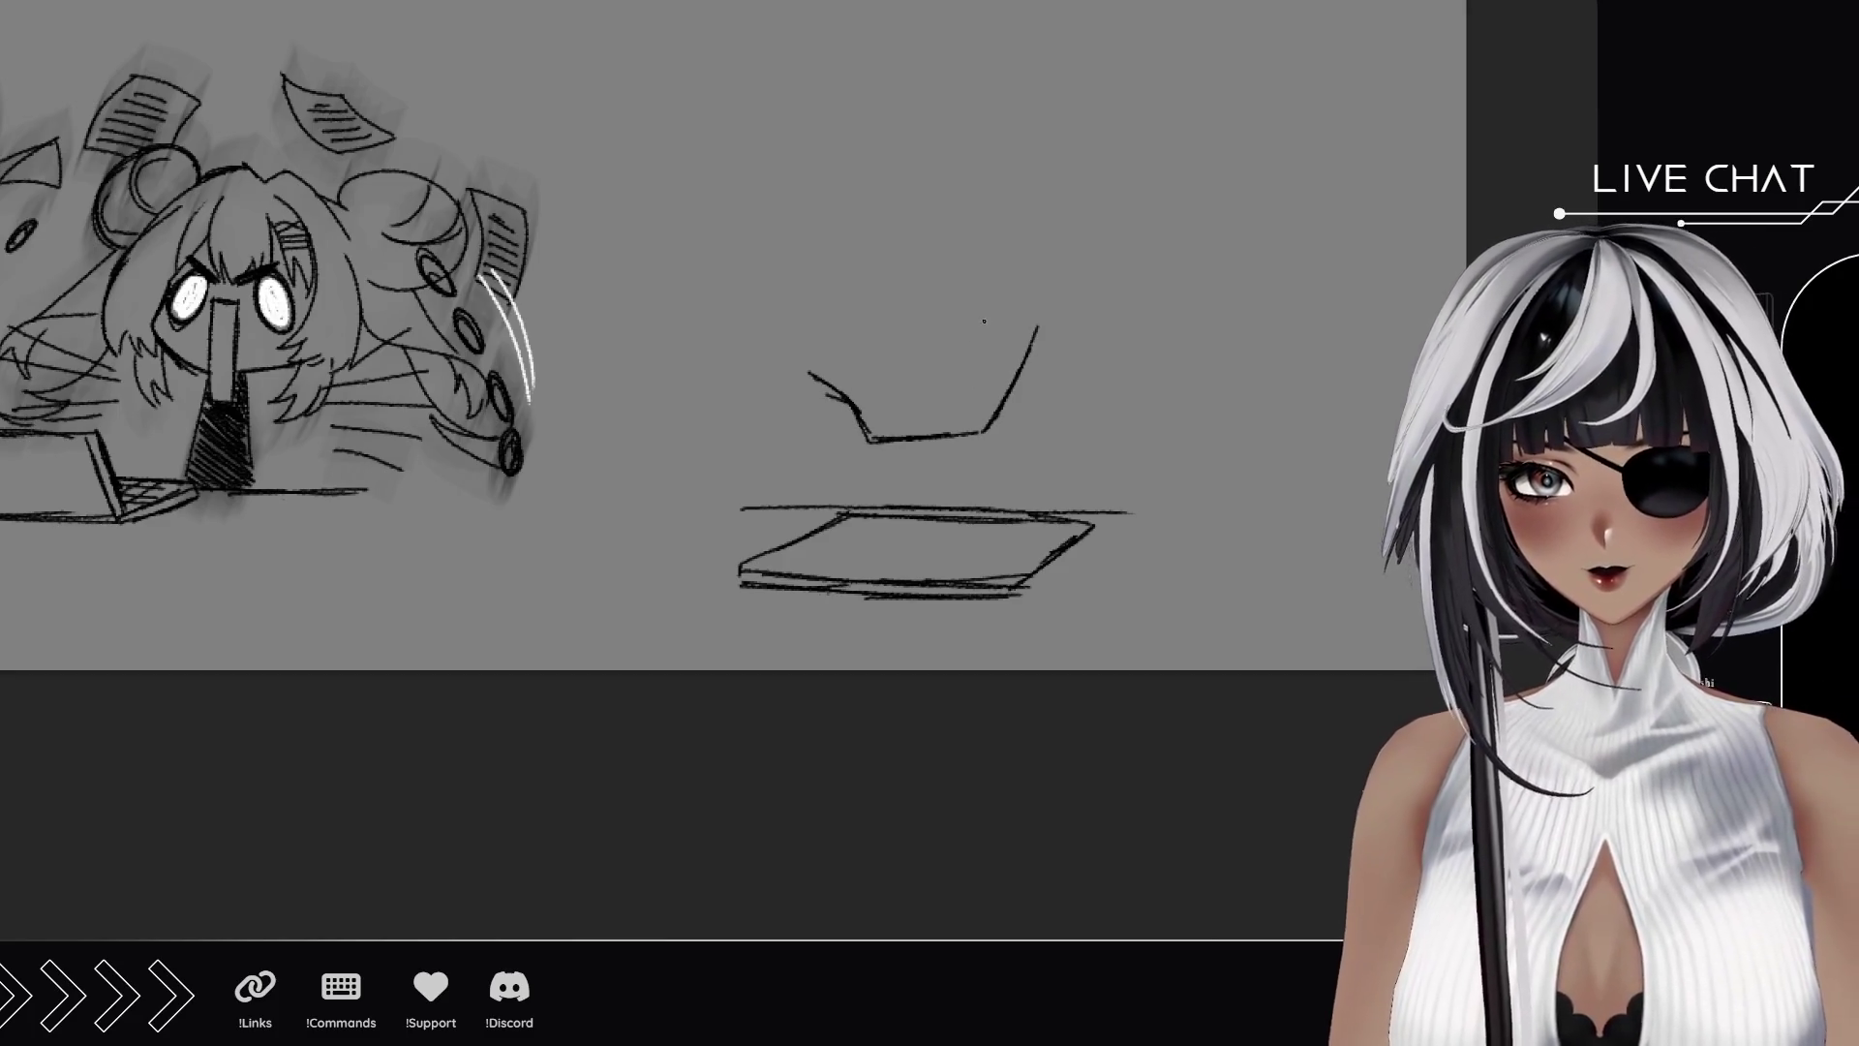
pyautogui.moveTo(1003, 296)
pyautogui.mouseDown()
pyautogui.moveTo(966, 361)
pyautogui.moveTo(1001, 308)
pyautogui.mouseUp()
pyautogui.moveTo(891, 368)
pyautogui.mouseDown()
pyautogui.moveTo(903, 407)
pyautogui.moveTo(922, 397)
pyautogui.mouseUp()
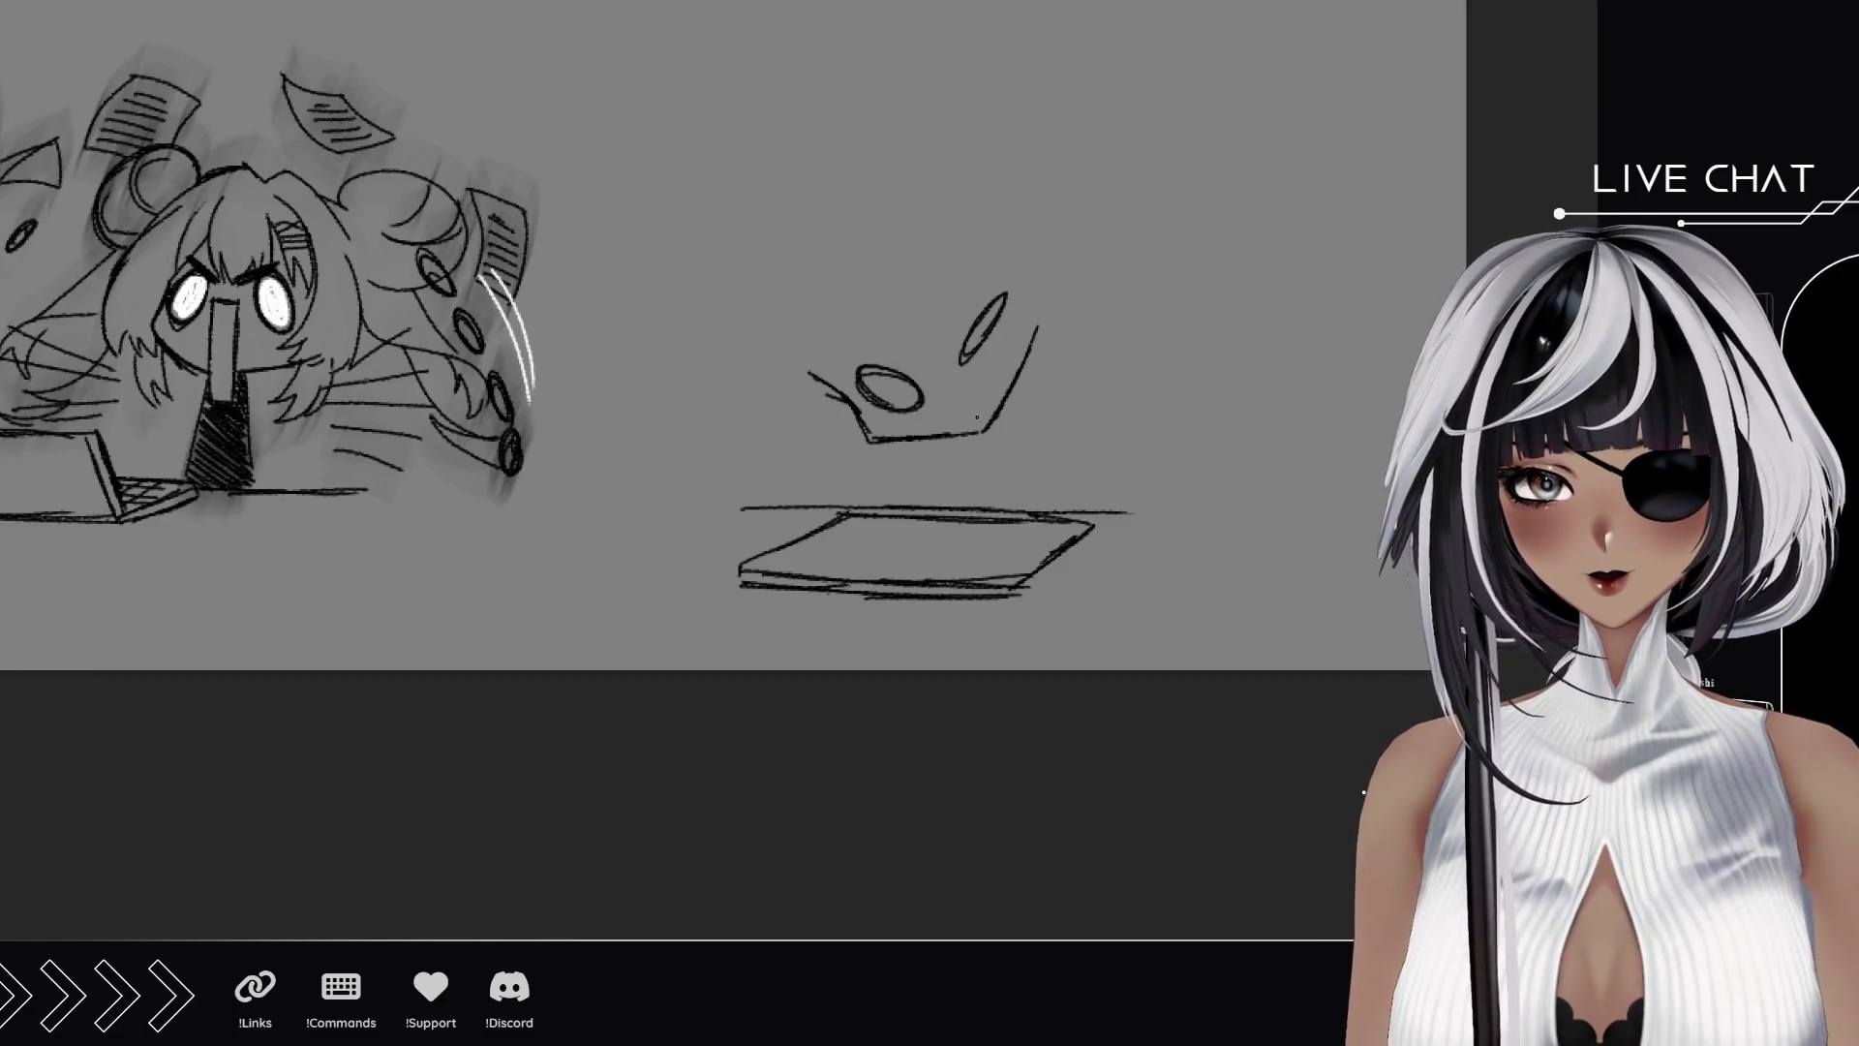
pyautogui.moveTo(953, 397); pyautogui.dragTo(976, 410)
pyautogui.moveTo(964, 392); pyautogui.dragTo(960, 415)
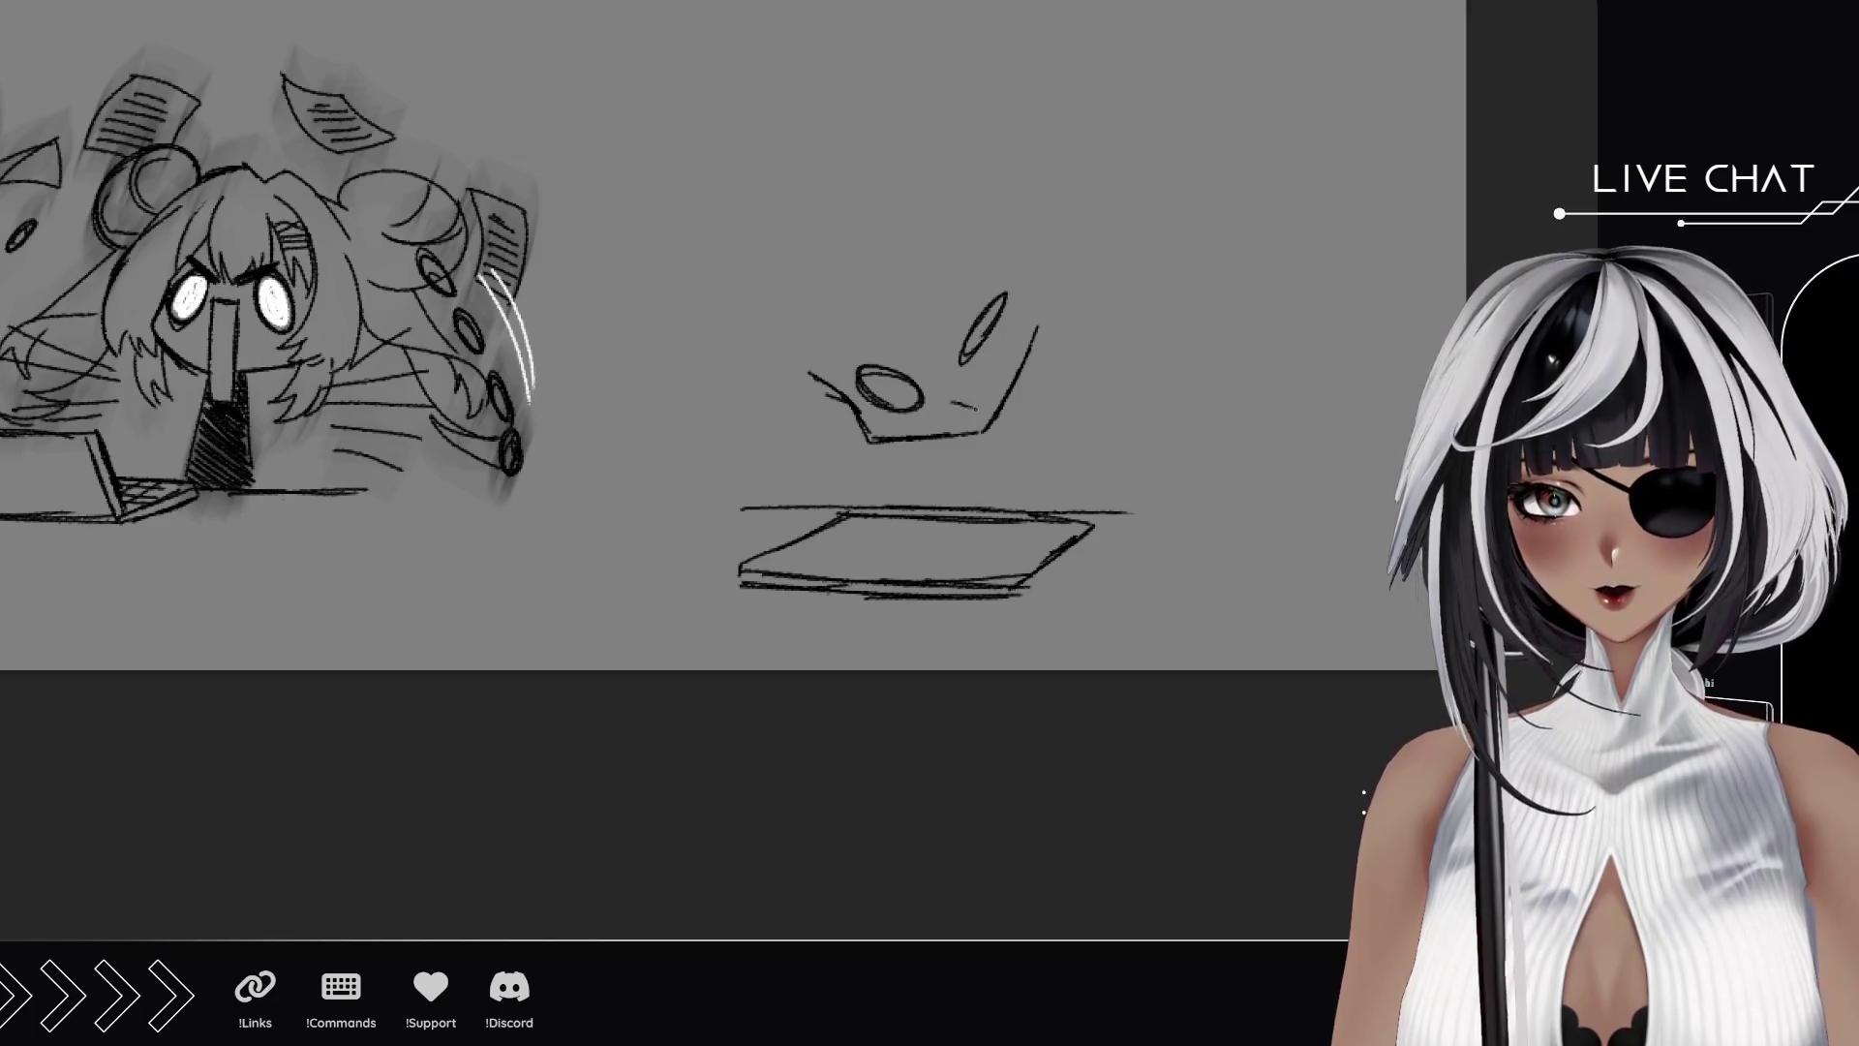
pyautogui.moveTo(1003, 312)
pyautogui.mouseDown()
pyautogui.moveTo(978, 358)
pyautogui.moveTo(957, 301)
pyautogui.mouseUp()
pyautogui.moveTo(905, 368); pyautogui.dragTo(843, 347)
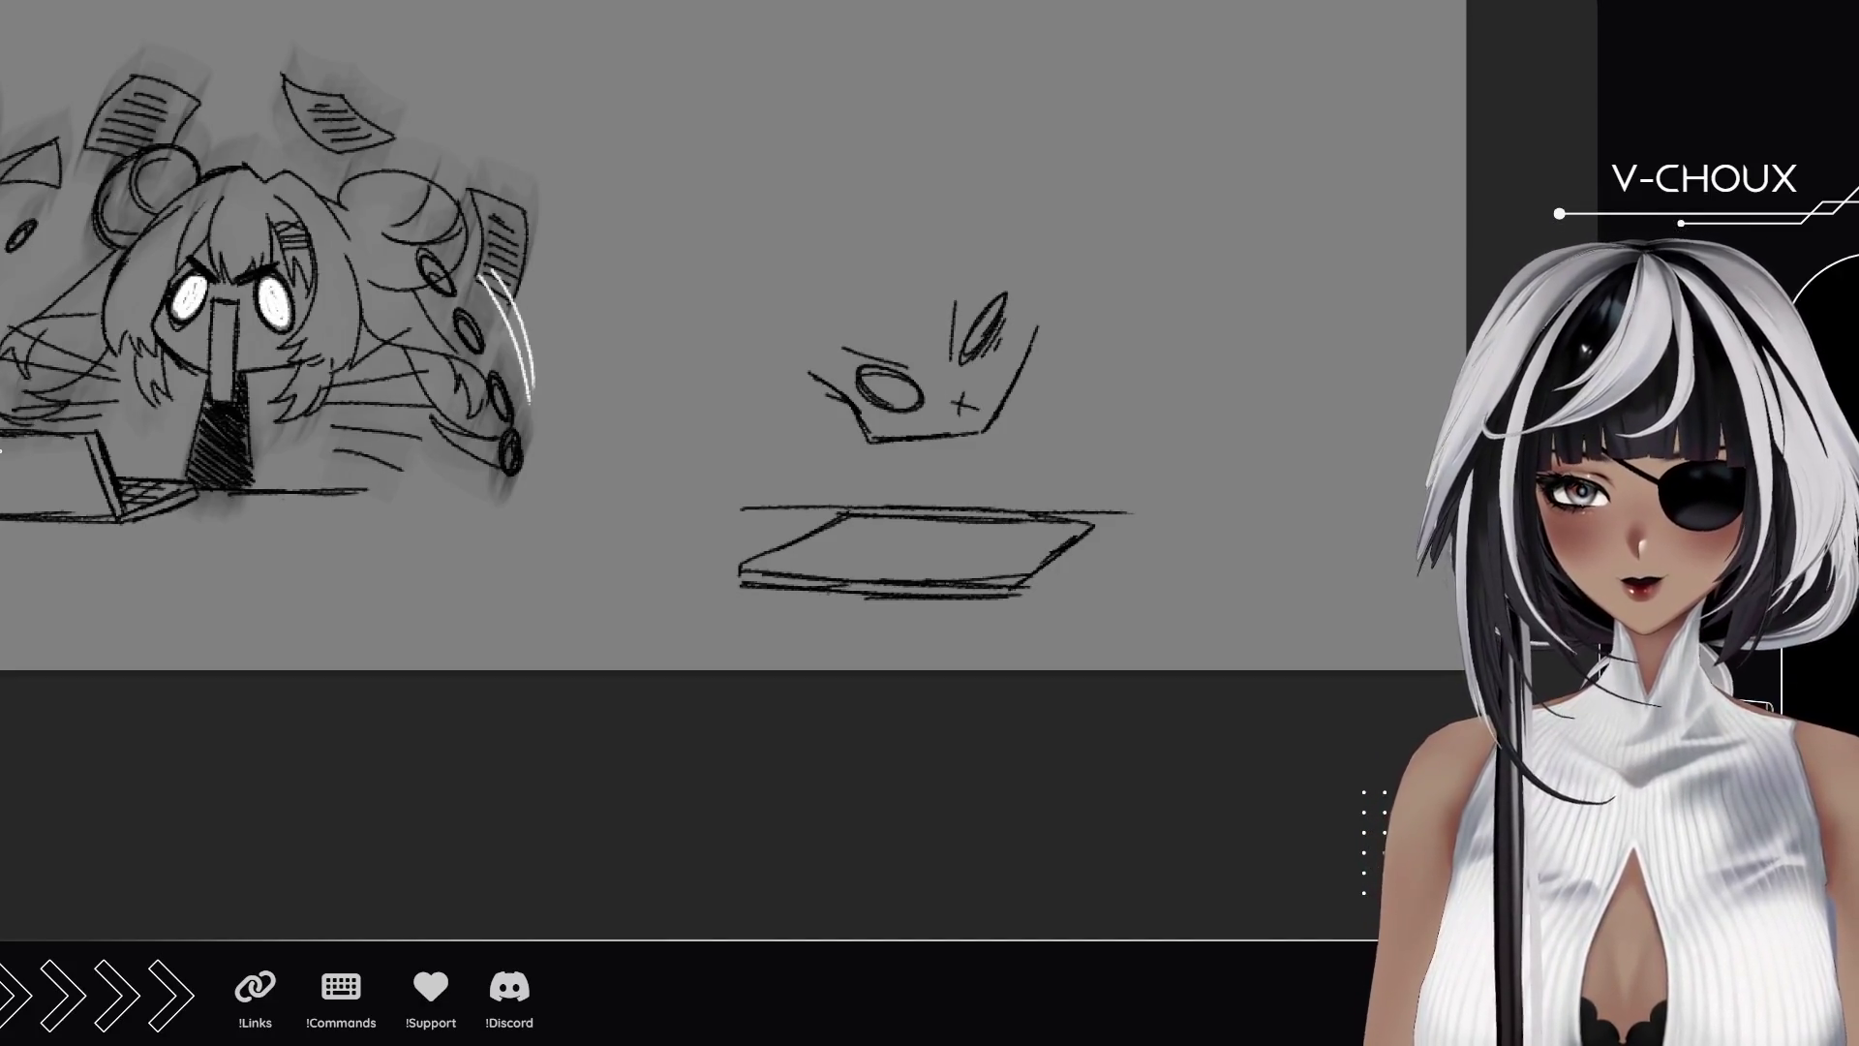
pyautogui.scroll(3, 929, 542)
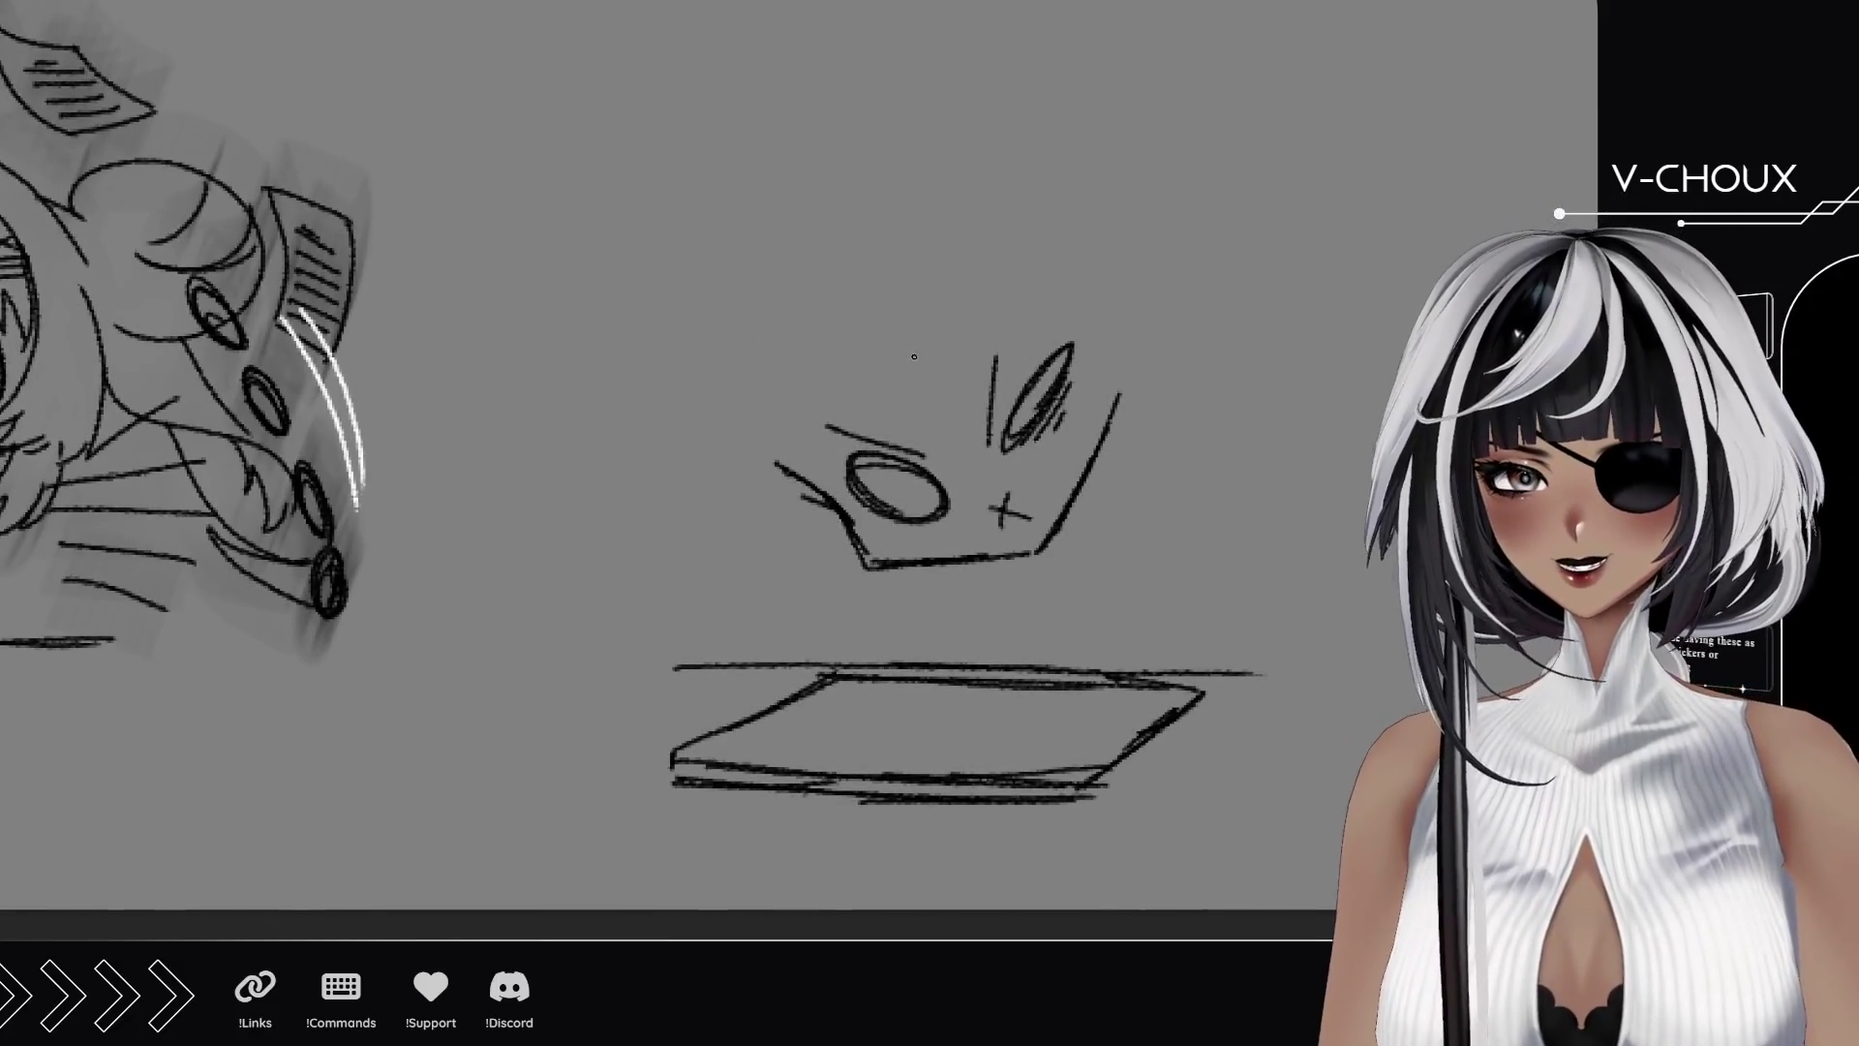
# Sketch the first hair strands, long arcs across the head, the head's side line and spiky strands.
pyautogui.moveTo(862, 218)
pyautogui.mouseDown()
pyautogui.moveTo(906, 383)
pyautogui.moveTo(711, 453)
pyautogui.moveTo(729, 457)
pyautogui.mouseUp()
pyautogui.moveTo(799, 369)
pyautogui.mouseDown()
pyautogui.moveTo(765, 438)
pyautogui.moveTo(803, 260)
pyautogui.moveTo(795, 293)
pyautogui.mouseUp()
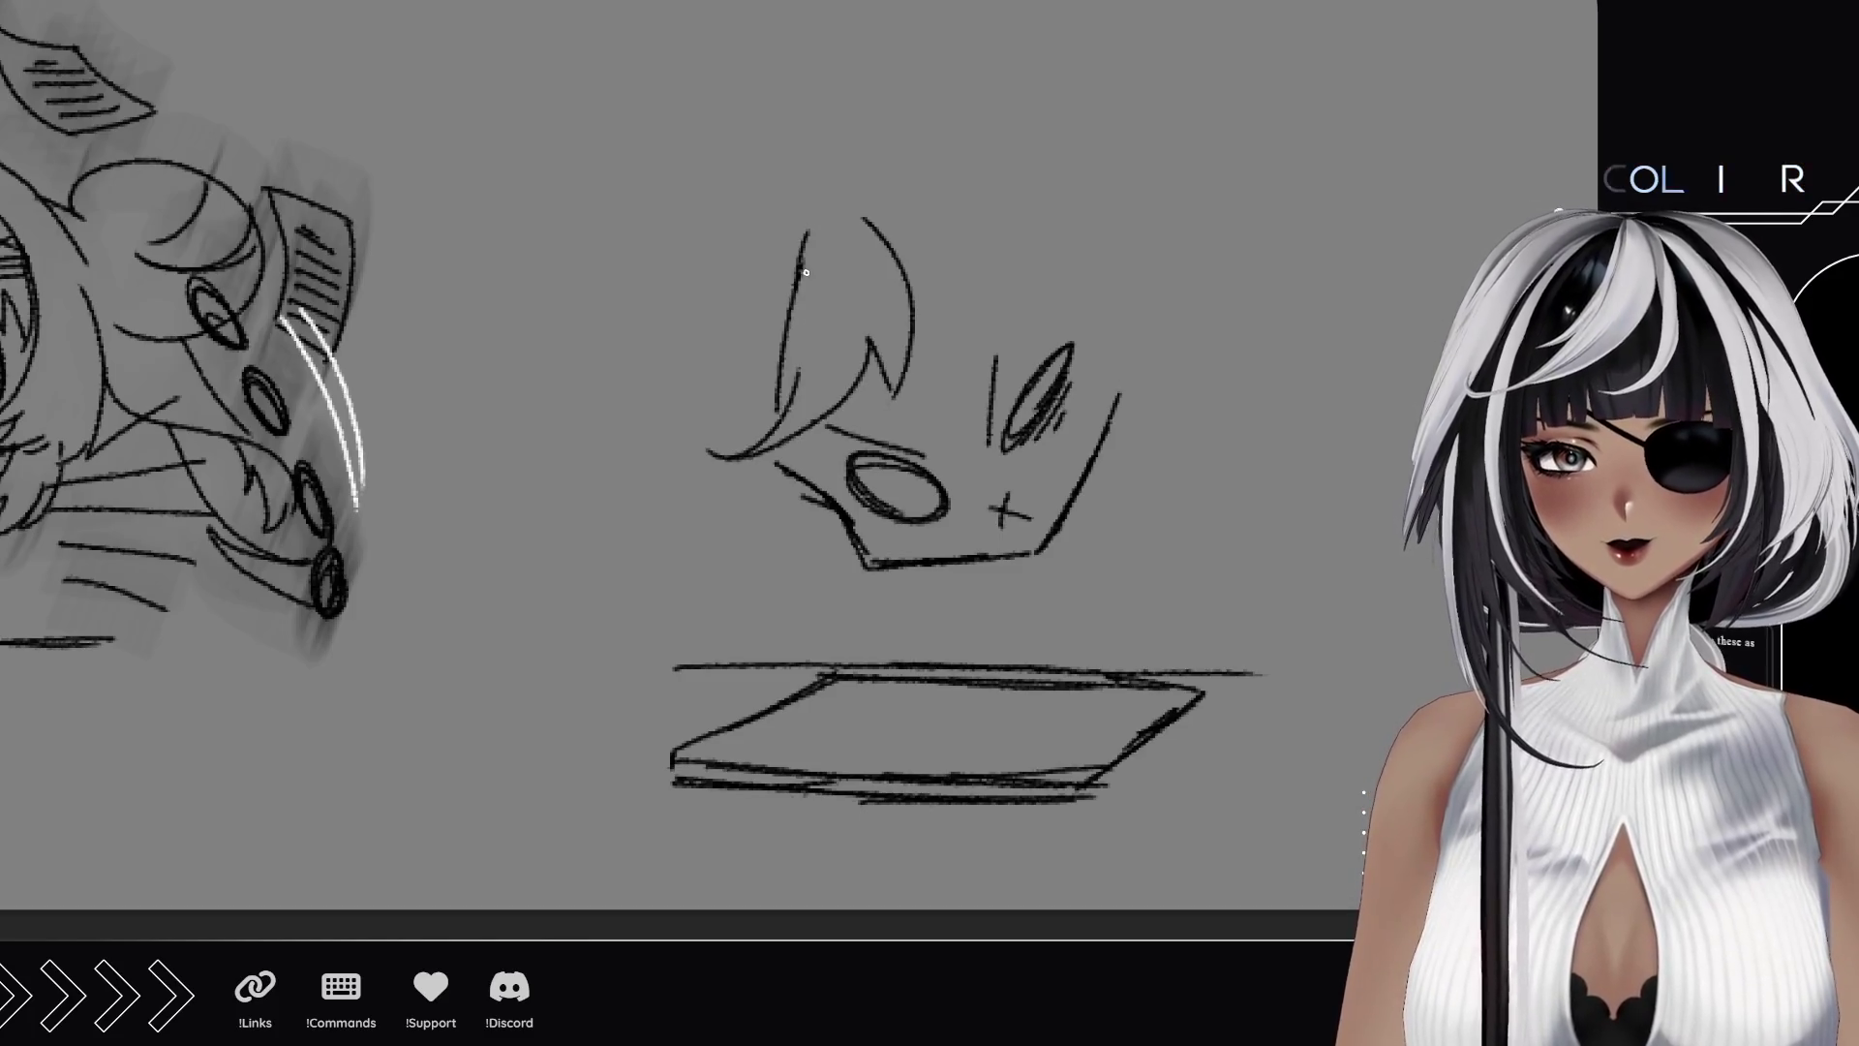
pyautogui.moveTo(932, 177)
pyautogui.mouseDown()
pyautogui.moveTo(1007, 341)
pyautogui.moveTo(922, 376)
pyautogui.mouseUp()
pyautogui.moveTo(940, 355); pyautogui.dragTo(803, 446)
pyautogui.moveTo(813, 433); pyautogui.dragTo(799, 447)
pyautogui.moveTo(1010, 312); pyautogui.dragTo(779, 468)
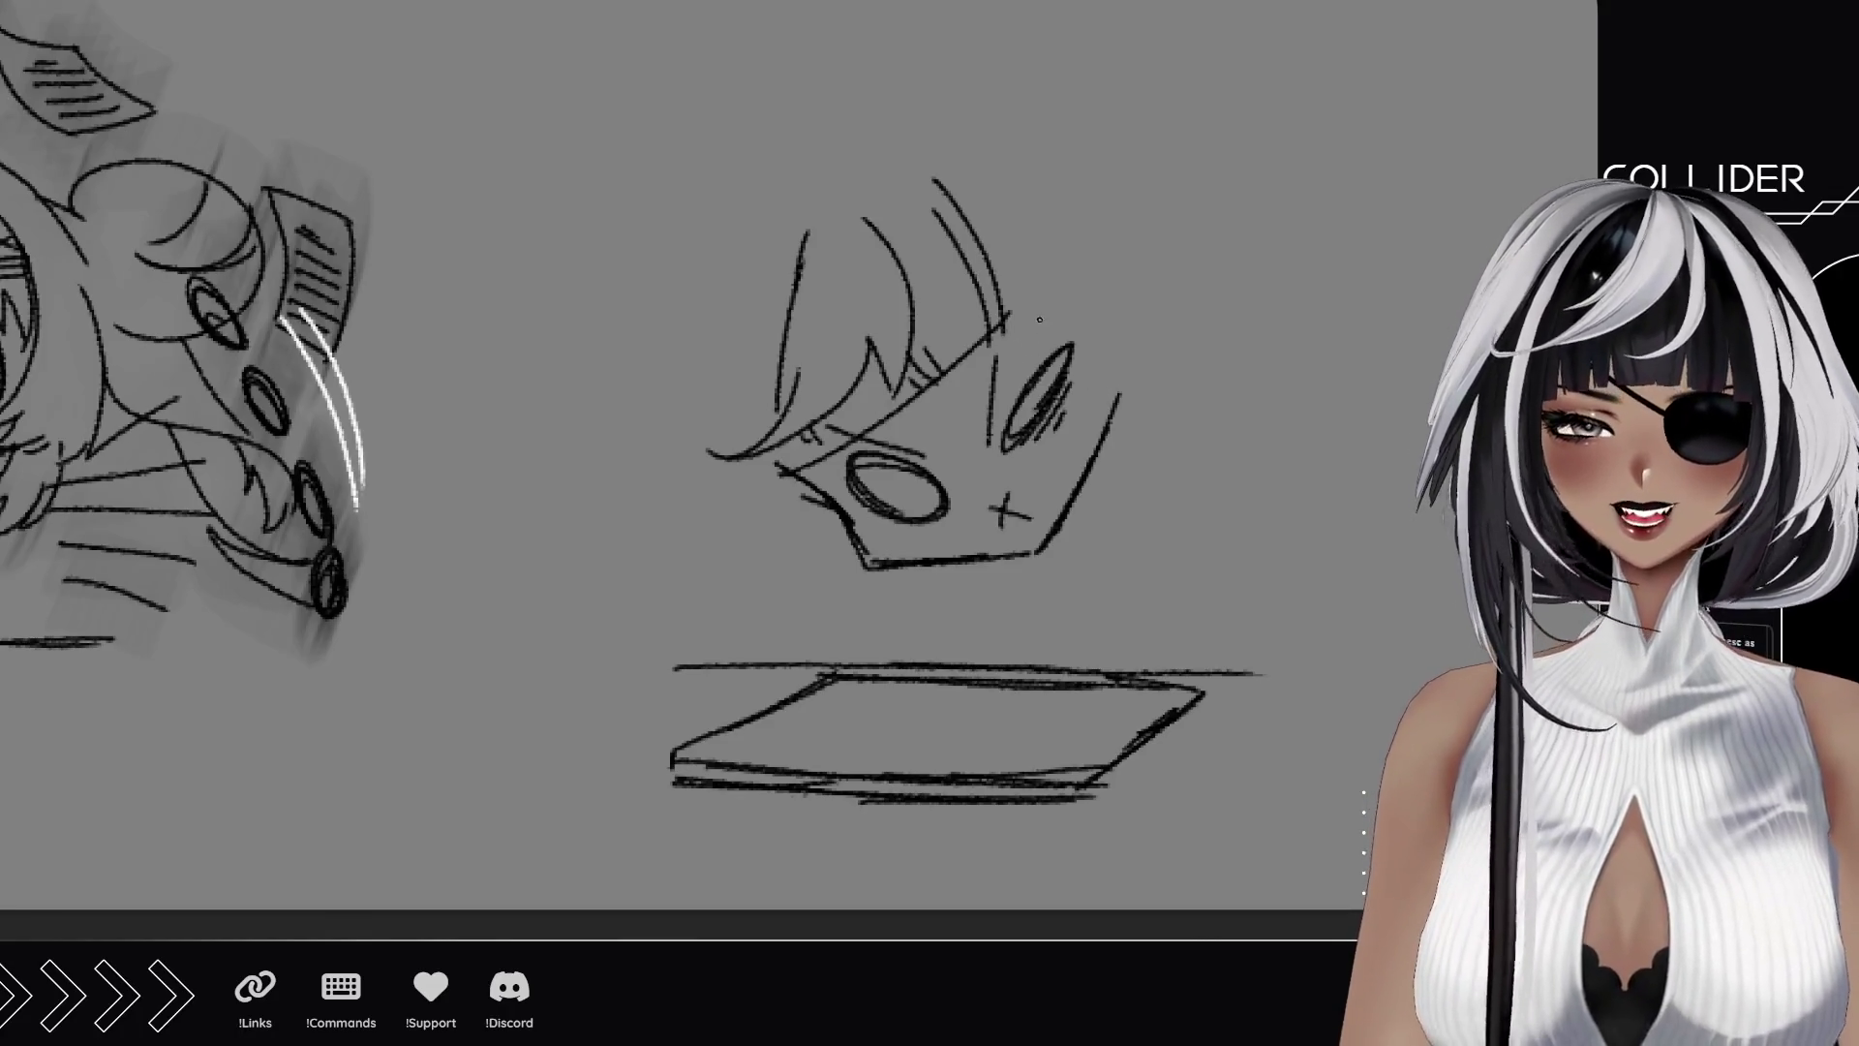
pyautogui.moveTo(1009, 317); pyautogui.dragTo(1034, 296)
pyautogui.moveTo(868, 153)
pyautogui.mouseDown()
pyautogui.moveTo(1007, 242)
pyautogui.moveTo(1081, 387)
pyautogui.moveTo(1090, 368)
pyautogui.mouseUp()
pyautogui.moveTo(1092, 368); pyautogui.dragTo(1112, 417)
pyautogui.moveTo(1108, 371)
pyautogui.mouseDown()
pyautogui.moveTo(1135, 450)
pyautogui.moveTo(1126, 280)
pyautogui.mouseUp()
# Draw the neck below the chin and add strands on the left side of the hair.
pyautogui.moveTo(851, 523)
pyautogui.mouseDown()
pyautogui.moveTo(880, 655)
pyautogui.moveTo(733, 571)
pyautogui.moveTo(765, 653)
pyautogui.mouseUp()
pyautogui.moveTo(707, 566); pyautogui.dragTo(763, 654)
pyautogui.moveTo(690, 470); pyautogui.dragTo(744, 644)
pyautogui.moveTo(723, 198); pyautogui.dragTo(761, 257)
pyautogui.moveTo(781, 427); pyautogui.dragTo(802, 501)
pyautogui.moveTo(774, 285); pyautogui.dragTo(750, 473)
# Undo the stray top and left hair strokes and redraw the left hair curve.
pyautogui.moveTo(833, 339)
pyautogui.mouseDown()
pyautogui.moveTo(828, 271)
pyautogui.moveTo(900, 257)
pyautogui.mouseUp()
pyautogui.hotkey('ctrl', 'z')
pyautogui.hotkey('ctrl', 'z')
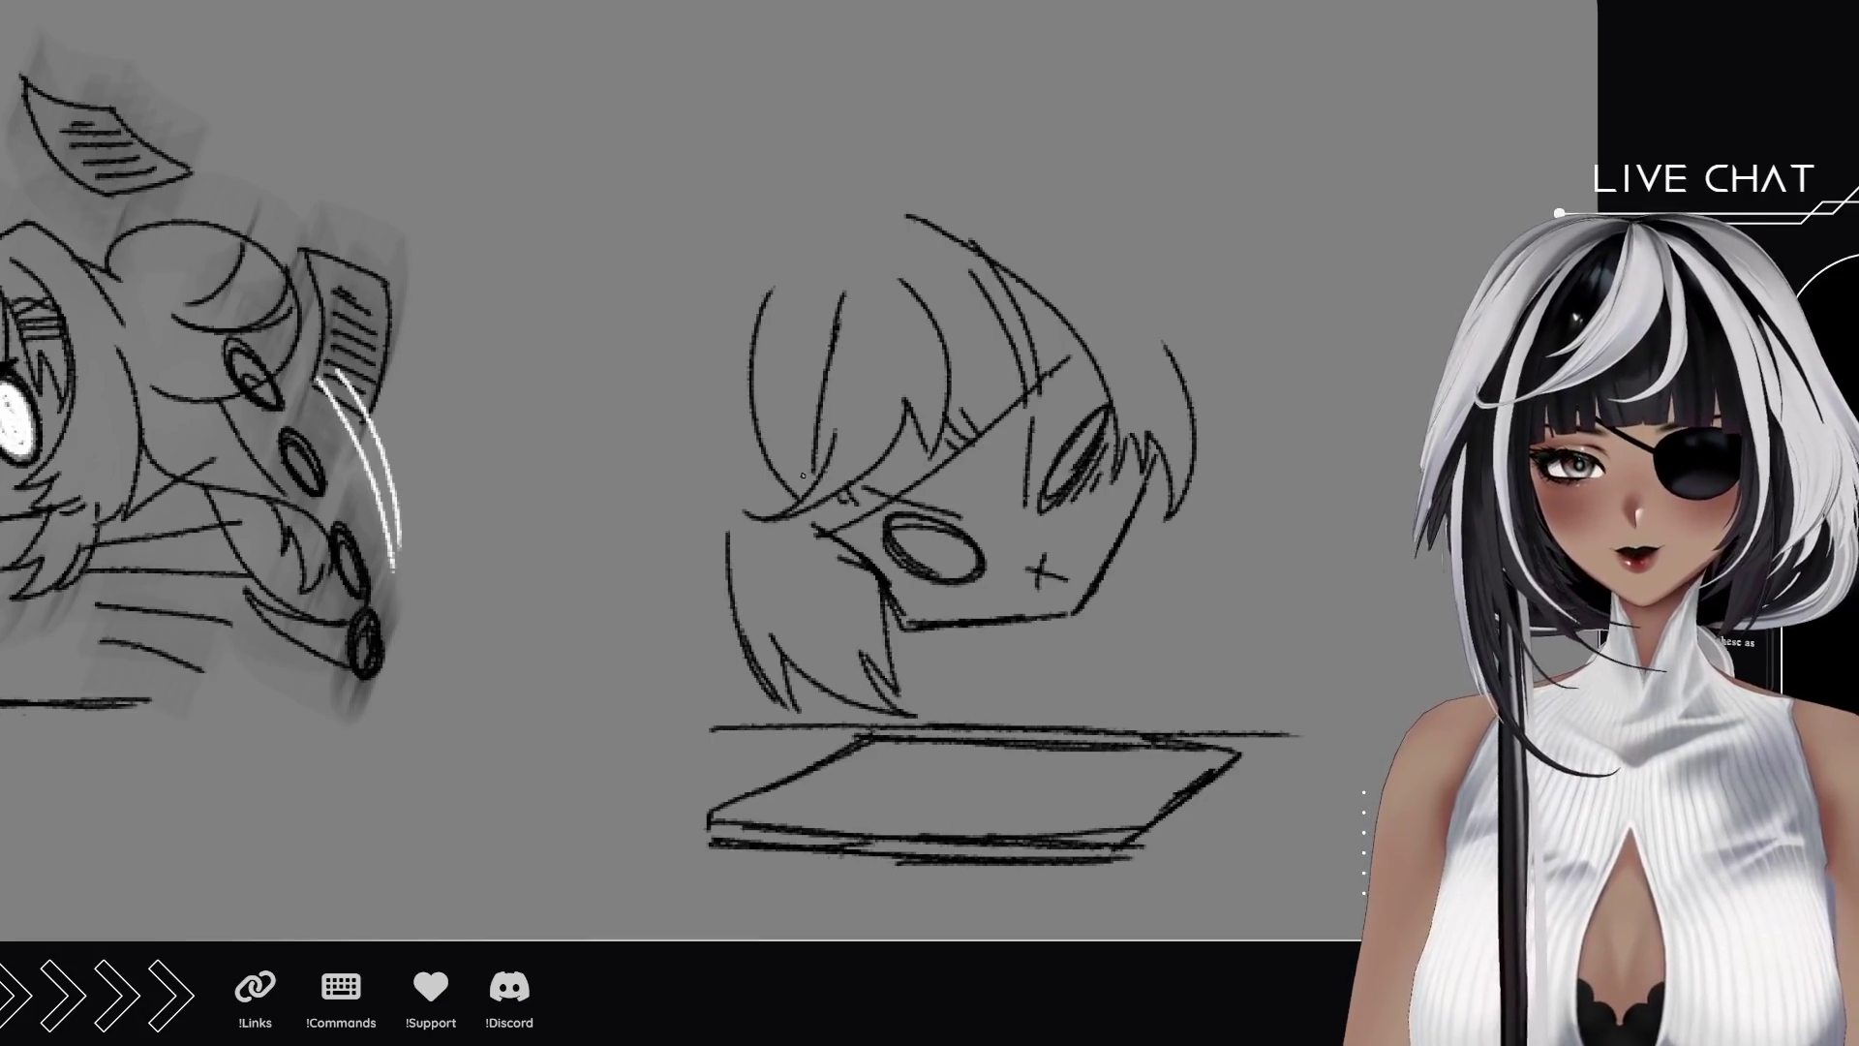
pyautogui.hotkey('ctrl', 'z')
pyautogui.moveTo(789, 501); pyautogui.dragTo(775, 312)
pyautogui.moveTo(823, 436); pyautogui.dragTo(841, 416)
pyautogui.hotkey('ctrl', 'z')
pyautogui.hotkey('ctrl', 'z')
pyautogui.moveTo(789, 503); pyautogui.dragTo(770, 311)
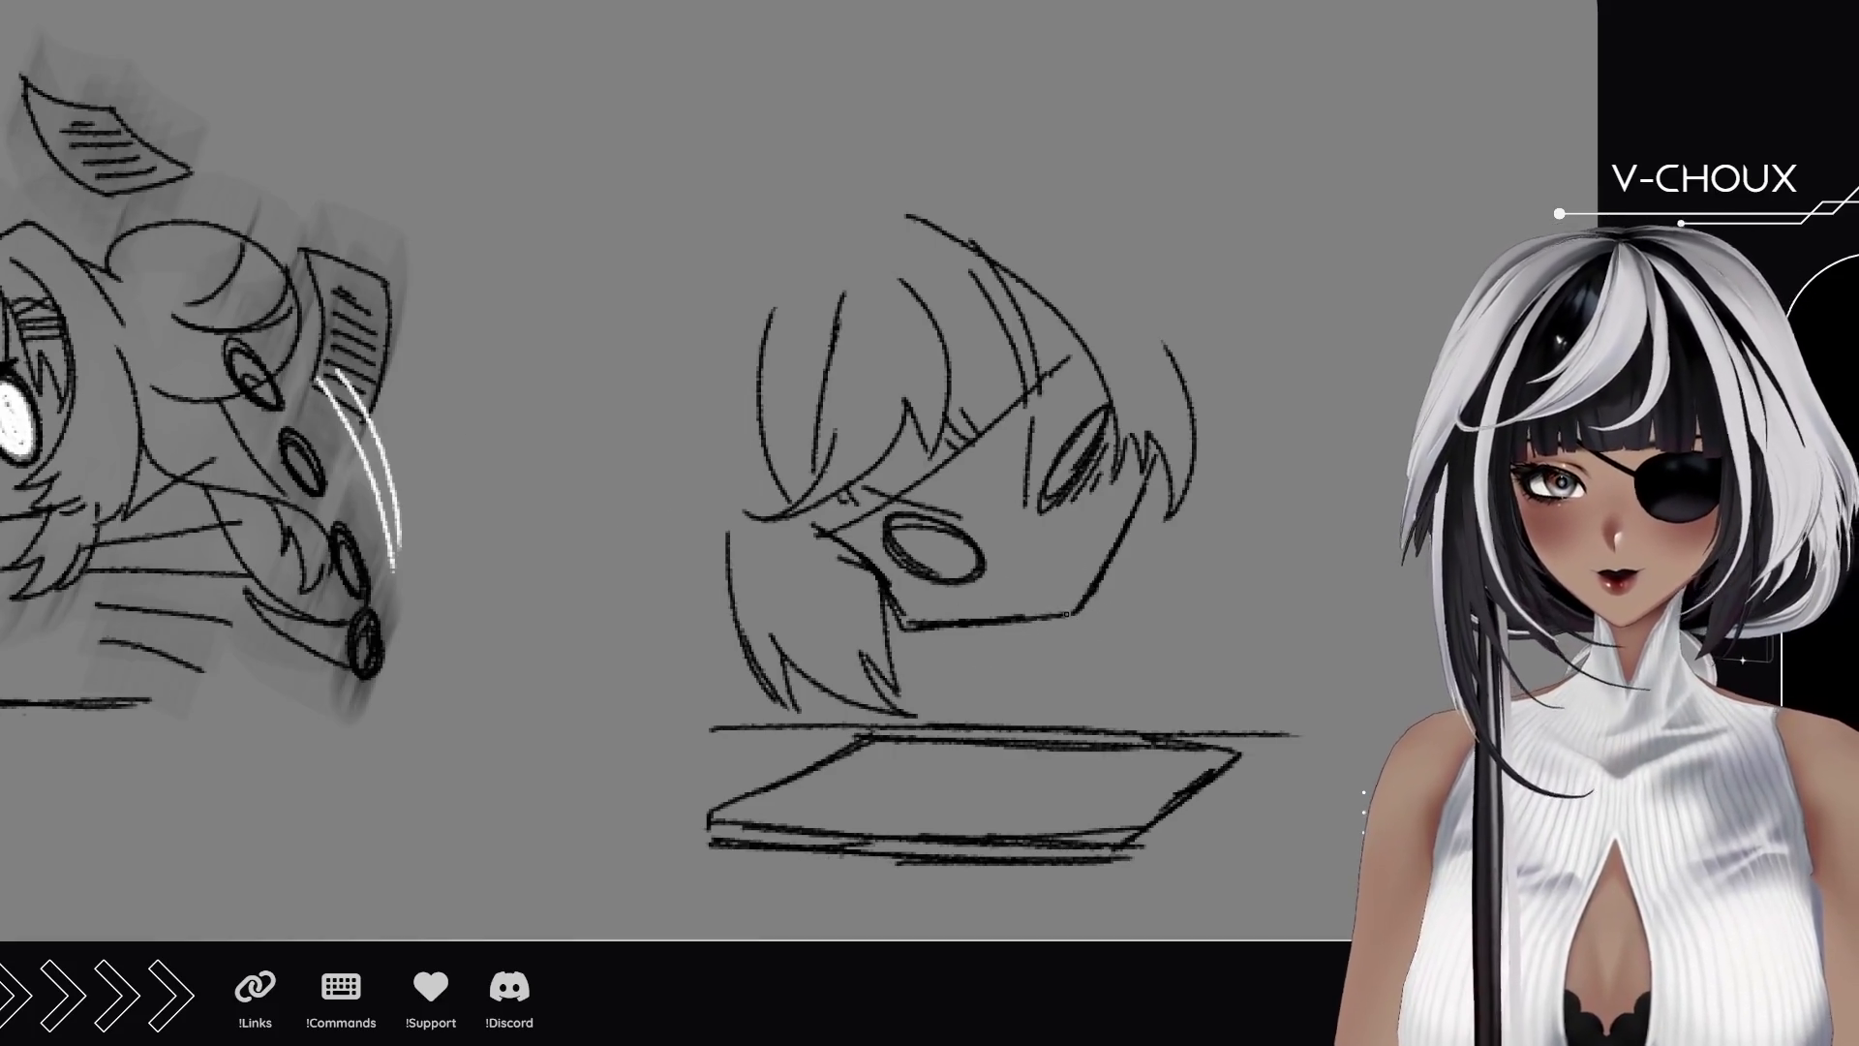
# Add the mouth, jaw line, a curved strand and hatched shadow in the hair.
pyautogui.moveTo(1031, 584); pyautogui.dragTo(1054, 595)
pyautogui.moveTo(823, 538)
pyautogui.mouseDown()
pyautogui.moveTo(905, 635)
pyautogui.moveTo(1000, 631)
pyautogui.mouseUp()
pyautogui.moveTo(1155, 454); pyautogui.dragTo(1146, 485)
pyautogui.hotkey('ctrl', 'z')
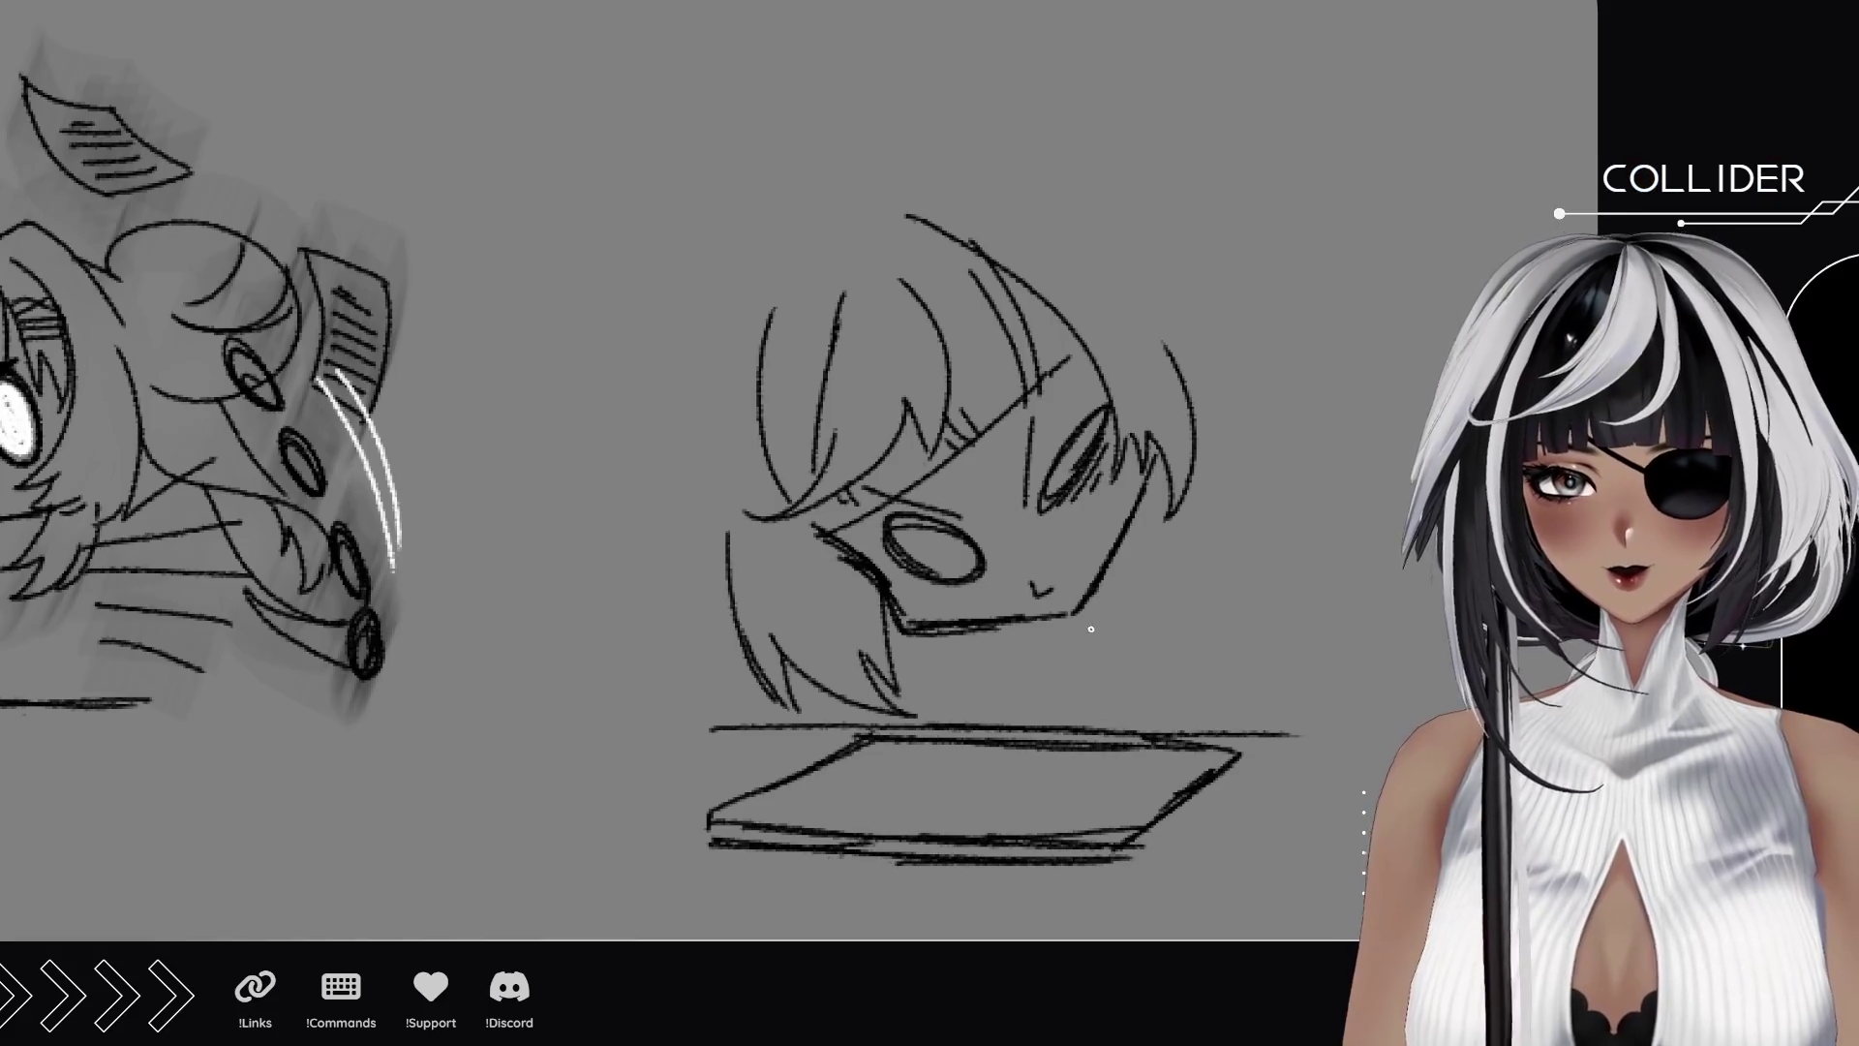
pyautogui.moveTo(1075, 630); pyautogui.dragTo(1082, 705)
pyautogui.moveTo(1122, 565); pyautogui.dragTo(1178, 693)
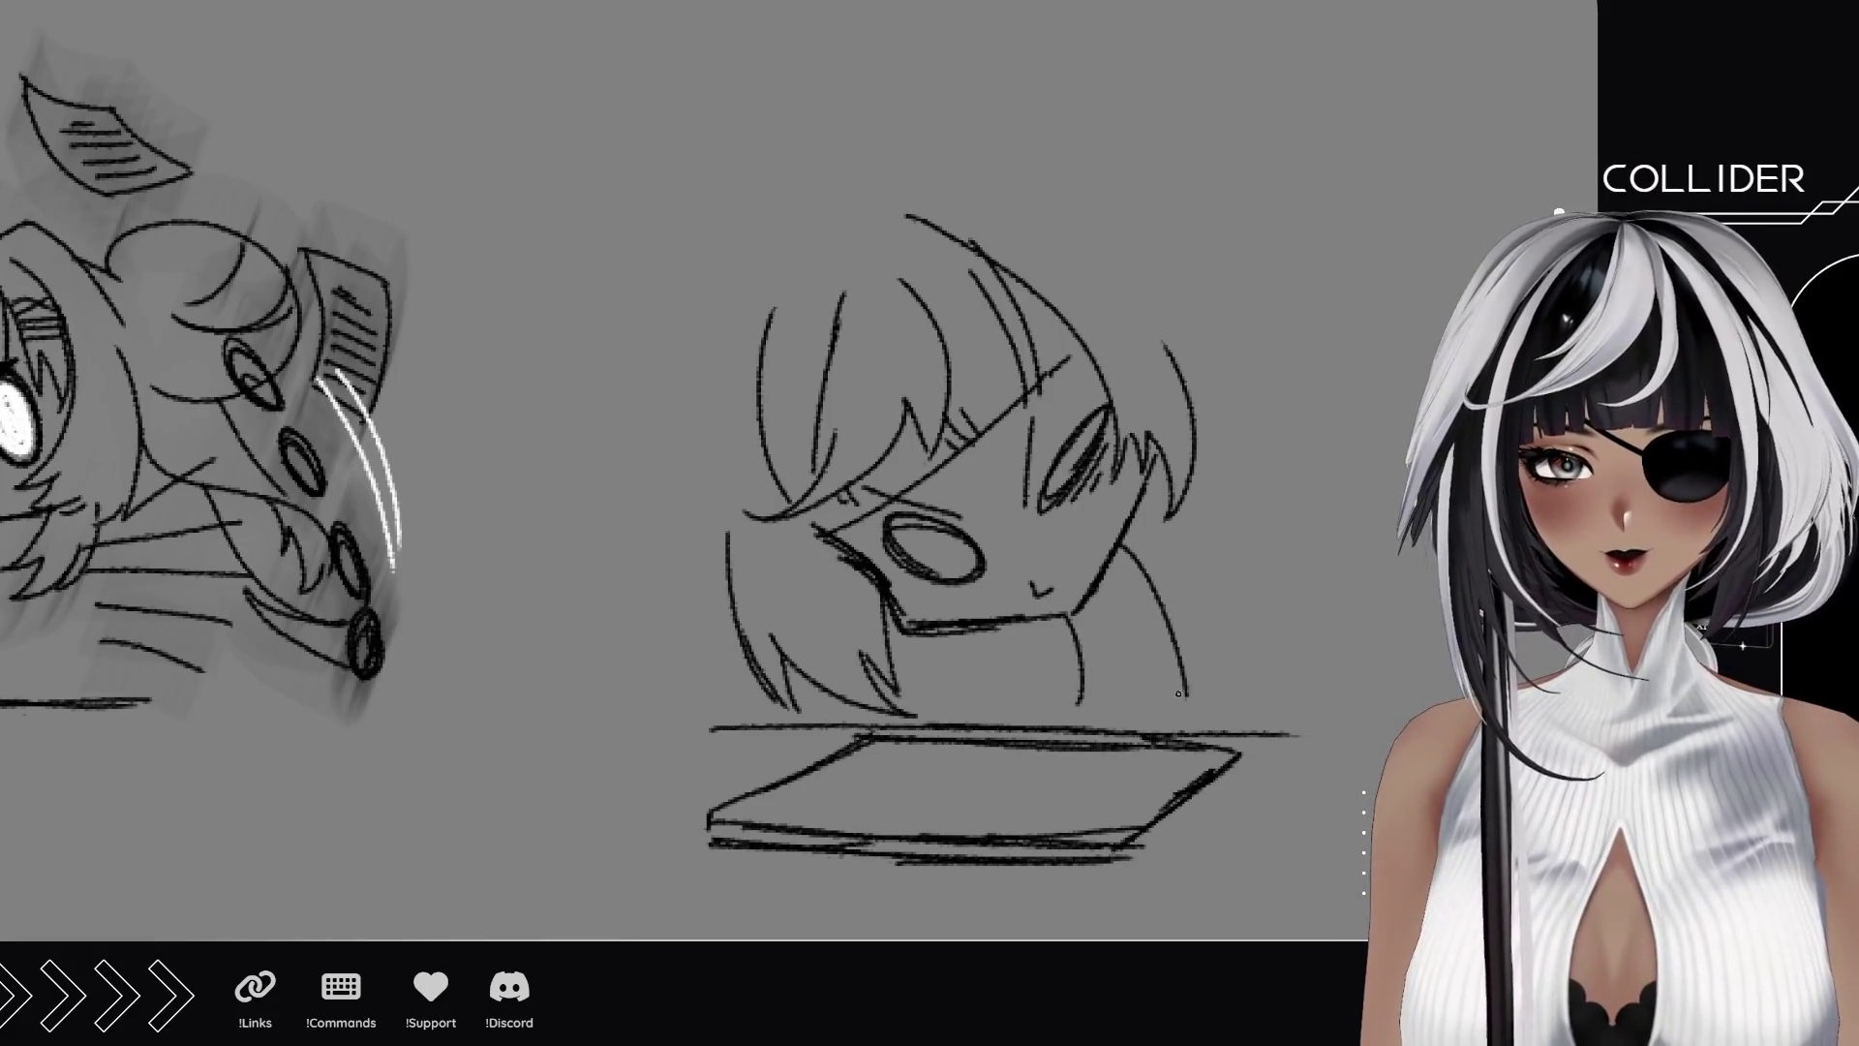
pyautogui.moveTo(1123, 539)
pyautogui.mouseDown()
pyautogui.moveTo(1169, 647)
pyautogui.moveTo(1104, 721)
pyautogui.moveTo(1104, 585)
pyautogui.moveTo(1071, 639)
pyautogui.moveTo(1077, 672)
pyautogui.mouseUp()
# Draw a long left strand, a gentler top hair arc and new strands down the right side.
pyautogui.moveTo(815, 176)
pyautogui.mouseDown()
pyautogui.moveTo(786, 176)
pyautogui.moveTo(569, 520)
pyautogui.moveTo(577, 569)
pyautogui.moveTo(680, 531)
pyautogui.moveTo(747, 634)
pyautogui.mouseUp()
pyautogui.moveTo(903, 447); pyautogui.dragTo(837, 526)
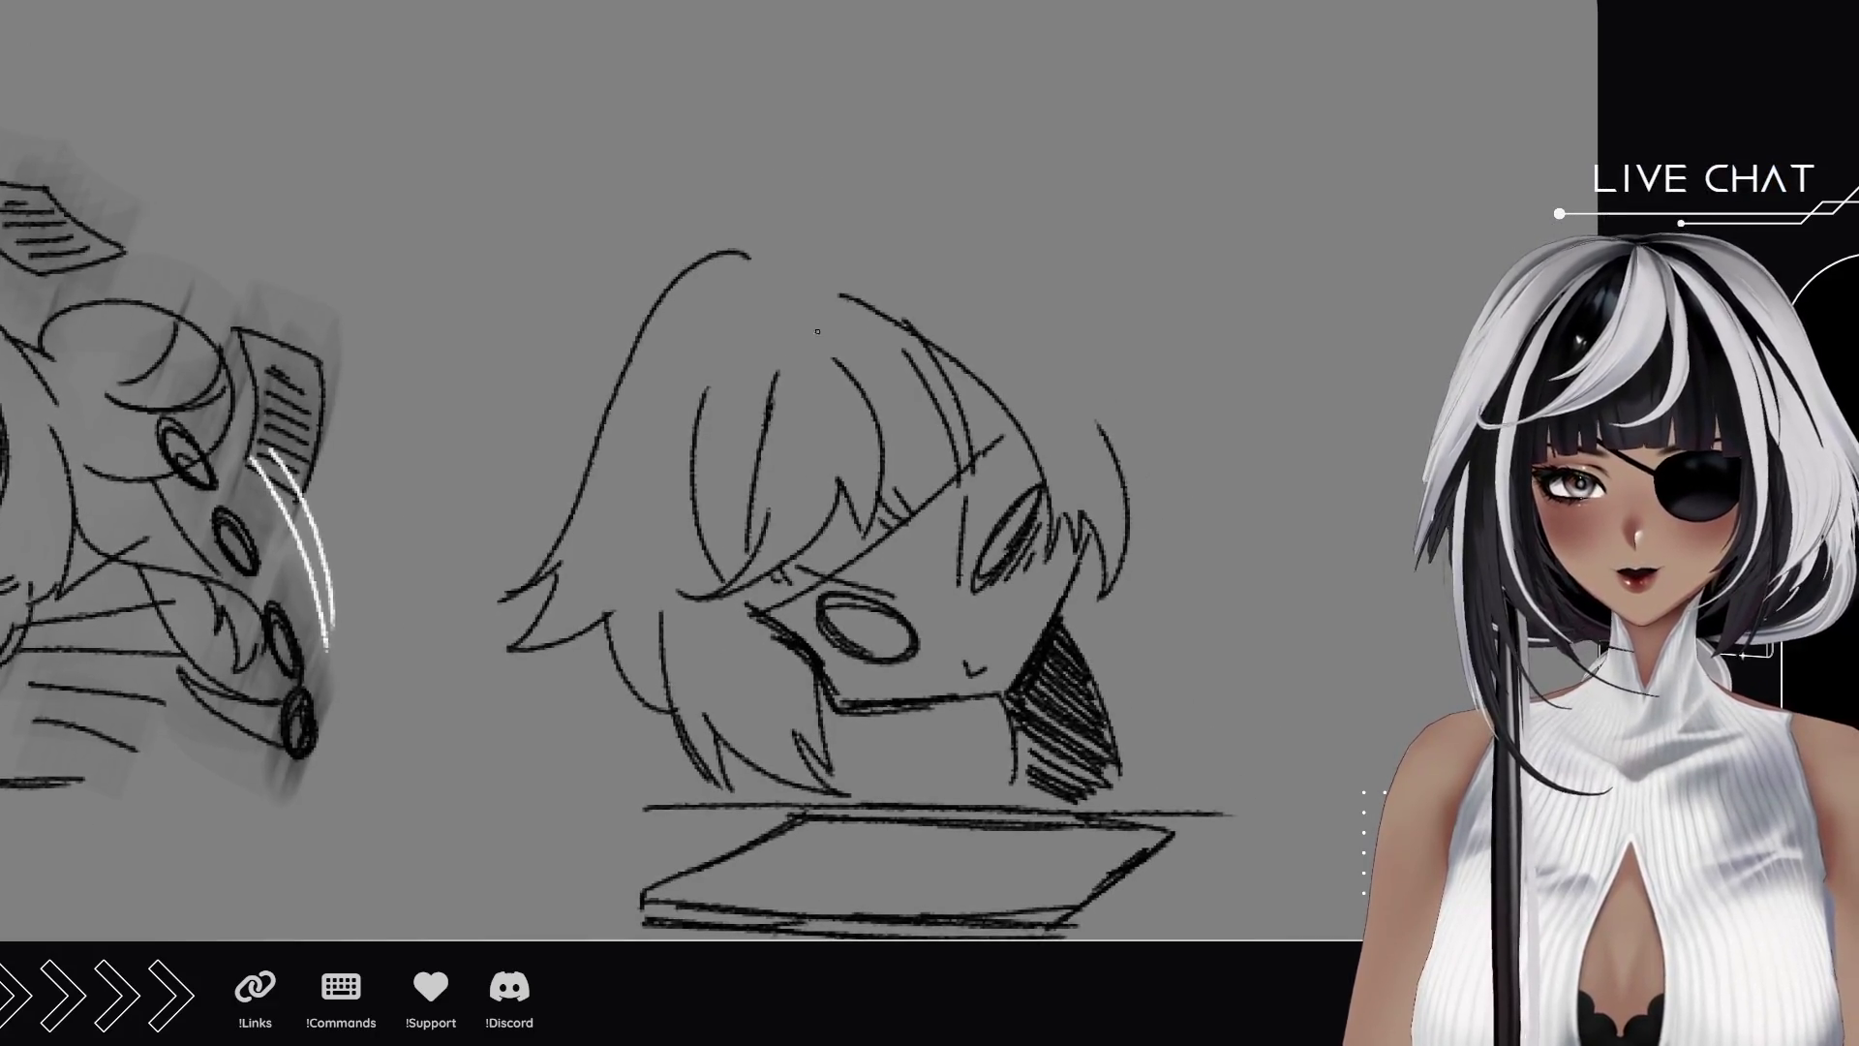
pyautogui.moveTo(760, 243); pyautogui.dragTo(1222, 291)
pyautogui.hotkey('ctrl', 'z')
pyautogui.moveTo(763, 219)
pyautogui.mouseDown()
pyautogui.moveTo(1152, 235)
pyautogui.moveTo(1094, 248)
pyautogui.moveTo(1183, 320)
pyautogui.moveTo(1206, 378)
pyautogui.moveTo(1152, 362)
pyautogui.mouseUp()
pyautogui.moveTo(1154, 360); pyautogui.dragTo(1180, 513)
pyautogui.hotkey('ctrl', 'z')
pyautogui.hotkey('ctrl', 'z')
pyautogui.moveTo(1150, 364)
pyautogui.mouseDown()
pyautogui.moveTo(1208, 384)
pyautogui.moveTo(1218, 436)
pyautogui.mouseUp()
pyautogui.moveTo(1191, 465)
pyautogui.mouseDown()
pyautogui.moveTo(1241, 522)
pyautogui.moveTo(1190, 615)
pyautogui.moveTo(1106, 503)
pyautogui.mouseUp()
# Add a wavy outline down the hair's right side and short strokes at its edges.
pyautogui.moveTo(821, 576)
pyautogui.mouseDown()
pyautogui.moveTo(835, 668)
pyautogui.moveTo(765, 663)
pyautogui.mouseUp()
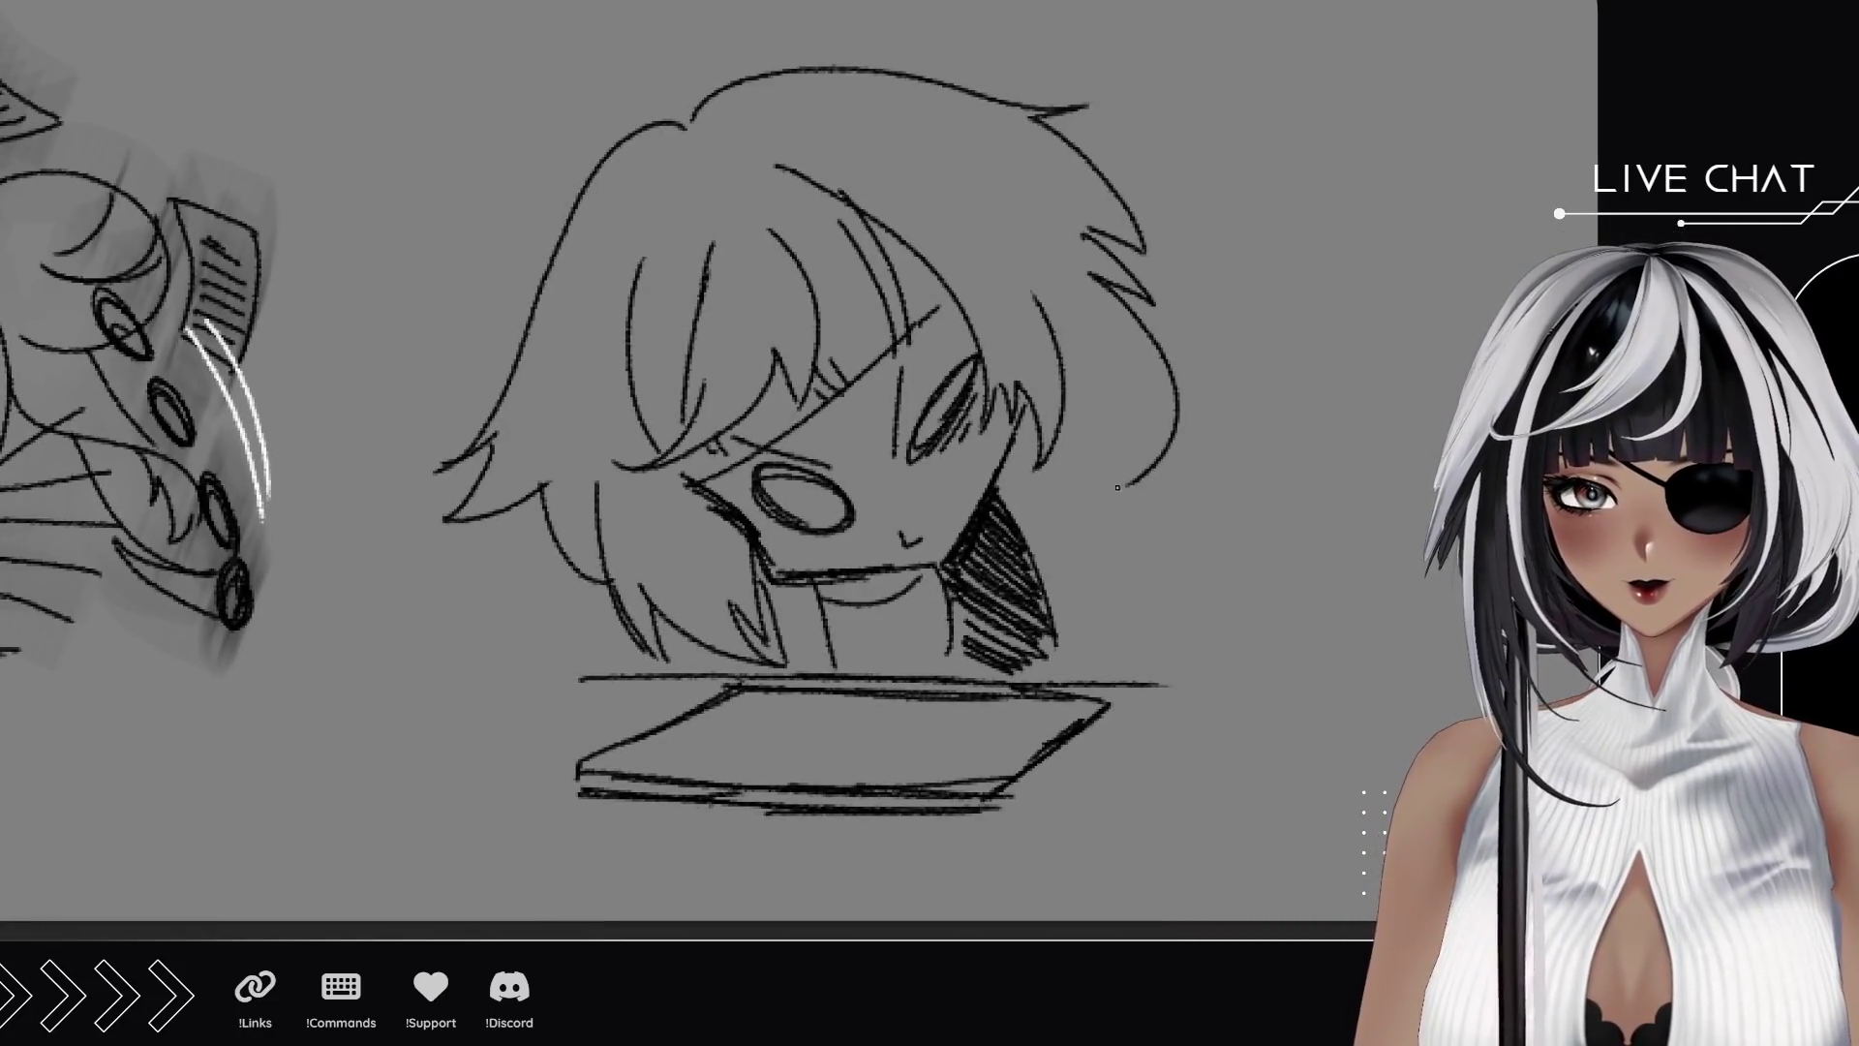
pyautogui.moveTo(1106, 484)
pyautogui.mouseDown()
pyautogui.moveTo(1157, 528)
pyautogui.moveTo(1166, 683)
pyautogui.mouseUp()
pyautogui.moveTo(1024, 537)
pyautogui.mouseDown()
pyautogui.moveTo(1063, 516)
pyautogui.moveTo(1090, 591)
pyautogui.moveTo(1159, 668)
pyautogui.mouseUp()
pyautogui.moveTo(557, 126); pyautogui.dragTo(619, 260)
pyautogui.moveTo(634, 392); pyautogui.dragTo(547, 383)
pyautogui.hotkey('ctrl', 'z')
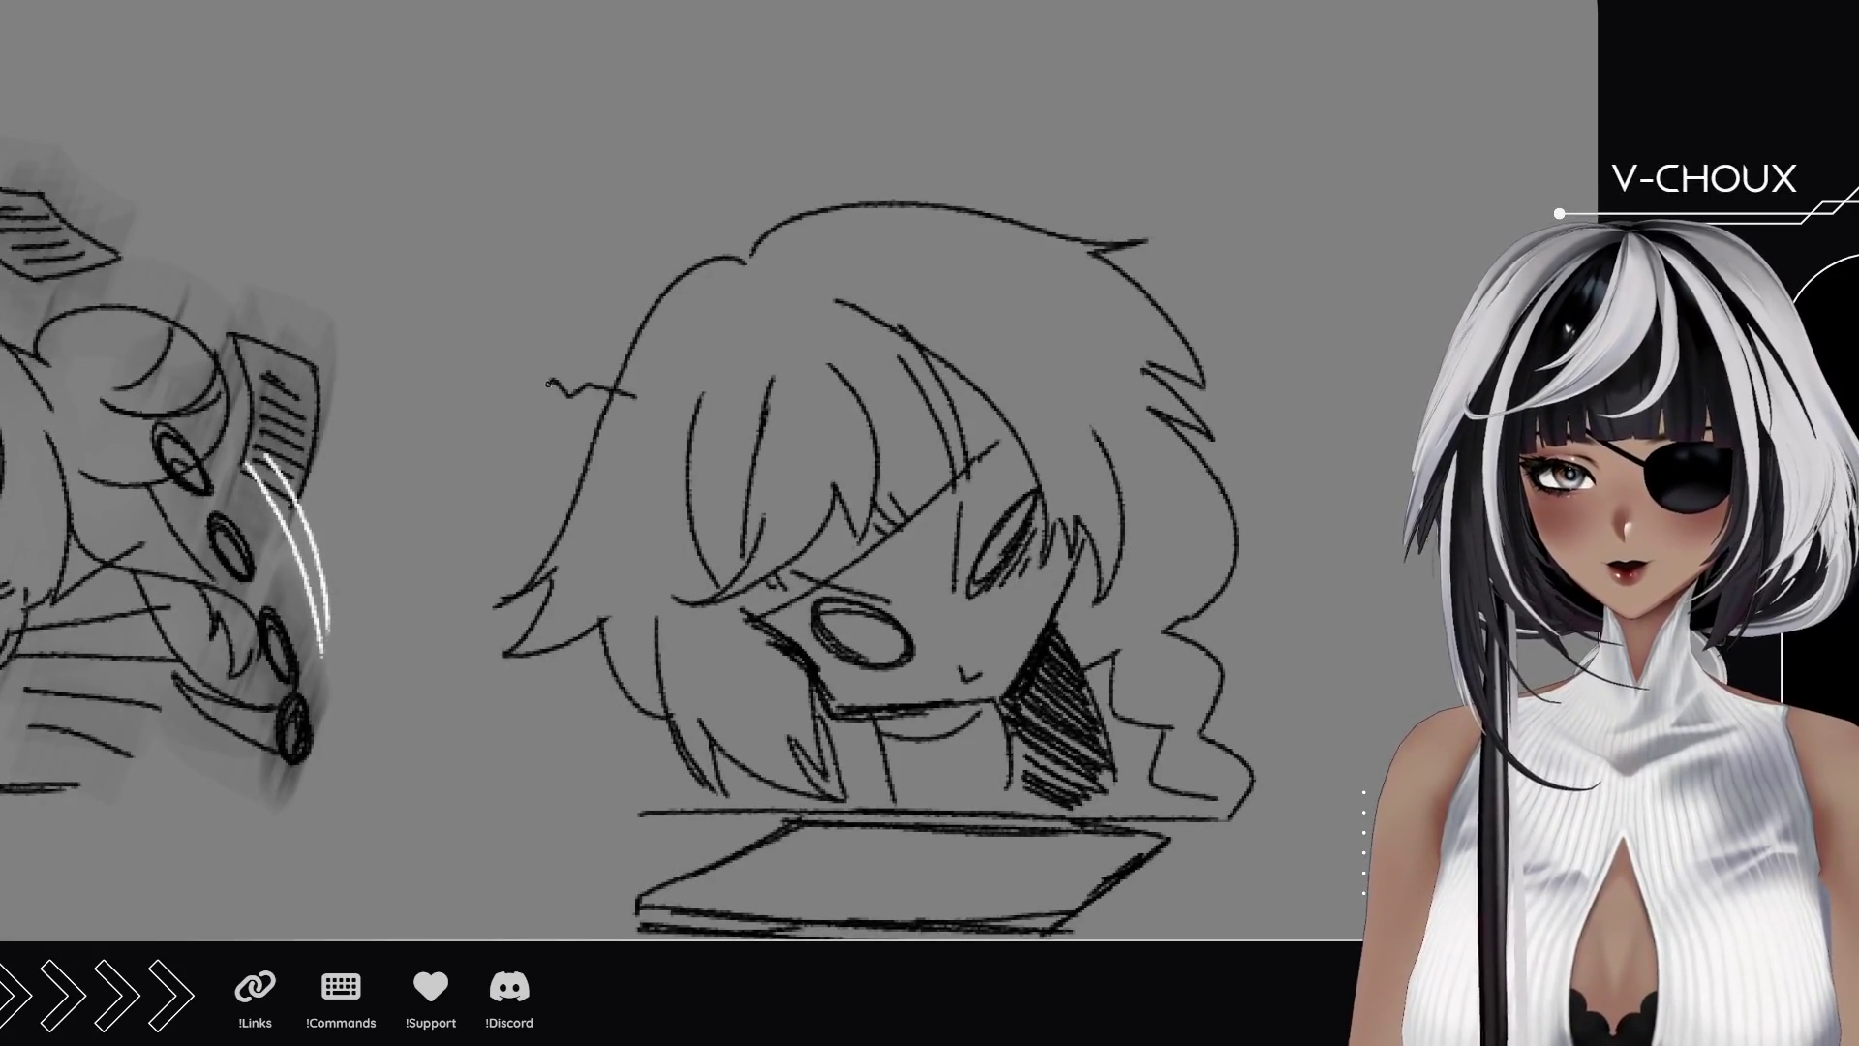
pyautogui.moveTo(594, 469); pyautogui.dragTo(557, 480)
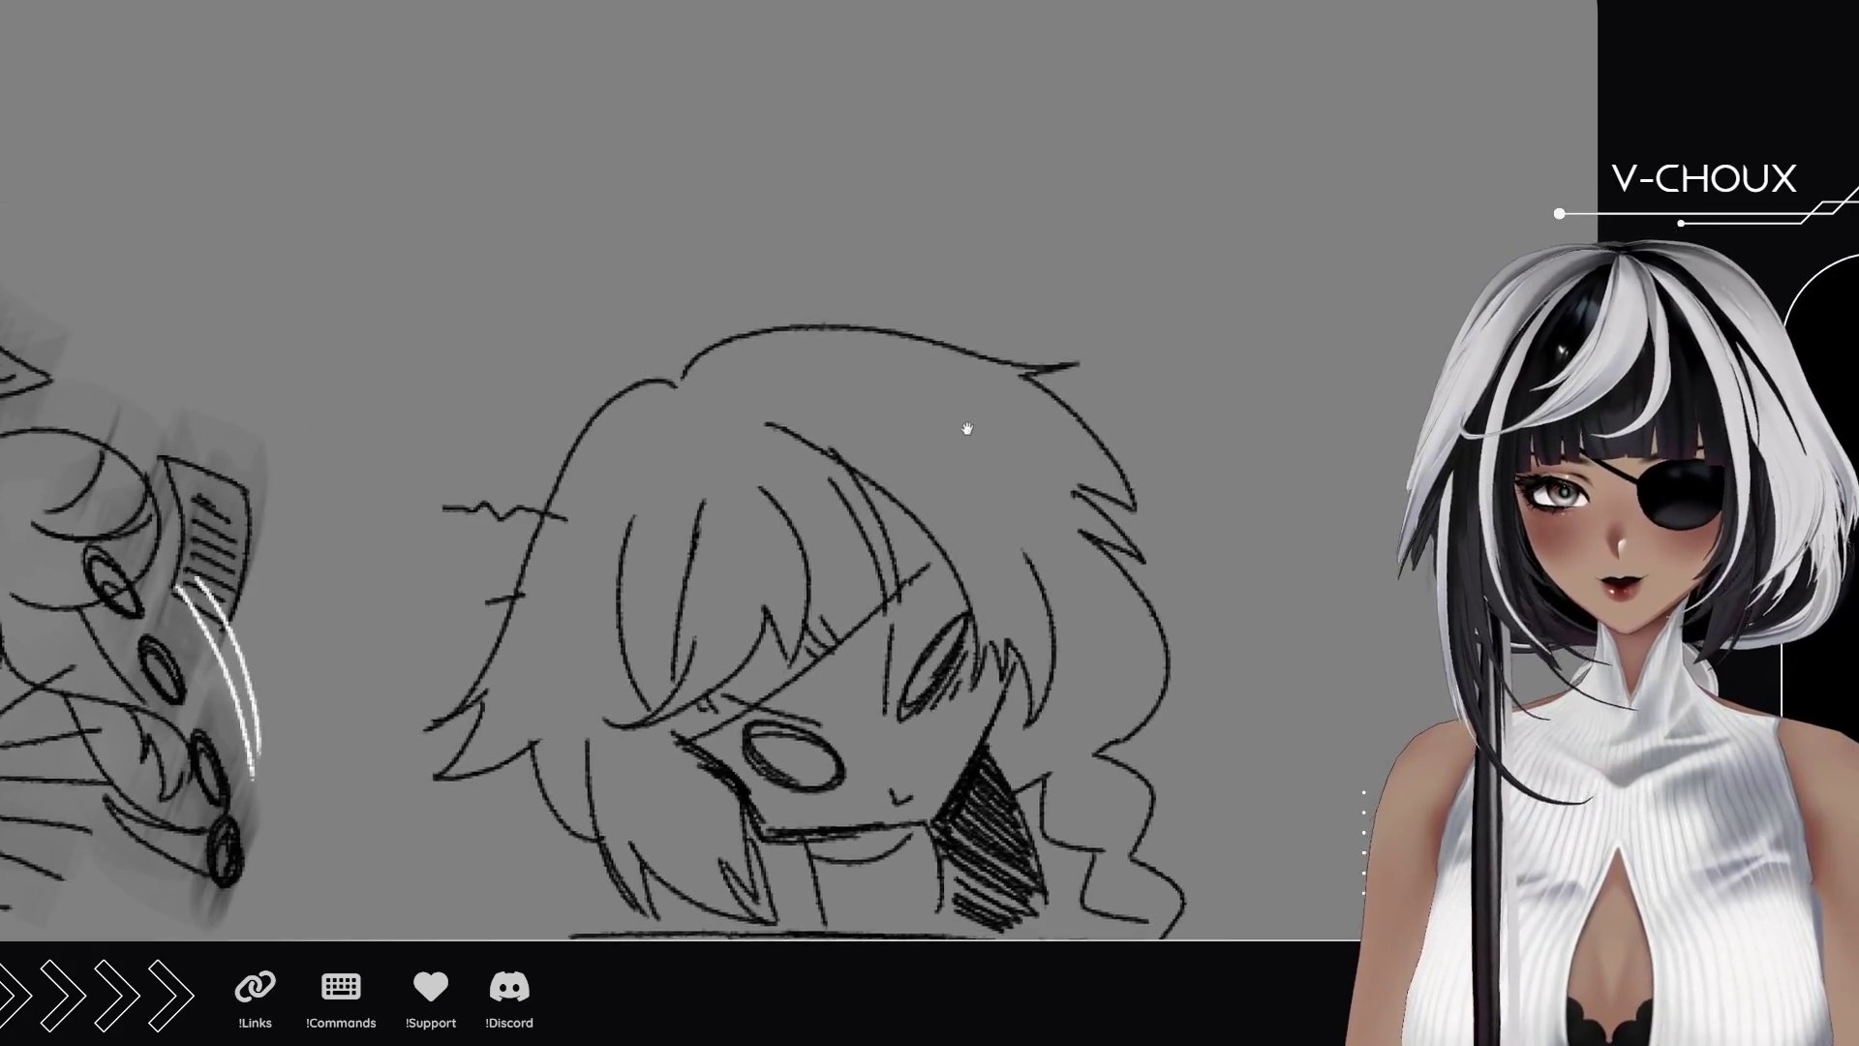
pyautogui.scroll(3, 968, 426)
# Sketch the creature's dark-hatched round head with a pointed ear and outline its long wing.
pyautogui.moveTo(487, 314)
pyautogui.mouseDown()
pyautogui.moveTo(503, 321)
pyautogui.moveTo(513, 273)
pyautogui.moveTo(542, 309)
pyautogui.moveTo(494, 324)
pyautogui.moveTo(513, 329)
pyautogui.mouseUp()
pyautogui.moveTo(489, 266)
pyautogui.mouseDown()
pyautogui.moveTo(527, 300)
pyautogui.moveTo(513, 334)
pyautogui.moveTo(561, 331)
pyautogui.moveTo(605, 289)
pyautogui.moveTo(532, 296)
pyautogui.moveTo(596, 240)
pyautogui.moveTo(566, 215)
pyautogui.moveTo(612, 213)
pyautogui.moveTo(602, 293)
pyautogui.mouseUp()
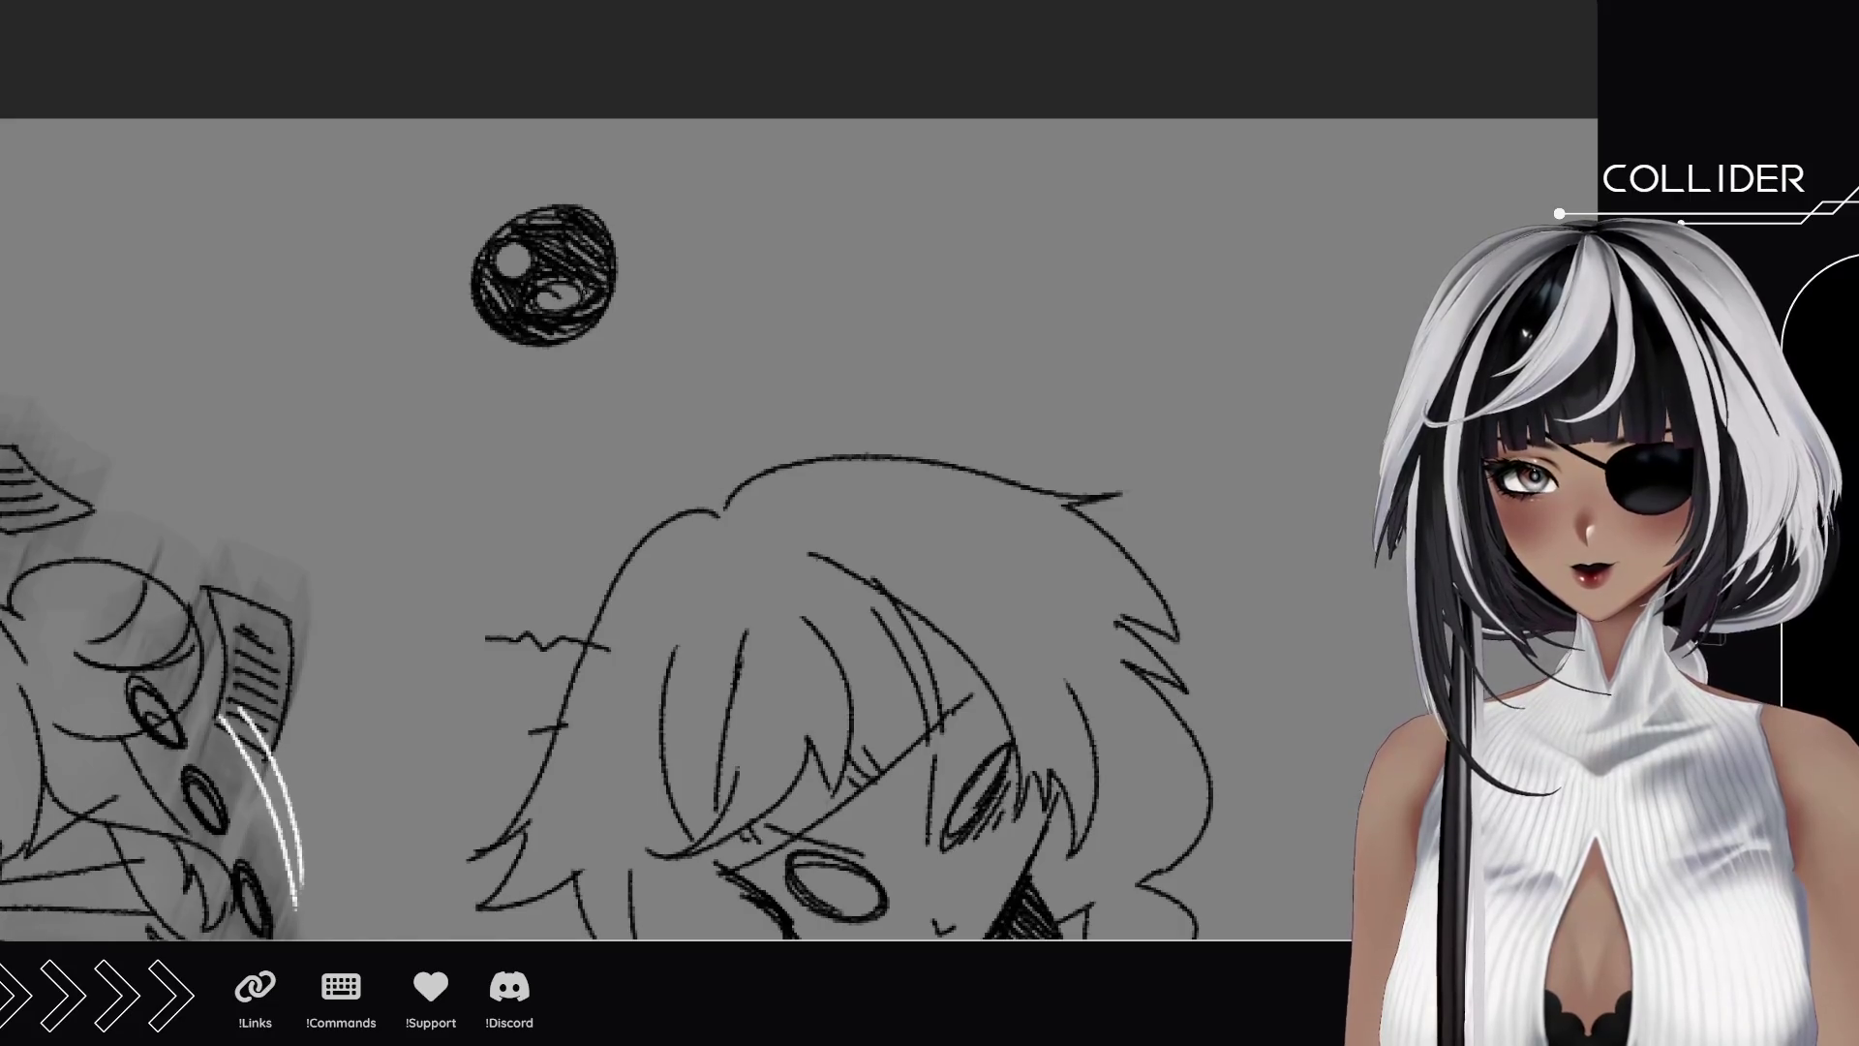
pyautogui.moveTo(535, 213)
pyautogui.mouseDown()
pyautogui.moveTo(608, 182)
pyautogui.moveTo(616, 270)
pyautogui.moveTo(639, 248)
pyautogui.mouseUp()
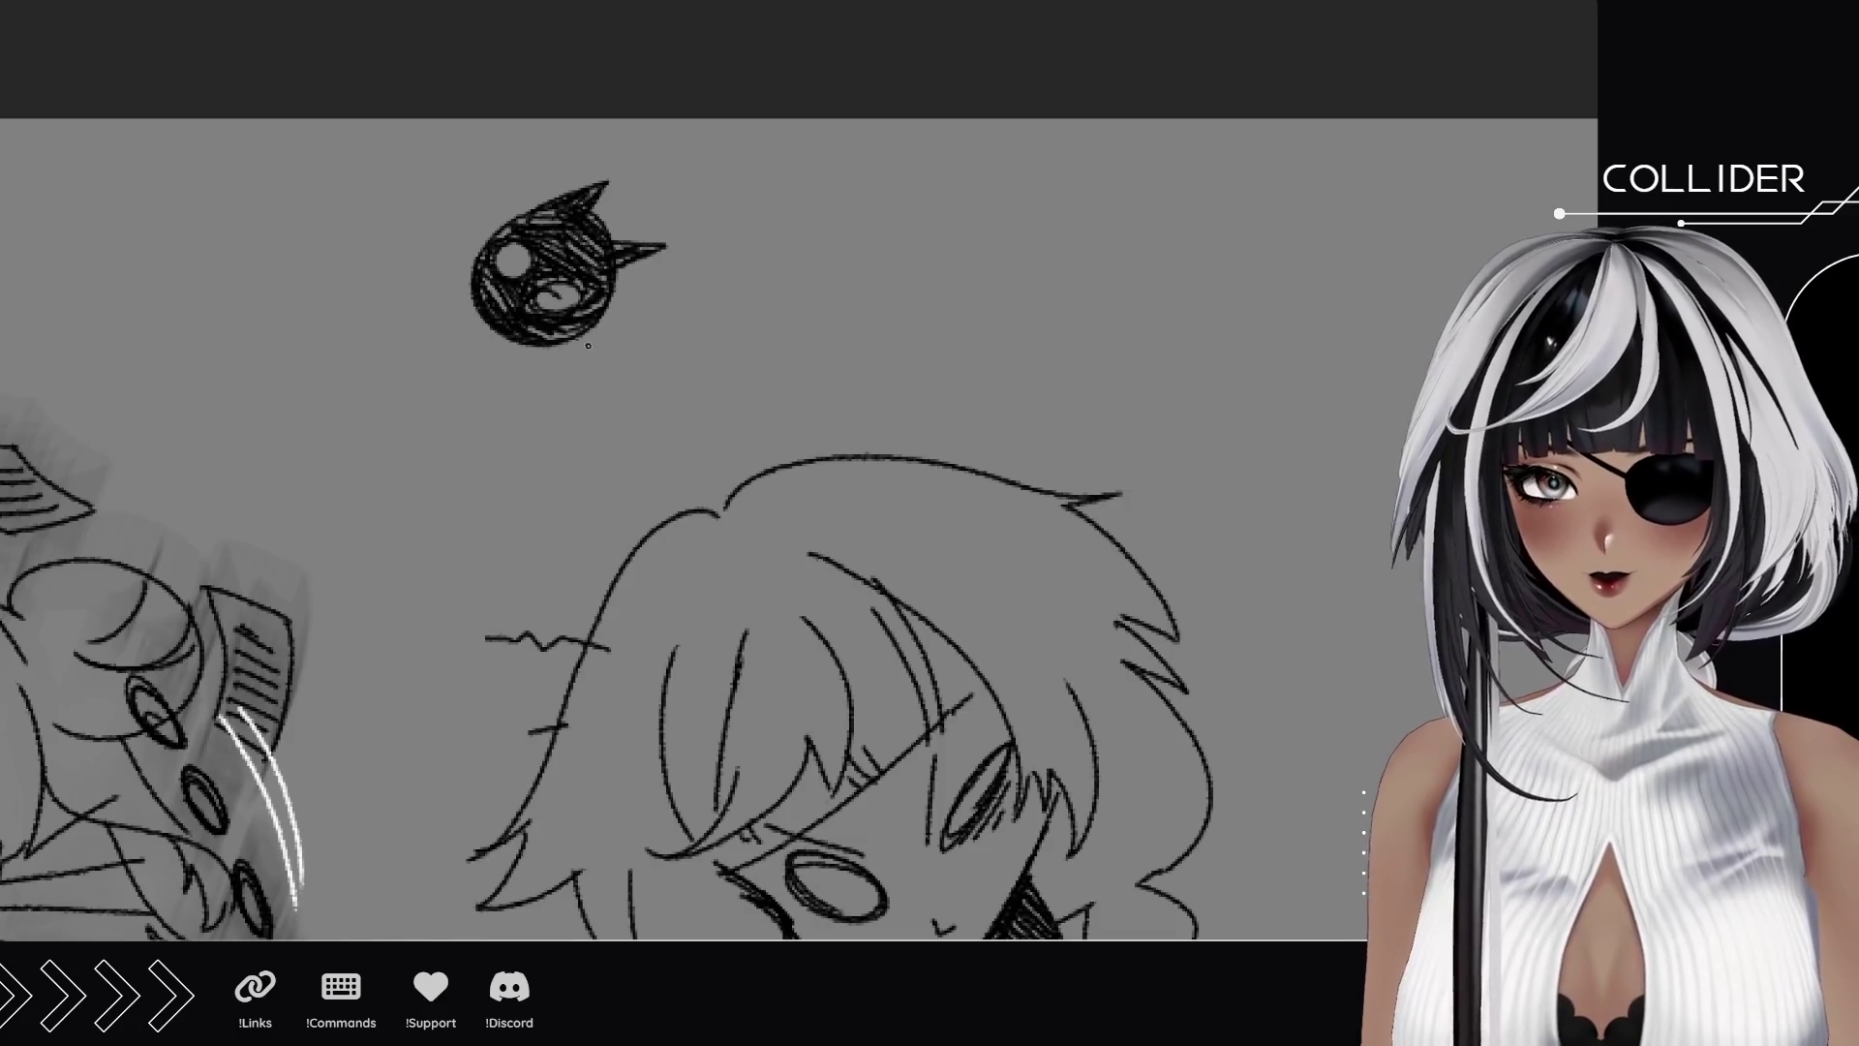
pyautogui.moveTo(392, 270)
pyautogui.mouseDown()
pyautogui.moveTo(578, 400)
pyautogui.moveTo(830, 385)
pyautogui.mouseUp()
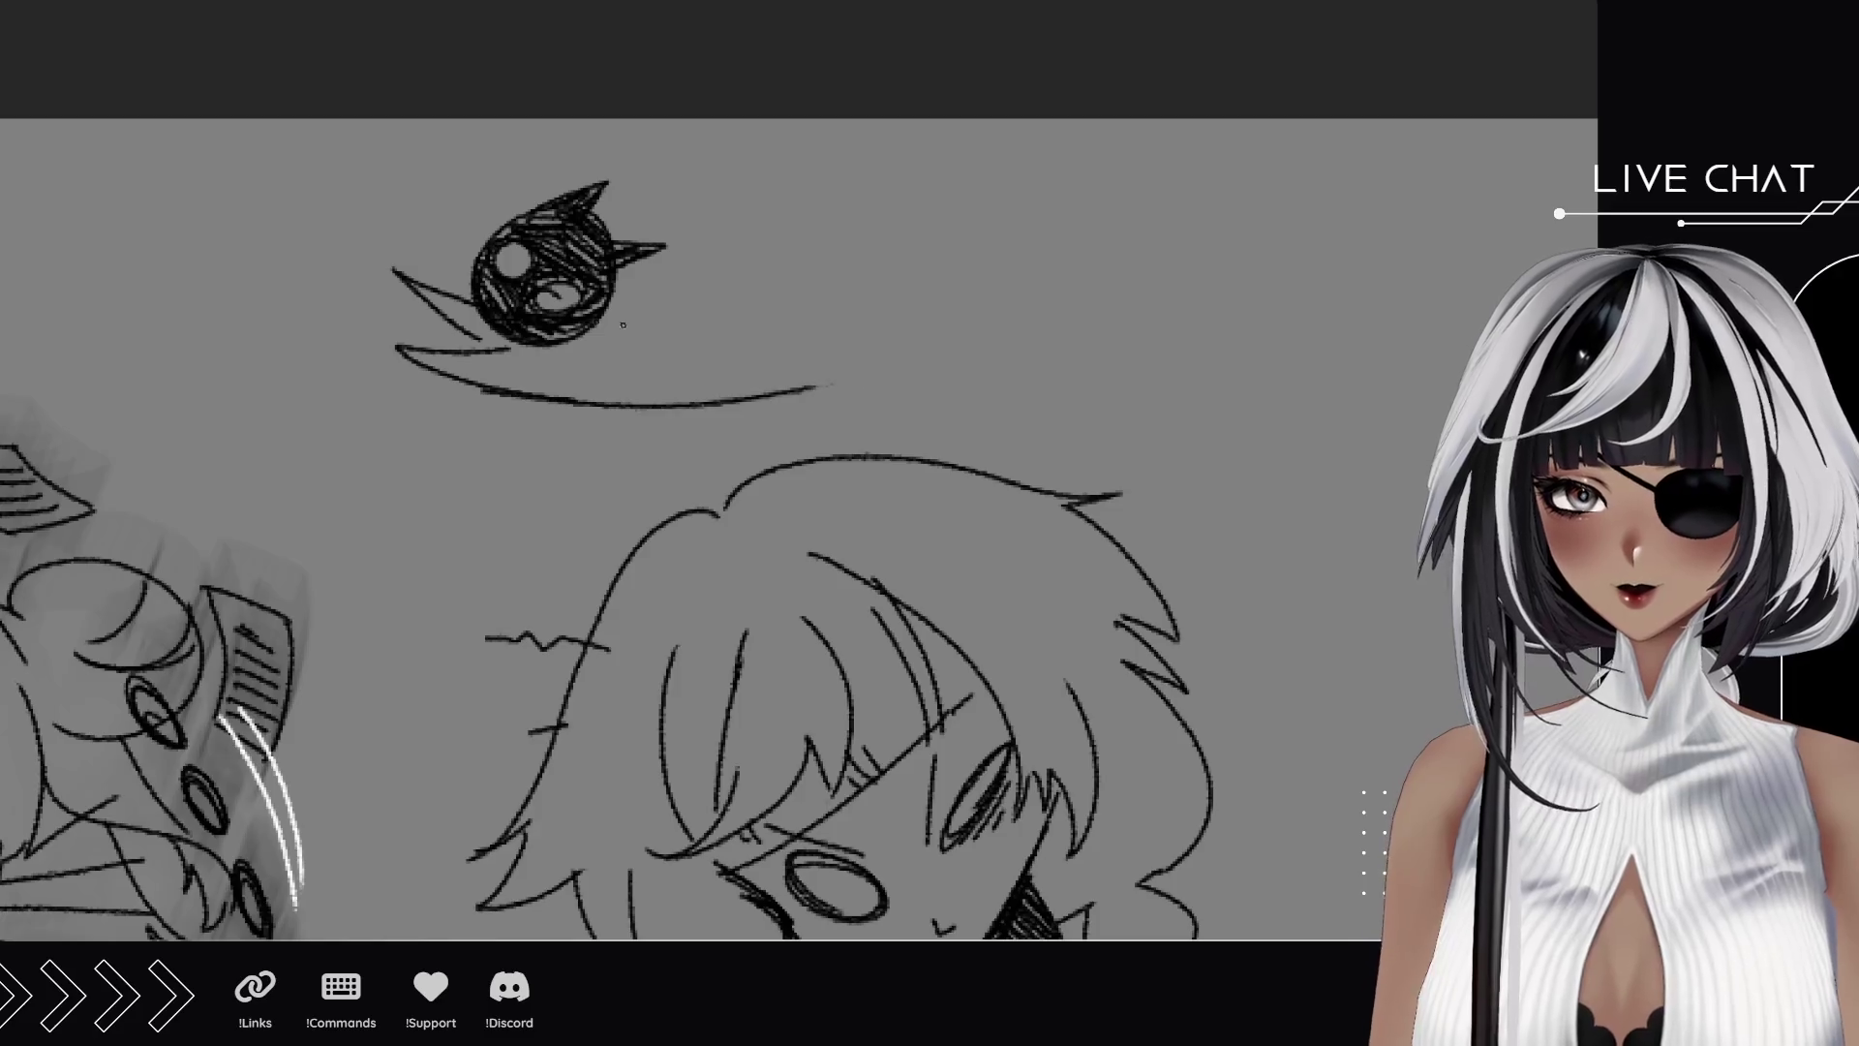
pyautogui.moveTo(602, 313)
pyautogui.mouseDown()
pyautogui.moveTo(862, 272)
pyautogui.moveTo(792, 328)
pyautogui.moveTo(927, 335)
pyautogui.moveTo(815, 377)
pyautogui.mouseUp()
# Fill the wing with black scribbles, extending it to a spiked right tip.
pyautogui.moveTo(417, 290)
pyautogui.mouseDown()
pyautogui.moveTo(489, 339)
pyautogui.moveTo(455, 315)
pyautogui.moveTo(479, 319)
pyautogui.moveTo(522, 256)
pyautogui.moveTo(571, 295)
pyautogui.moveTo(518, 254)
pyautogui.moveTo(577, 273)
pyautogui.mouseUp()
pyautogui.moveTo(417, 366)
pyautogui.mouseDown()
pyautogui.moveTo(586, 372)
pyautogui.moveTo(484, 356)
pyautogui.moveTo(562, 354)
pyautogui.moveTo(705, 388)
pyautogui.mouseUp()
pyautogui.moveTo(547, 383)
pyautogui.mouseDown()
pyautogui.moveTo(760, 373)
pyautogui.moveTo(760, 327)
pyautogui.mouseUp()
pyautogui.moveTo(595, 339)
pyautogui.mouseDown()
pyautogui.moveTo(785, 312)
pyautogui.moveTo(769, 321)
pyautogui.mouseUp()
pyautogui.moveTo(689, 383)
pyautogui.mouseDown()
pyautogui.moveTo(518, 347)
pyautogui.moveTo(581, 373)
pyautogui.moveTo(813, 378)
pyautogui.moveTo(910, 345)
pyautogui.moveTo(649, 358)
pyautogui.moveTo(761, 344)
pyautogui.moveTo(620, 334)
pyautogui.moveTo(775, 308)
pyautogui.moveTo(775, 329)
pyautogui.moveTo(826, 292)
pyautogui.moveTo(678, 368)
pyautogui.mouseUp()
pyautogui.moveTo(818, 315); pyautogui.dragTo(821, 331)
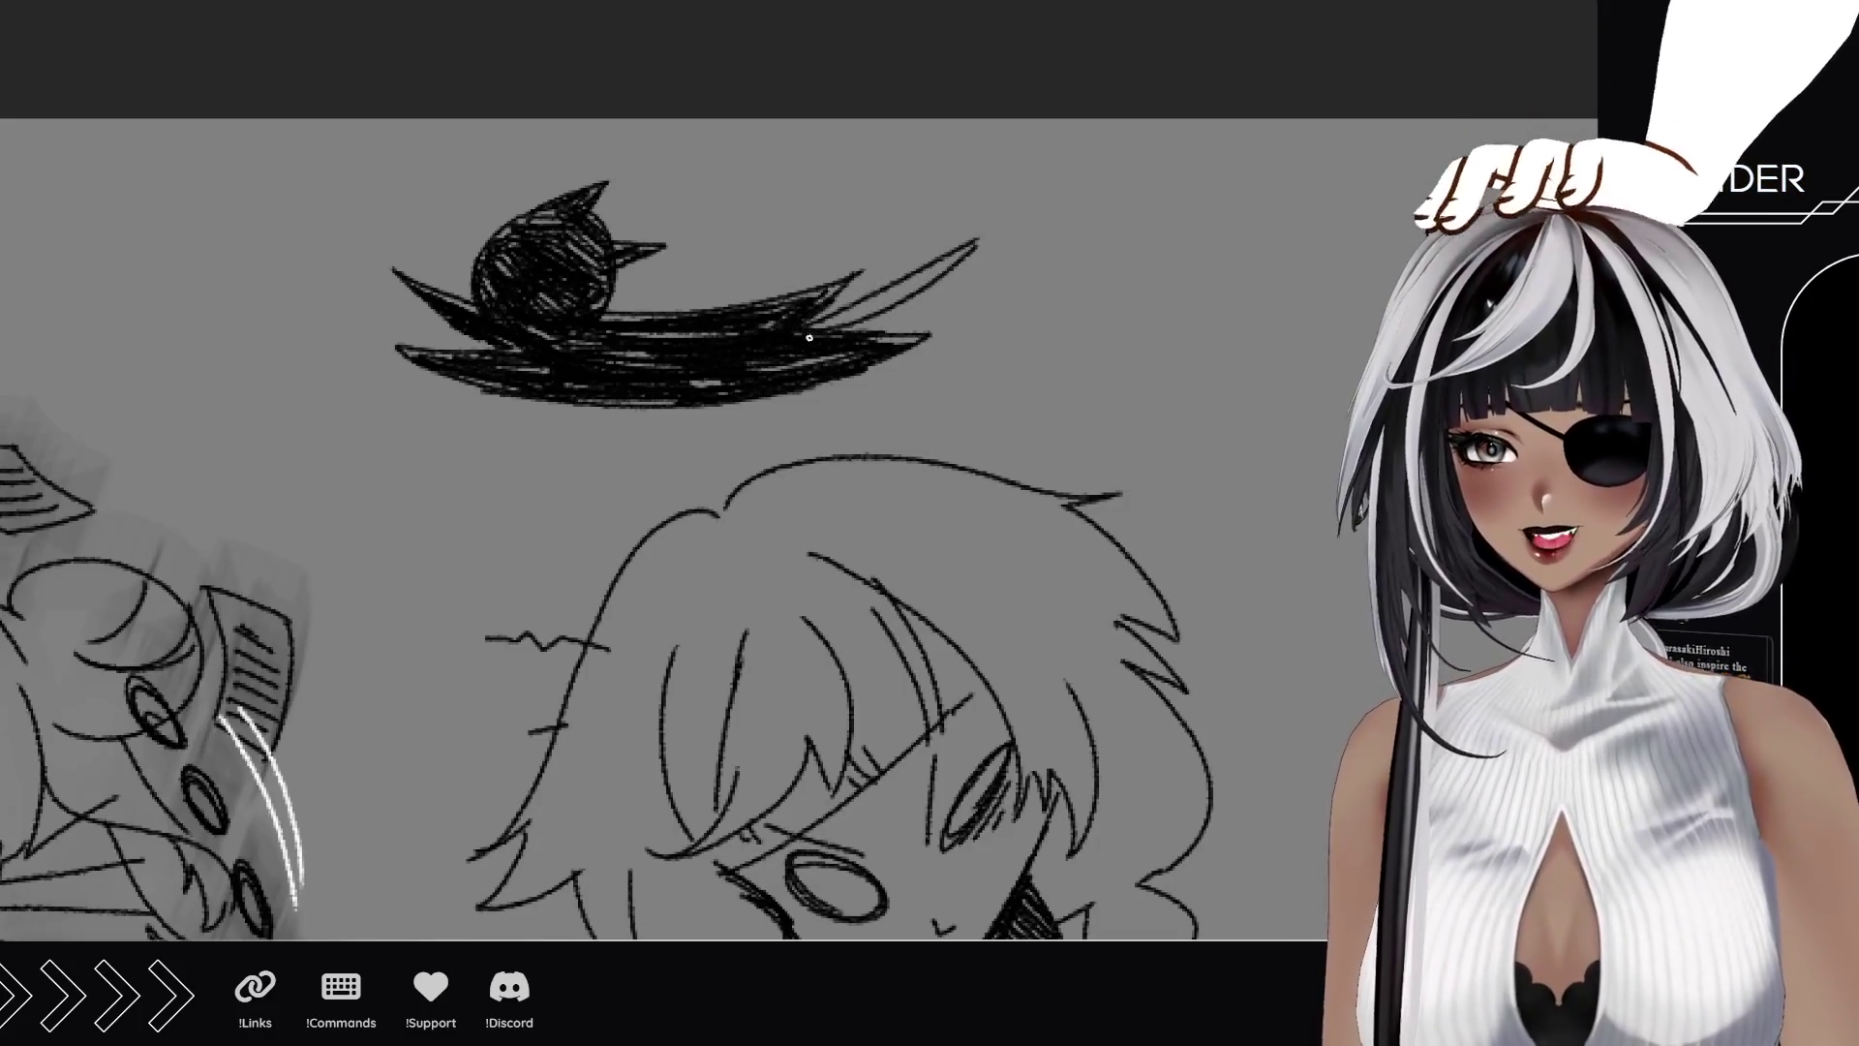
pyautogui.moveTo(821, 329)
pyautogui.mouseDown()
pyautogui.moveTo(920, 276)
pyautogui.moveTo(877, 306)
pyautogui.mouseUp()
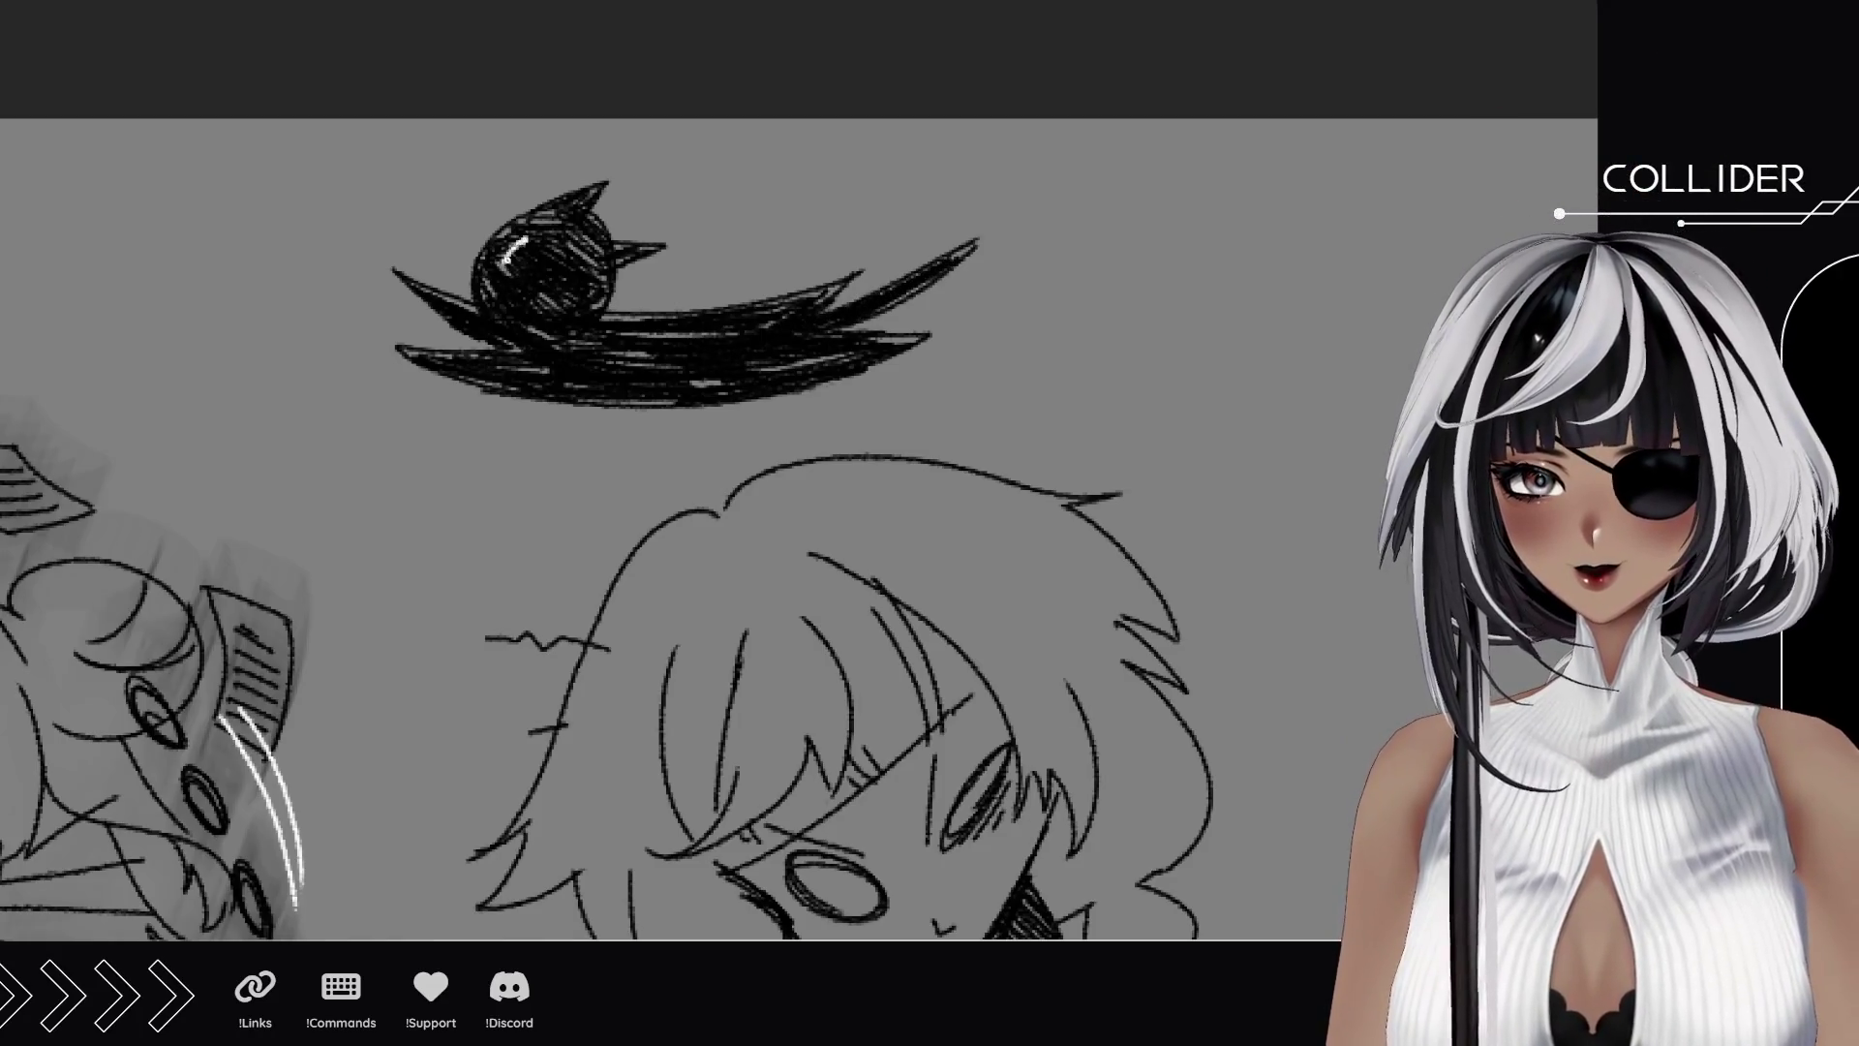
# Add white marks on the head, remove the white X, and zoom out to the strip.
pyautogui.moveTo(497, 235)
pyautogui.mouseDown()
pyautogui.moveTo(527, 262)
pyautogui.moveTo(496, 265)
pyautogui.moveTo(515, 244)
pyautogui.moveTo(490, 271)
pyautogui.moveTo(551, 295)
pyautogui.moveTo(544, 311)
pyautogui.mouseUp()
pyautogui.hotkey('ctrl', 'z')
pyautogui.hotkey('ctrl', 'z')
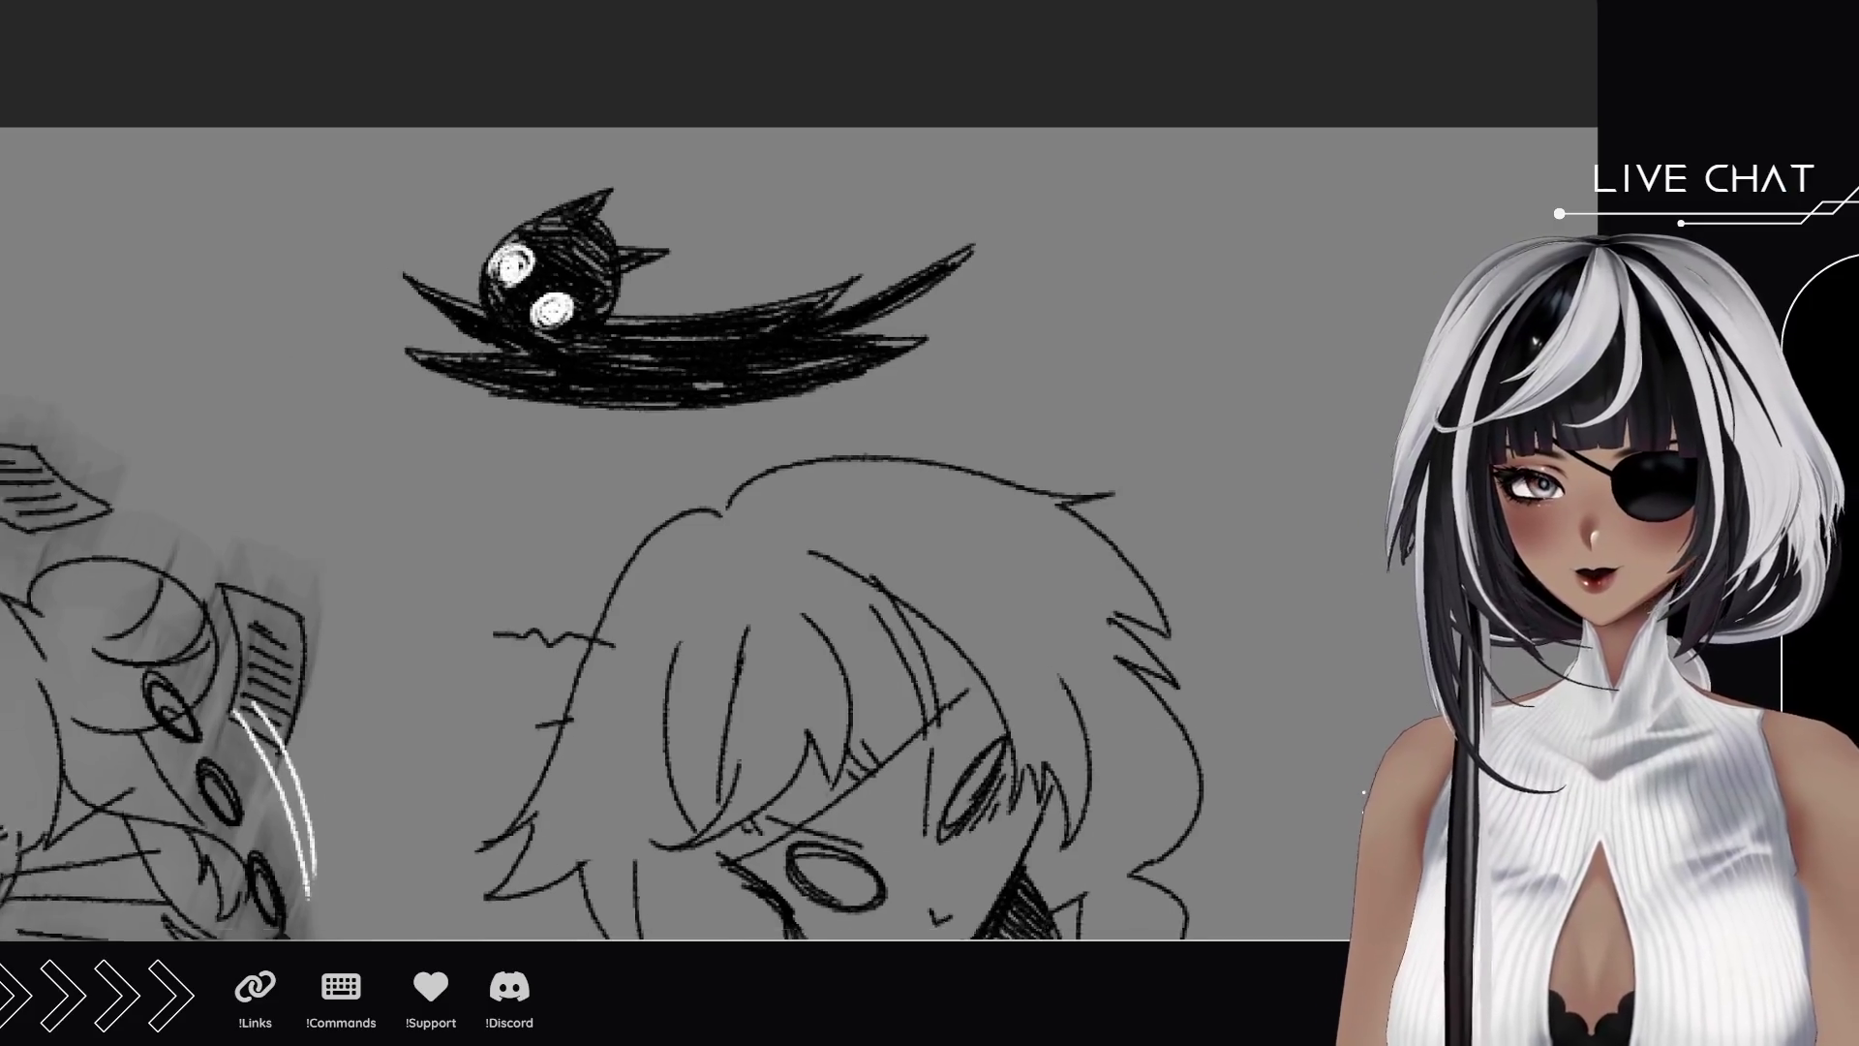
pyautogui.scroll(-5, 782, 540)
pyautogui.moveTo(782, 541); pyautogui.dragTo(760, 475)
pyautogui.scroll(3, 753, 472)
pyautogui.scroll(1, 753, 471)
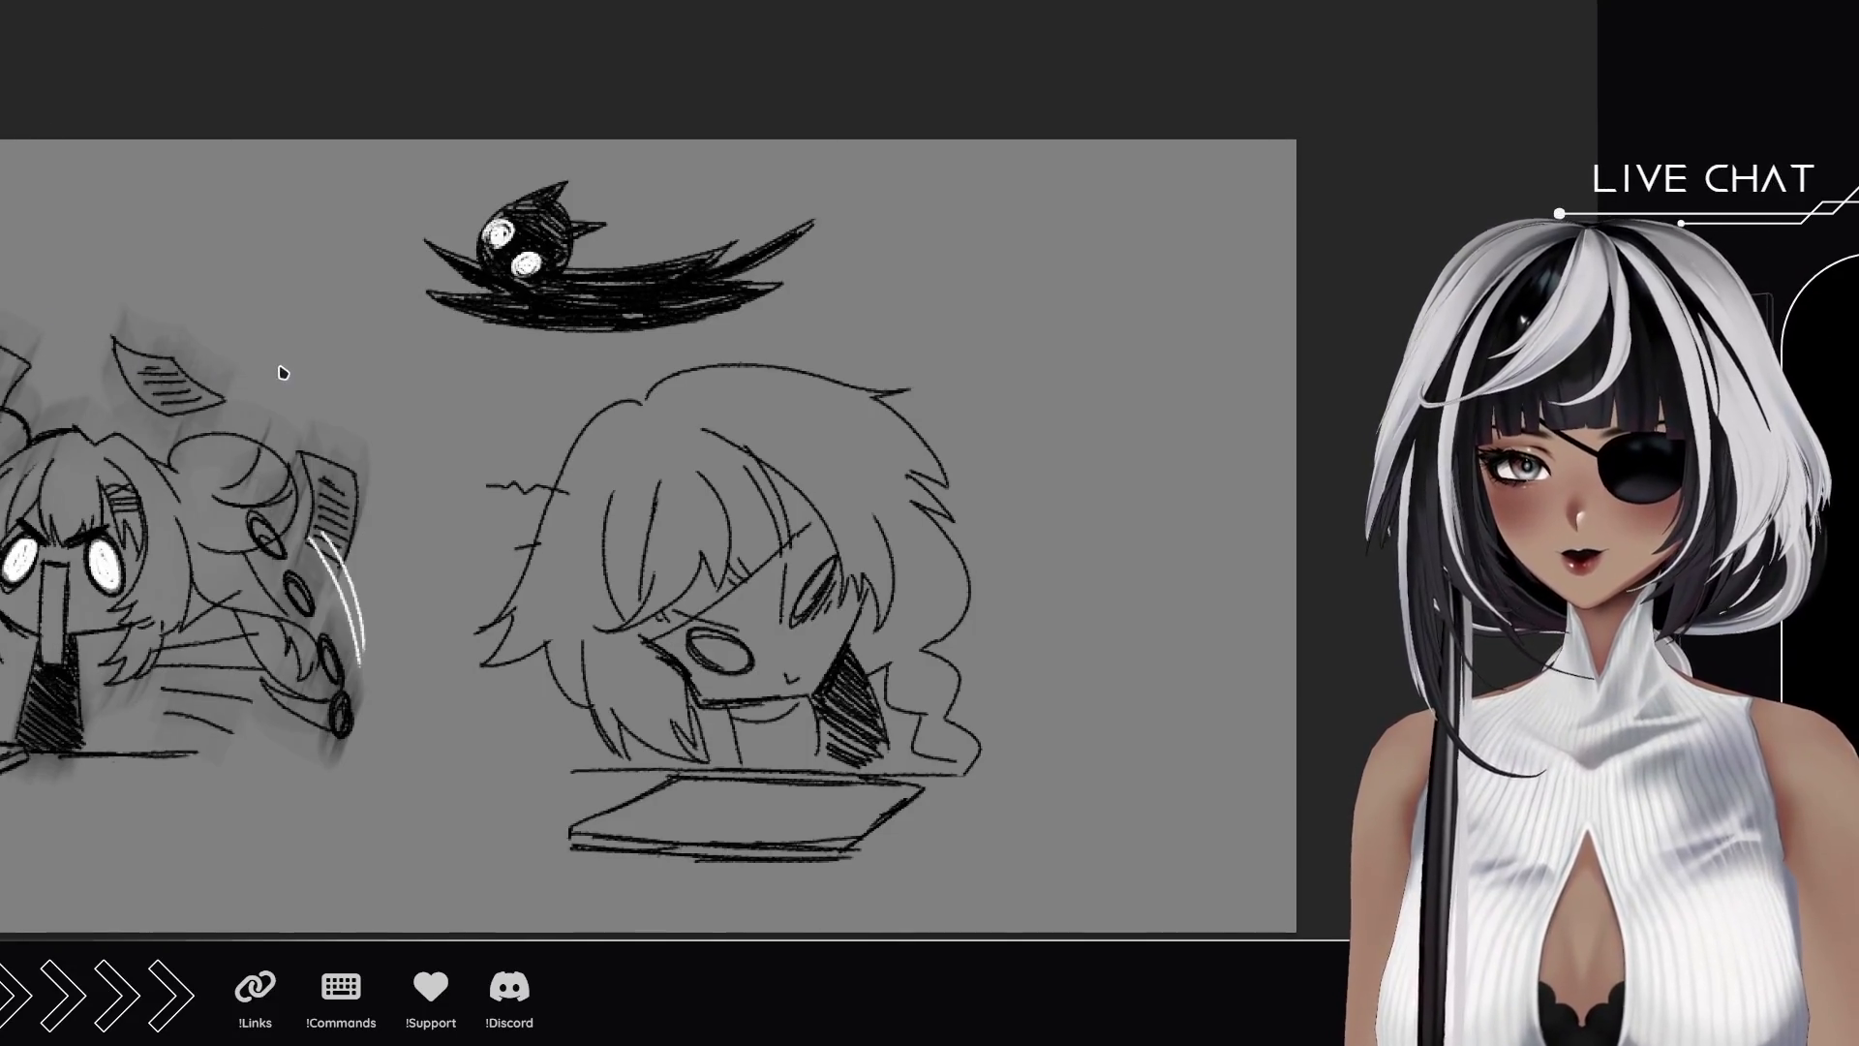
# Scale down the girl's panel sketch and nudge it slightly right and down.
pyautogui.hotkey('ctrl', 't')
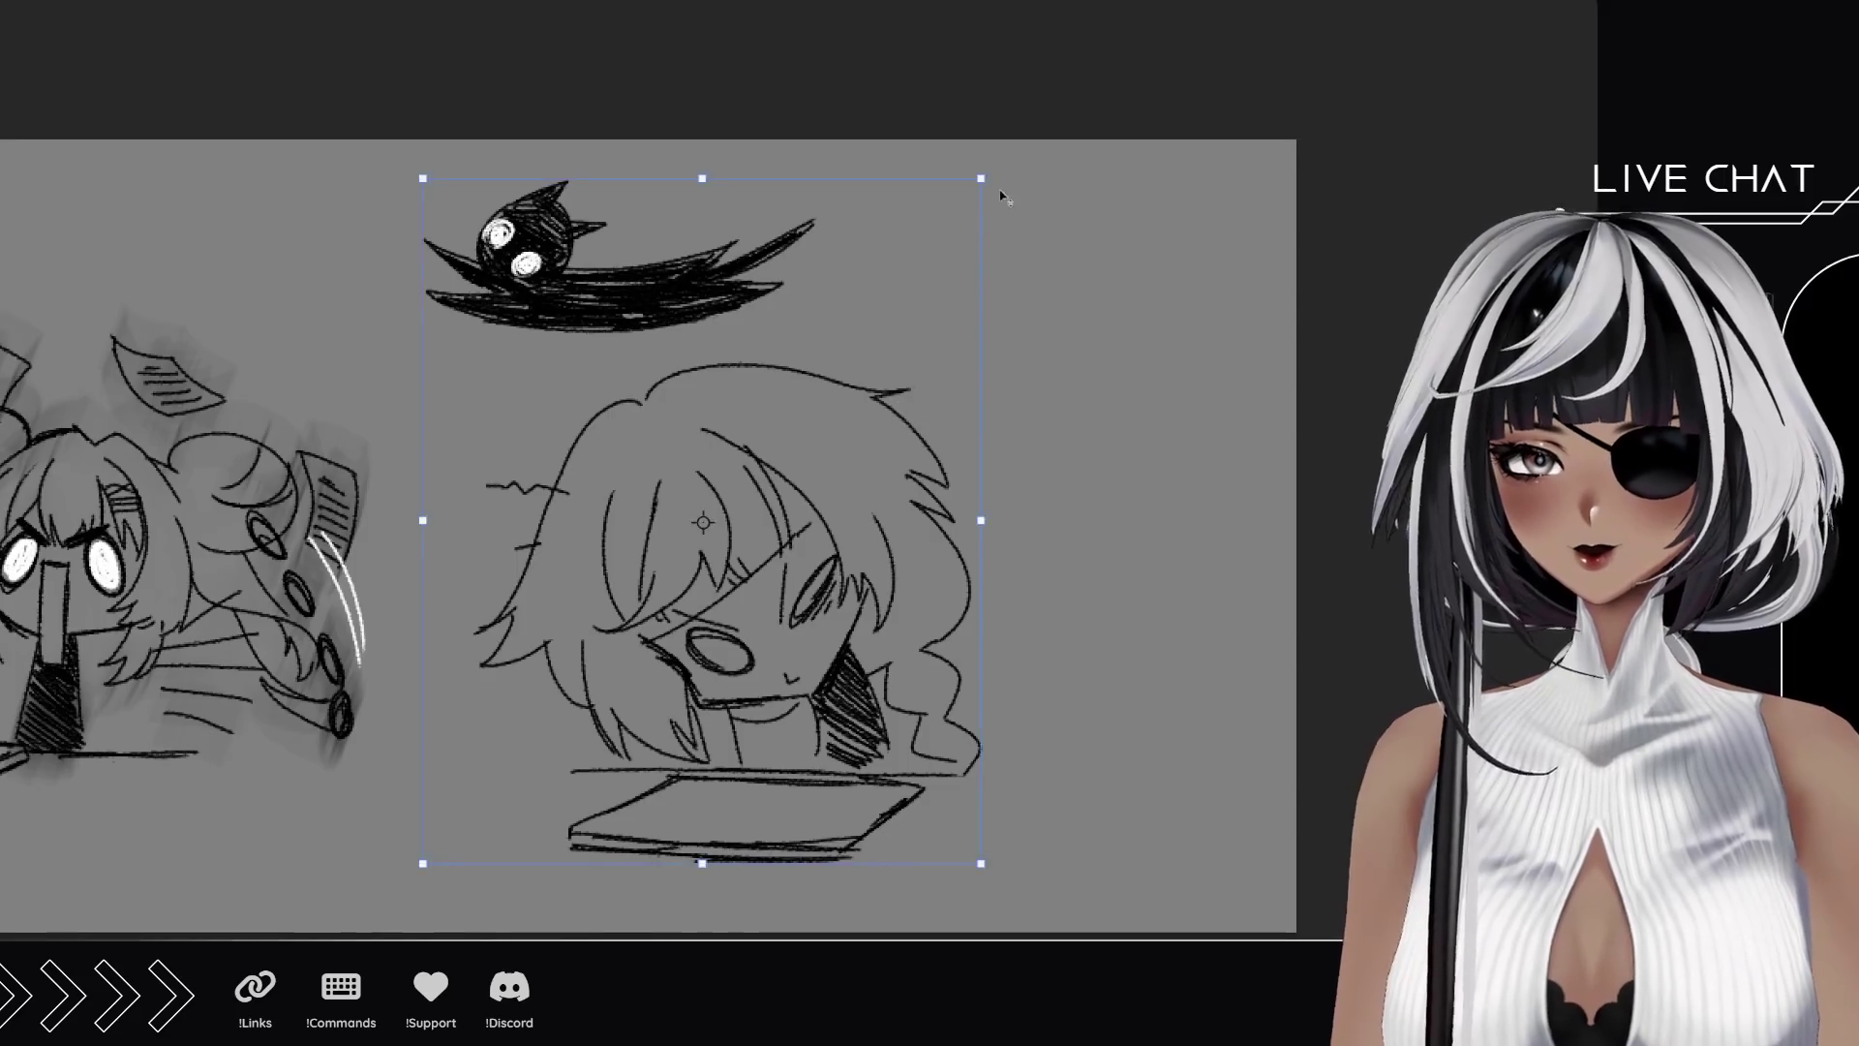
pyautogui.moveTo(978, 178); pyautogui.dragTo(919, 260)
pyautogui.moveTo(746, 470); pyautogui.dragTo(777, 496)
pyautogui.press('Return')
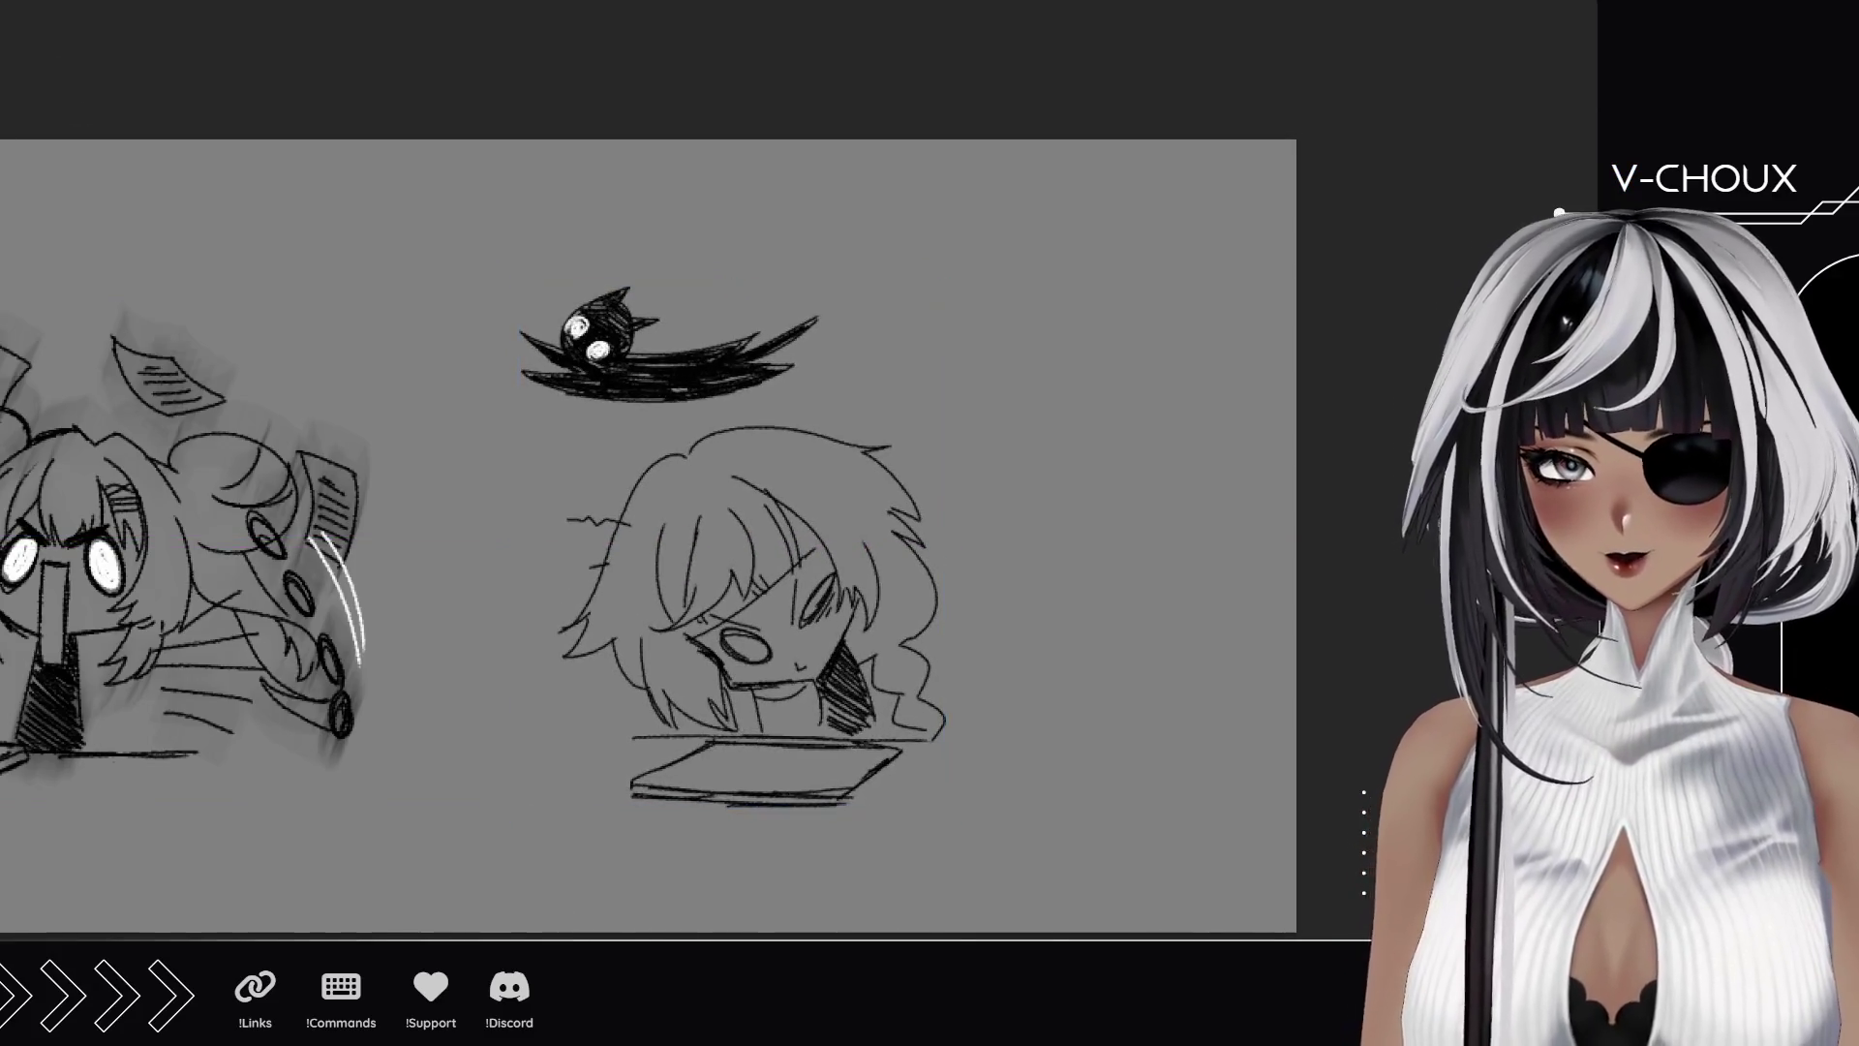
# Lasso the flying creature and move it down onto the desk.
pyautogui.moveTo(844, 382)
pyautogui.mouseDown()
pyautogui.moveTo(787, 405)
pyautogui.moveTo(489, 416)
pyautogui.moveTo(838, 339)
pyautogui.mouseUp()
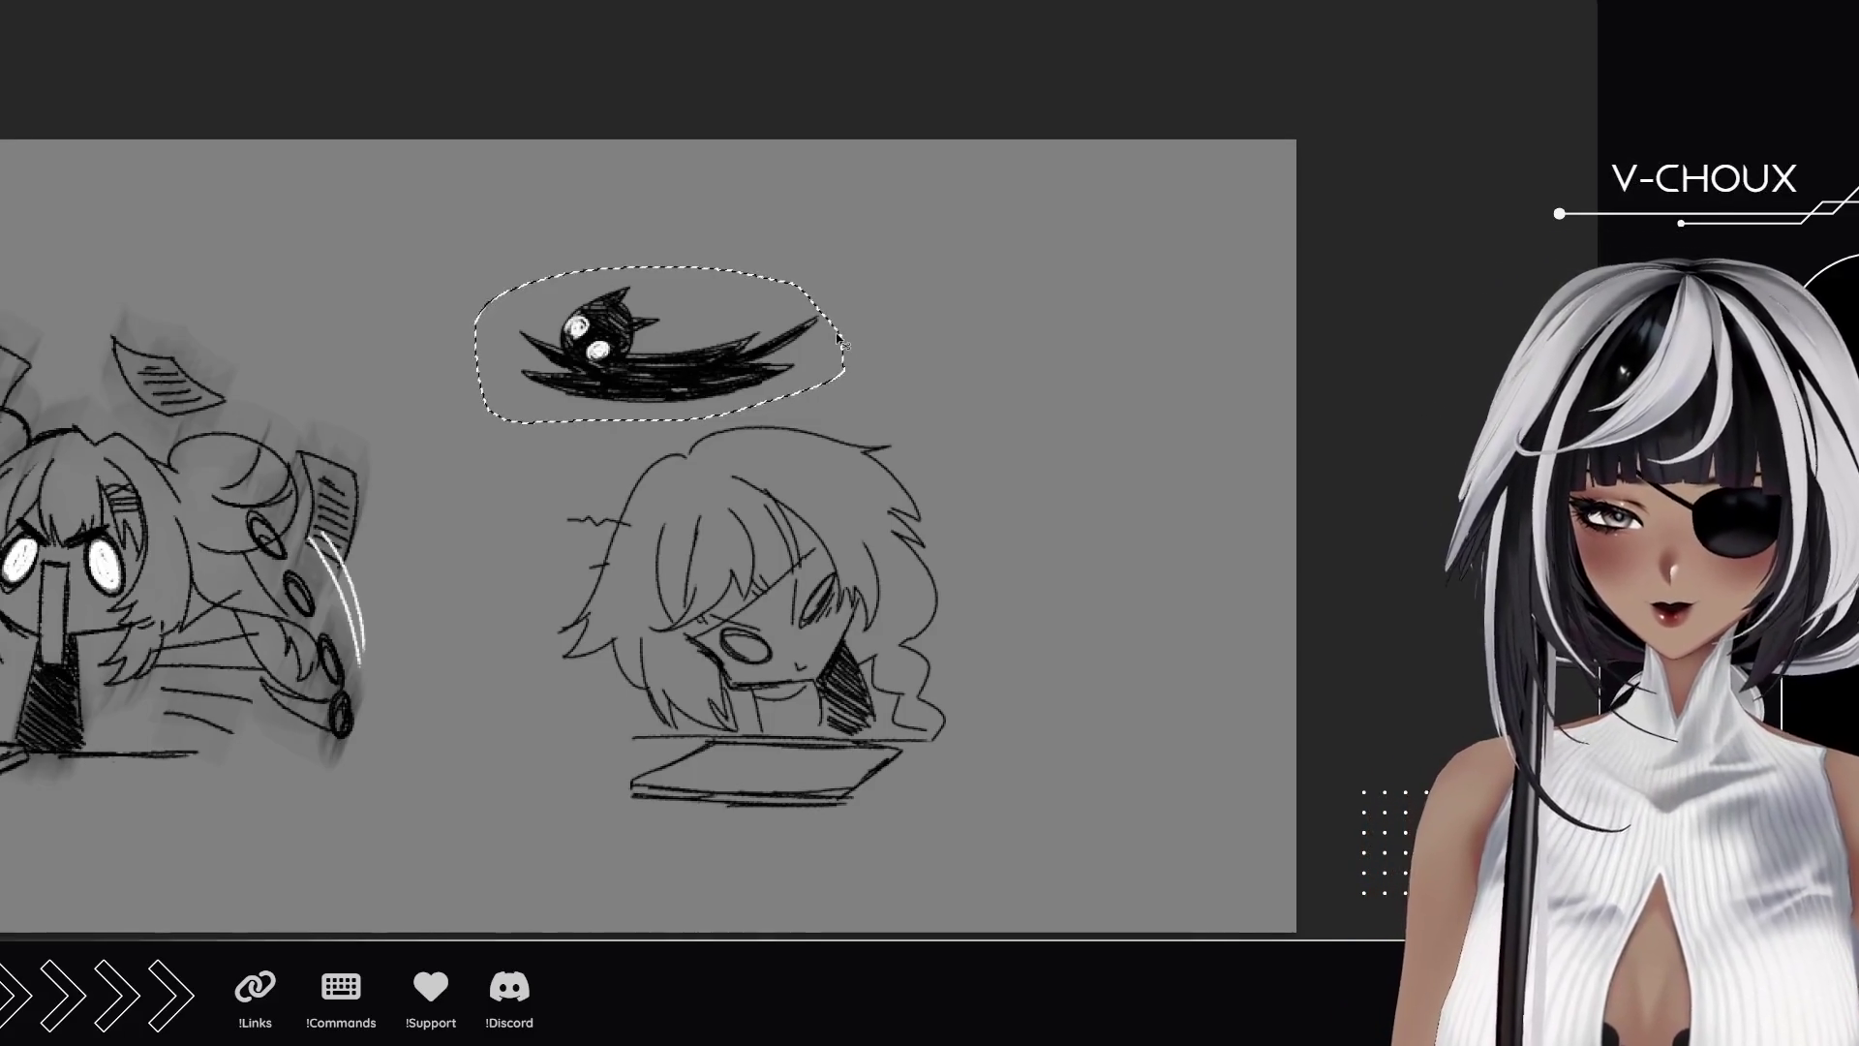
pyautogui.press('Delete')
pyautogui.hotkey('ctrl', 'z')
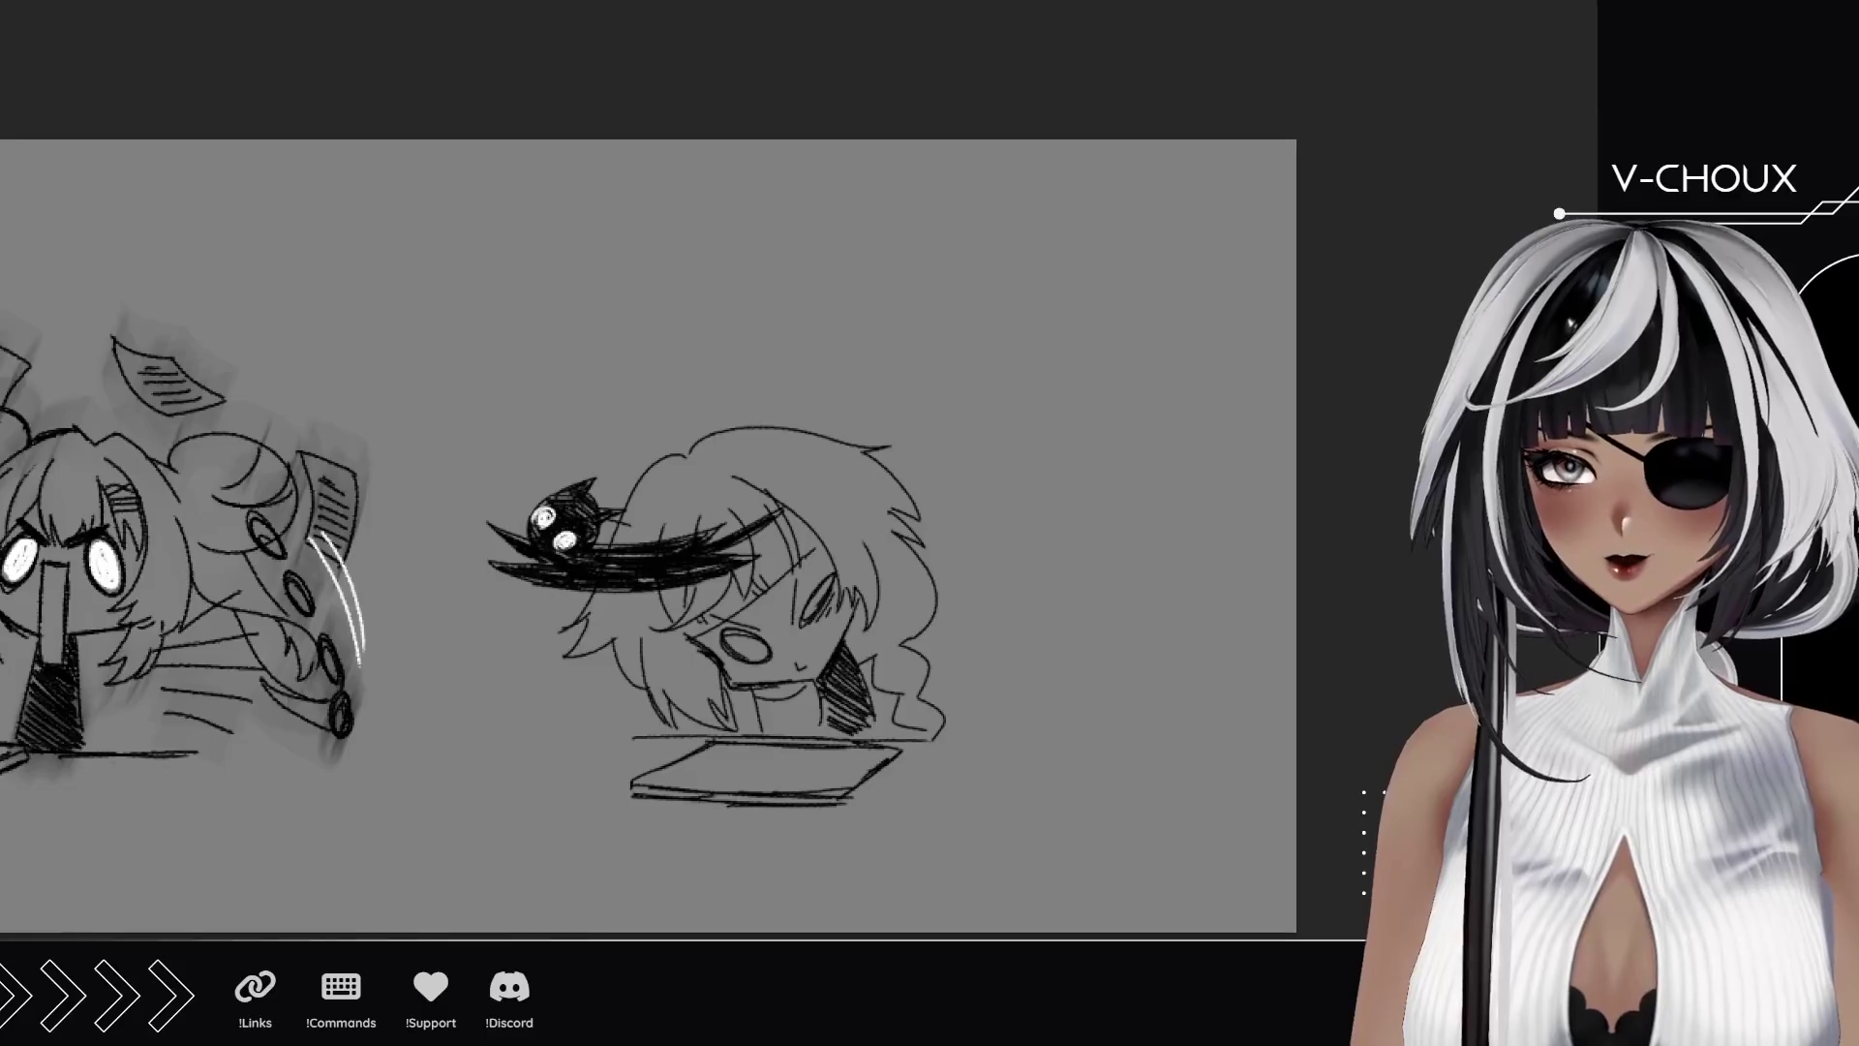
pyautogui.moveTo(641, 576)
pyautogui.mouseDown()
pyautogui.moveTo(723, 792)
pyautogui.moveTo(675, 771)
pyautogui.moveTo(754, 762)
pyautogui.moveTo(648, 743)
pyautogui.mouseUp()
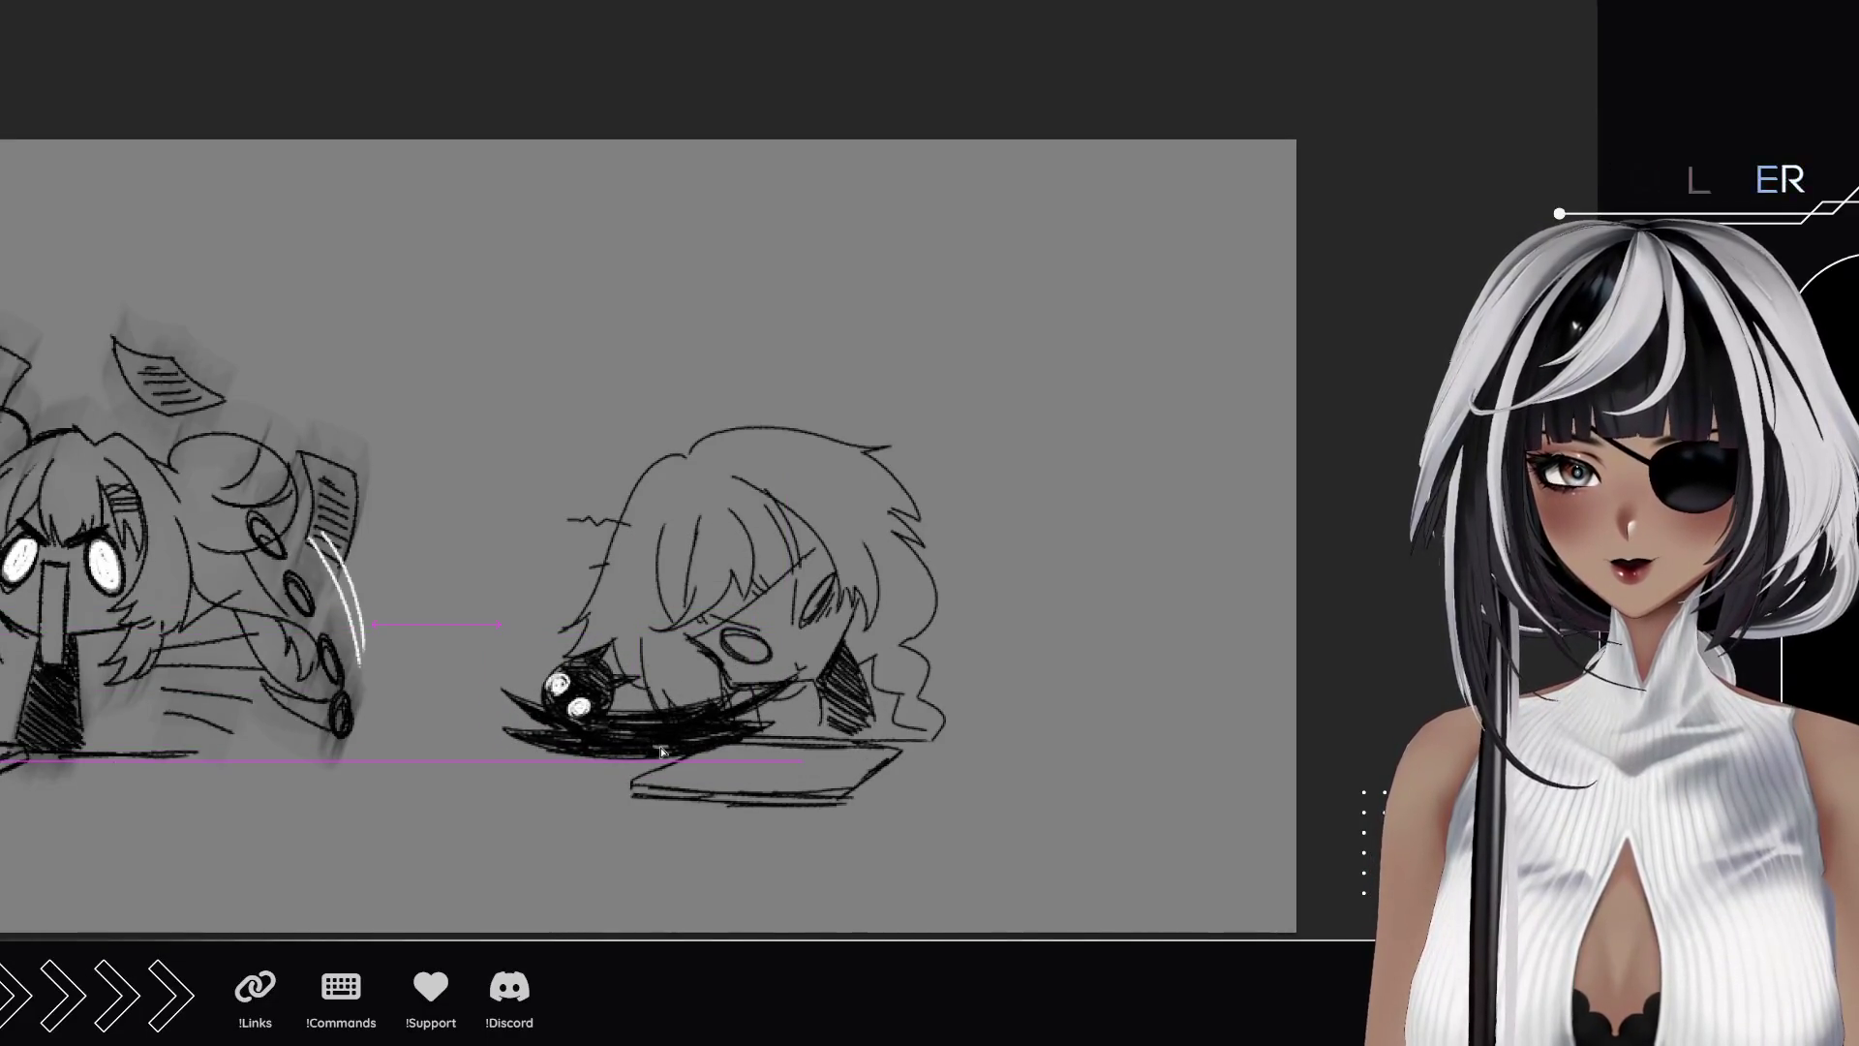
# Paste a second creature, flipped and tilted, at the upper right.
pyautogui.hotkey('ctrl', 'v')
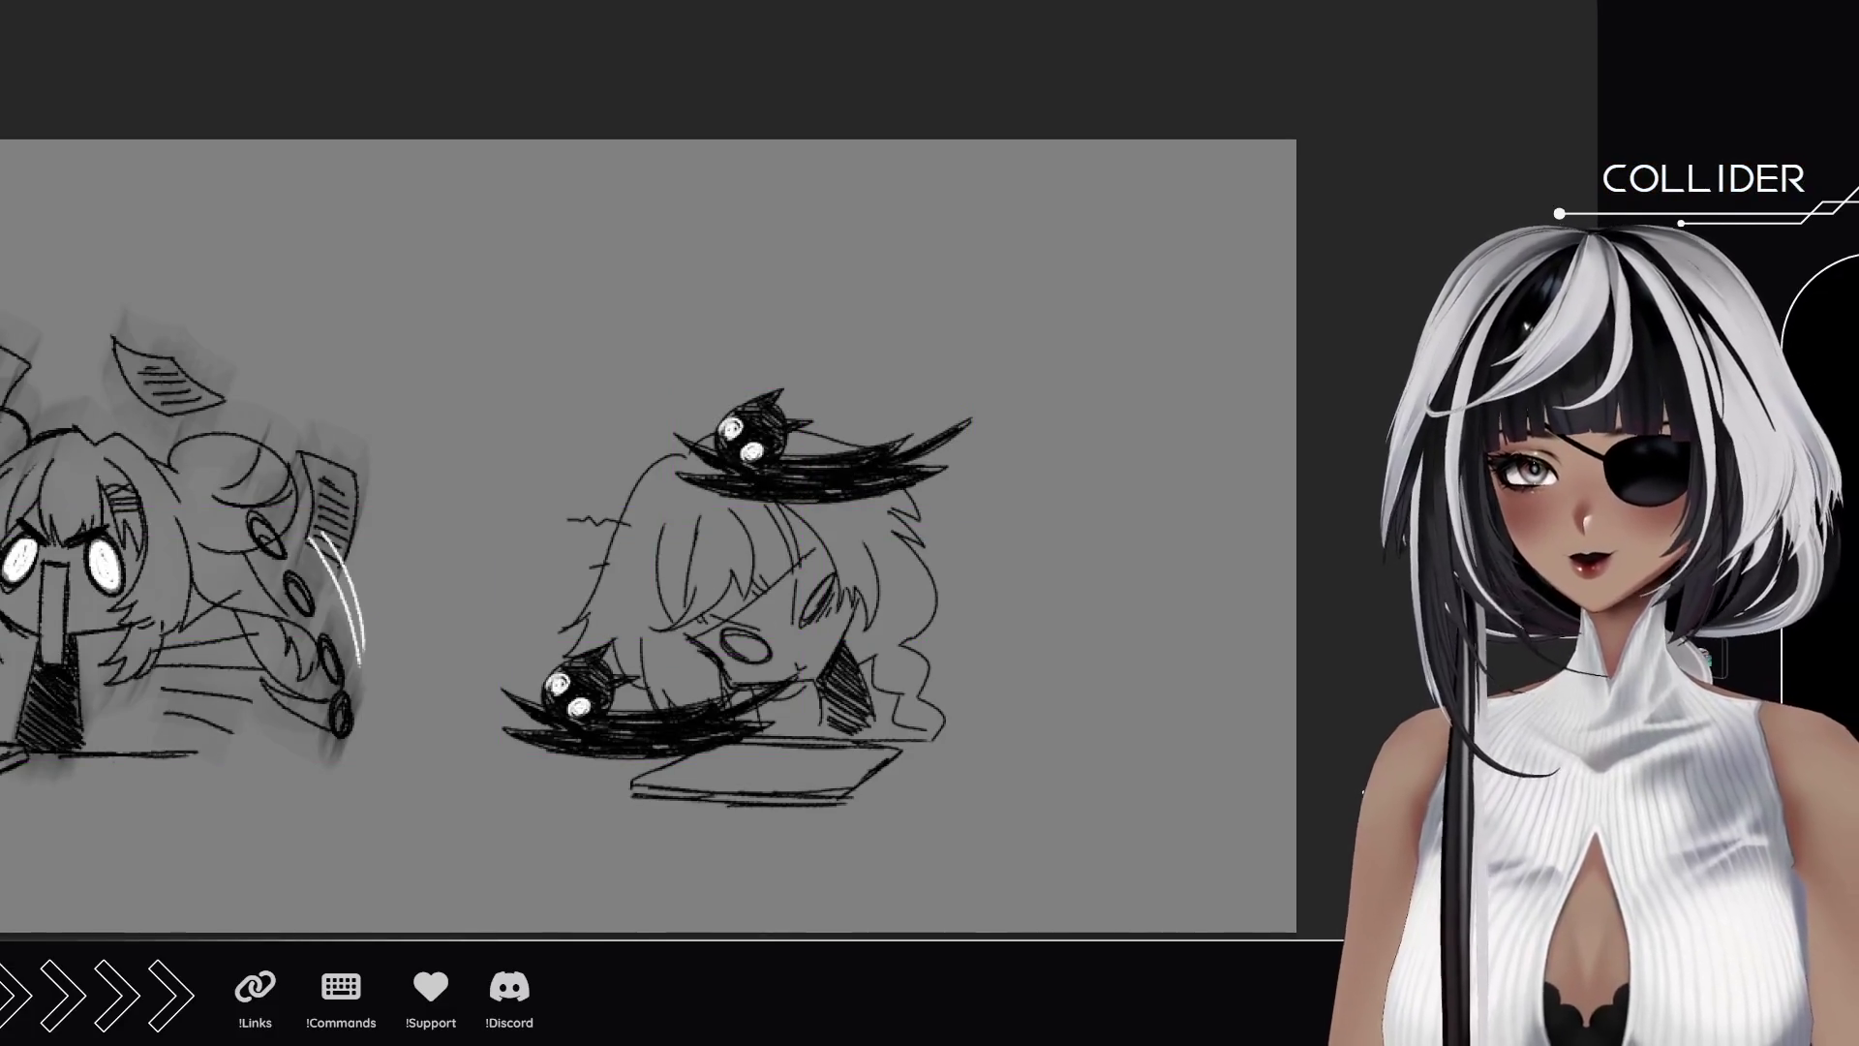
pyautogui.hotkey('ctrl', 't')
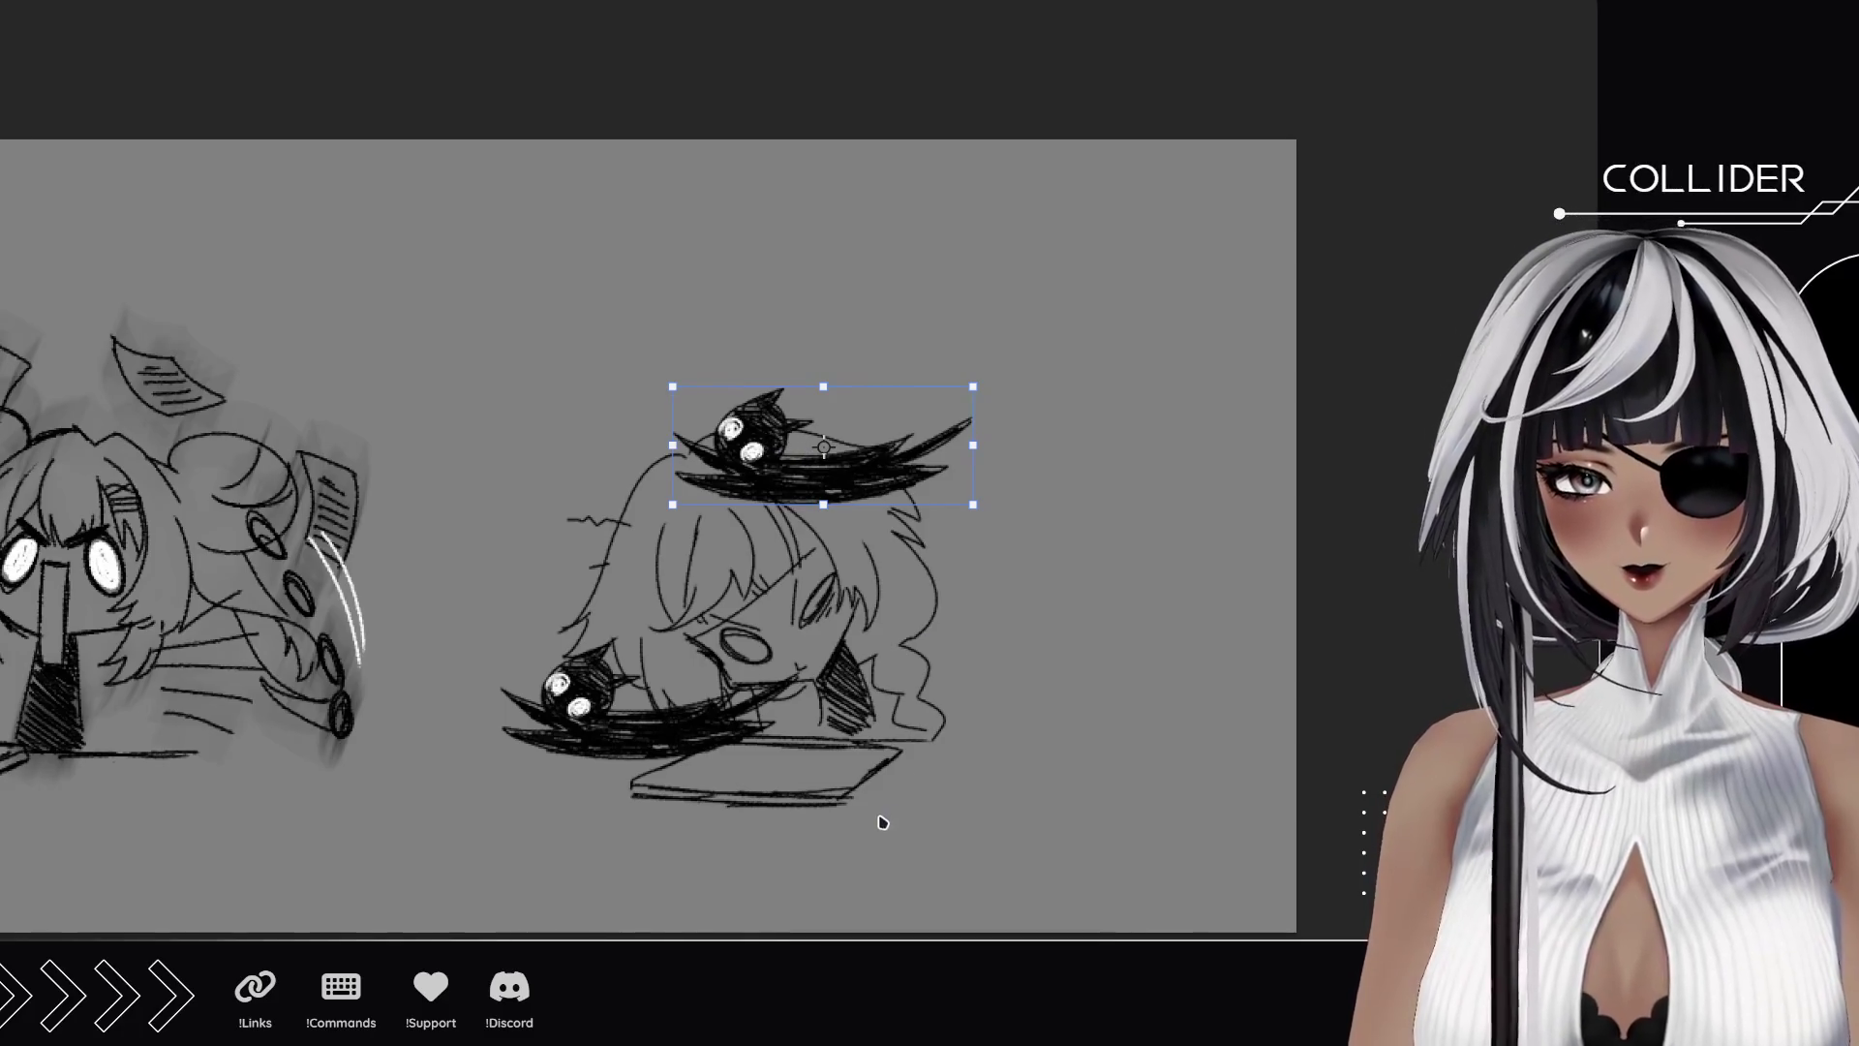
pyautogui.moveTo(823, 445); pyautogui.dragTo(852, 364)
pyautogui.moveTo(1007, 416); pyautogui.dragTo(950, 399)
pyautogui.press('Return')
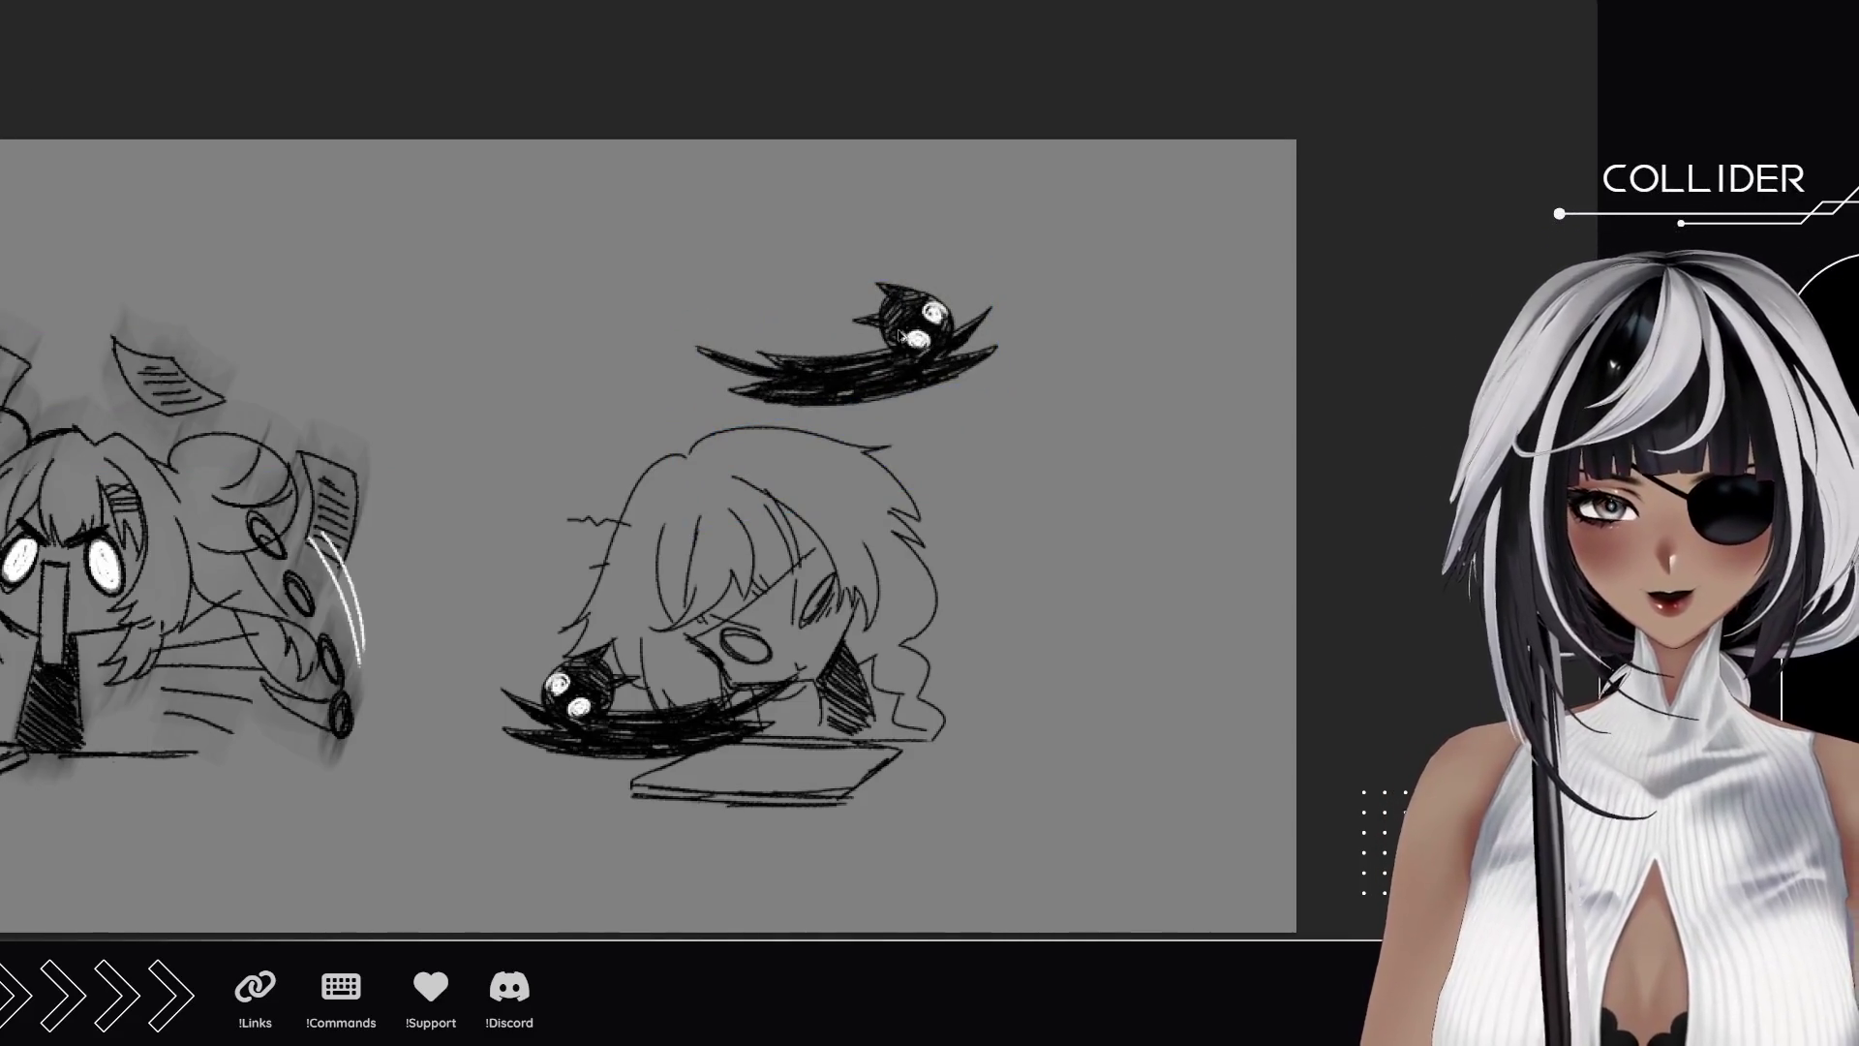
# Duplicate it, rotate the copy beside the girl's head, and motion-blur the right creature.
pyautogui.hotkey('ctrl', 'j')
pyautogui.hotkey('shift', 'Down')
pyautogui.hotkey('shift', 'Down')
pyautogui.hotkey('shift', 'Down')
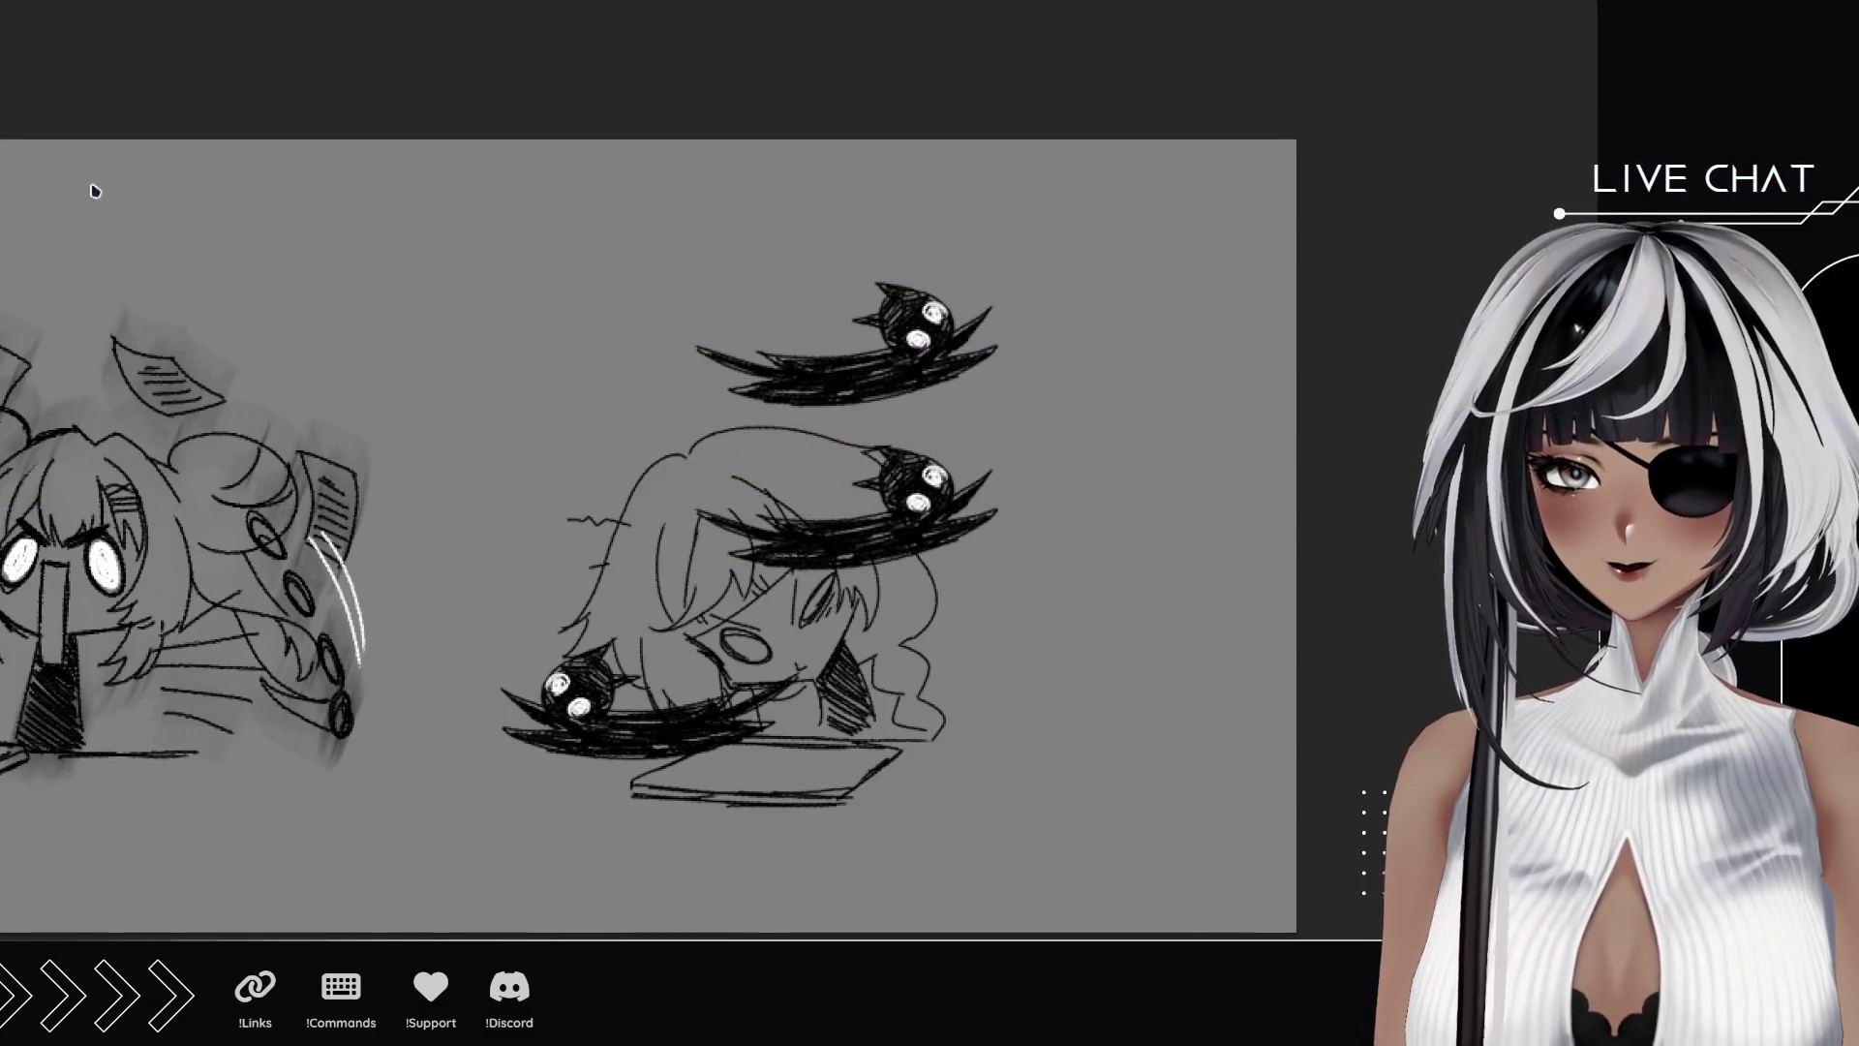
pyautogui.hotkey('ctrl', 't')
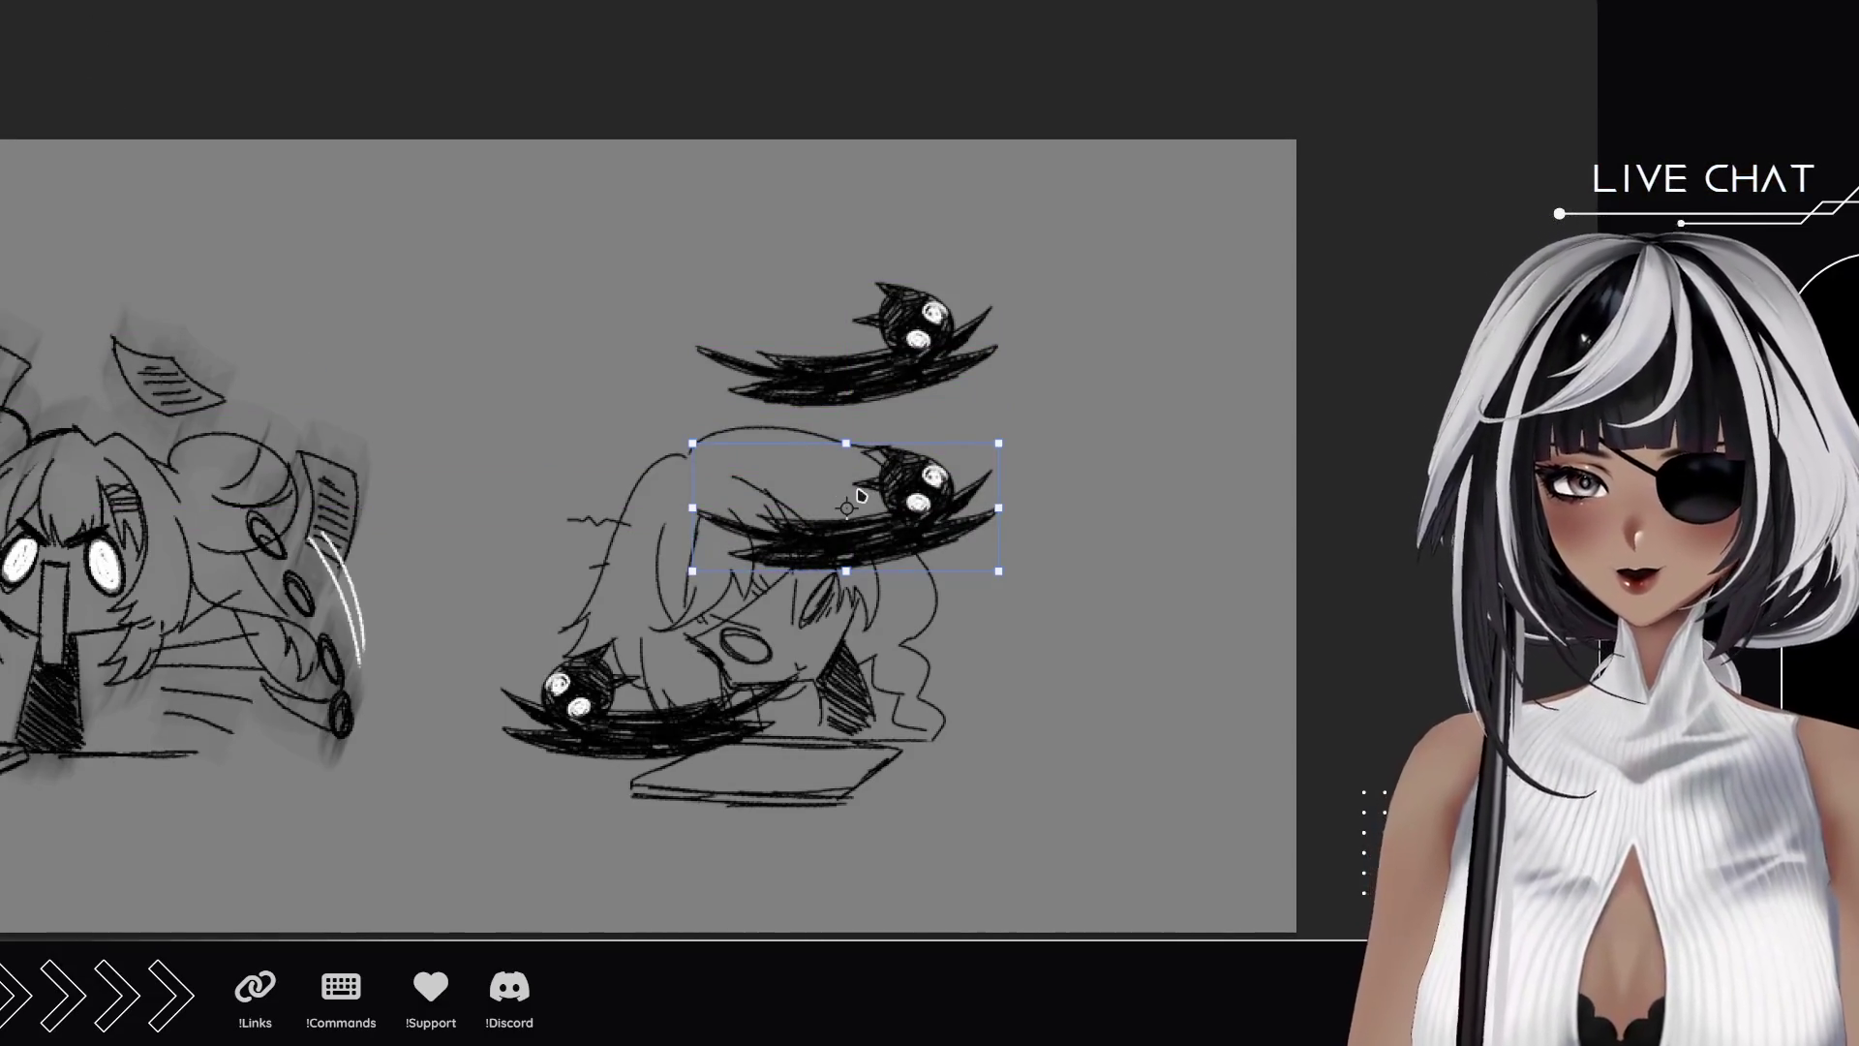
pyautogui.moveTo(1117, 430); pyautogui.dragTo(1147, 561)
pyautogui.moveTo(896, 556)
pyautogui.mouseDown()
pyautogui.moveTo(1040, 636)
pyautogui.moveTo(1028, 625)
pyautogui.mouseUp()
pyautogui.press('Return')
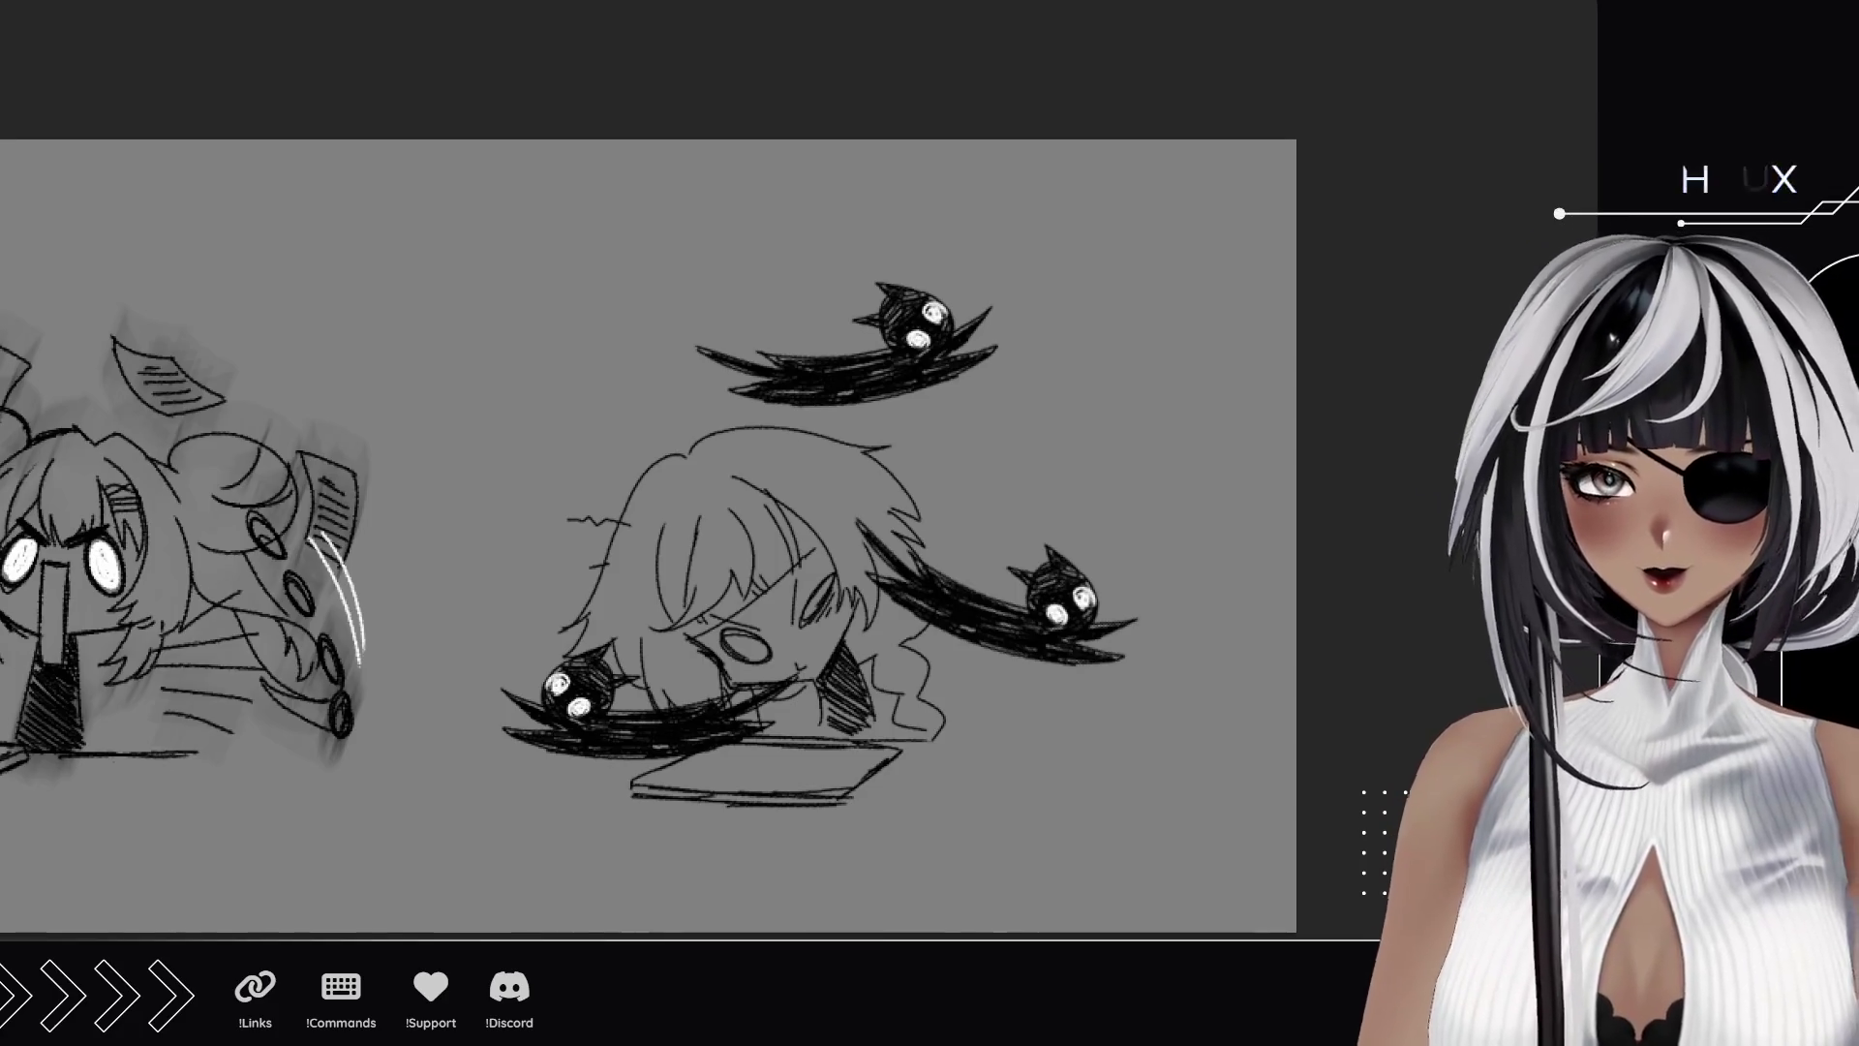
pyautogui.hotkey('ctrl', 'f')
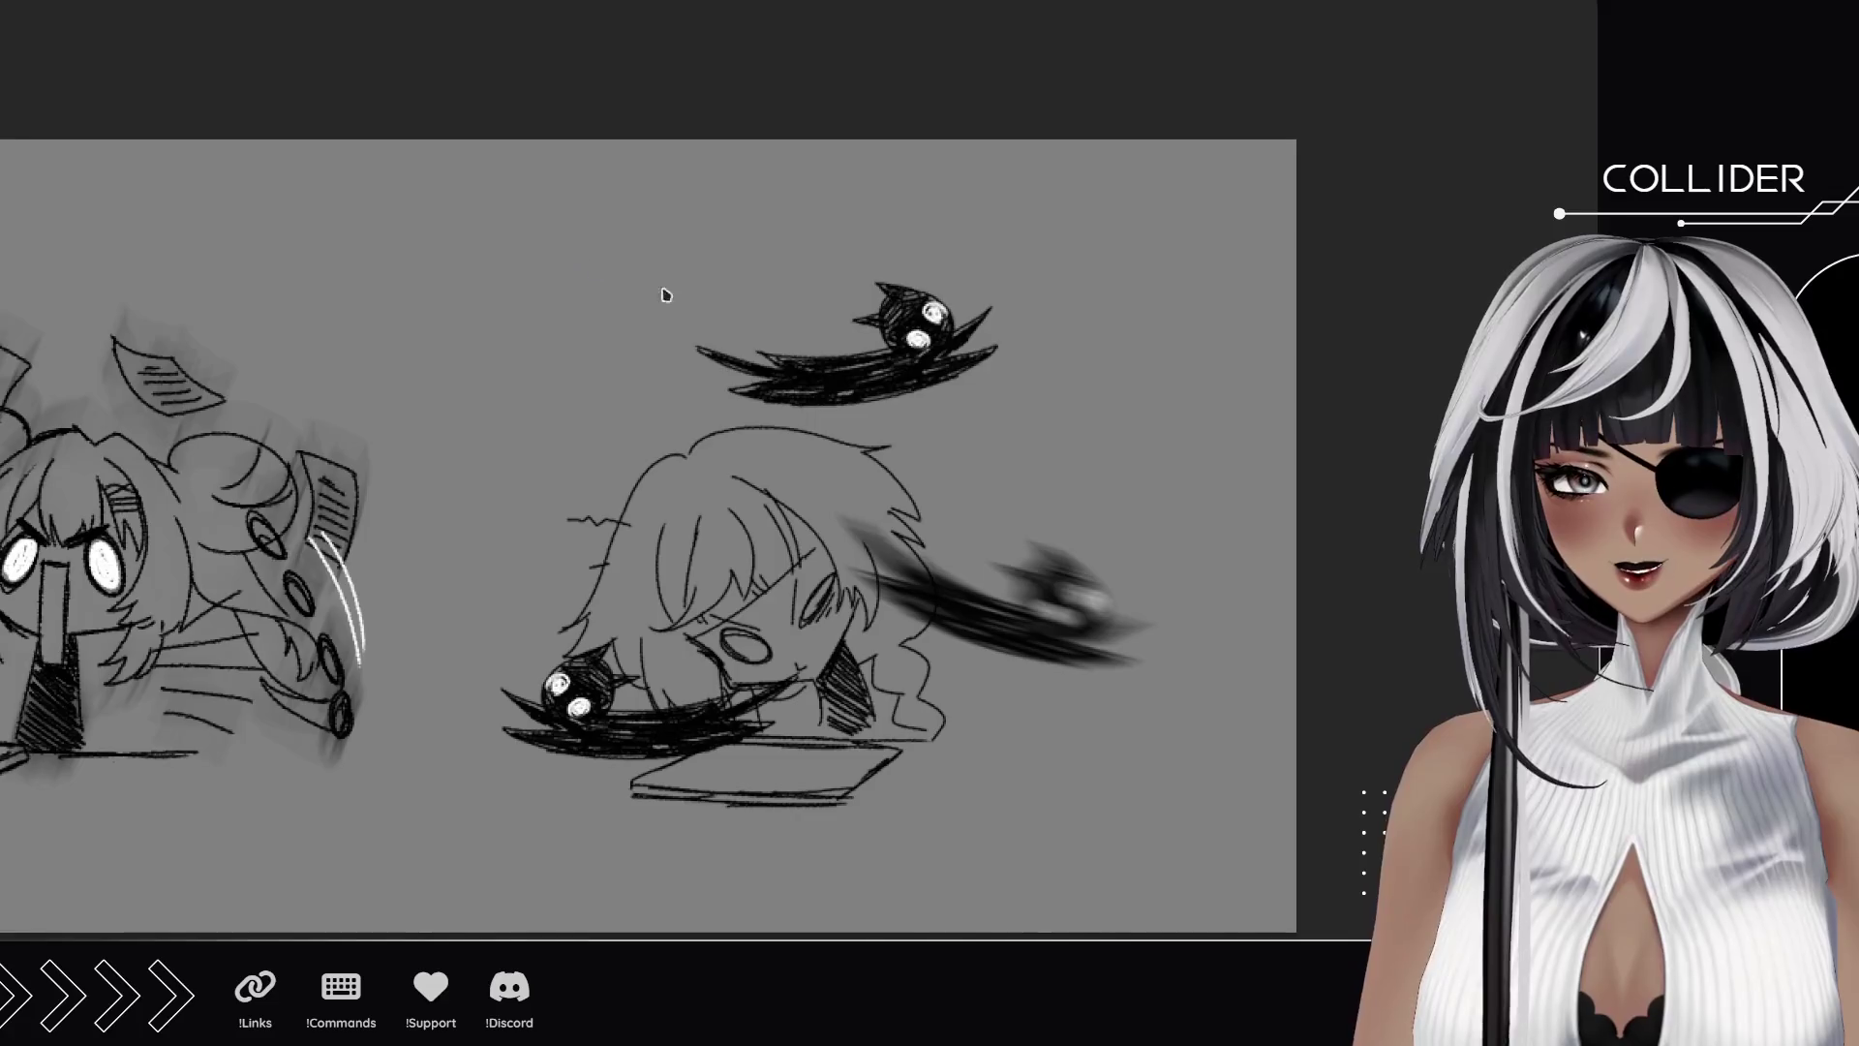
# Motion-blur the upper creature and the one at the girl's head.
pyautogui.hotkey('ctrl', 'f')
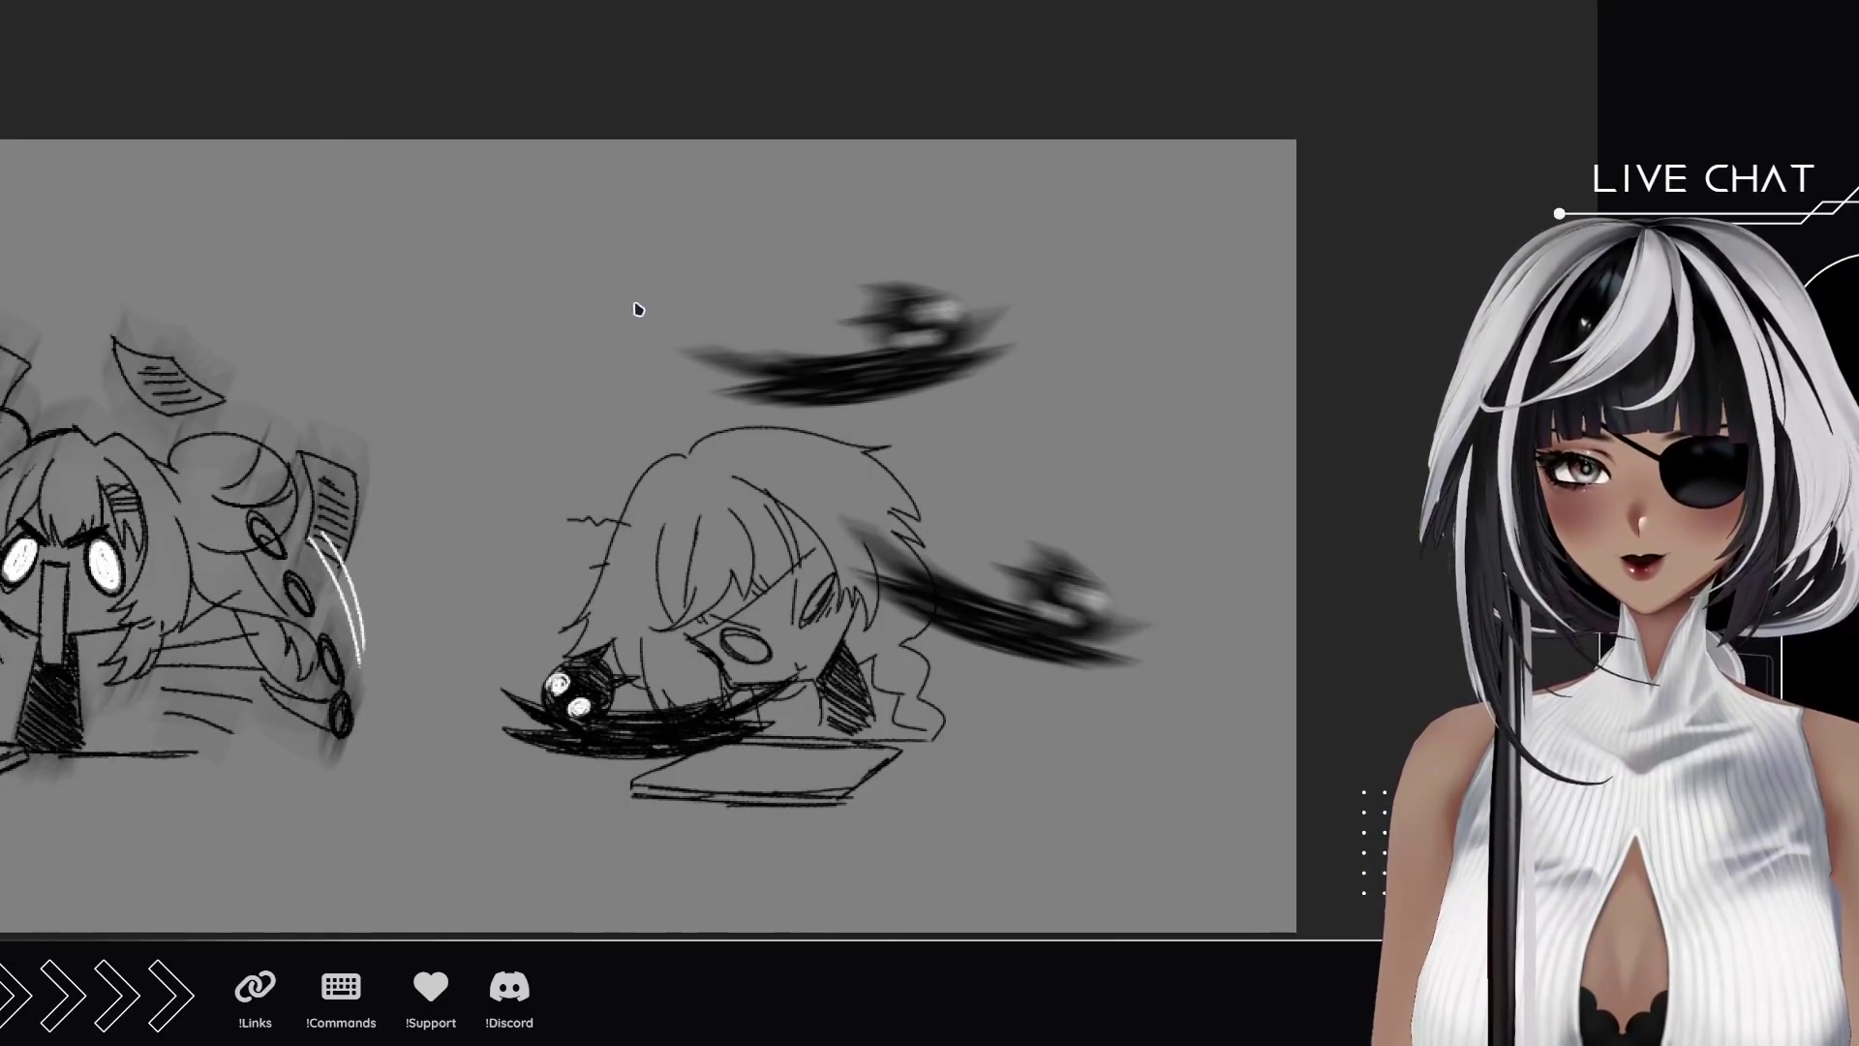
pyautogui.hotkey('ctrl', 'z')
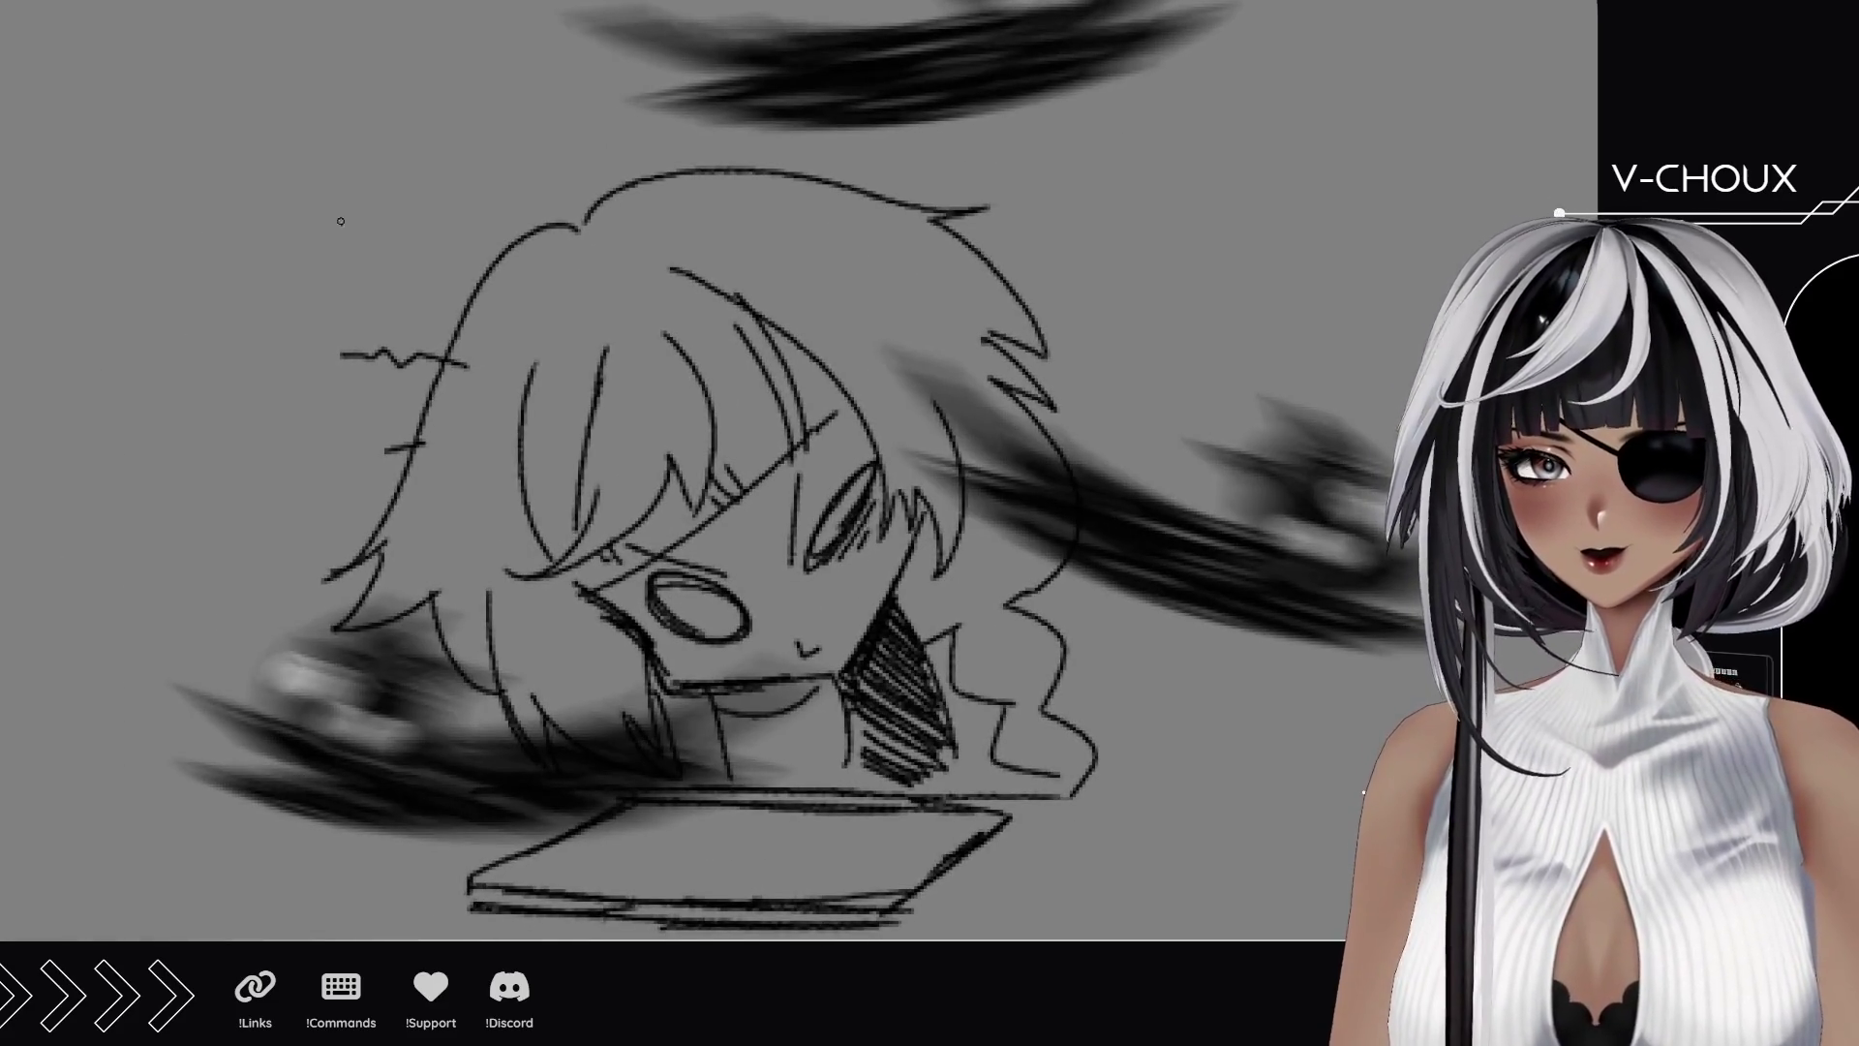
# Draw two anger-mark arcs on the head and darken the hair's left and top outline.
pyautogui.moveTo(782, 202)
pyautogui.mouseDown()
pyautogui.moveTo(786, 264)
pyautogui.moveTo(861, 282)
pyautogui.mouseUp()
pyautogui.moveTo(784, 206)
pyautogui.mouseDown()
pyautogui.moveTo(788, 269)
pyautogui.moveTo(871, 245)
pyautogui.mouseUp()
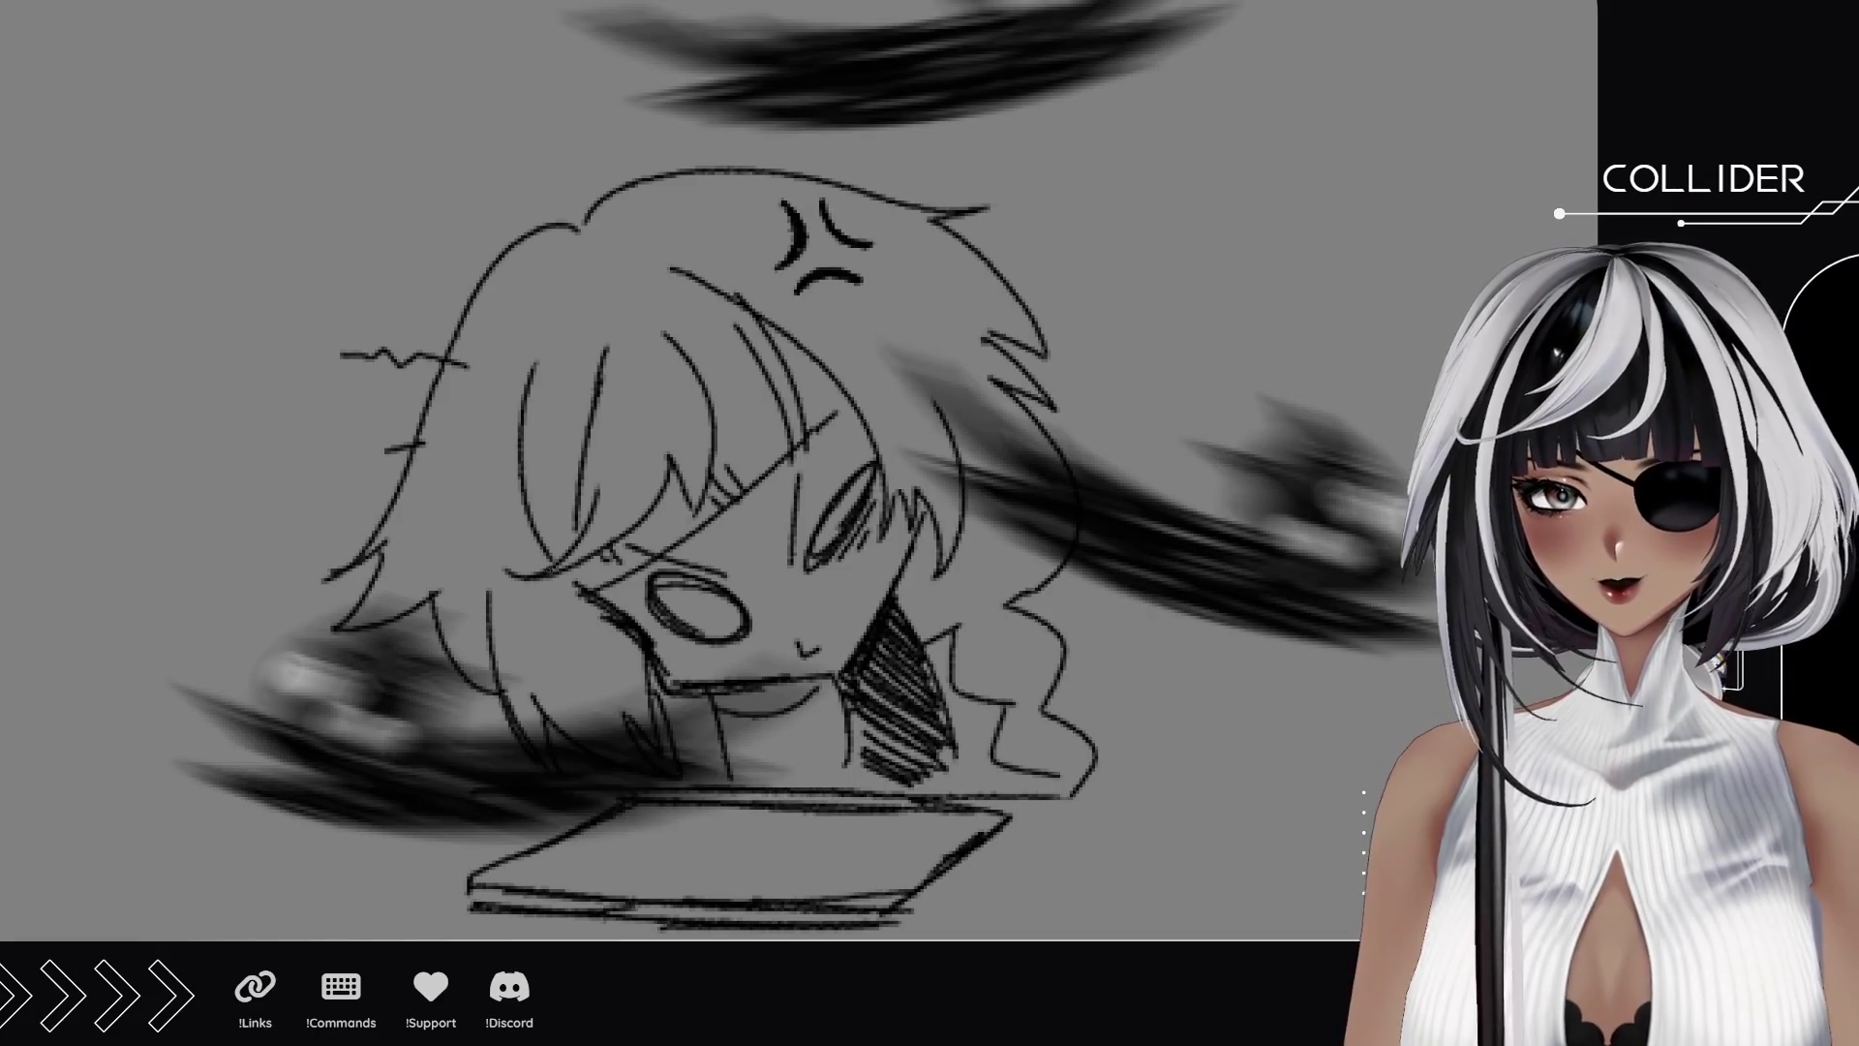
pyautogui.moveTo(402, 524); pyautogui.dragTo(438, 395)
pyautogui.moveTo(405, 484)
pyautogui.mouseDown()
pyautogui.moveTo(455, 309)
pyautogui.moveTo(499, 254)
pyautogui.moveTo(587, 206)
pyautogui.moveTo(831, 174)
pyautogui.mouseUp()
pyautogui.moveTo(707, 156); pyautogui.dragTo(920, 221)
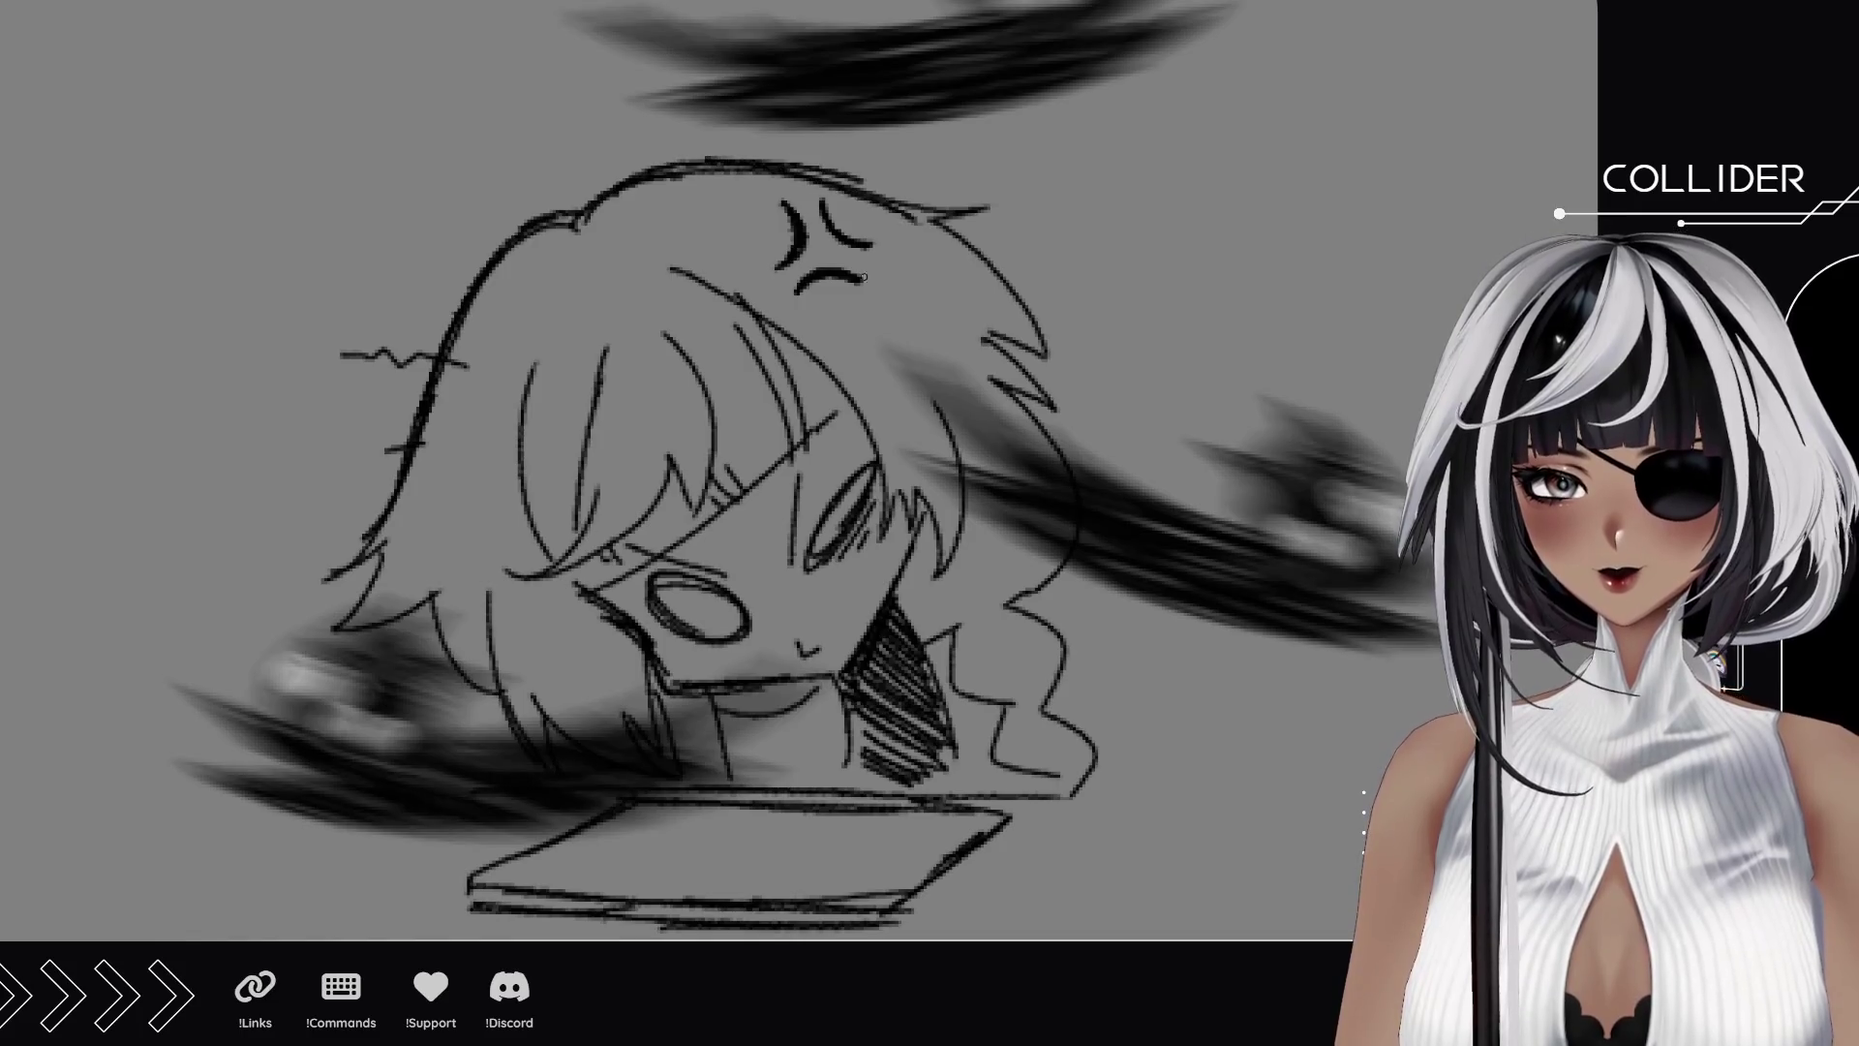
# Thicken the anger mark's arcs and add a curved anger mark beside the head.
pyautogui.moveTo(711, 675)
pyautogui.mouseDown()
pyautogui.moveTo(760, 610)
pyautogui.moveTo(838, 600)
pyautogui.mouseUp()
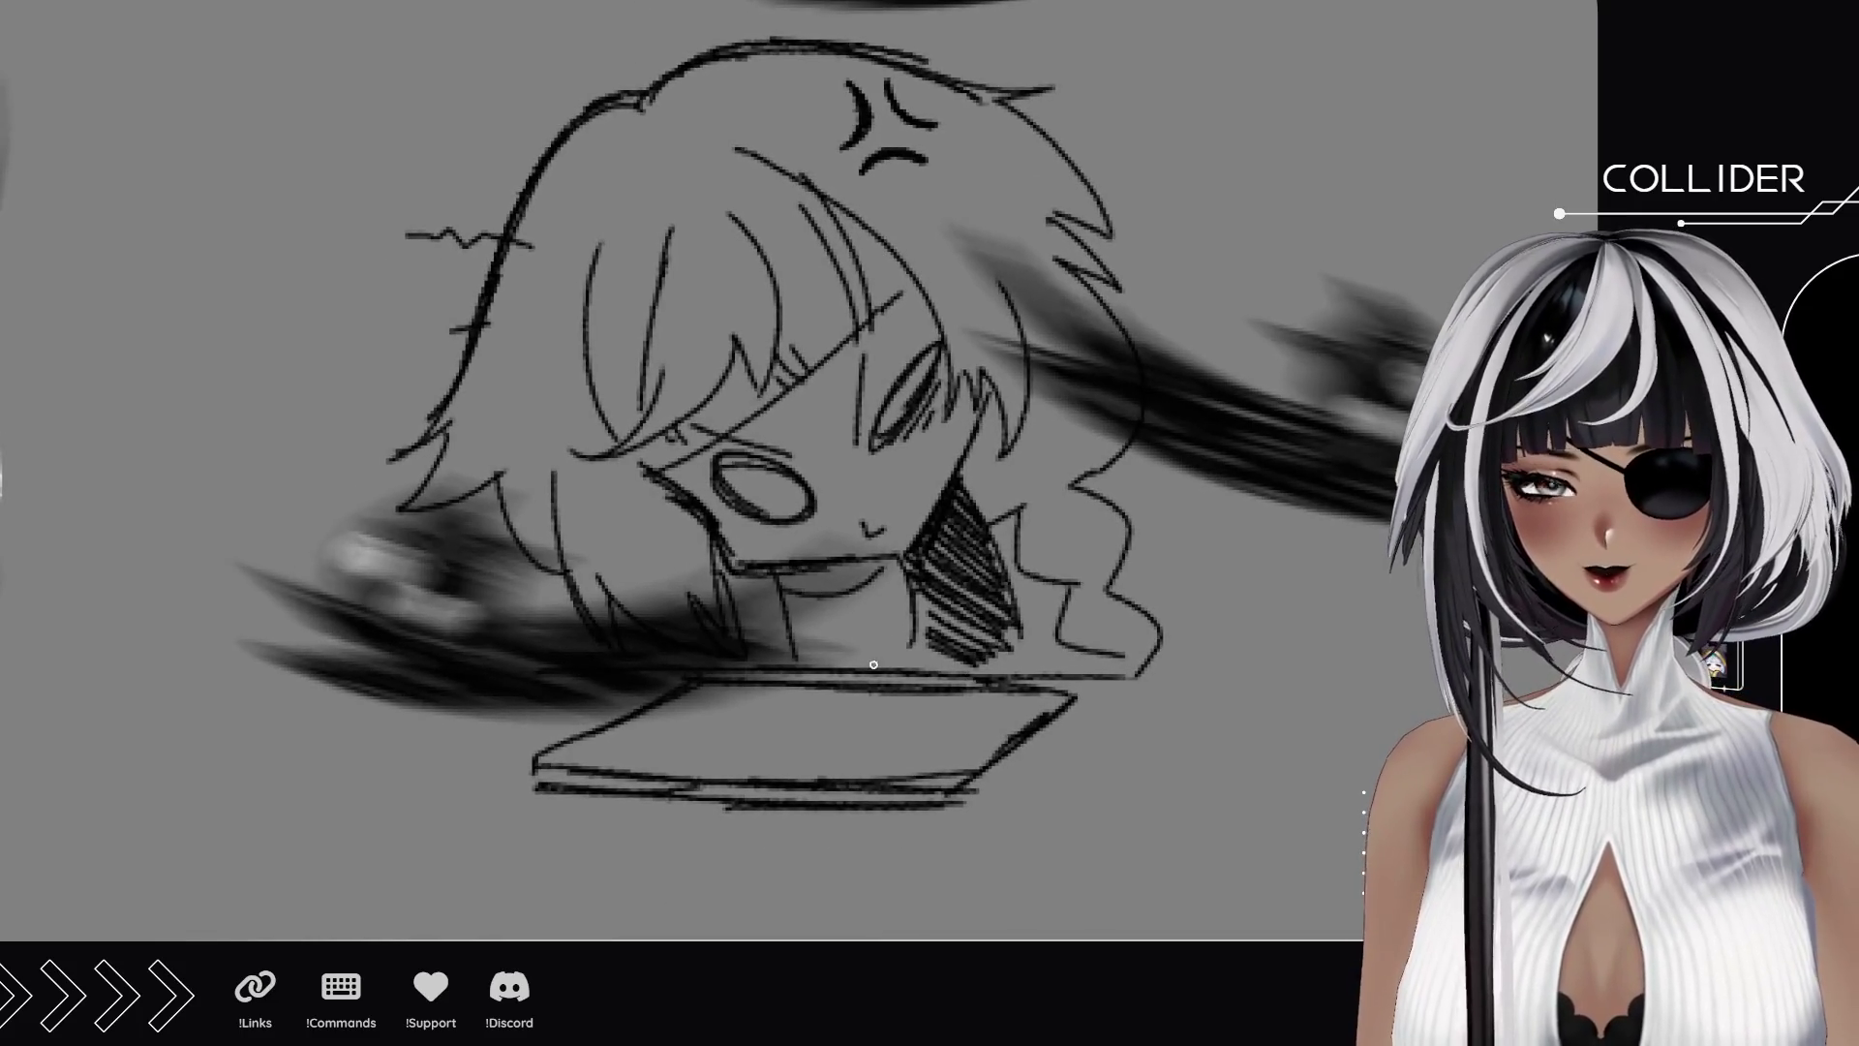
pyautogui.moveTo(1058, 636); pyautogui.dragTo(1010, 544)
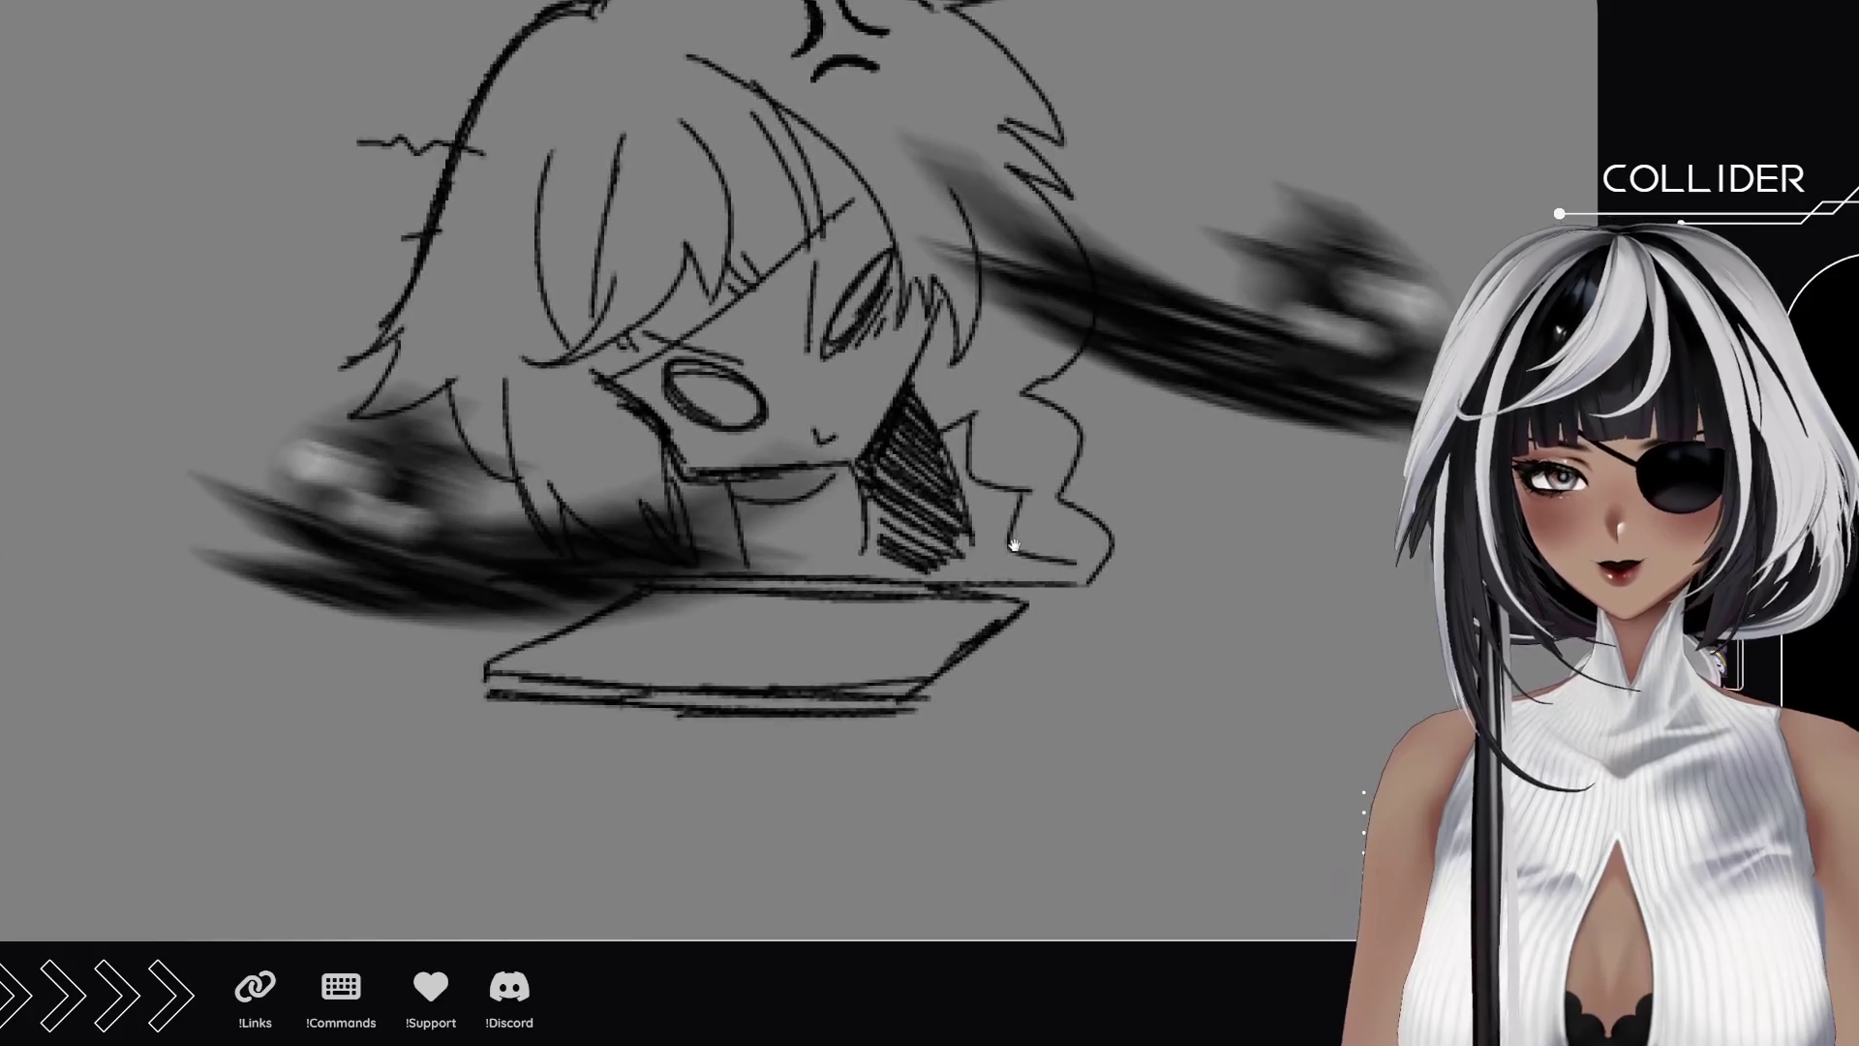
pyautogui.moveTo(709, 604); pyautogui.dragTo(744, 701)
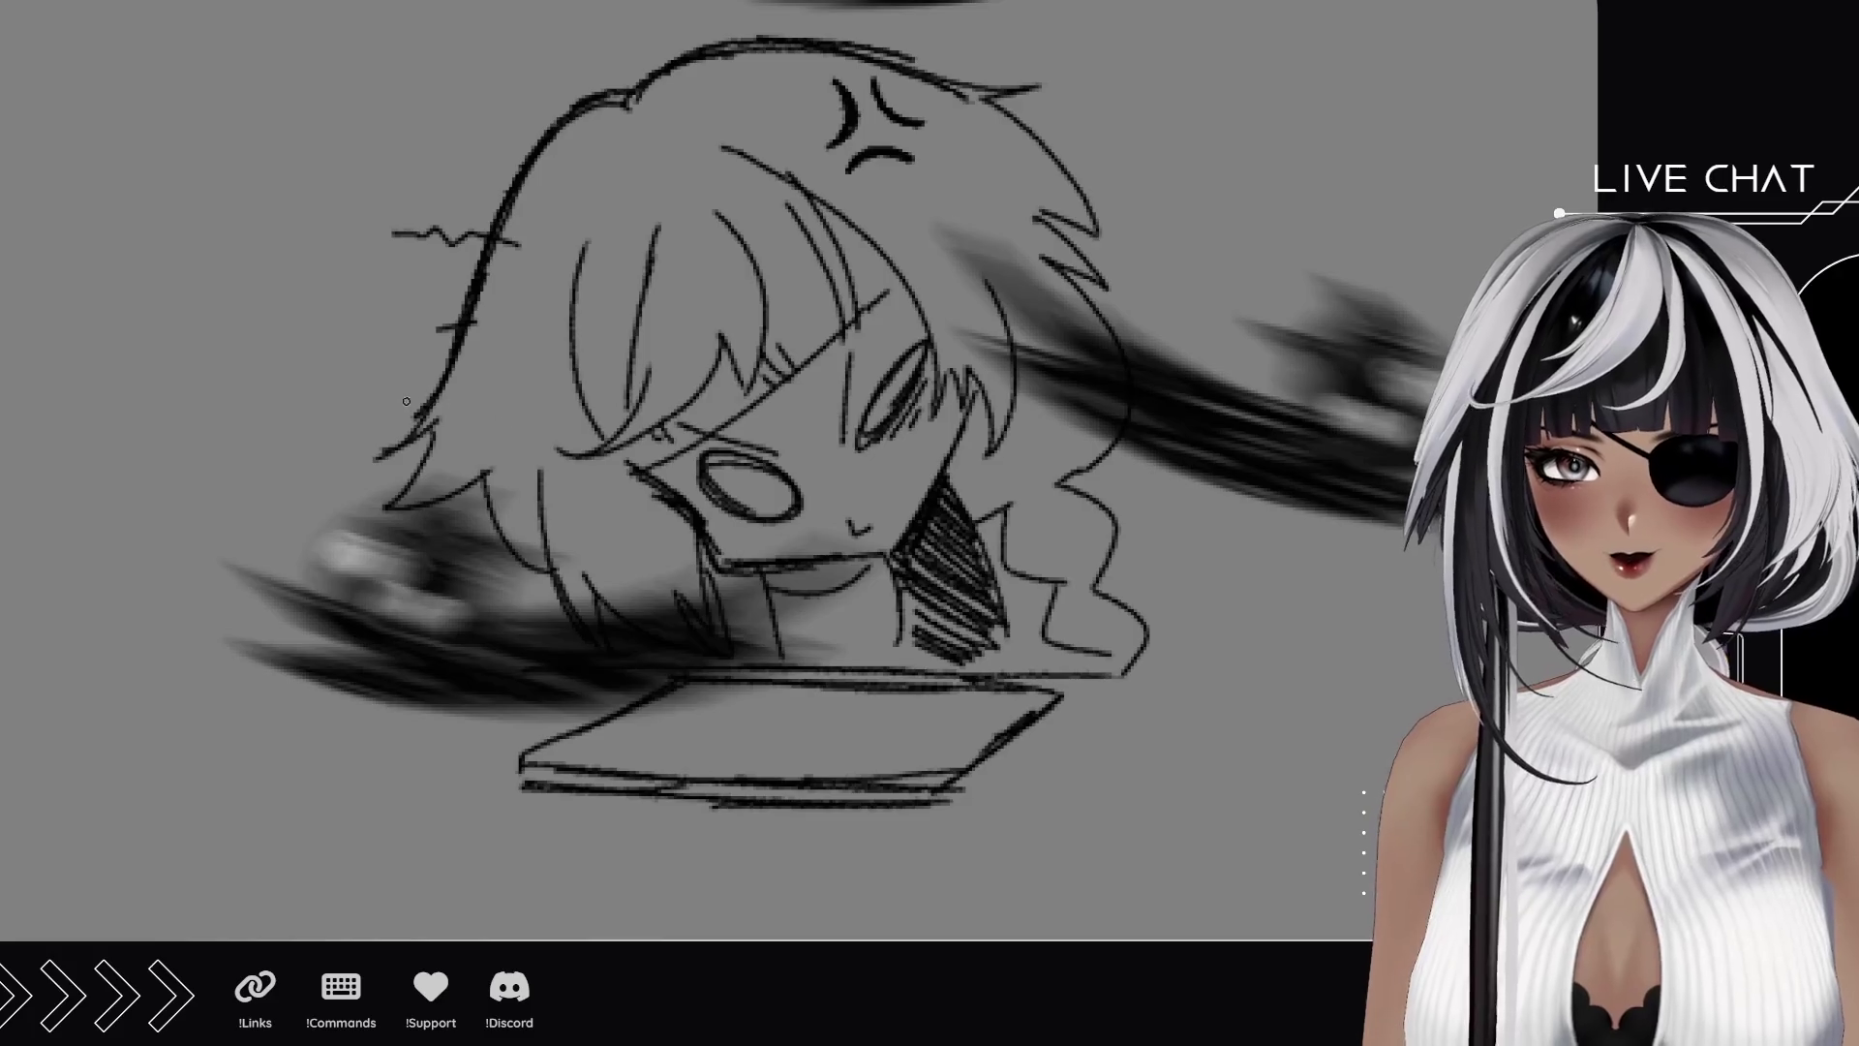
pyautogui.moveTo(491, 384); pyautogui.dragTo(419, 524)
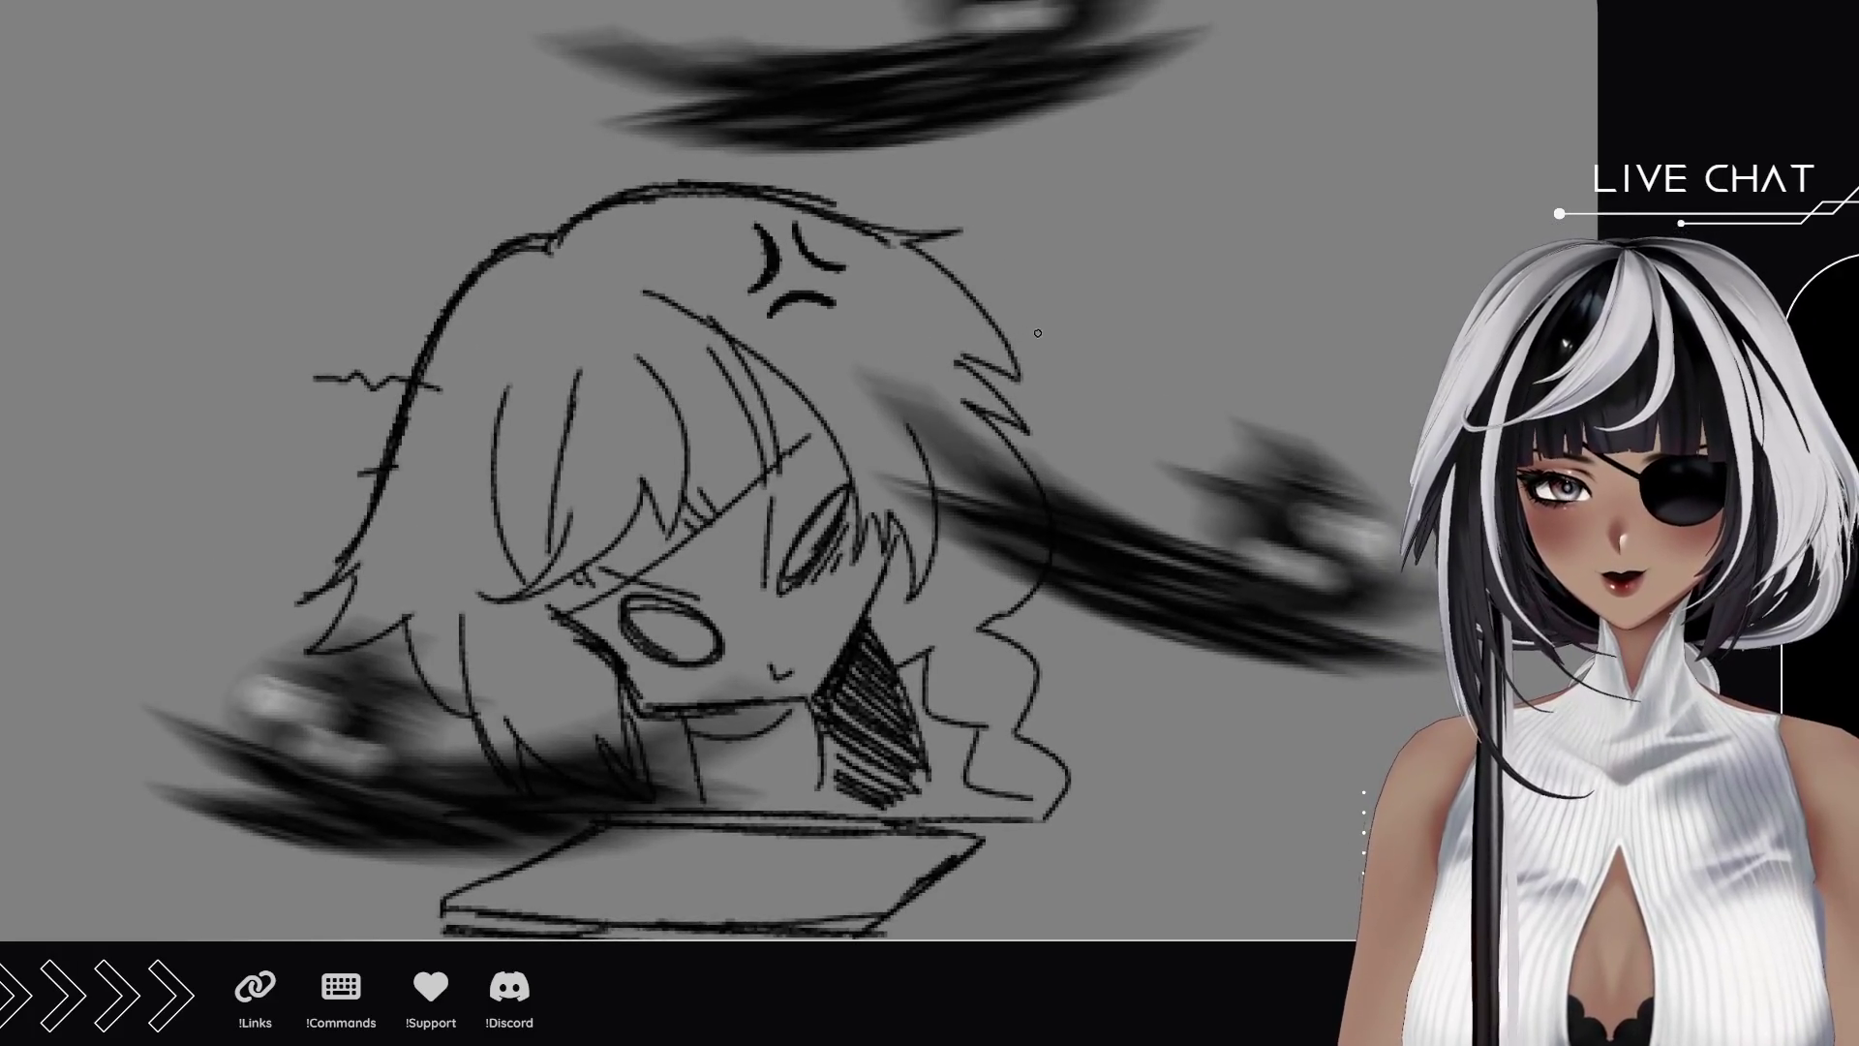
pyautogui.moveTo(376, 172)
pyautogui.mouseDown()
pyautogui.moveTo(328, 281)
pyautogui.moveTo(479, 184)
pyautogui.mouseUp()
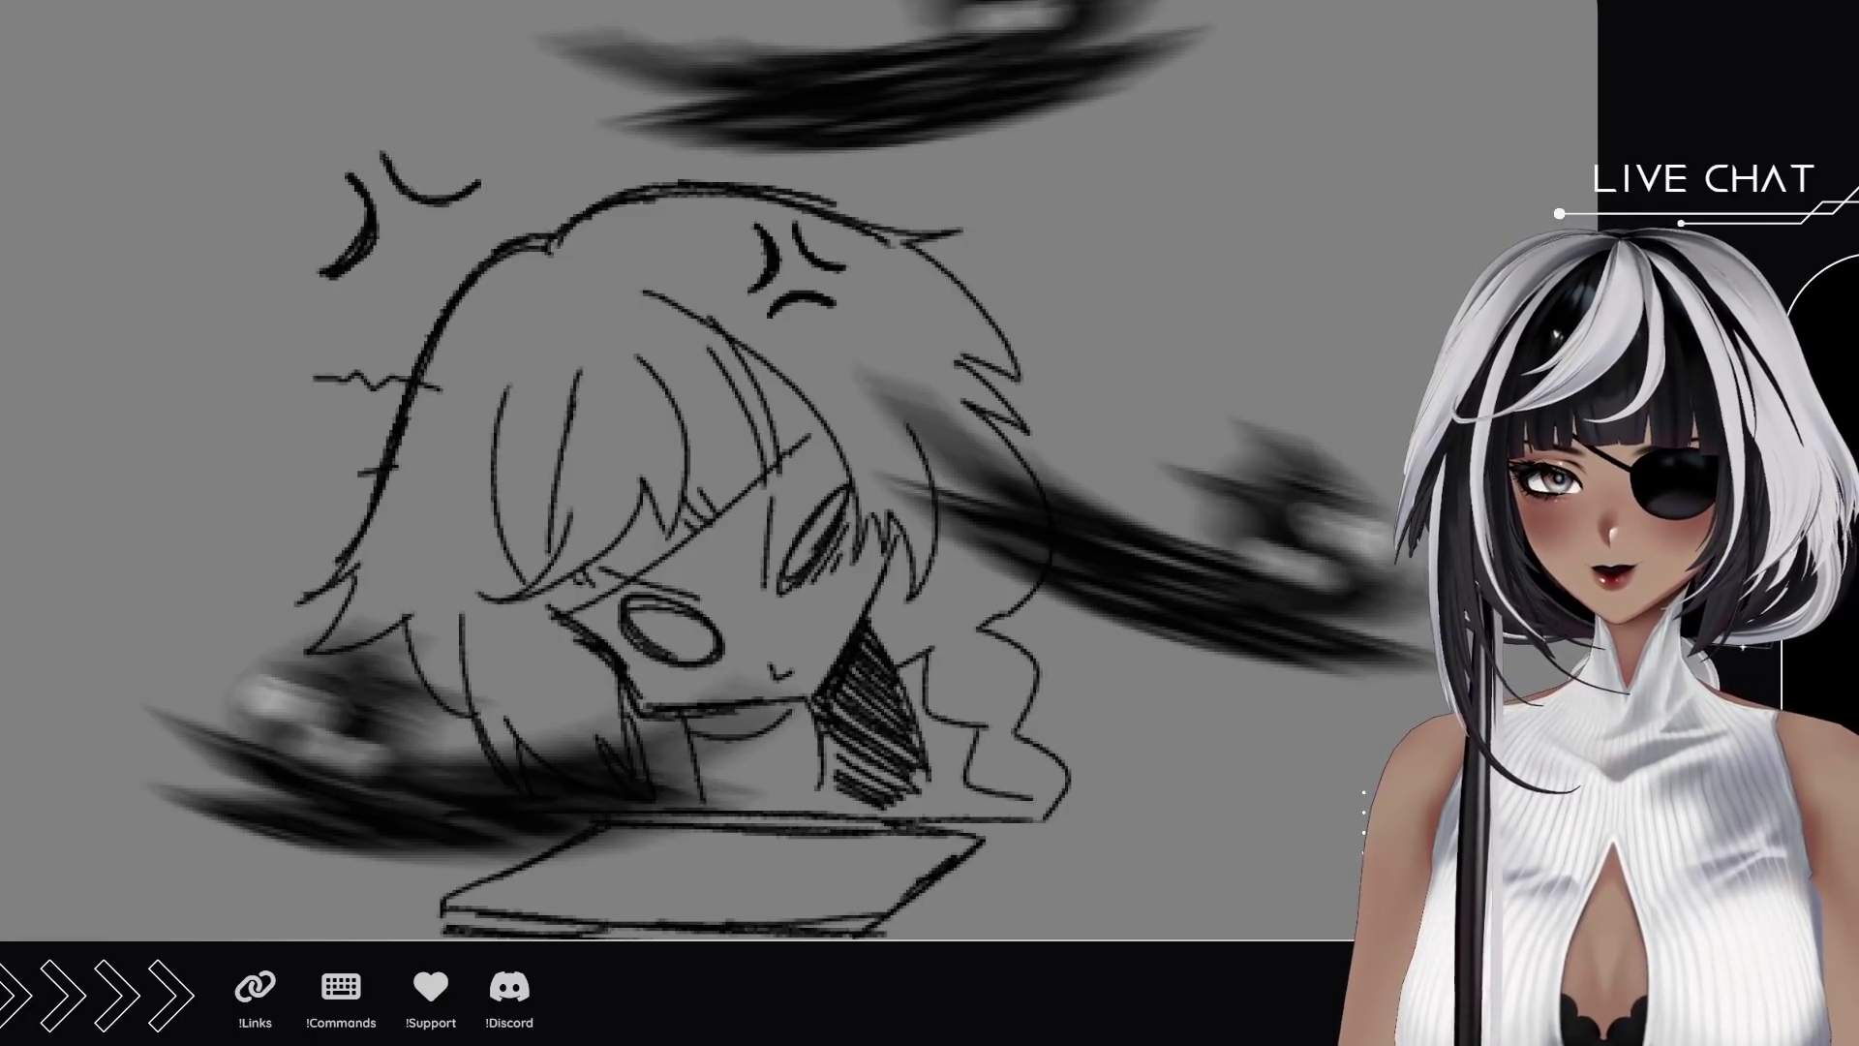
pyautogui.moveTo(368, 308); pyautogui.dragTo(479, 259)
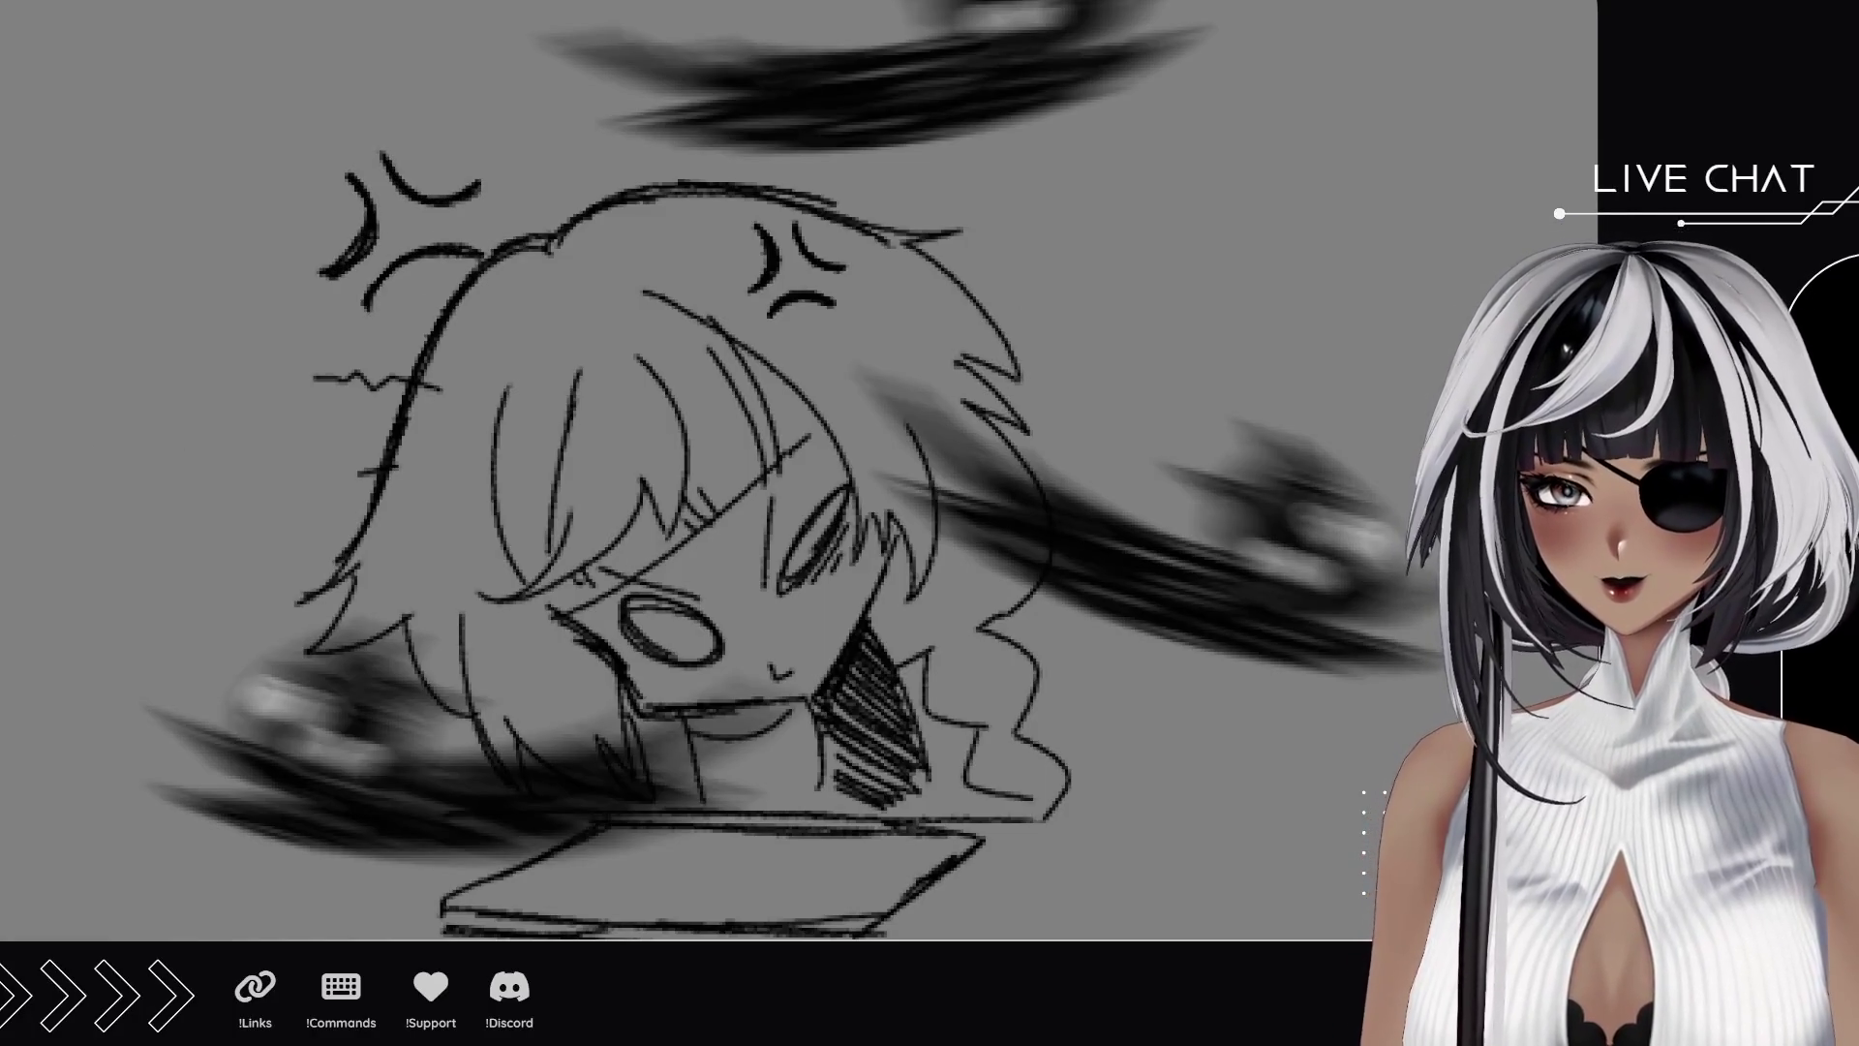
pyautogui.scroll(-5, 775, 465)
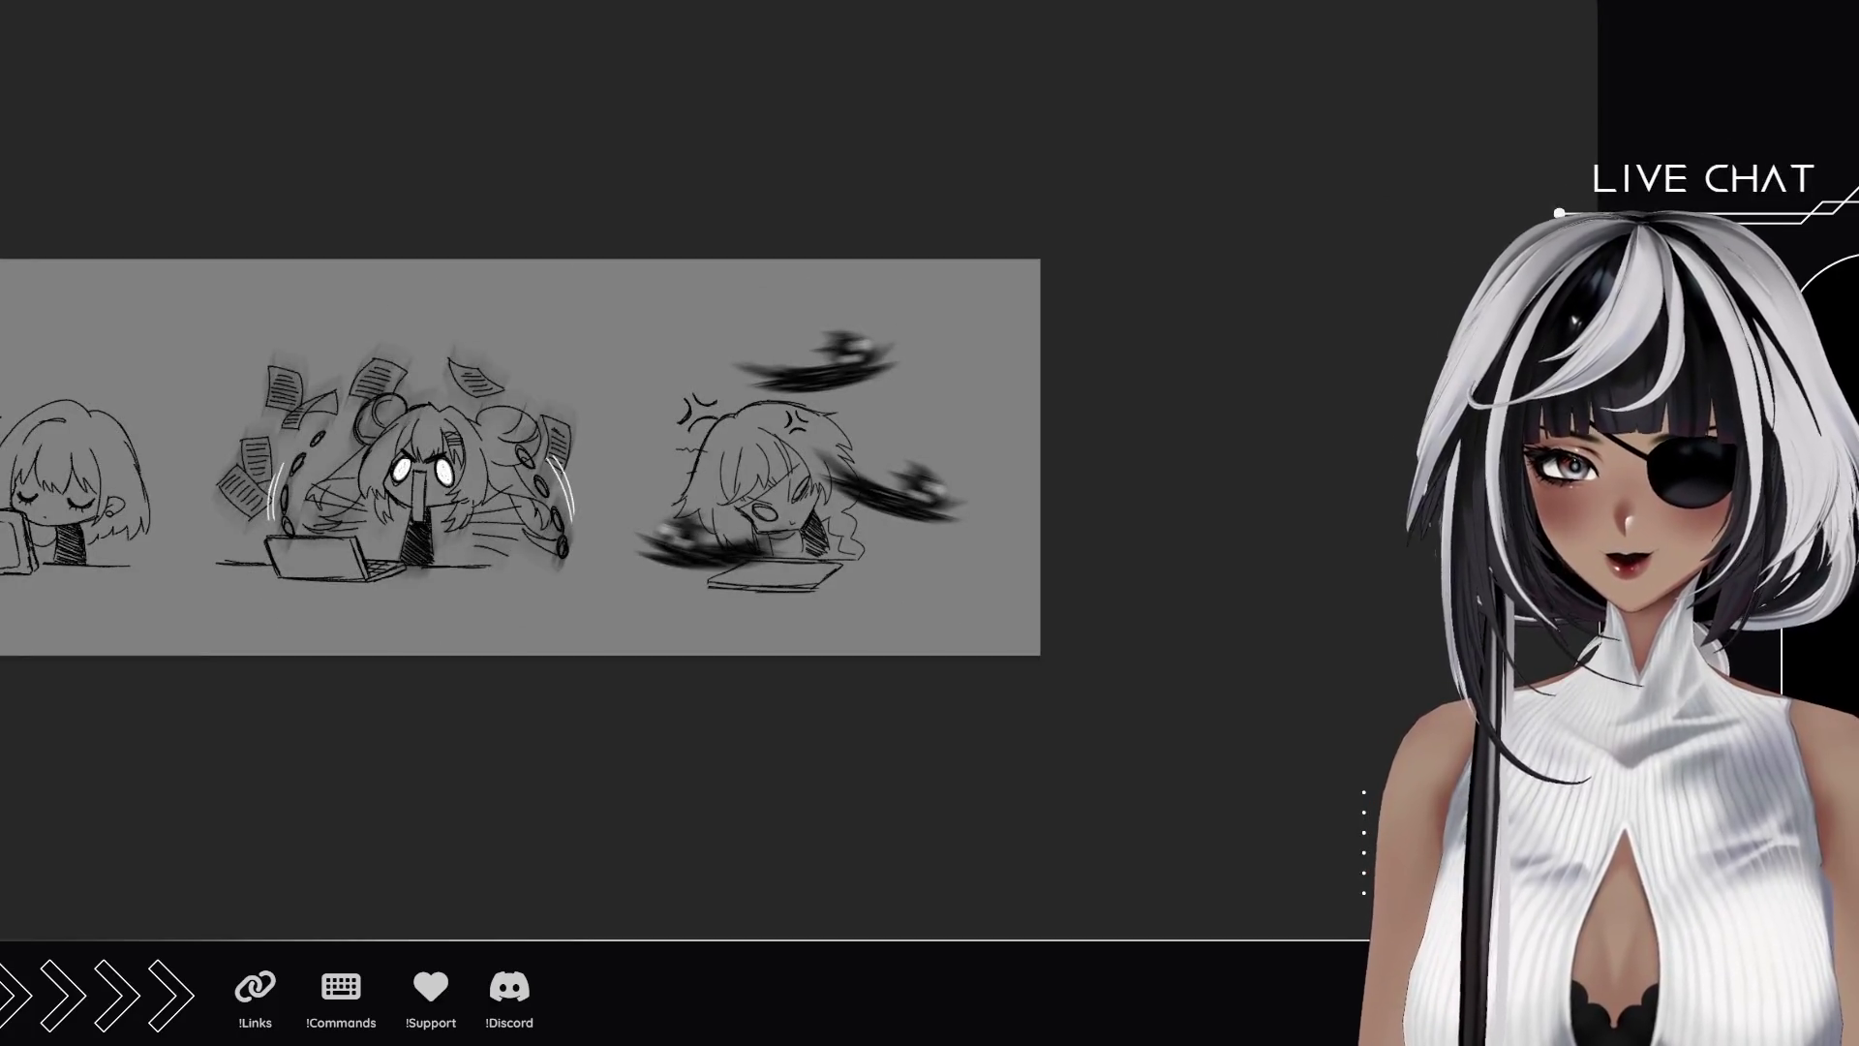
# Pan across the strip and zoom in on the last panel's slumped girl.
pyautogui.moveTo(711, 564); pyautogui.dragTo(1287, 546)
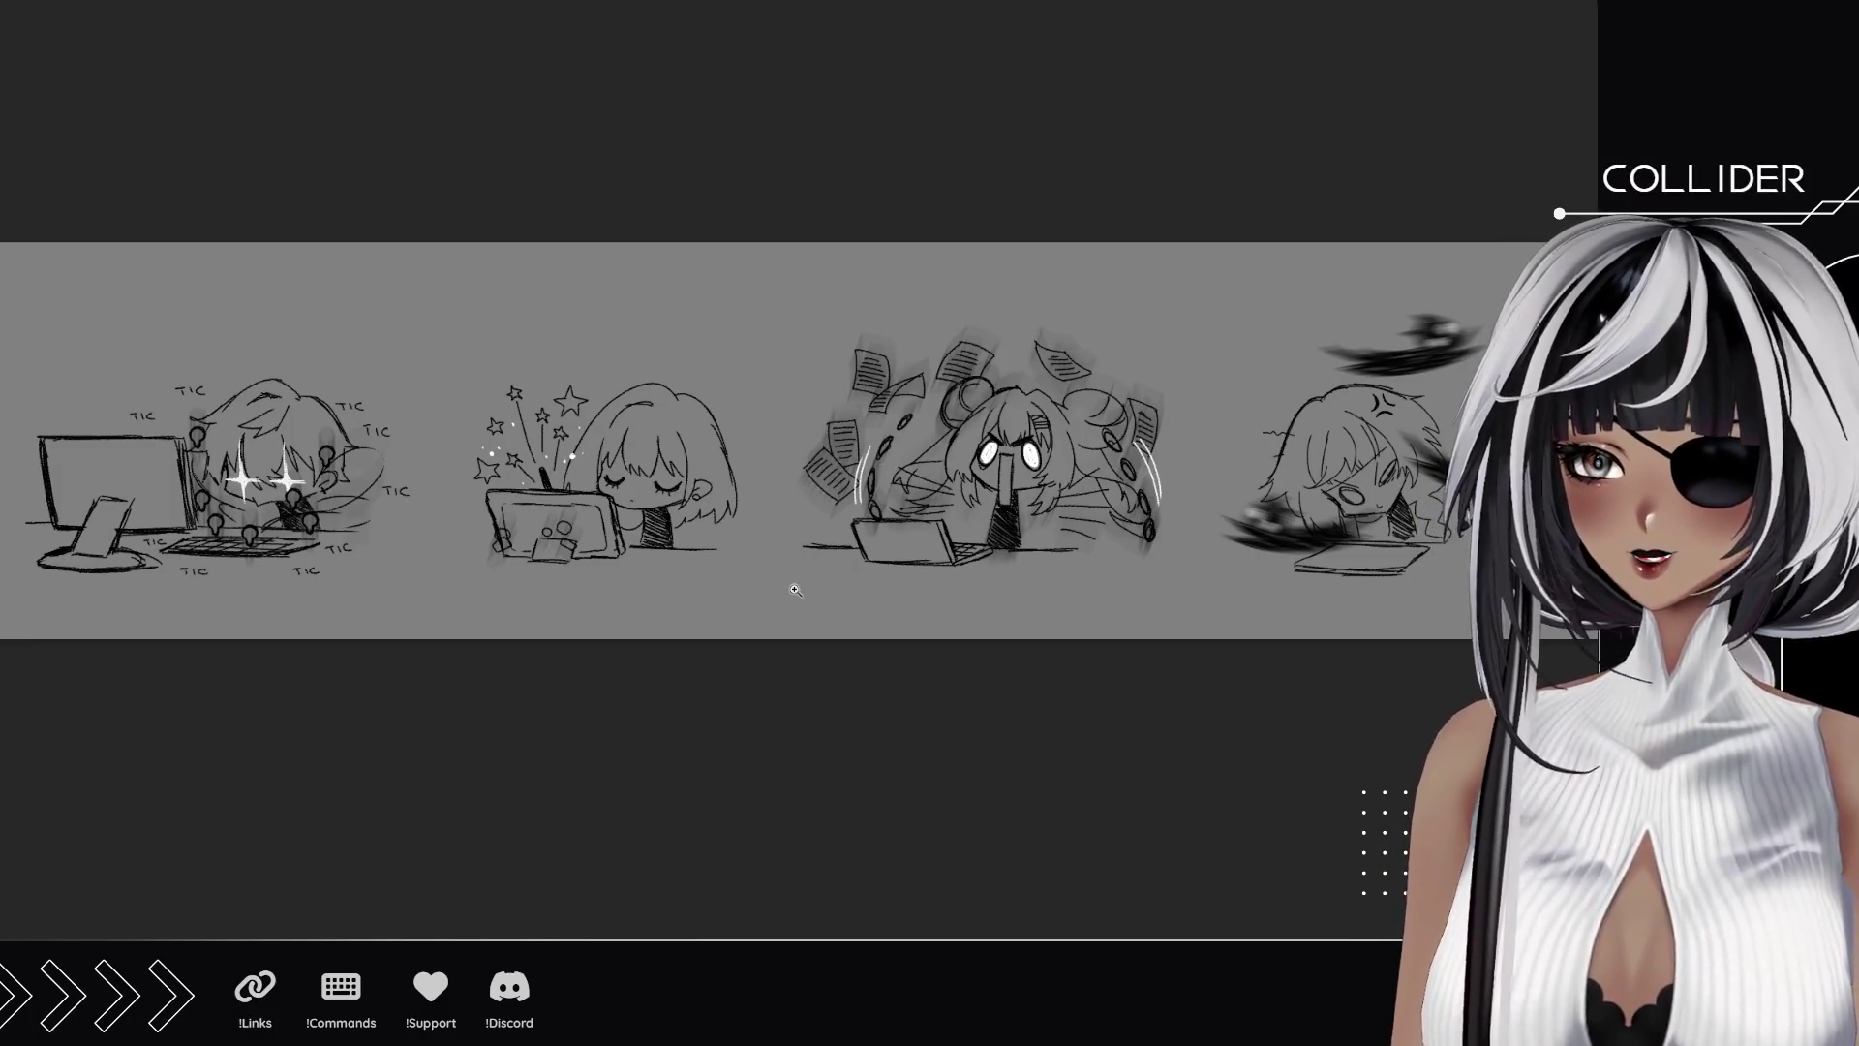
pyautogui.moveTo(935, 546); pyautogui.dragTo(897, 506)
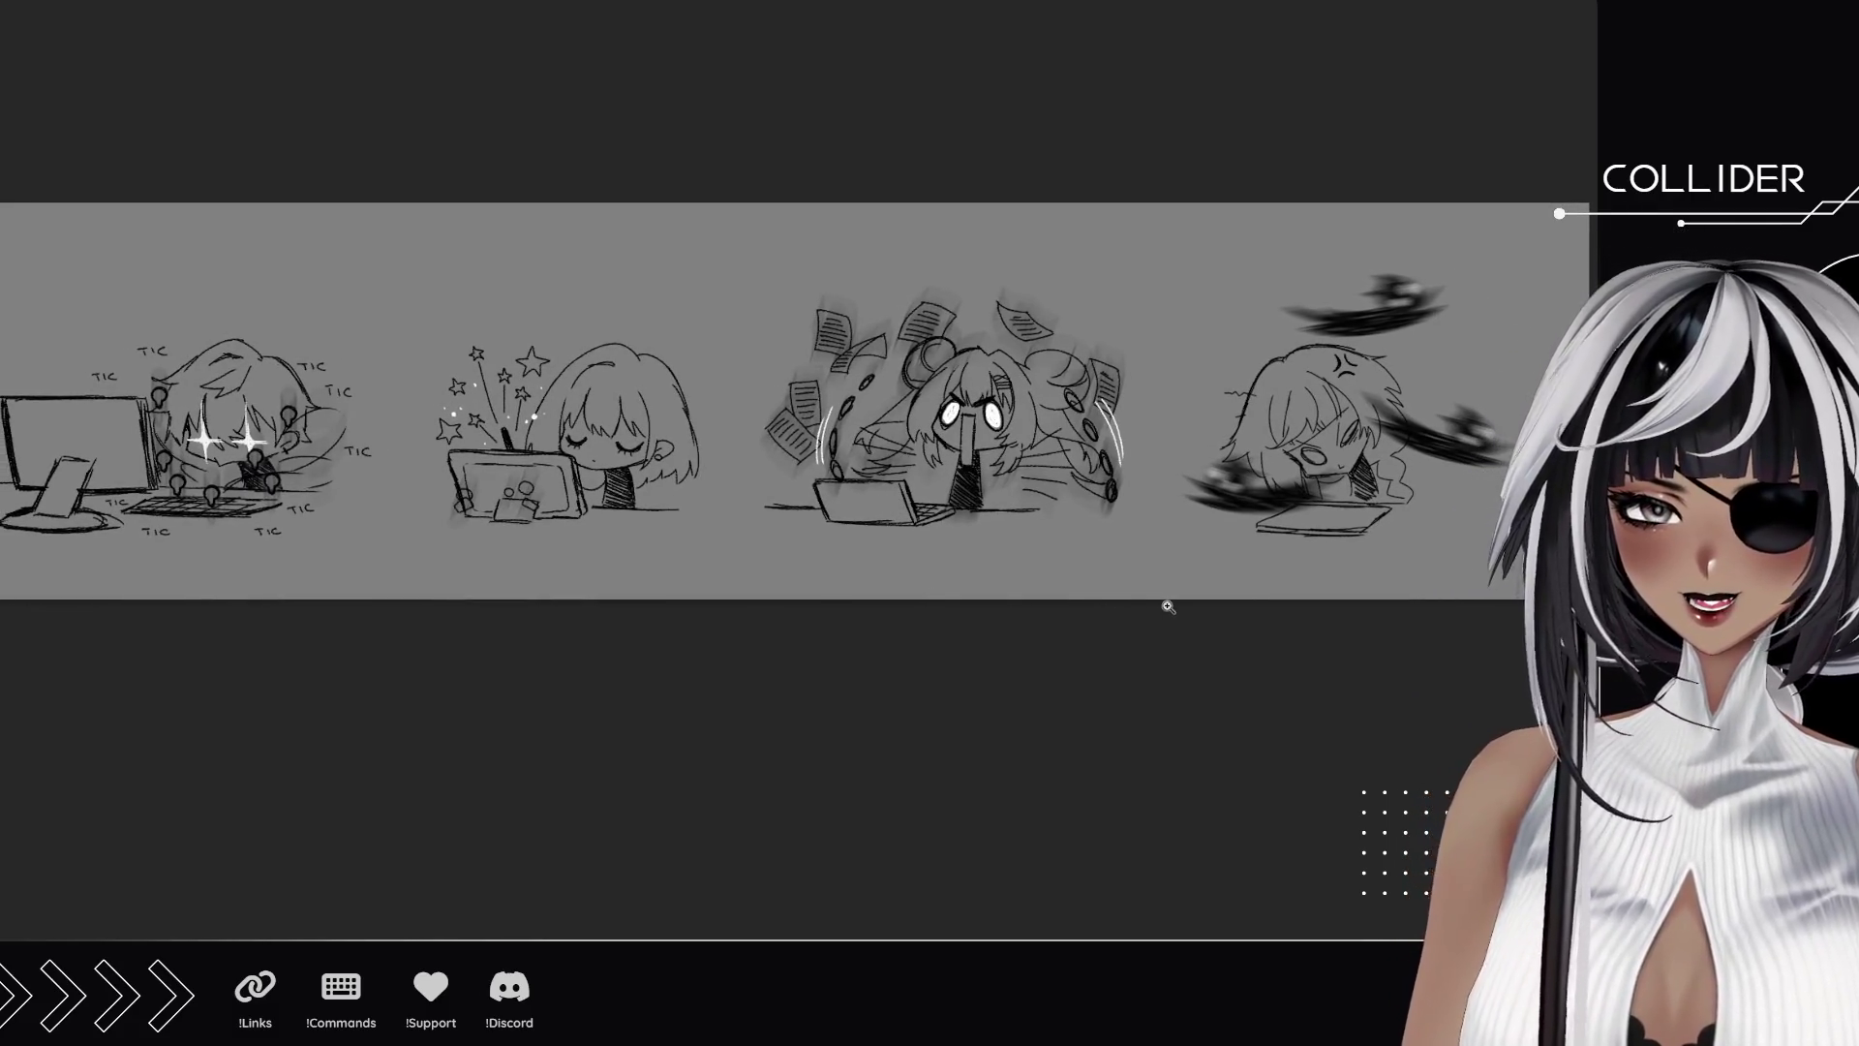
pyautogui.click(1367, 526)
pyautogui.click(1413, 474)
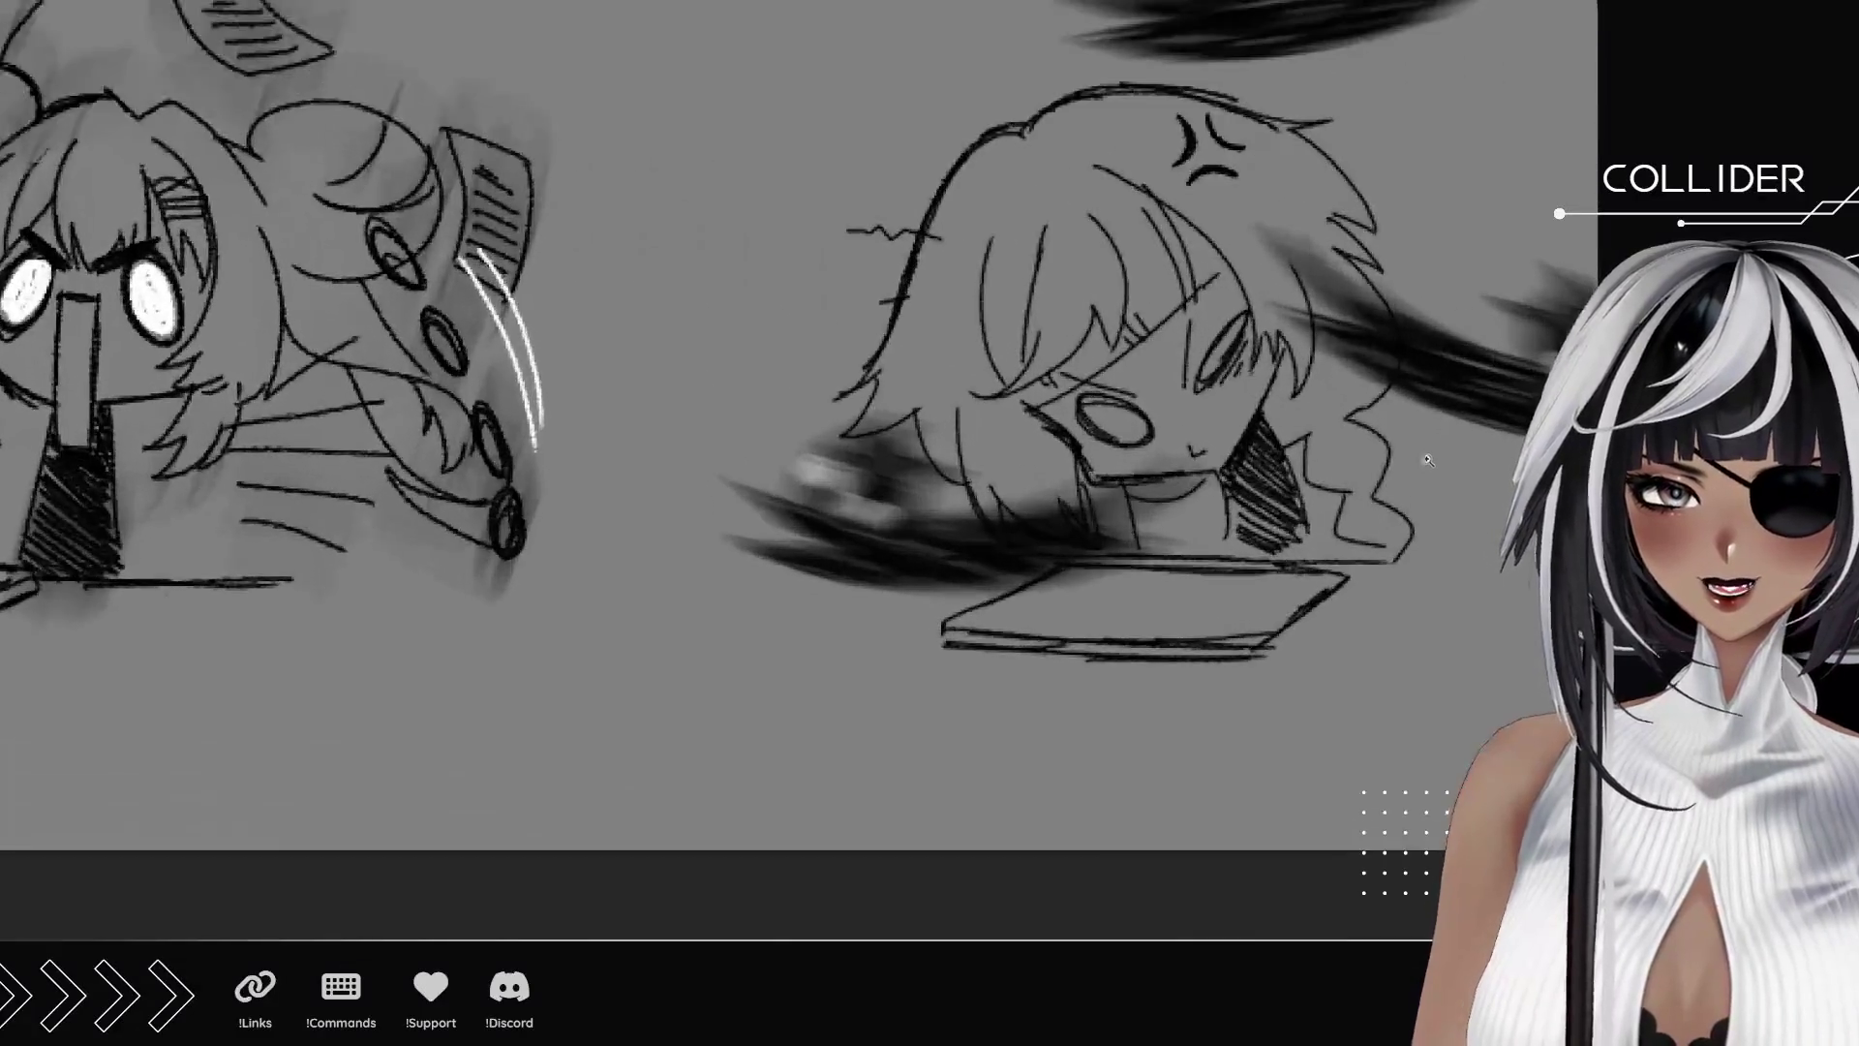
pyautogui.click(1419, 419)
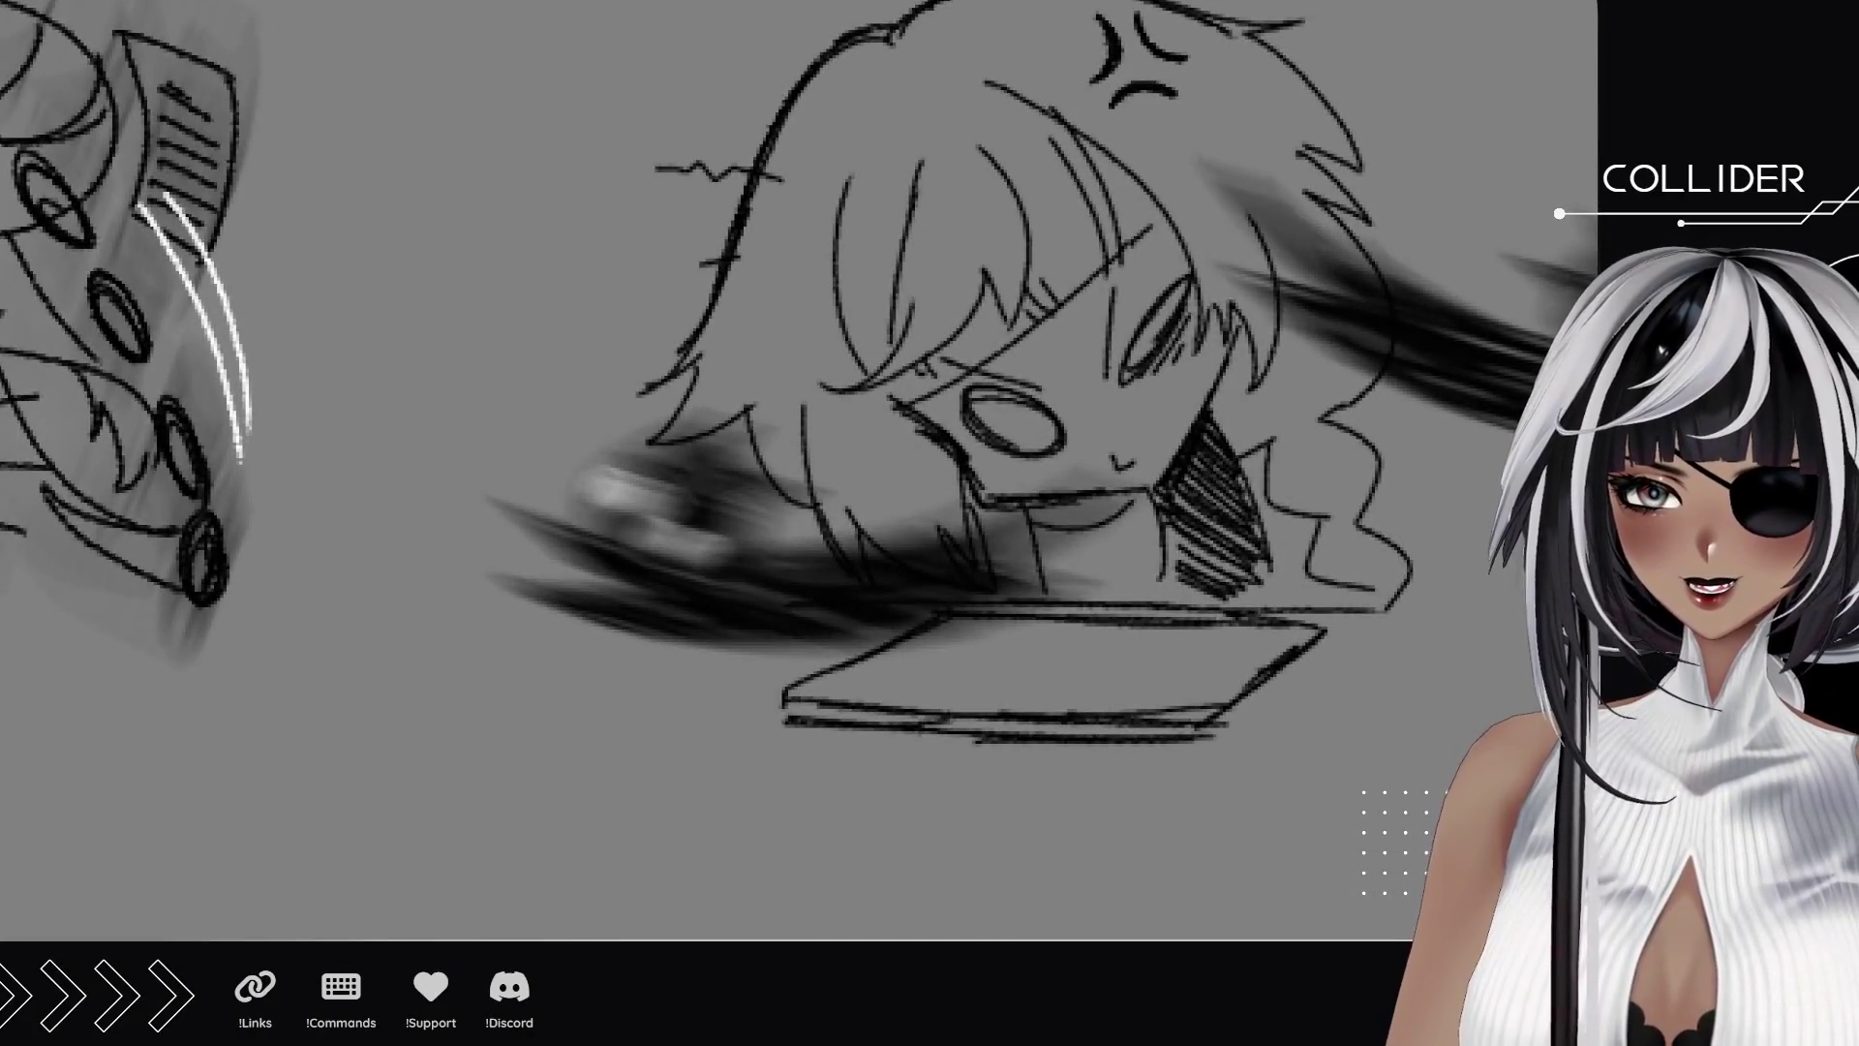
pyautogui.moveTo(991, 459); pyautogui.dragTo(876, 468)
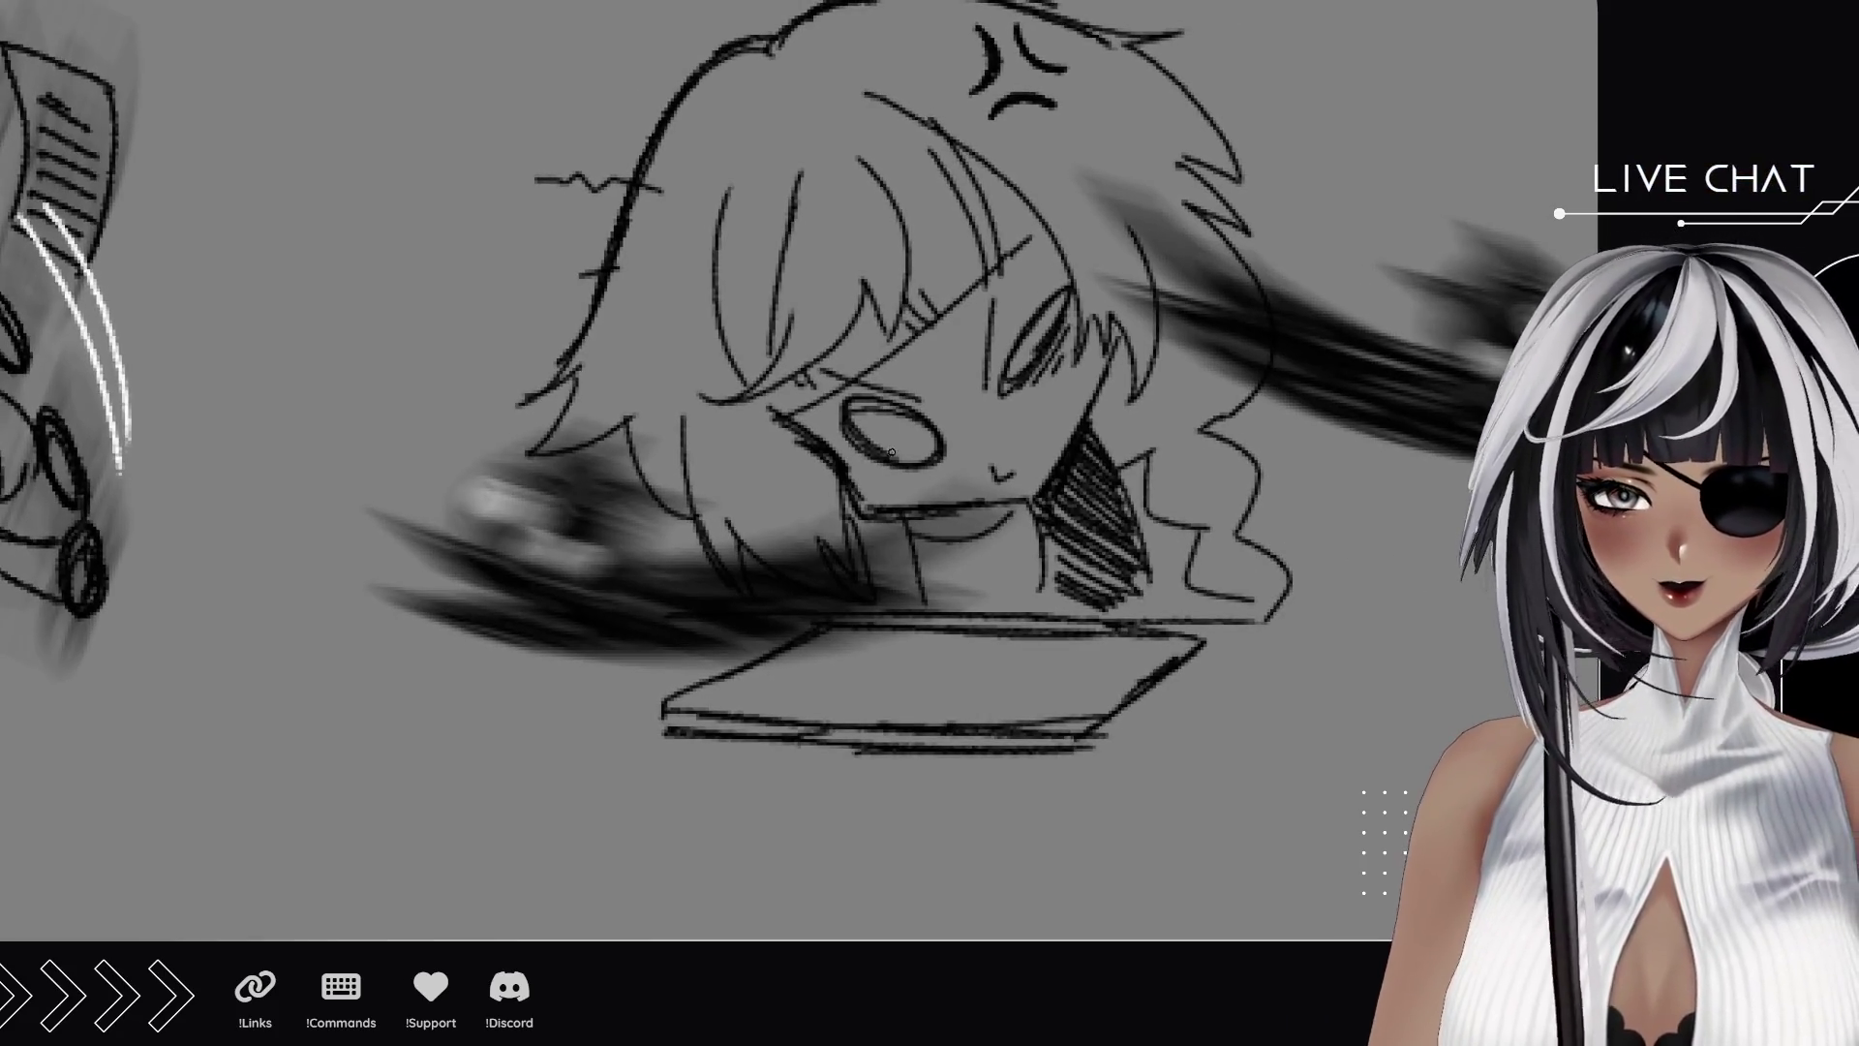
pyautogui.moveTo(894, 446)
pyautogui.mouseDown()
pyautogui.moveTo(928, 451)
pyautogui.moveTo(899, 436)
pyautogui.mouseUp()
pyautogui.moveTo(1051, 334)
pyautogui.mouseDown()
pyautogui.moveTo(1012, 373)
pyautogui.moveTo(1050, 320)
pyautogui.moveTo(1053, 368)
pyautogui.moveTo(1044, 310)
pyautogui.mouseUp()
pyautogui.moveTo(913, 469); pyautogui.dragTo(919, 476)
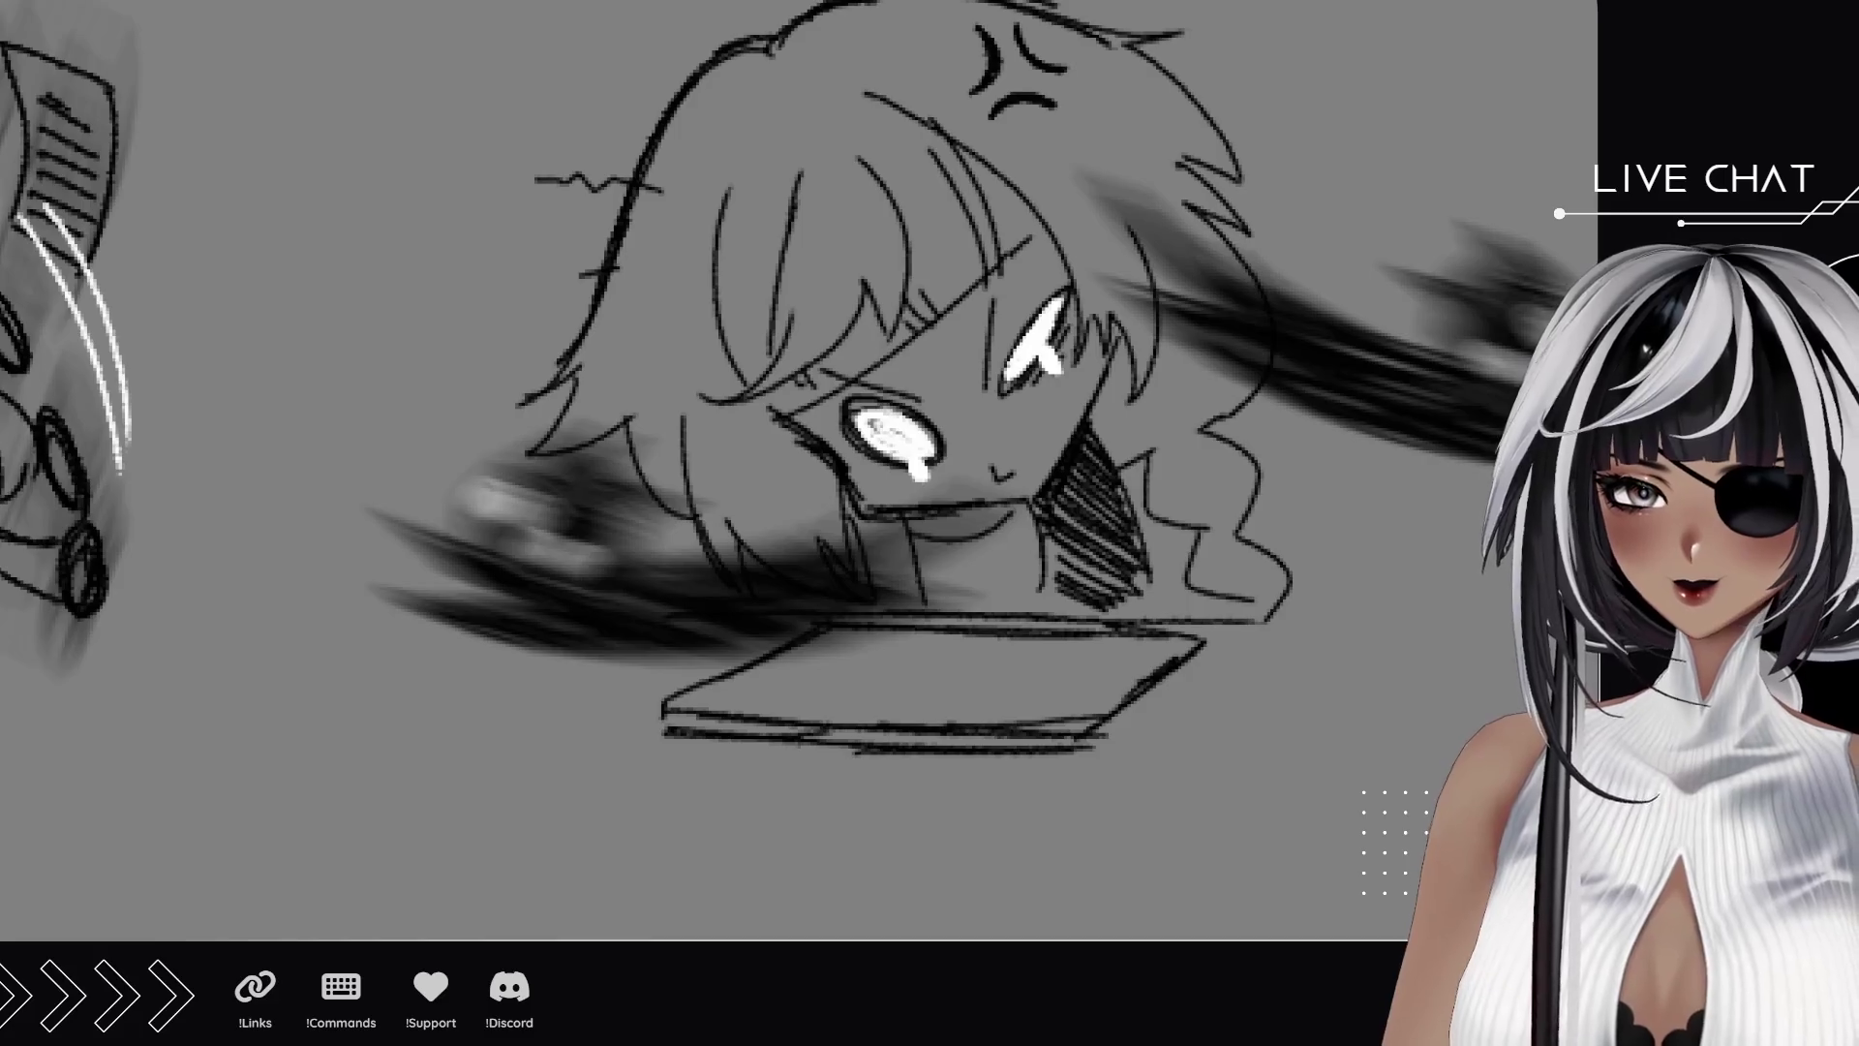
pyautogui.hotkey('ctrl', '-')
pyautogui.hotkey('ctrl', '-')
pyautogui.hotkey('ctrl', '-')
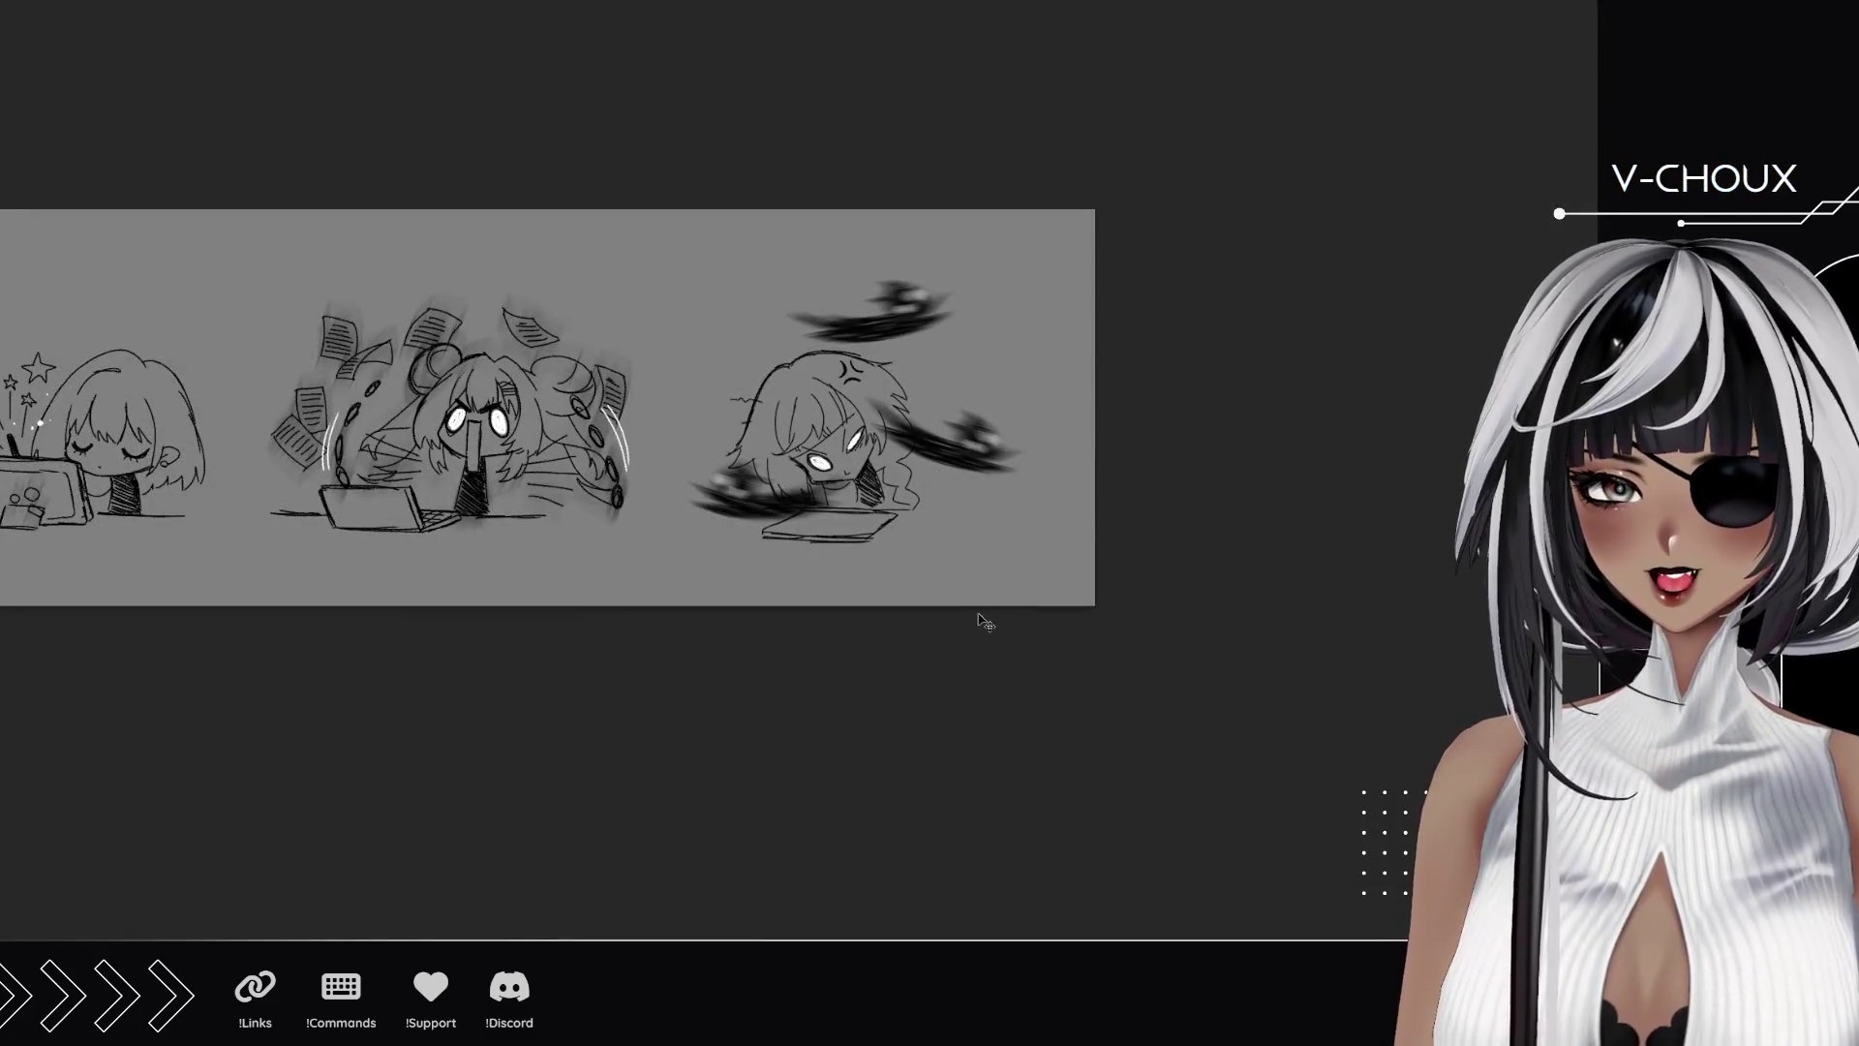
pyautogui.scroll(5, 842, 465)
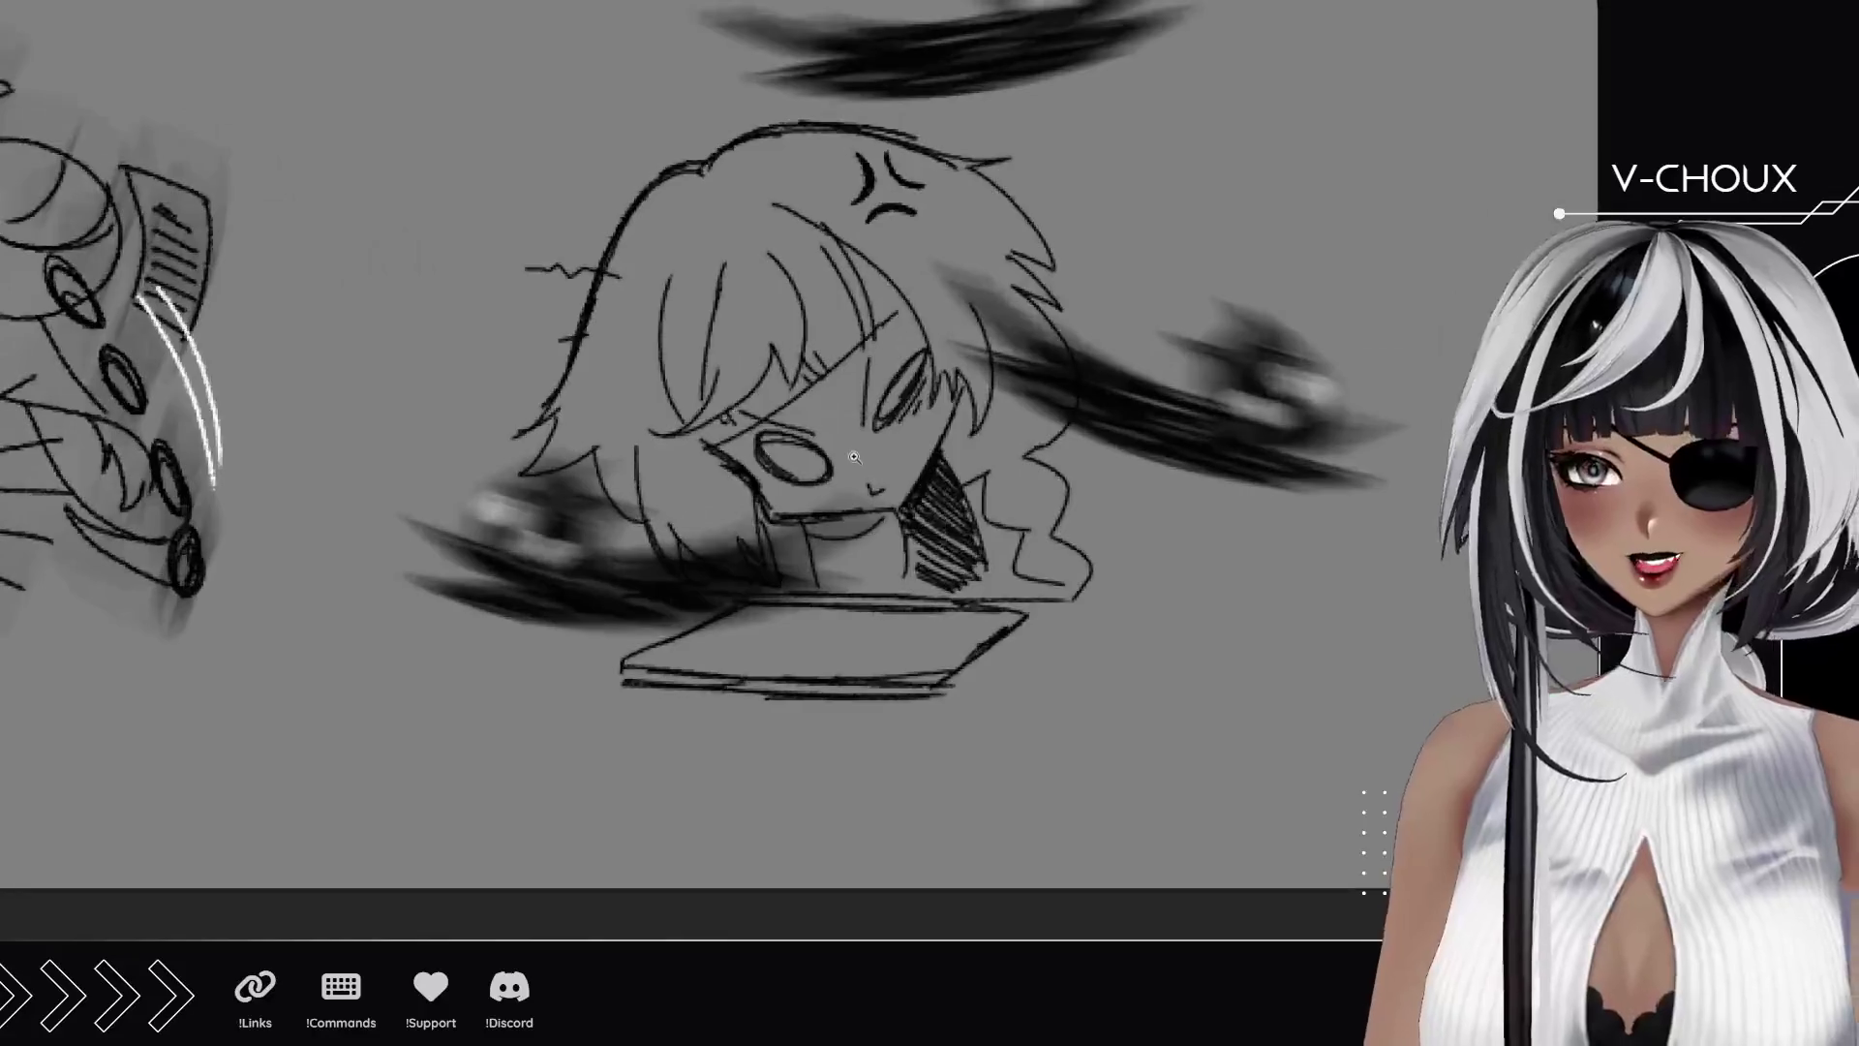
pyautogui.scroll(2, 853, 456)
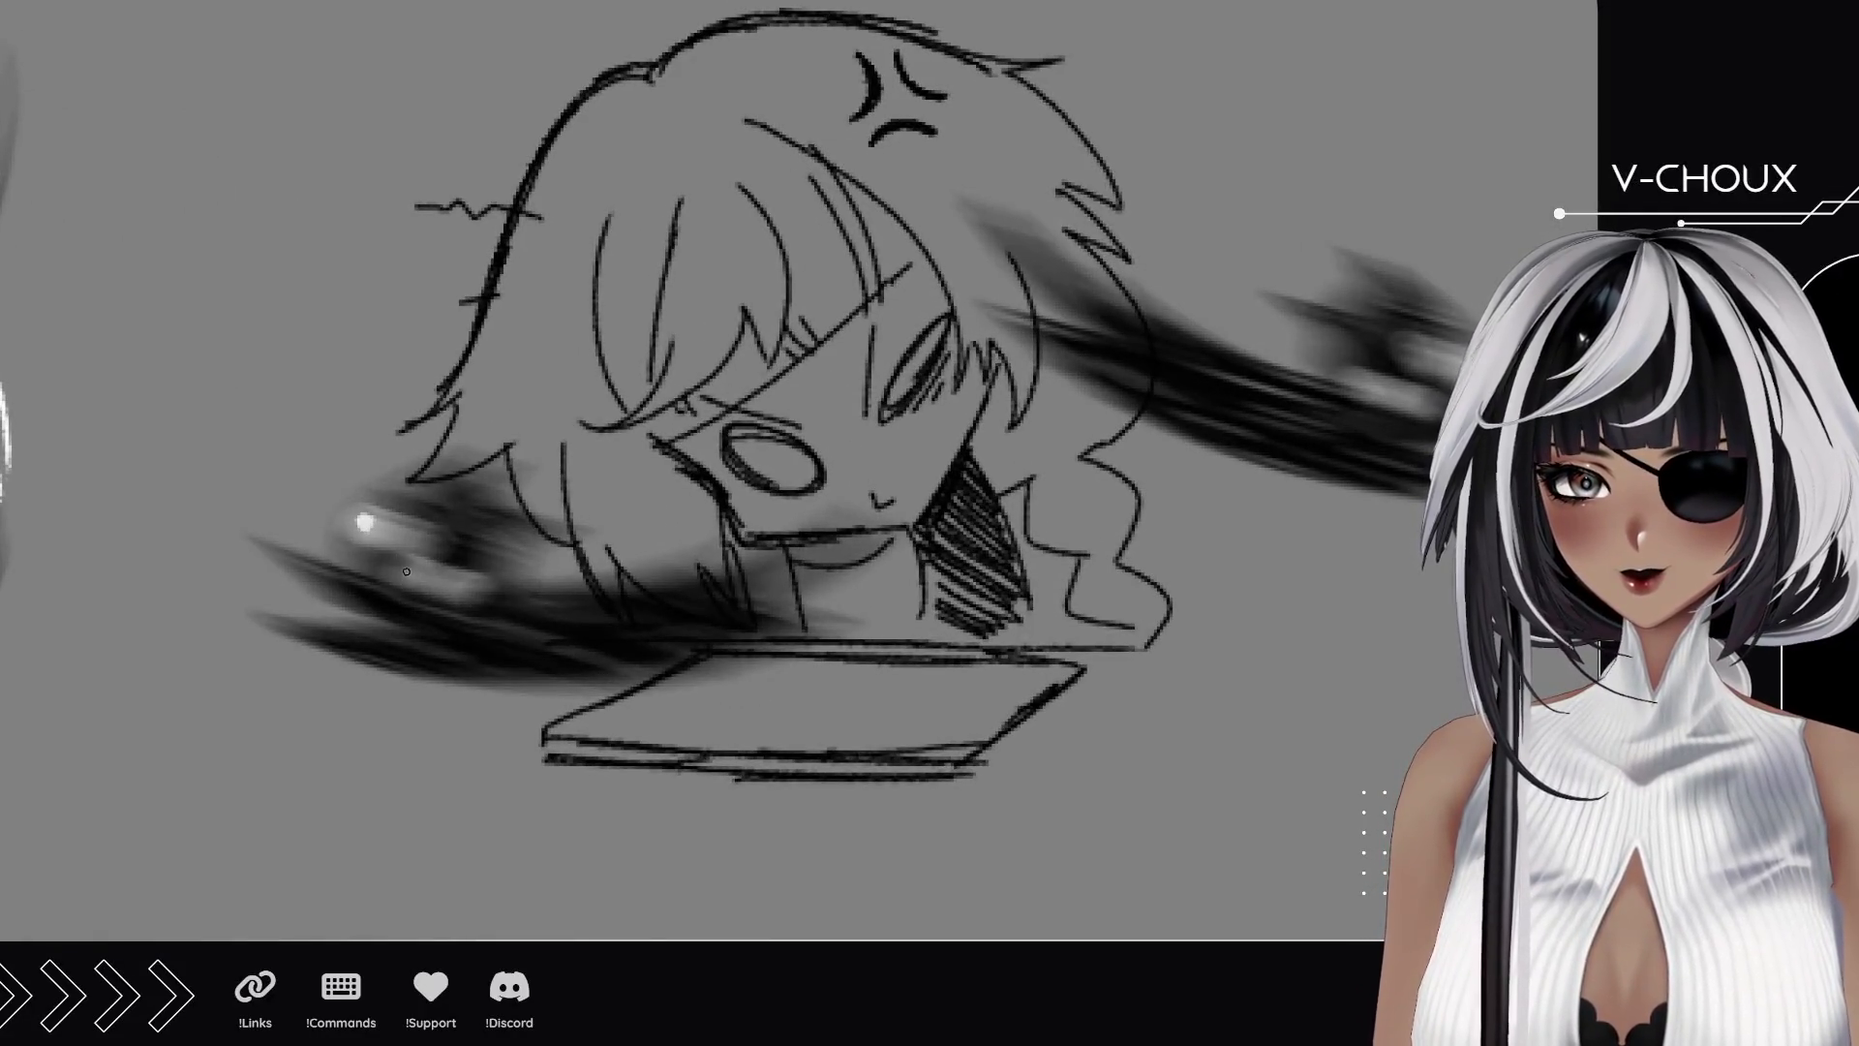
pyautogui.scroll(-6, 333, 643)
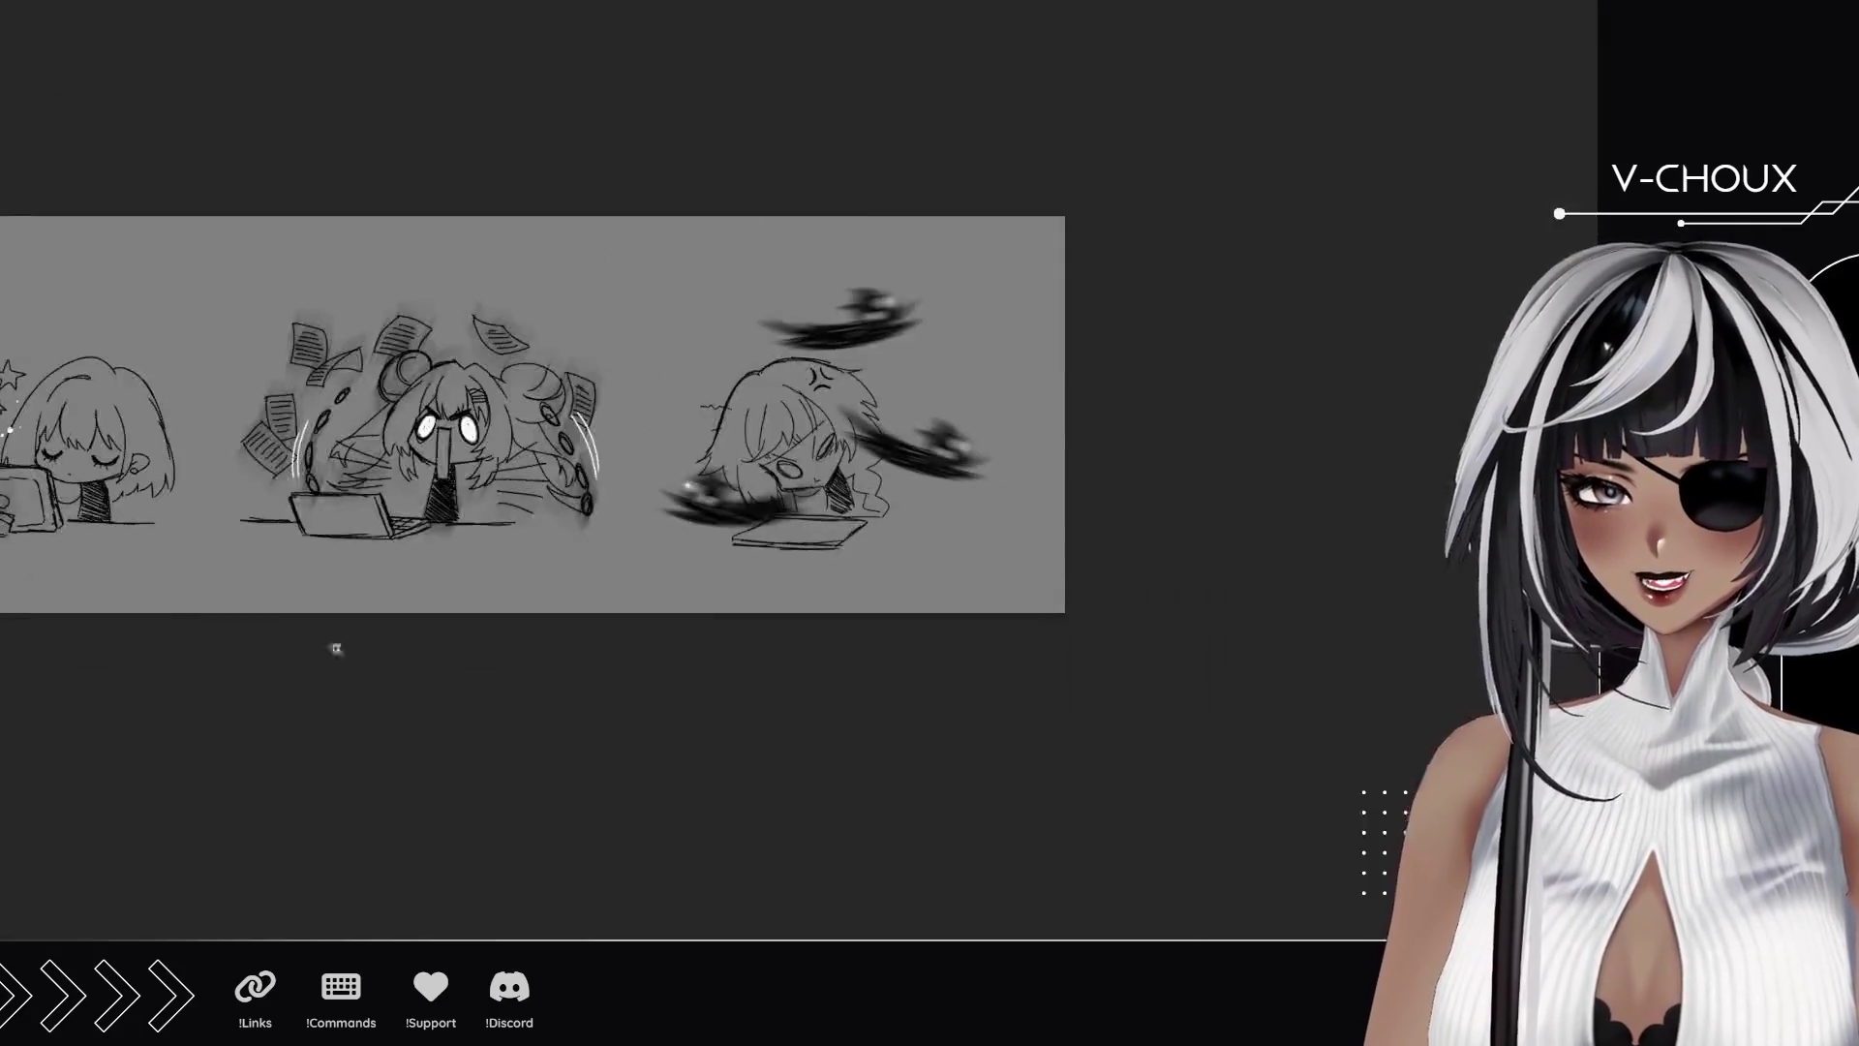
pyautogui.scroll(4, 829, 495)
pyautogui.scroll(3, 830, 495)
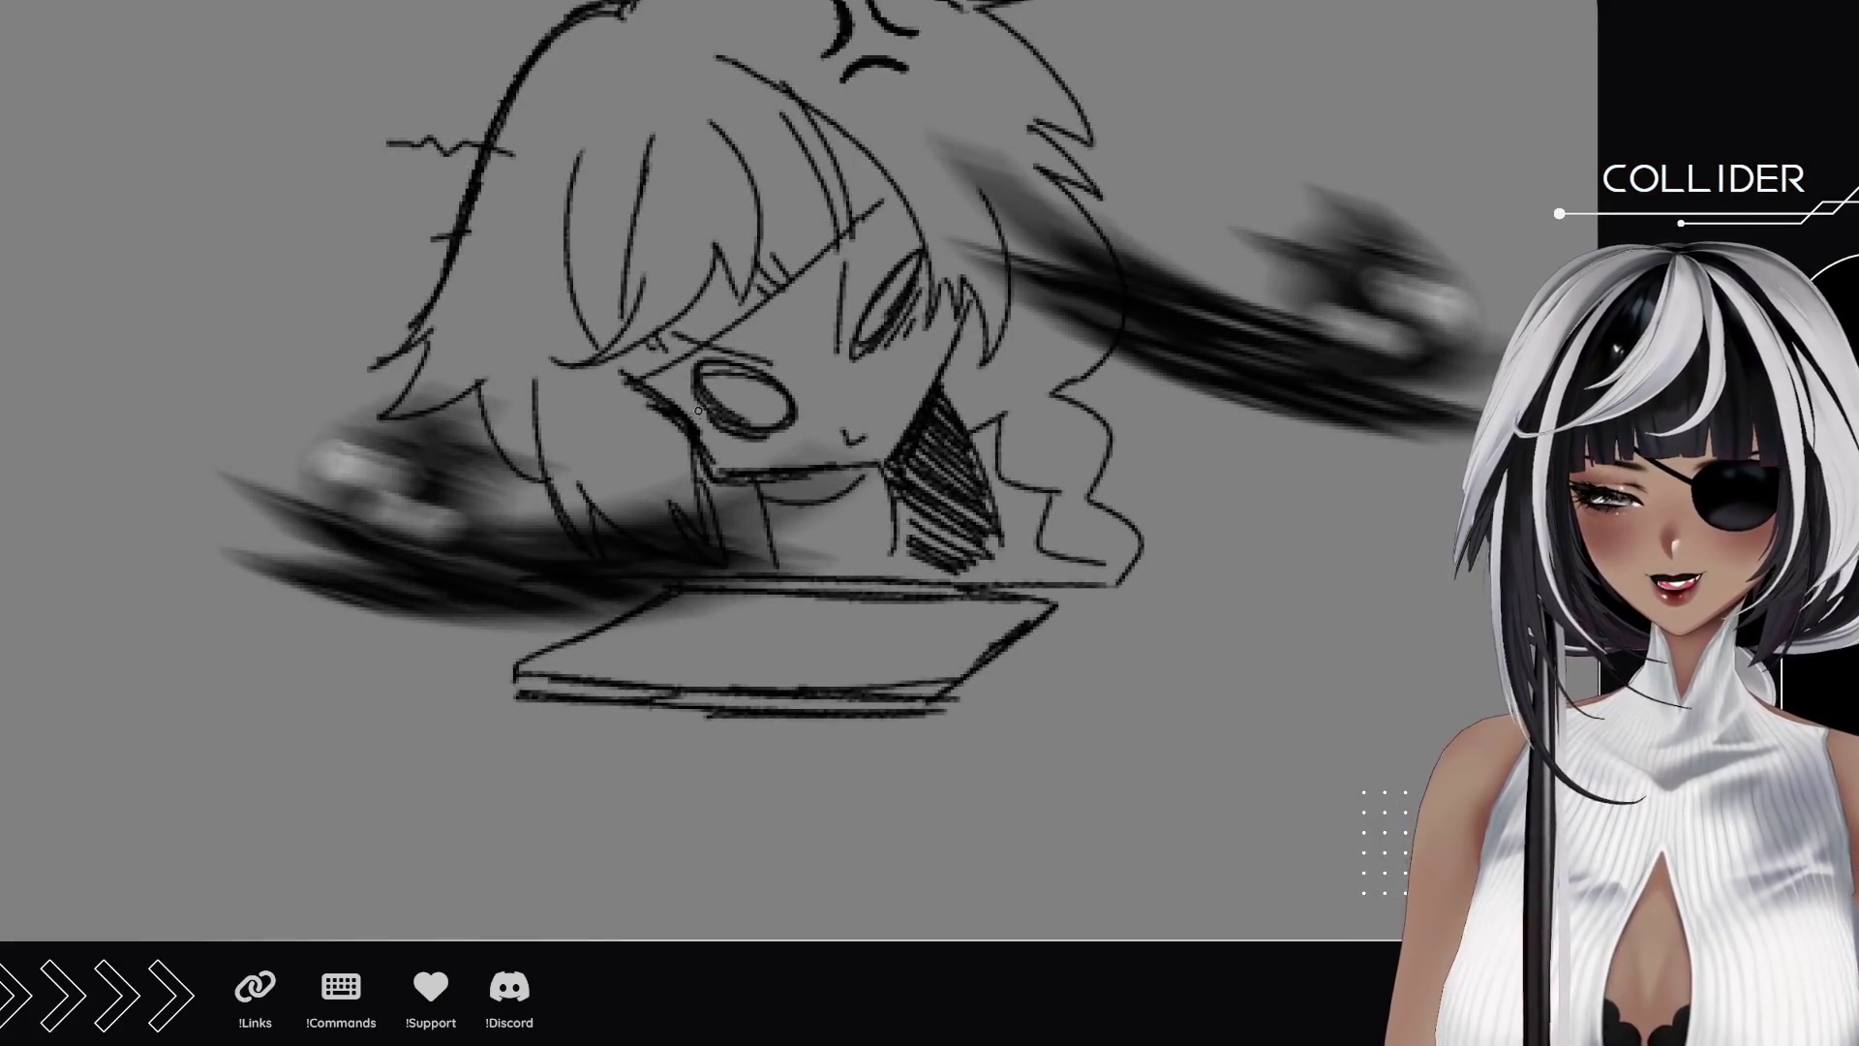
# Sketch collar and shirt lines under the chin, discarding trial lines over hair and desk.
pyautogui.moveTo(886, 489)
pyautogui.mouseDown()
pyautogui.moveTo(833, 570)
pyautogui.moveTo(782, 581)
pyautogui.mouseUp()
pyautogui.moveTo(1007, 440); pyautogui.dragTo(1053, 581)
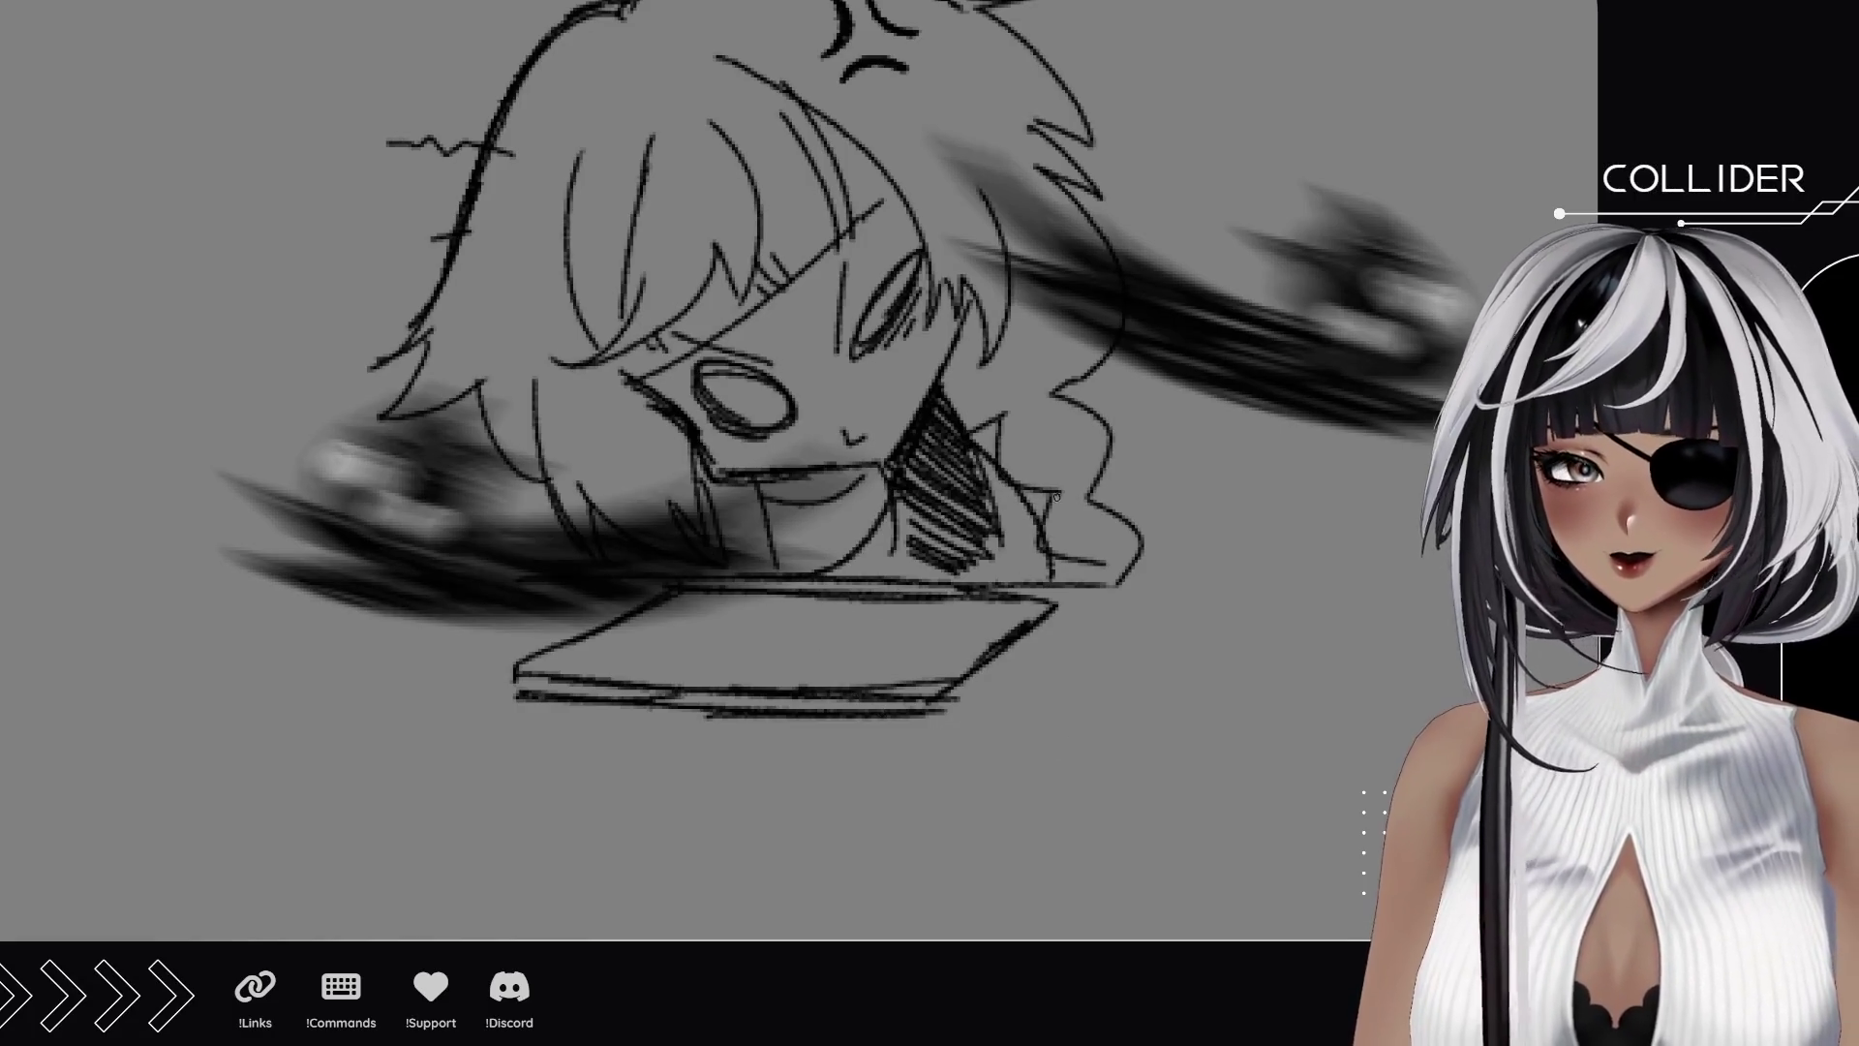
pyautogui.moveTo(1056, 497); pyautogui.dragTo(981, 662)
pyautogui.moveTo(777, 368); pyautogui.dragTo(1012, 441)
pyautogui.moveTo(798, 334); pyautogui.dragTo(1016, 416)
pyautogui.moveTo(552, 765); pyautogui.dragTo(807, 751)
pyautogui.moveTo(546, 736); pyautogui.dragTo(830, 725)
pyautogui.moveTo(651, 716); pyautogui.dragTo(819, 702)
pyautogui.hotkey('ctrl', 'z')
pyautogui.hotkey('ctrl', 'z')
pyautogui.hotkey('ctrl', 'z')
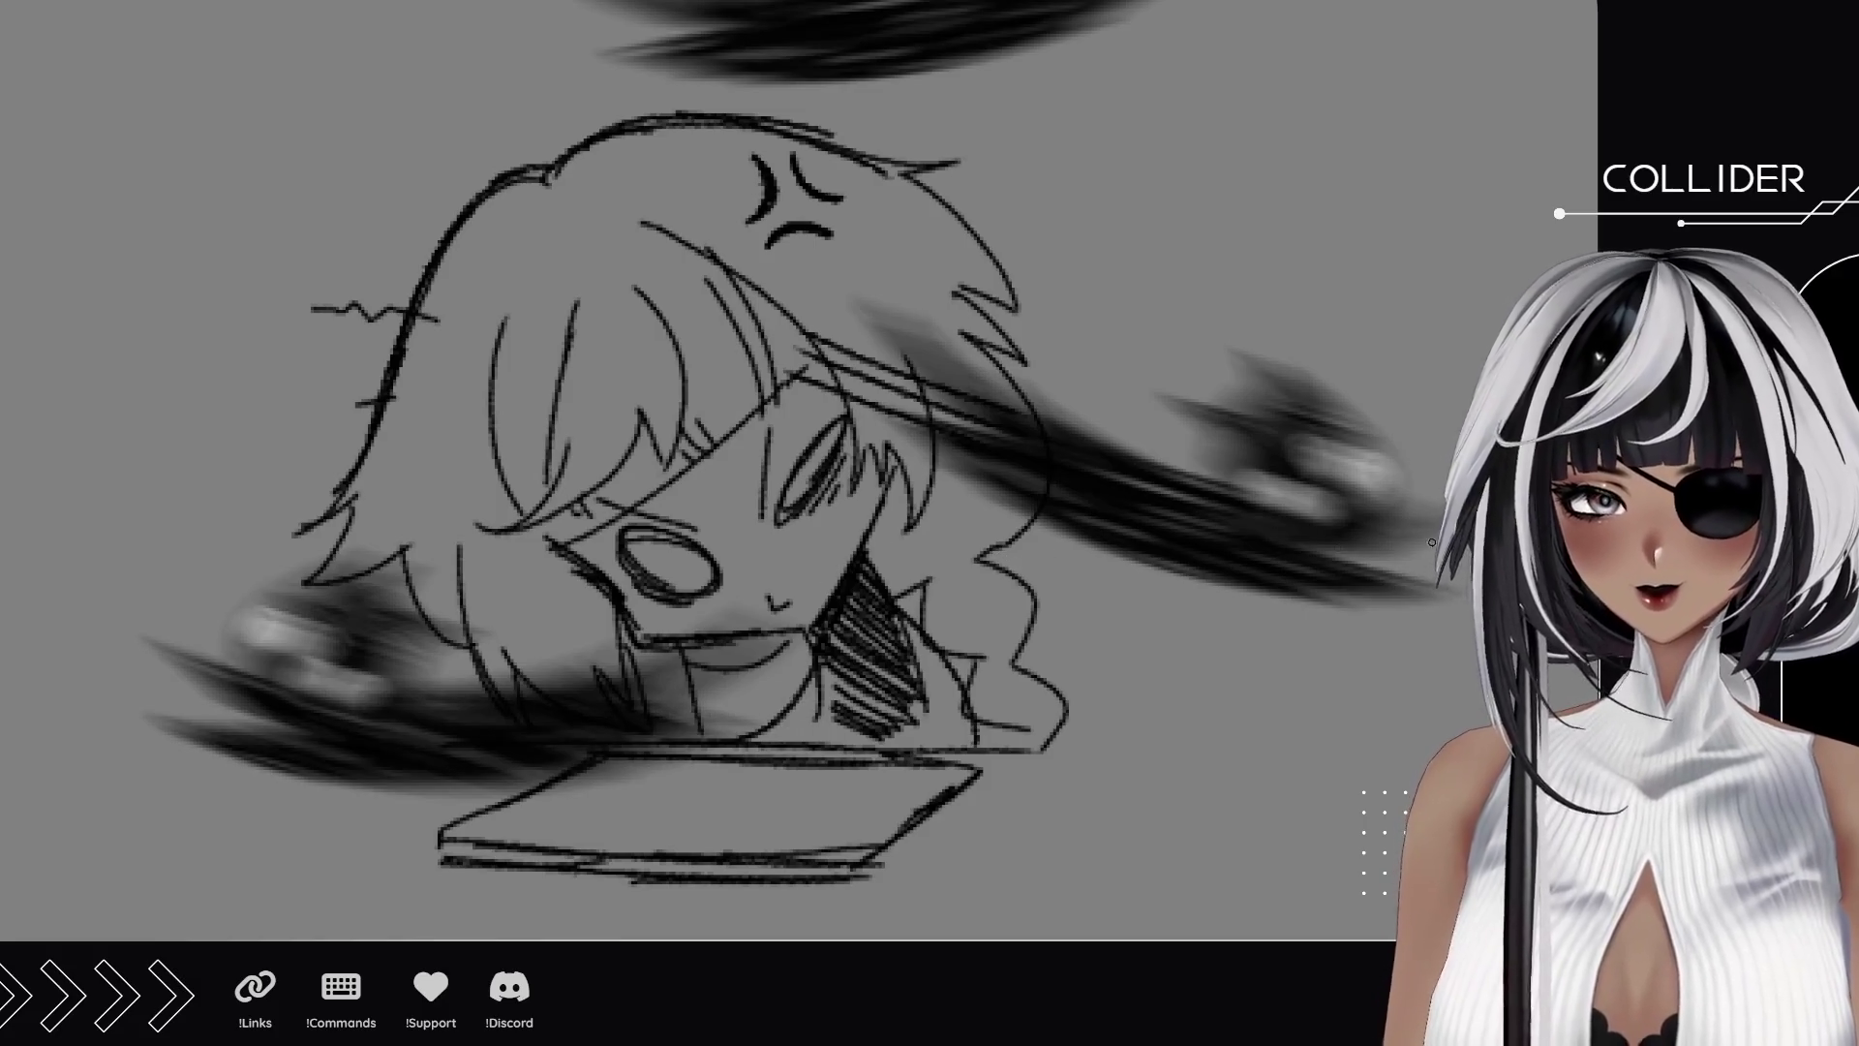
pyautogui.hotkey('ctrl', 'z')
pyautogui.hotkey('ctrl', 'z')
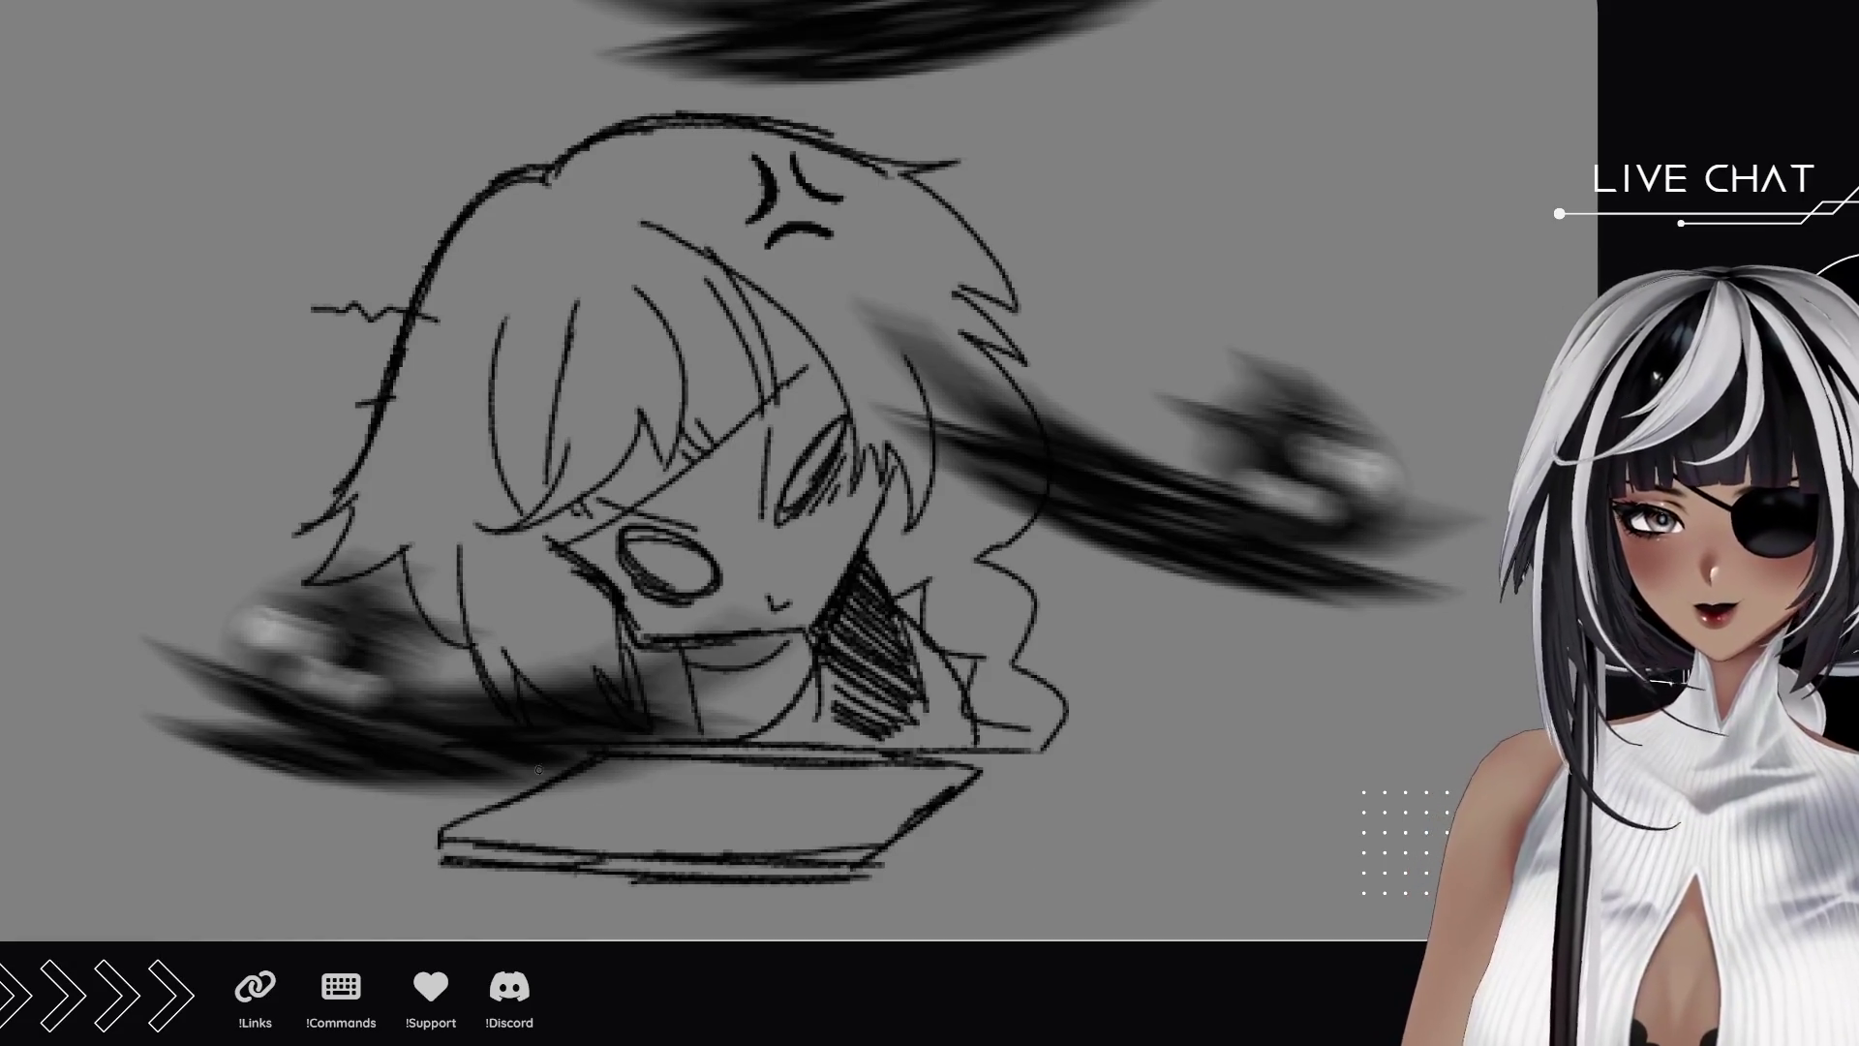
# Add short white strokes along the desk edge and diagonally across the hair and neck.
pyautogui.moveTo(559, 766); pyautogui.dragTo(740, 747)
pyautogui.moveTo(520, 744); pyautogui.dragTo(721, 721)
pyautogui.moveTo(575, 721); pyautogui.dragTo(738, 699)
pyautogui.moveTo(822, 378)
pyautogui.mouseDown()
pyautogui.moveTo(1005, 474)
pyautogui.moveTo(1015, 445)
pyautogui.mouseUp()
pyautogui.moveTo(857, 345); pyautogui.dragTo(1024, 431)
# Draw three white speed lines behind the flying creature, then view the whole strip.
pyautogui.moveTo(658, 397); pyautogui.dragTo(842, 422)
pyautogui.hotkey('ctrl', 'z')
pyautogui.moveTo(620, 427); pyautogui.dragTo(839, 452)
pyautogui.moveTo(662, 403); pyautogui.dragTo(819, 425)
pyautogui.moveTo(612, 369); pyautogui.dragTo(823, 397)
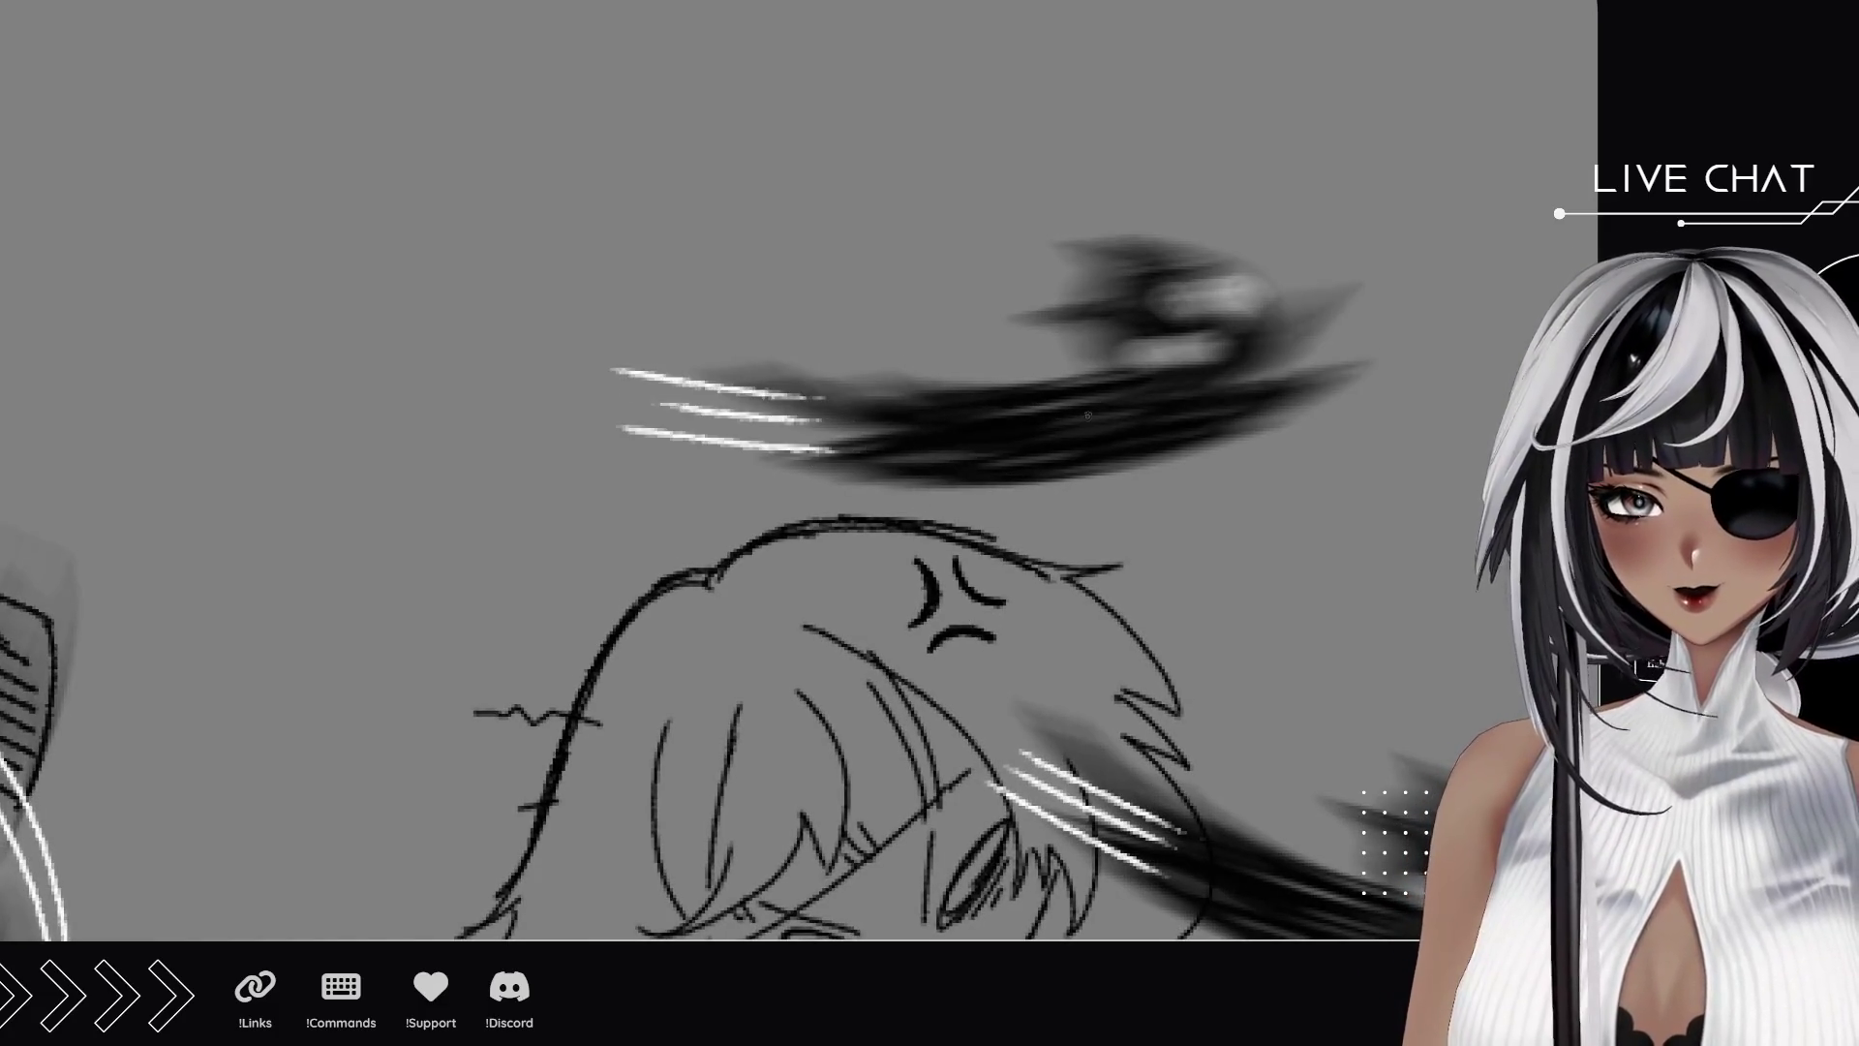
pyautogui.hotkey('ctrl', '-')
pyautogui.hotkey('ctrl', '-')
pyautogui.hotkey('ctrl', '-')
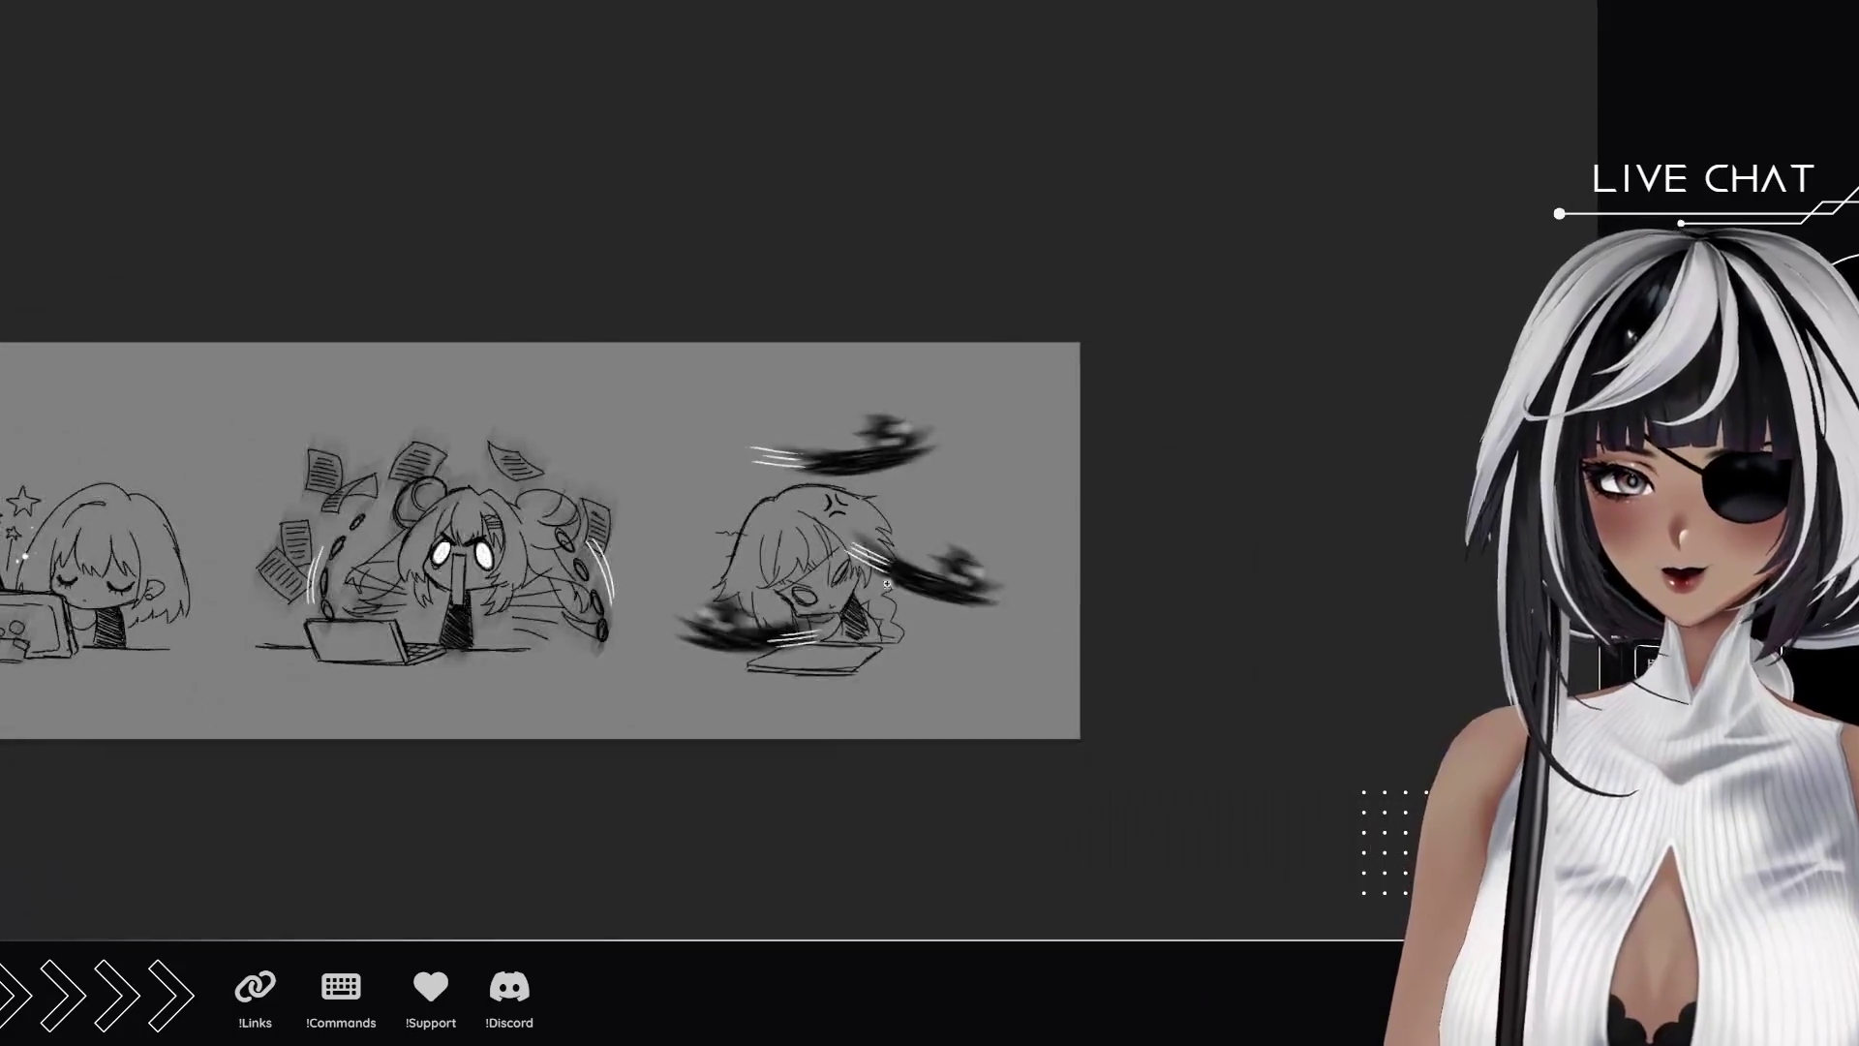
pyautogui.scroll(2, 828, 636)
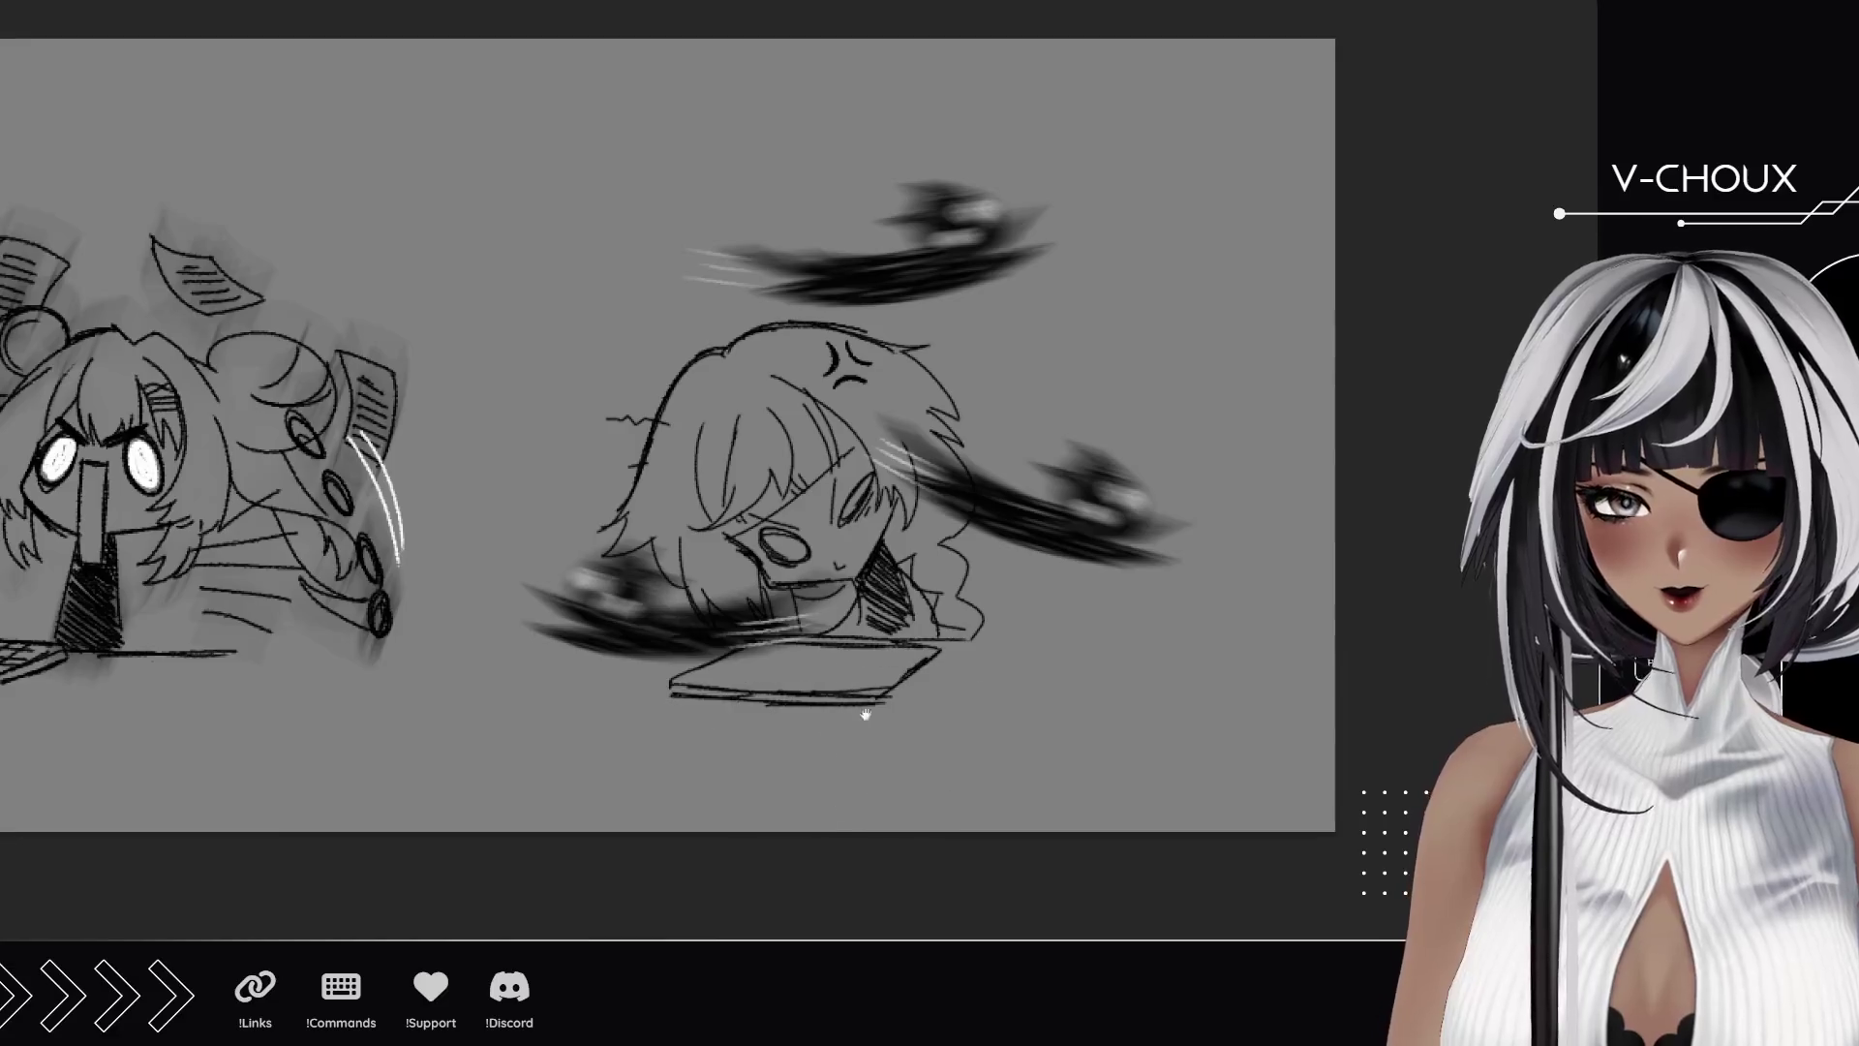
pyautogui.moveTo(863, 714); pyautogui.dragTo(1087, 713)
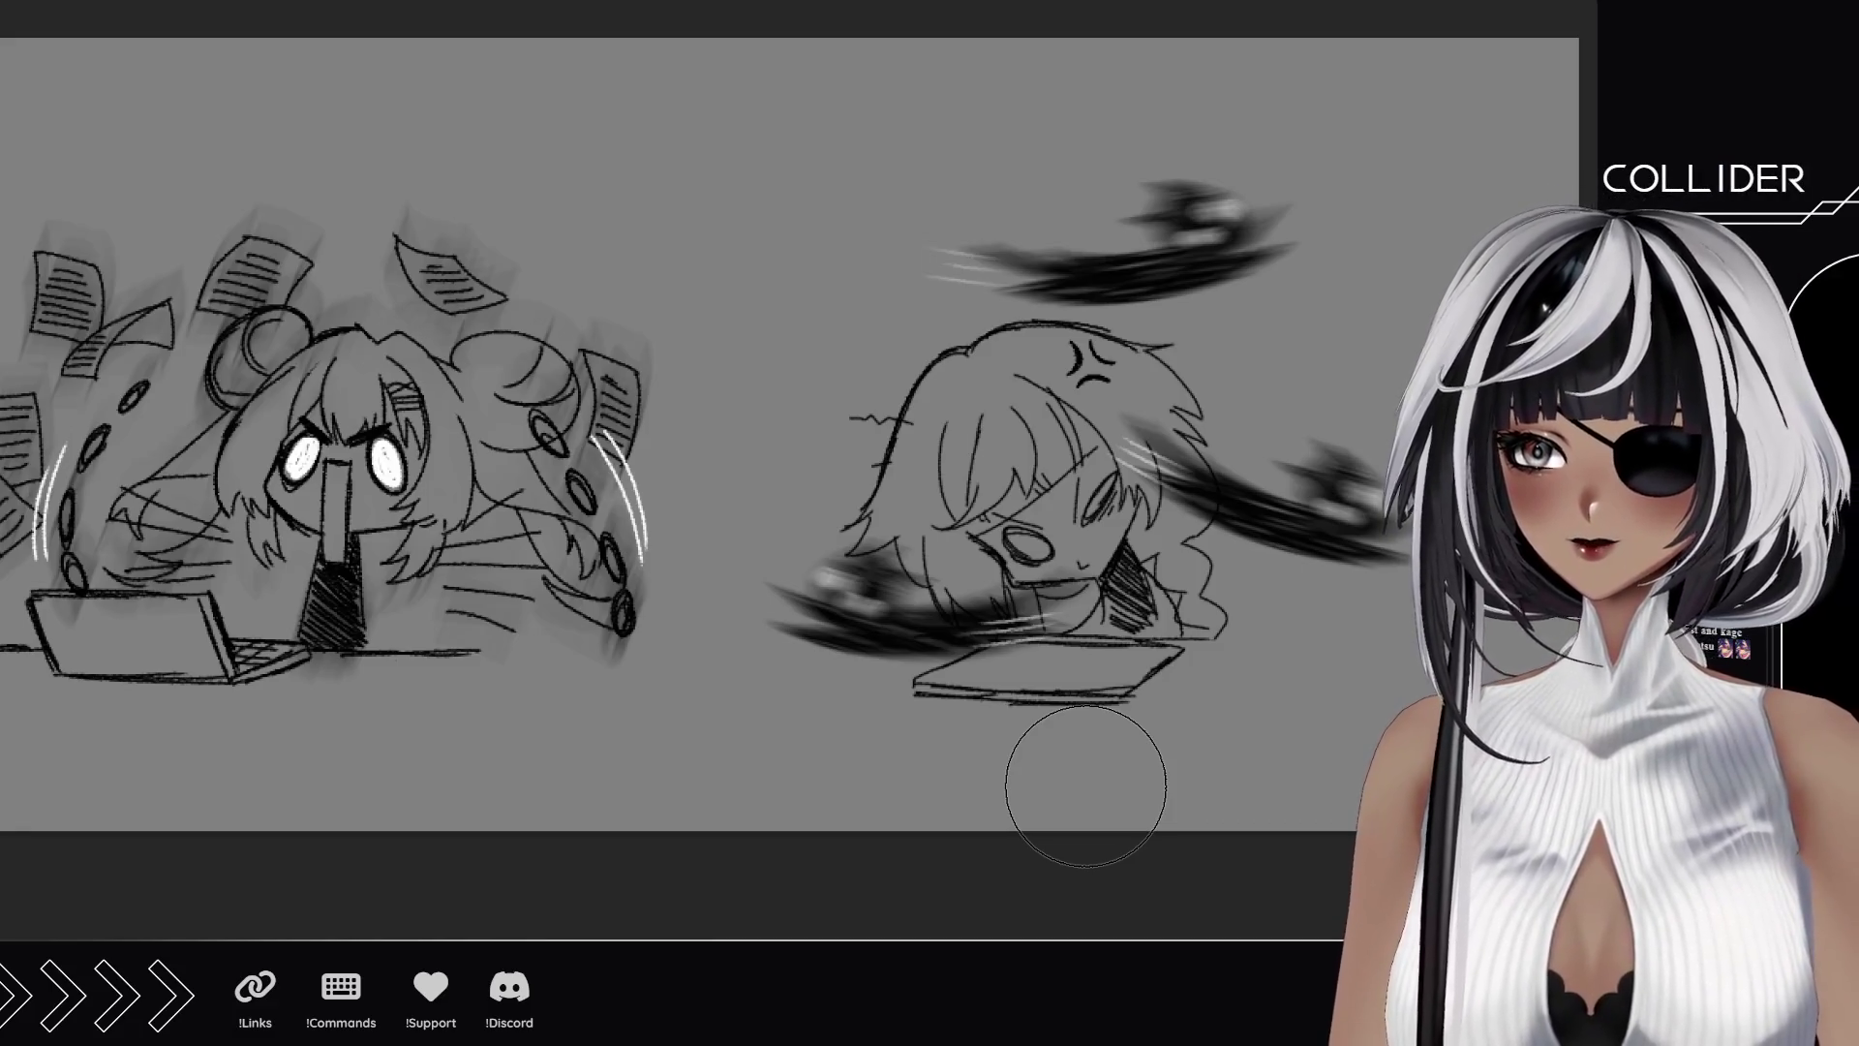
pyautogui.scroll(-6, 1086, 785)
pyautogui.moveTo(664, 780); pyautogui.dragTo(906, 707)
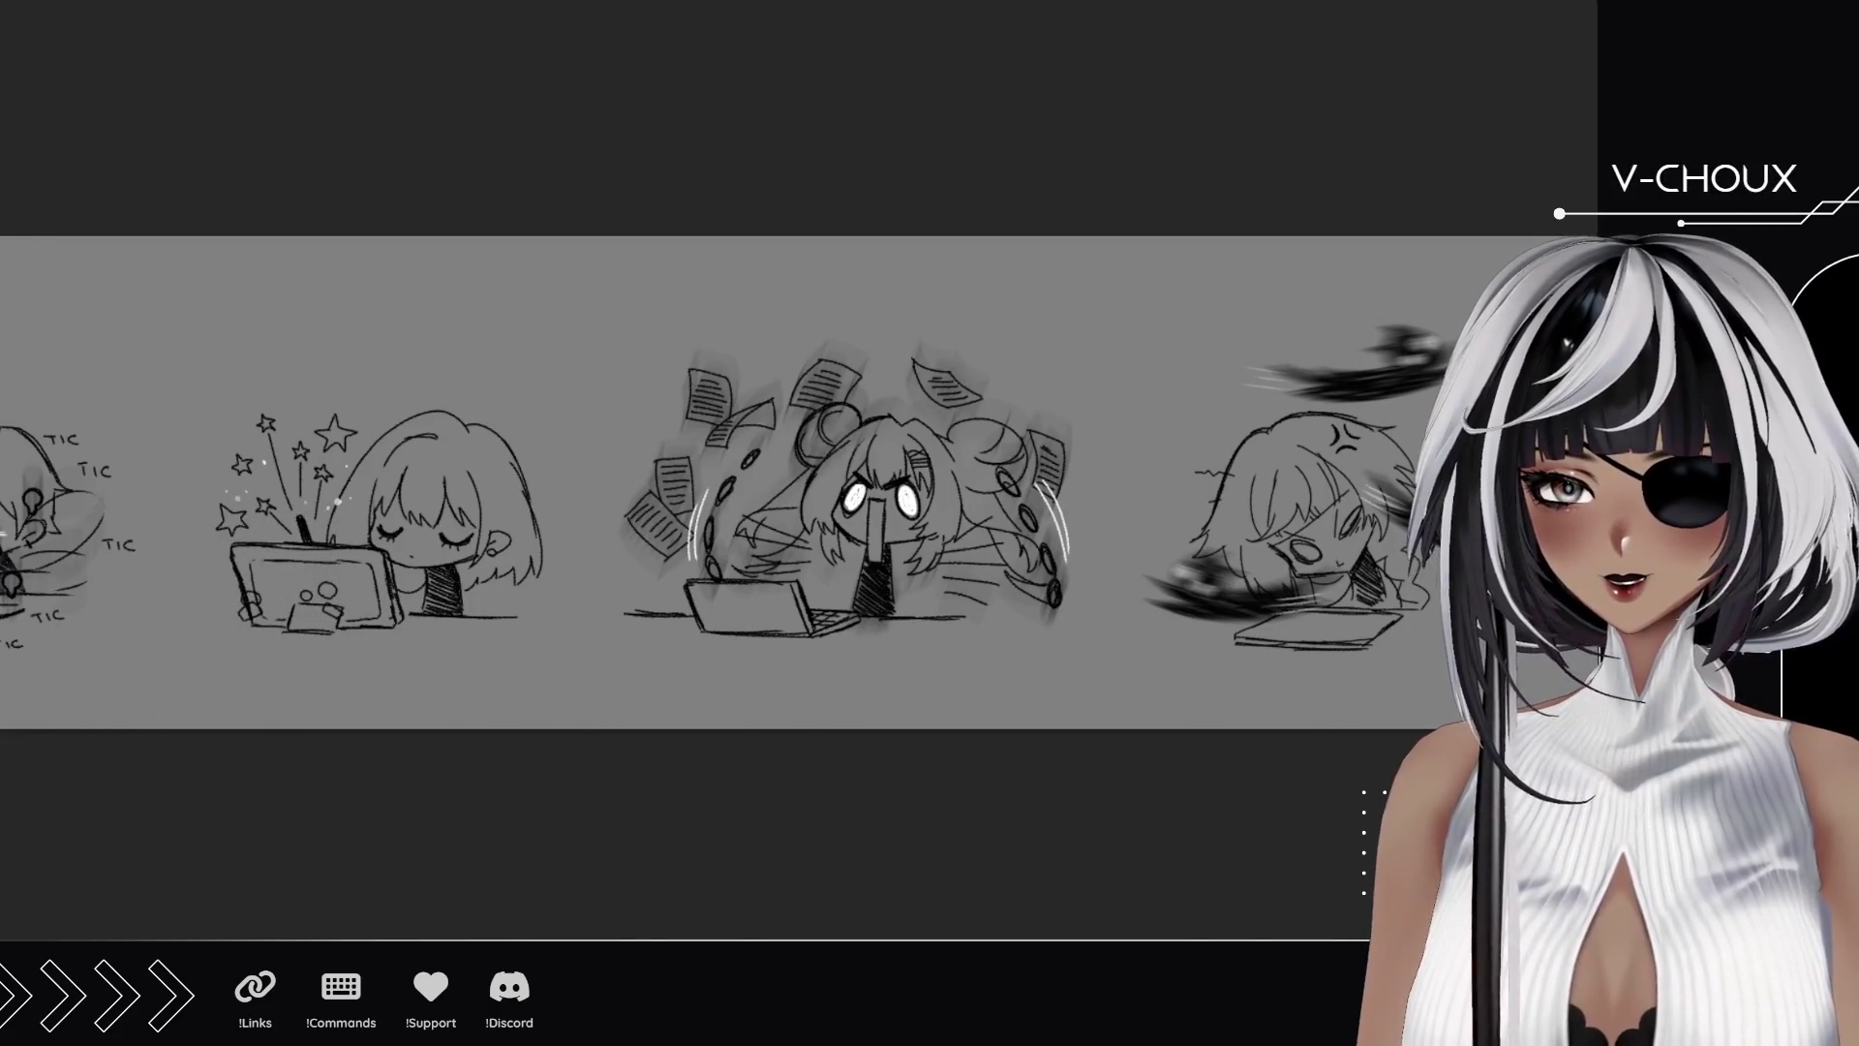
# Undo and redo the tablet-screen doodle, then select and deselect the screen area.
pyautogui.scroll(5, 190, 581)
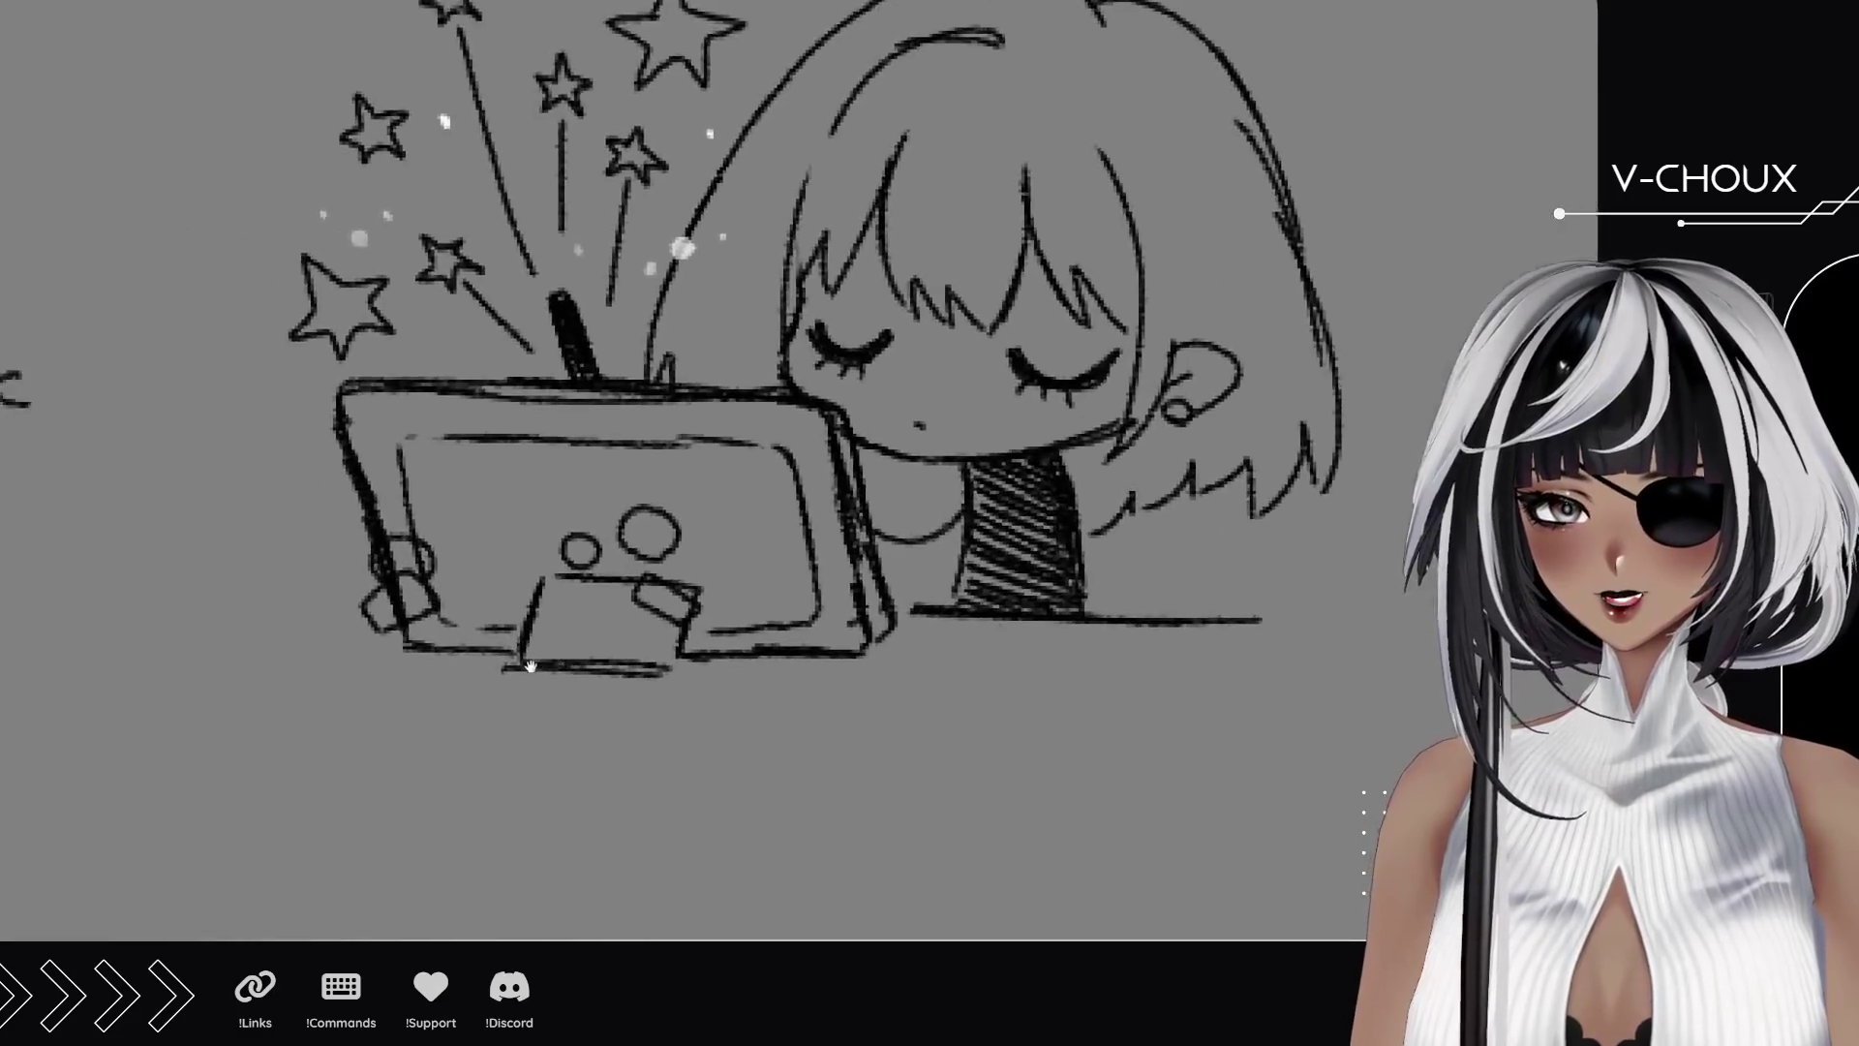
pyautogui.hotkey('ctrl', 'z')
pyautogui.hotkey('ctrl', 'y')
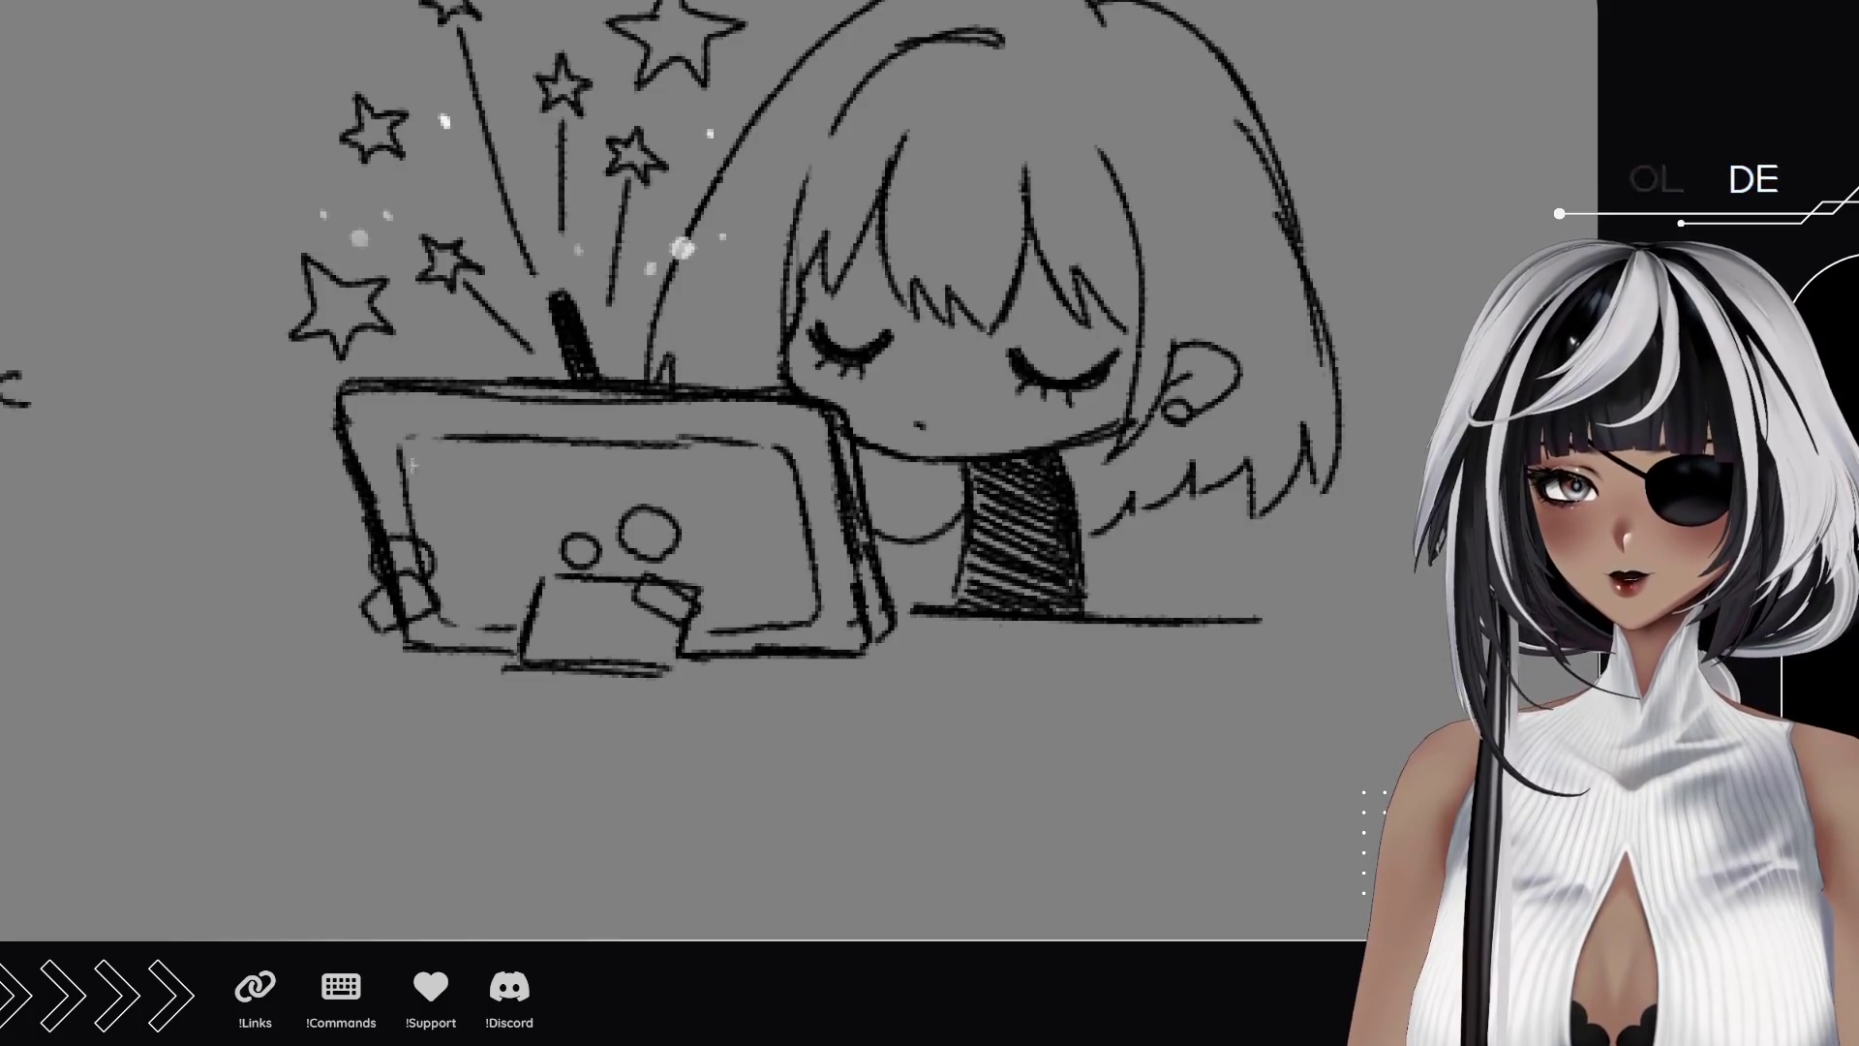
pyautogui.moveTo(326, 487); pyautogui.dragTo(741, 697)
pyautogui.hotkey('ctrl', 'd')
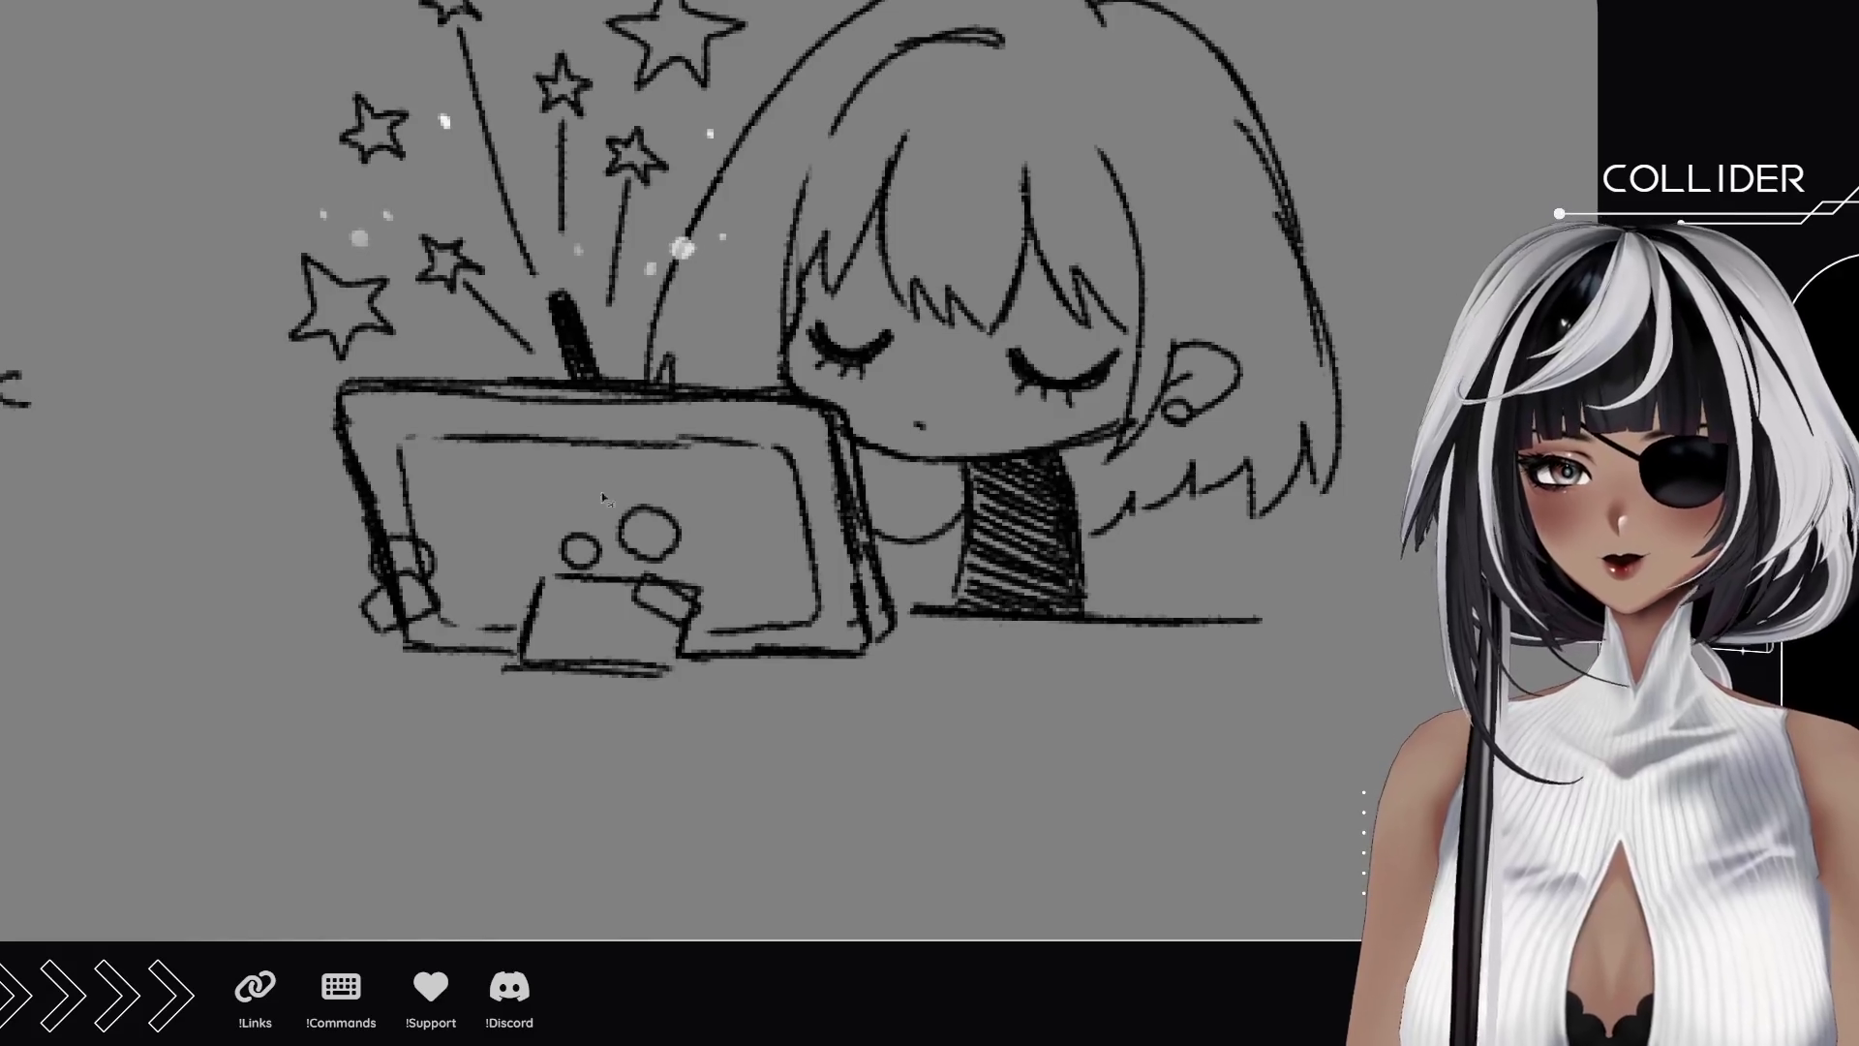
# Zoom and pan until the whole four-panel strip is centred on screen.
pyautogui.scroll(-2, 728, 591)
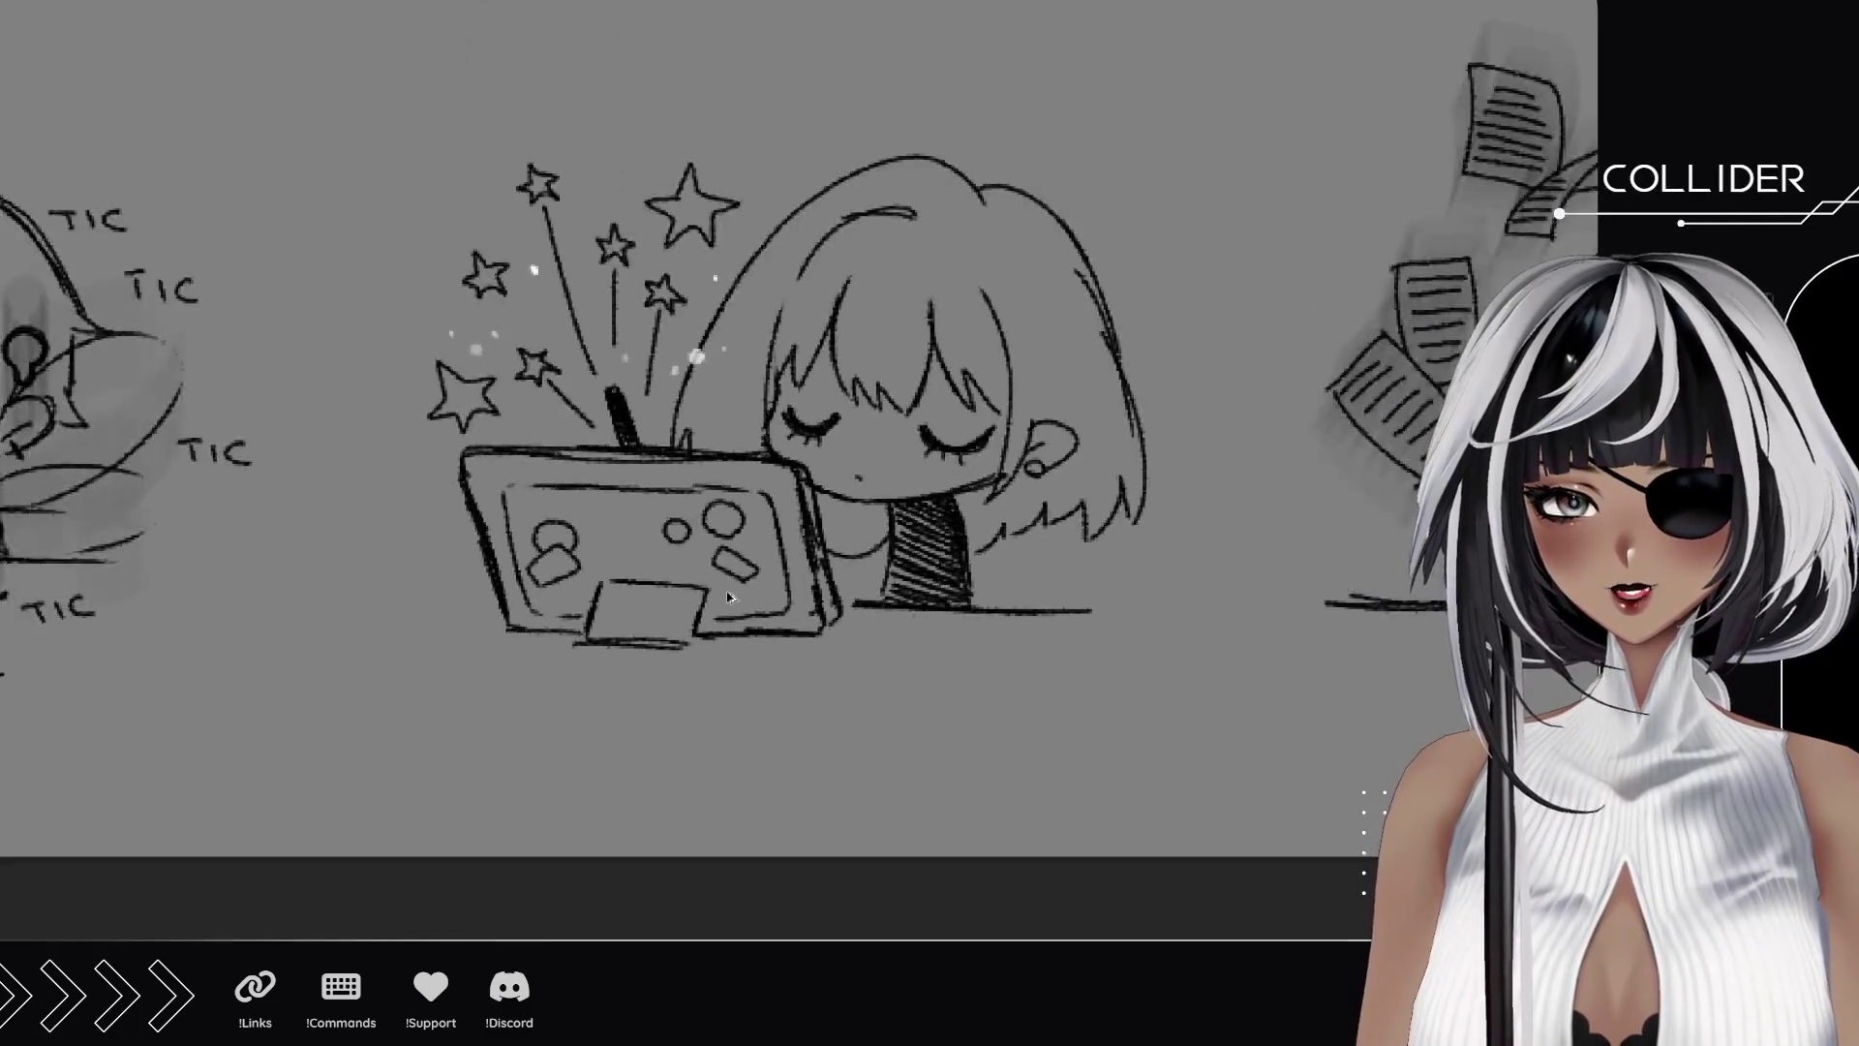
pyautogui.scroll(-4, 728, 598)
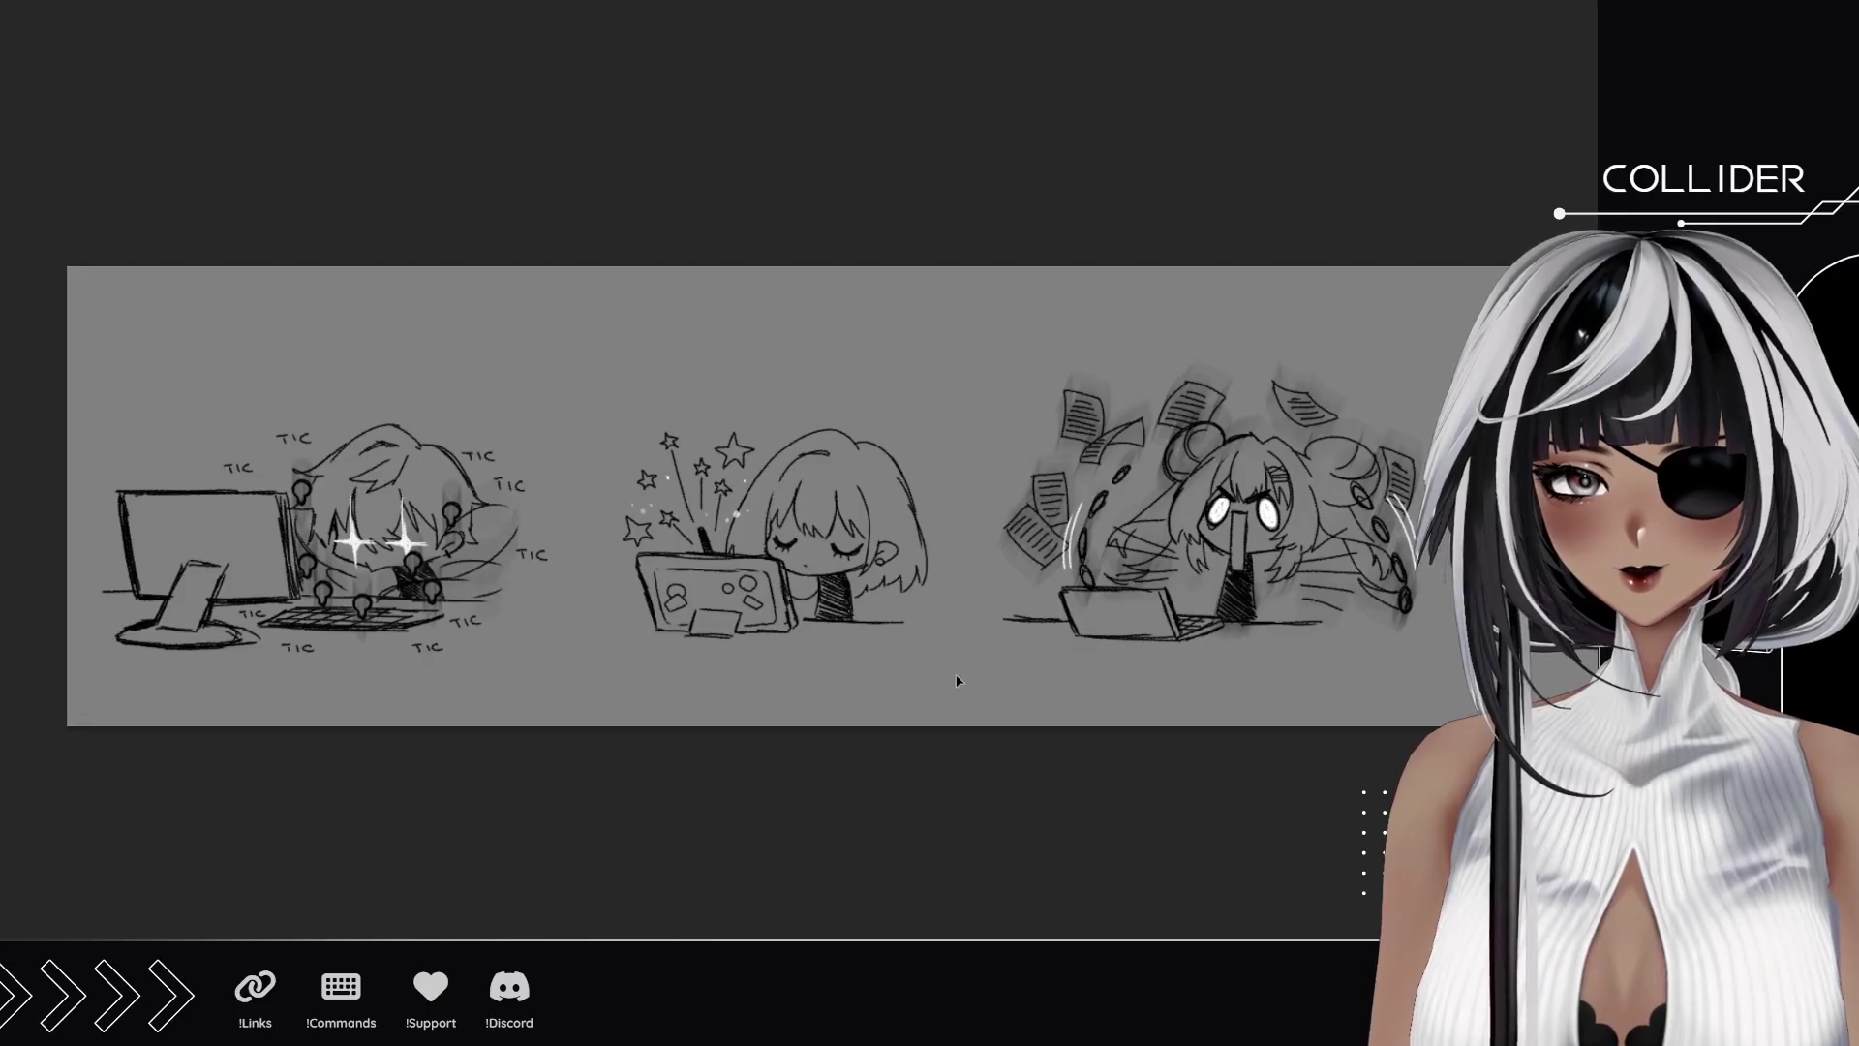
pyautogui.scroll(-1, 957, 681)
pyautogui.moveTo(958, 677)
pyautogui.mouseDown()
pyautogui.moveTo(880, 597)
pyautogui.moveTo(915, 590)
pyautogui.mouseUp()
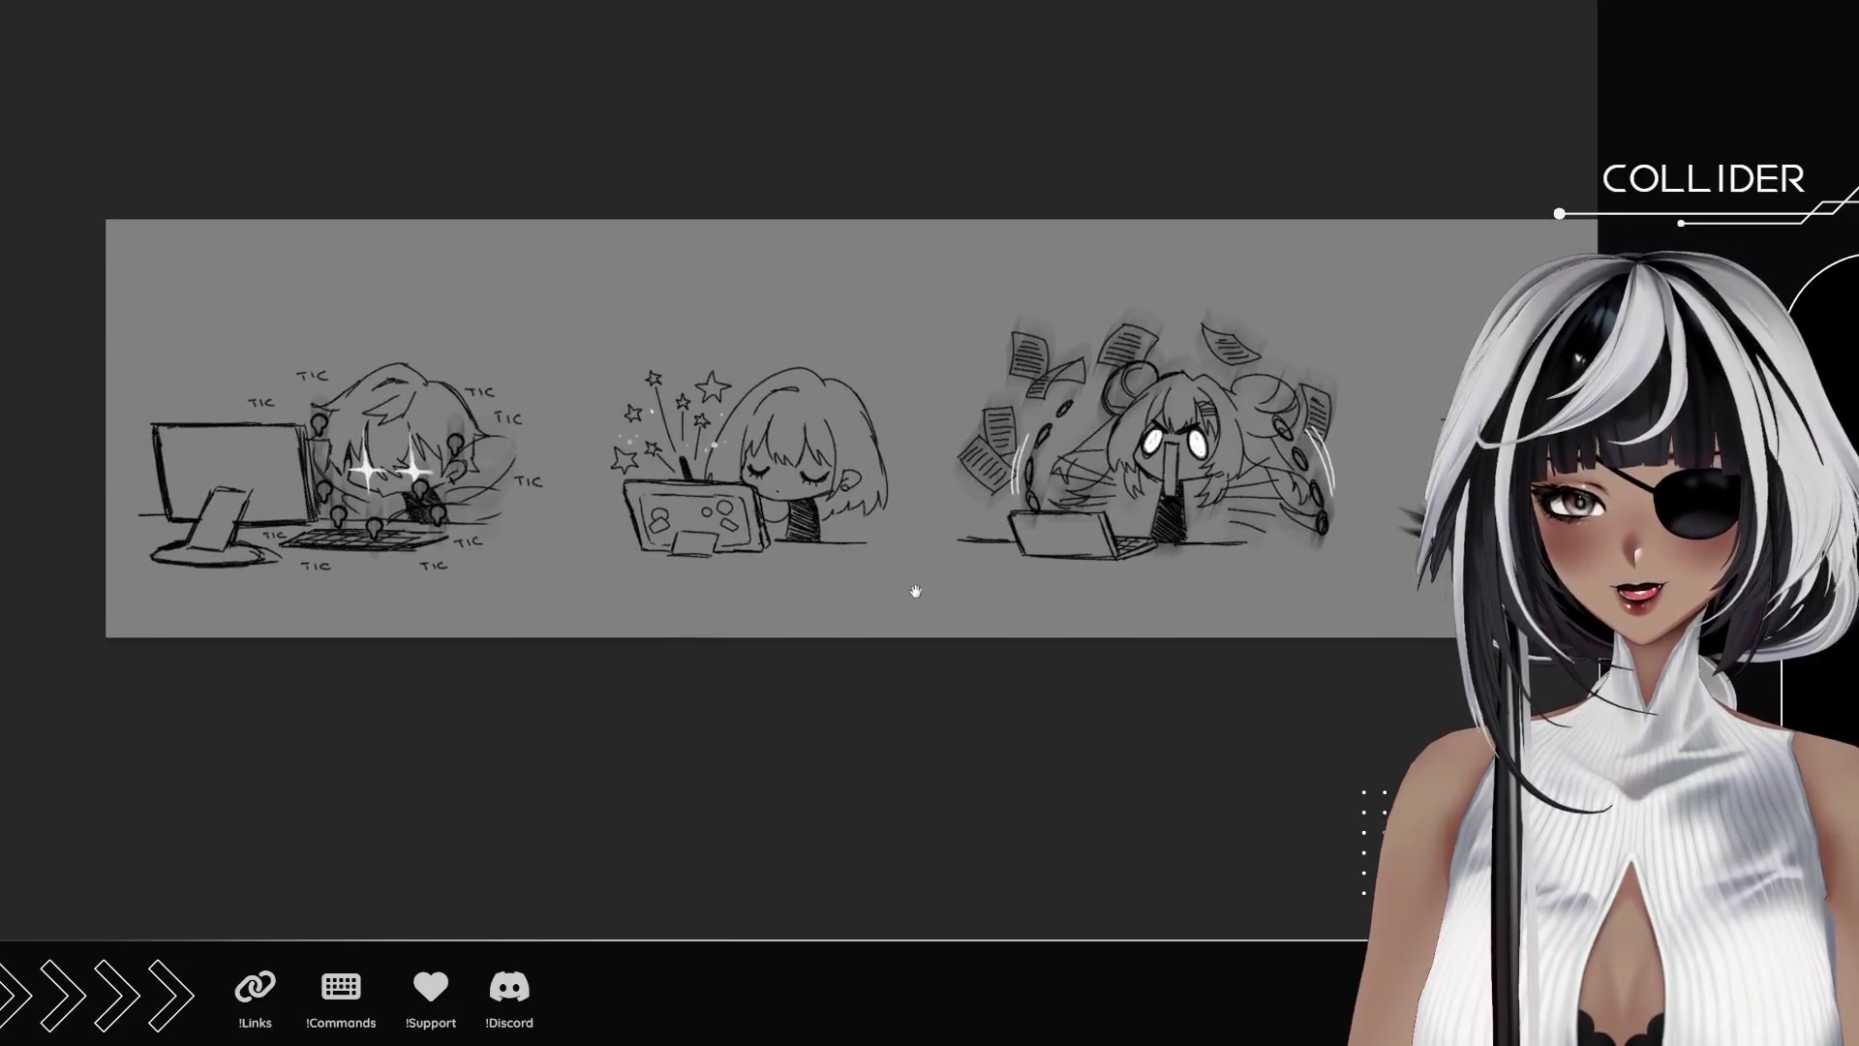
pyautogui.scroll(2, 334, 506)
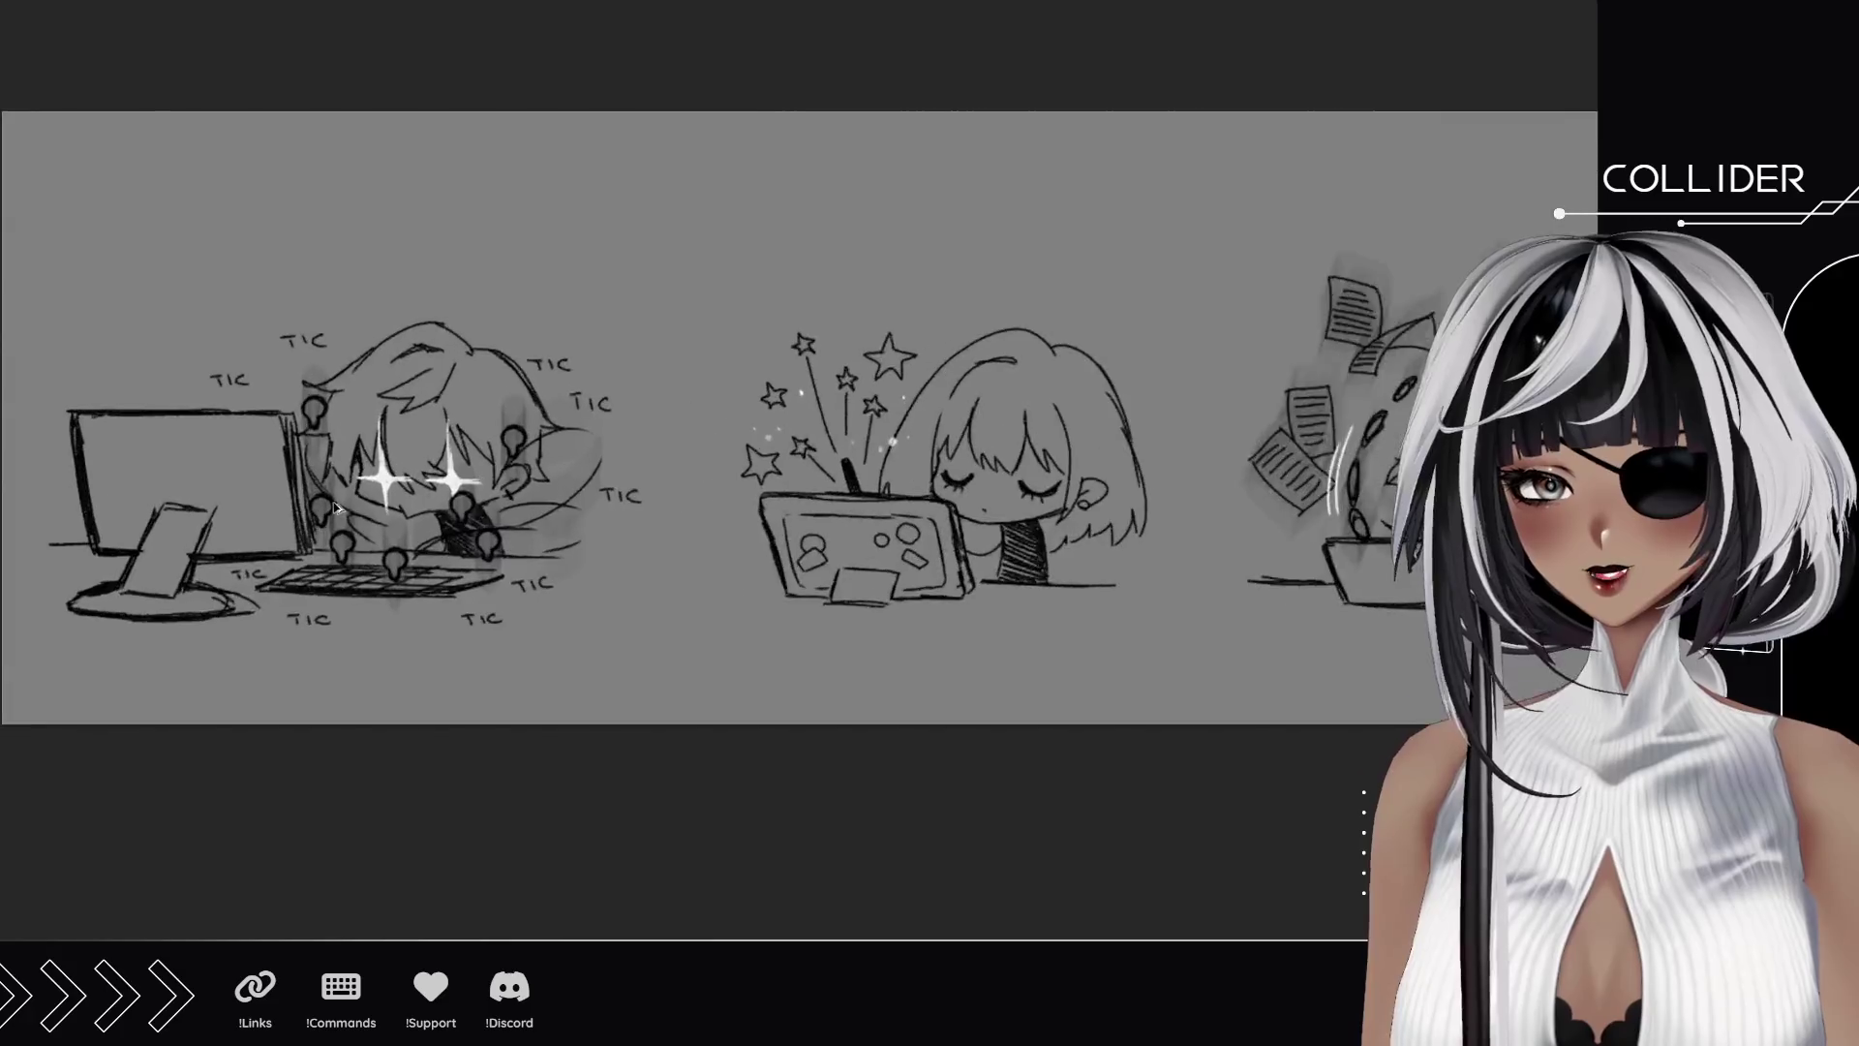
pyautogui.scroll(3, 334, 507)
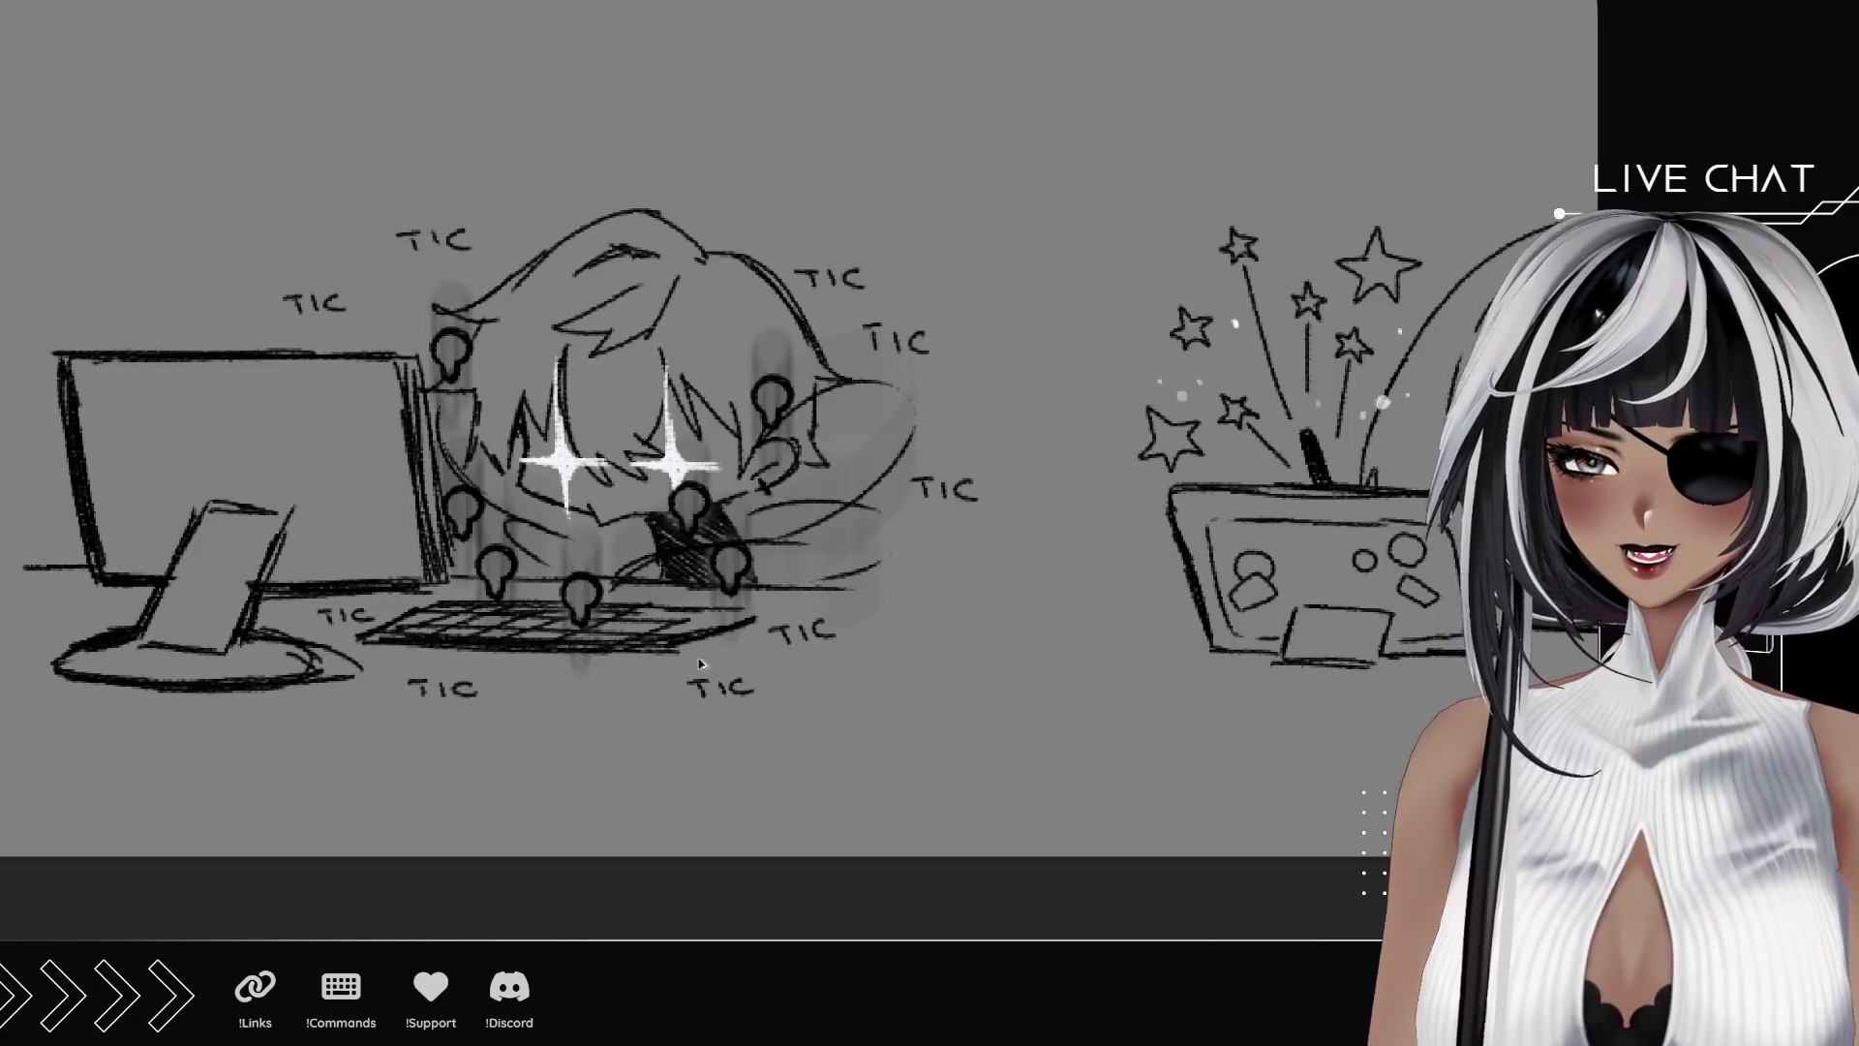
pyautogui.scroll(-5, 700, 664)
pyautogui.moveTo(989, 686); pyautogui.dragTo(839, 625)
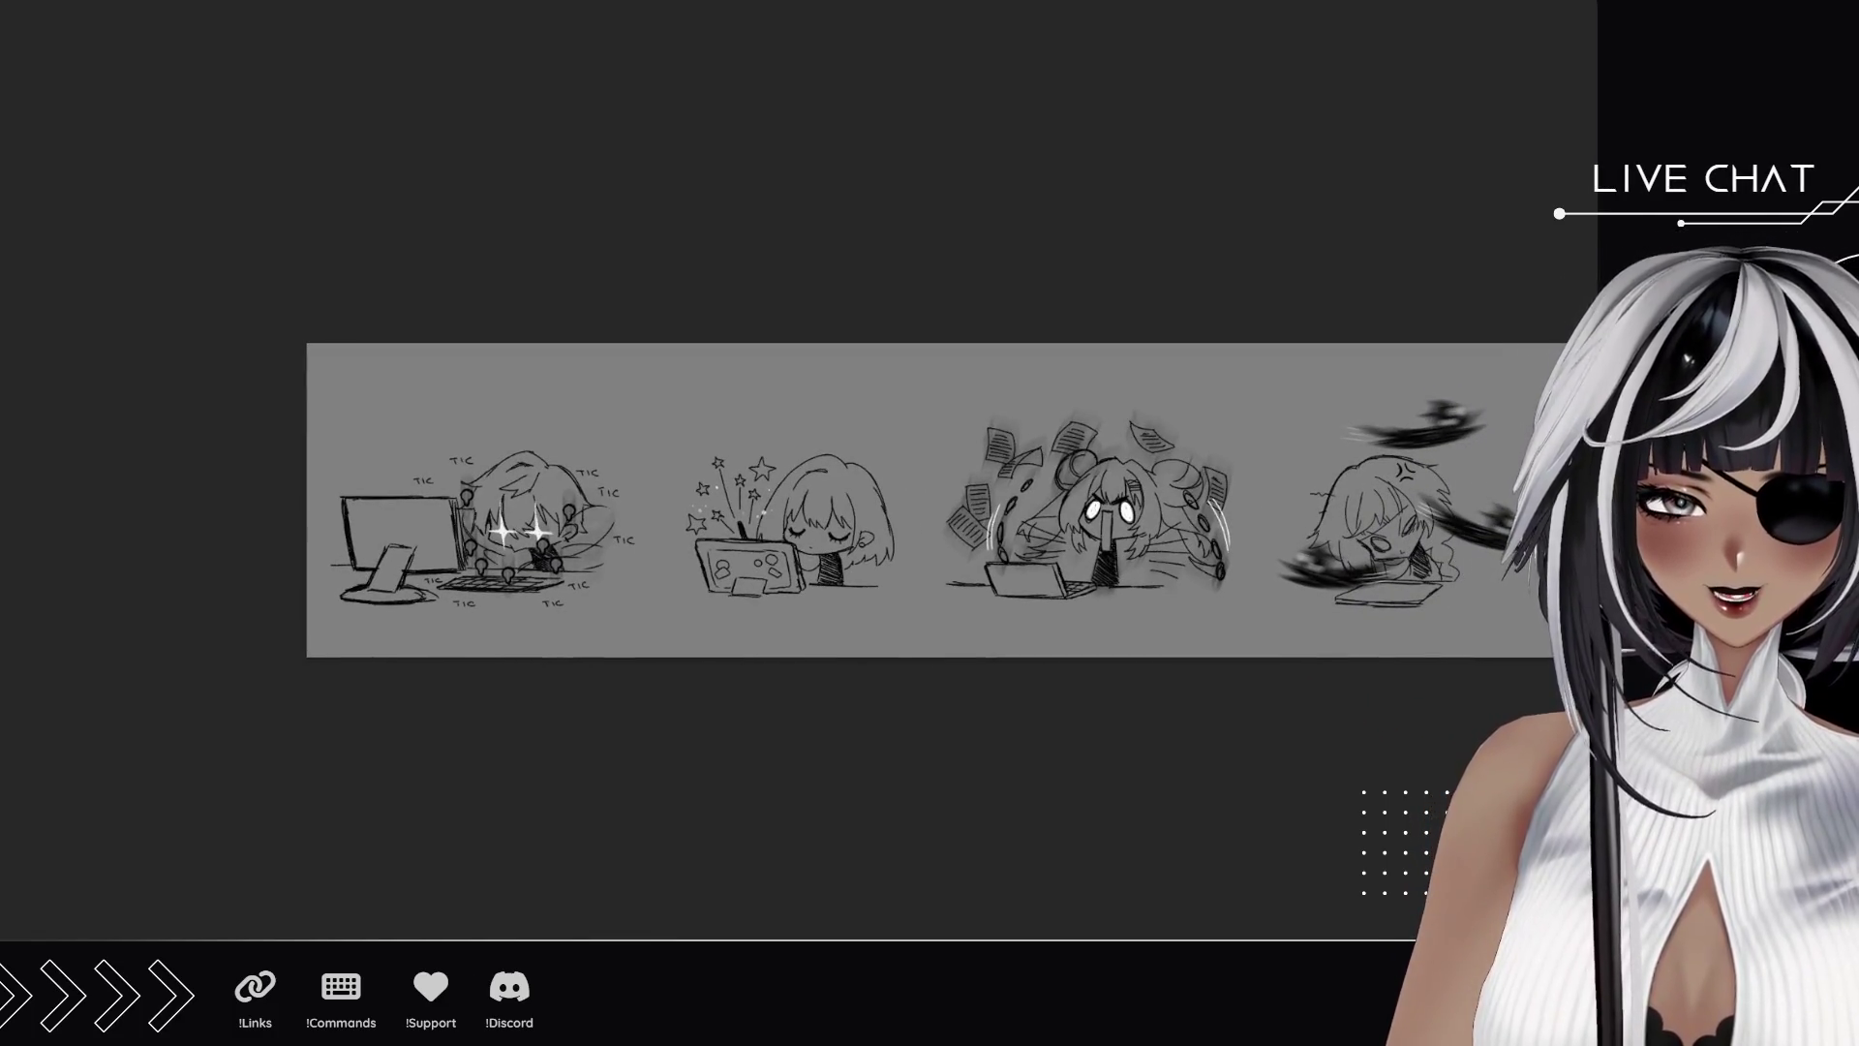
pyautogui.moveTo(932, 644); pyautogui.dragTo(807, 623)
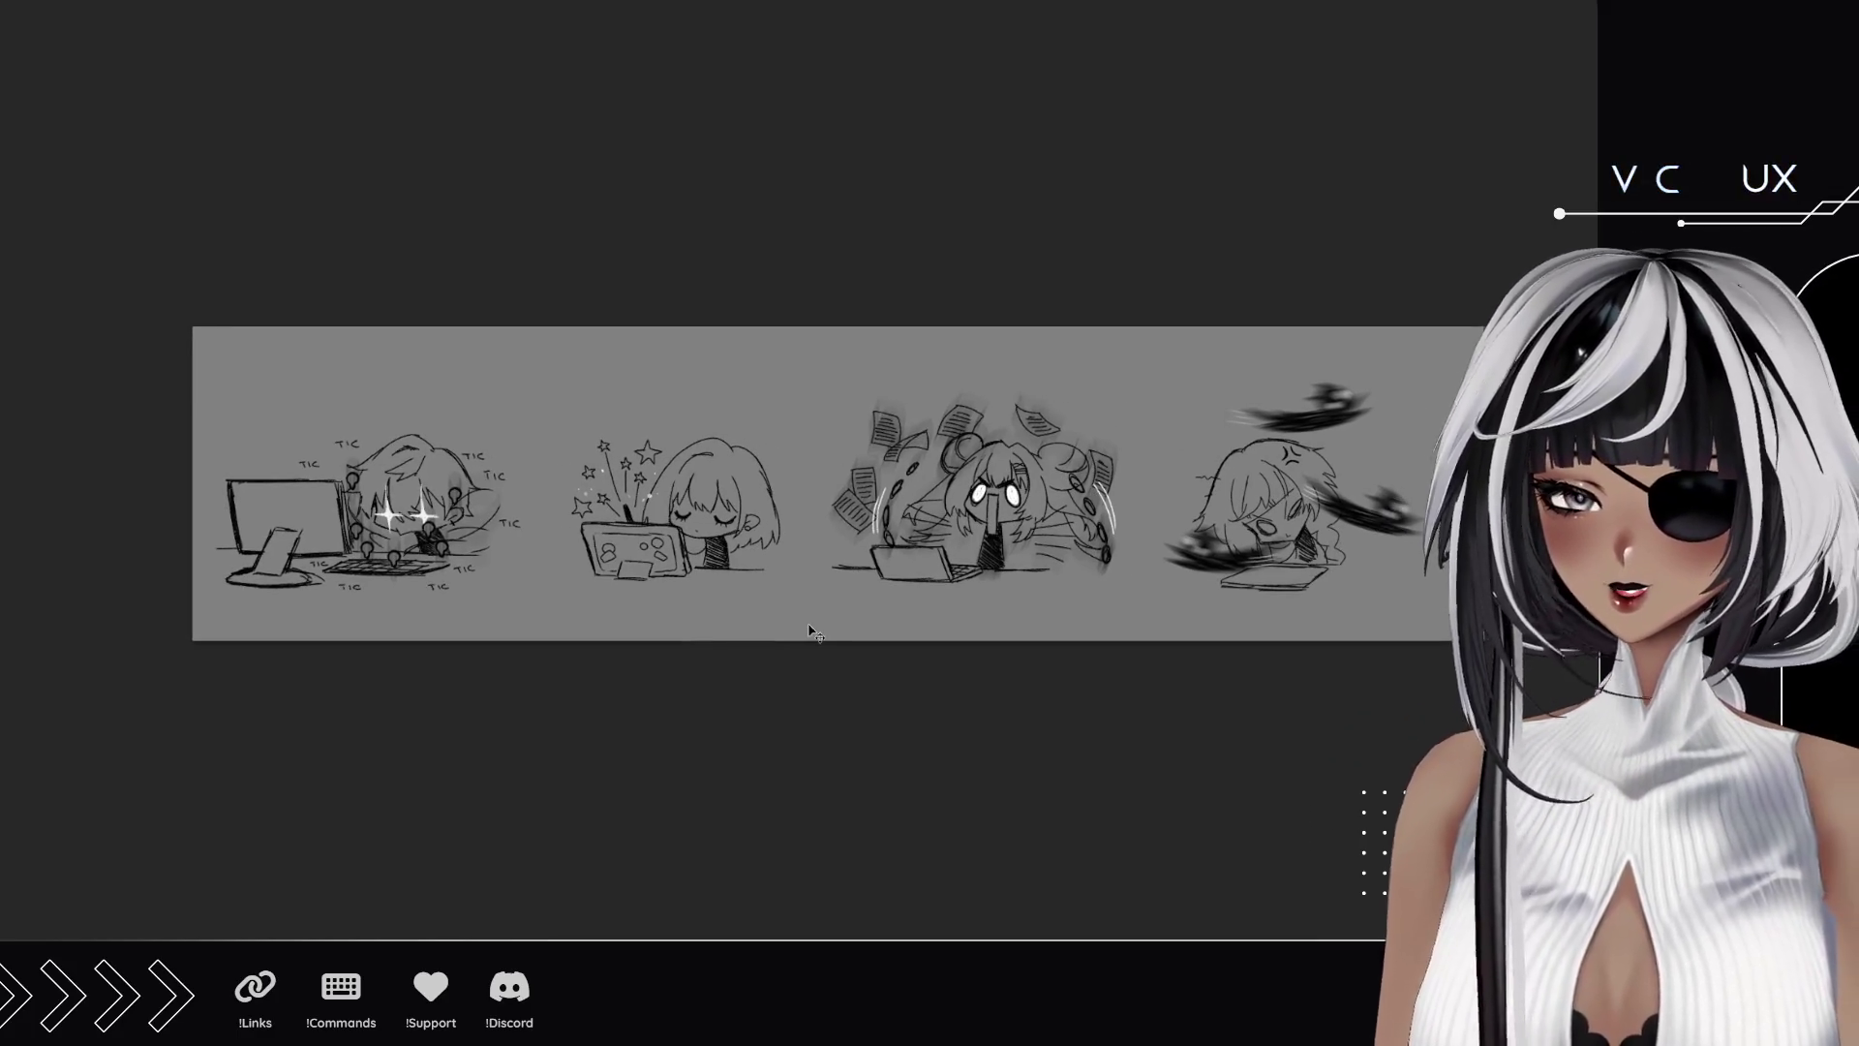